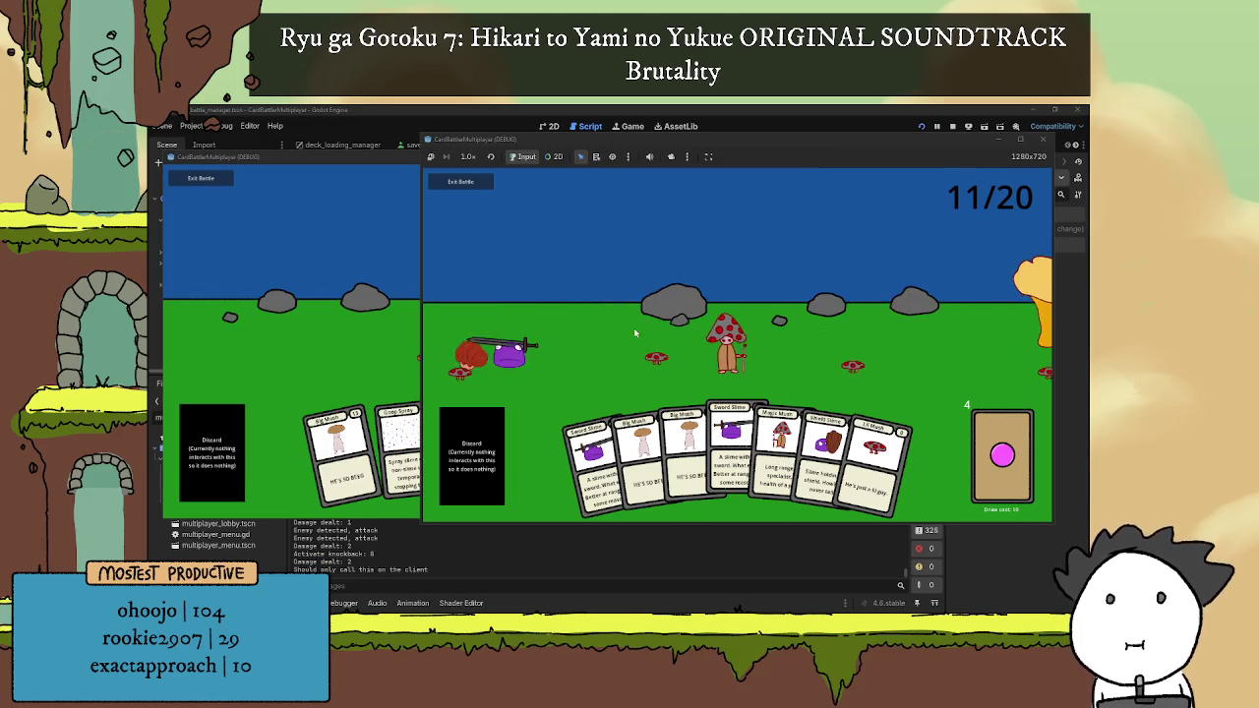
Step: Play Goop Spray, Big Mush and Sword Slime cards across both debug game windows
{"action": "left_click_drag", "start_coordinate": [408, 448], "coordinate": [442, 275]}
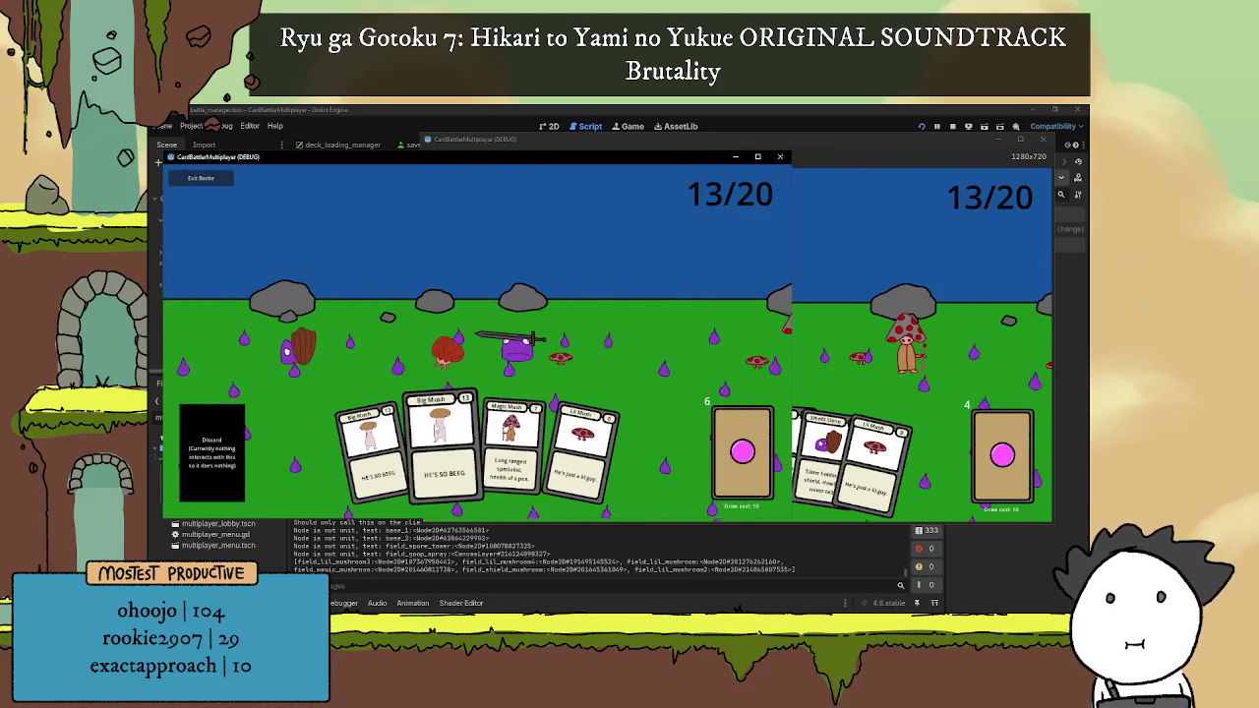
{"action": "left_click_drag", "start_coordinate": [364, 447], "coordinate": [413, 295]}
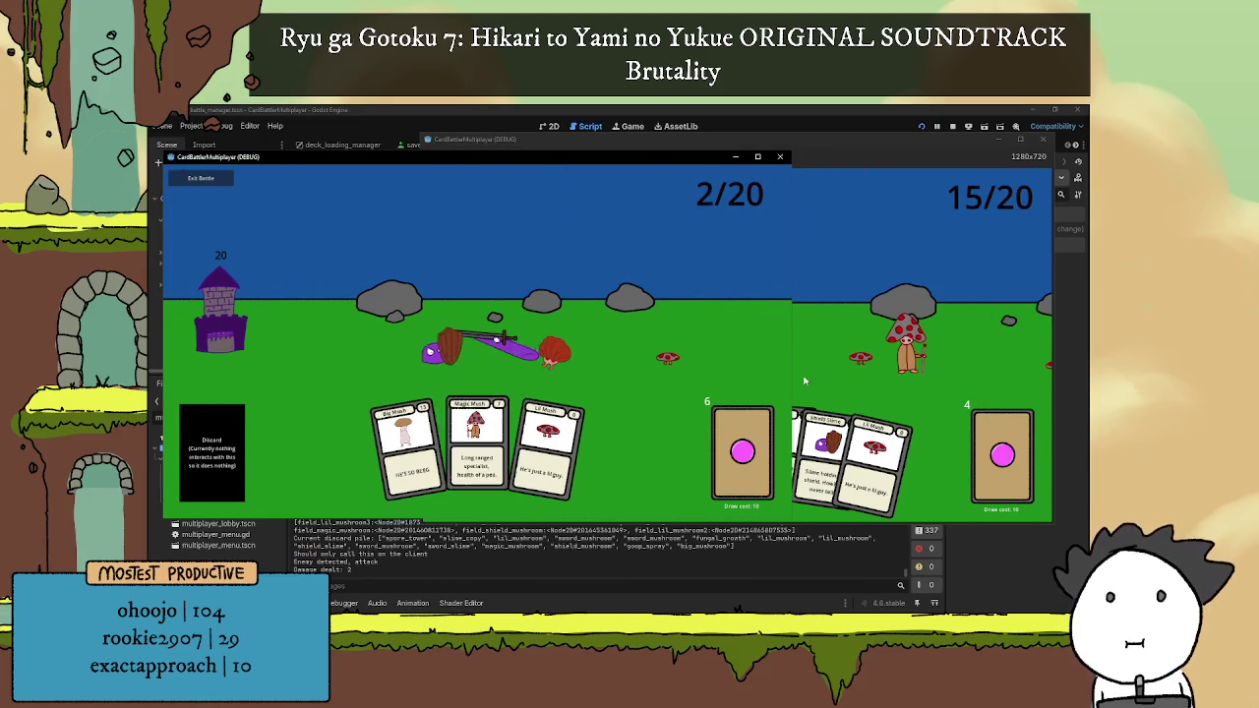
{"action": "left_click", "coordinate": [836, 452]}
{"action": "left_click_drag", "start_coordinate": [618, 441], "coordinate": [784, 369]}
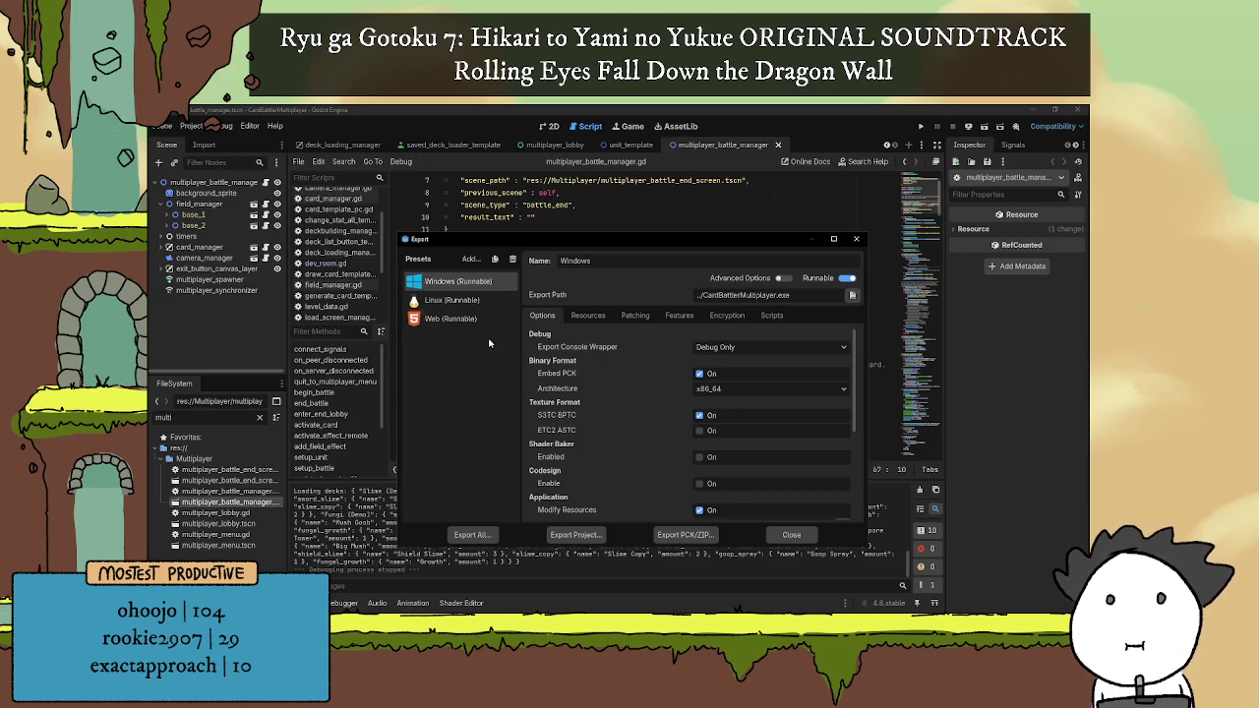
Step: Export the Linux preset, overwriting CardBattler.x86_64, and close the Export window
{"action": "left_click", "coordinate": [451, 300]}
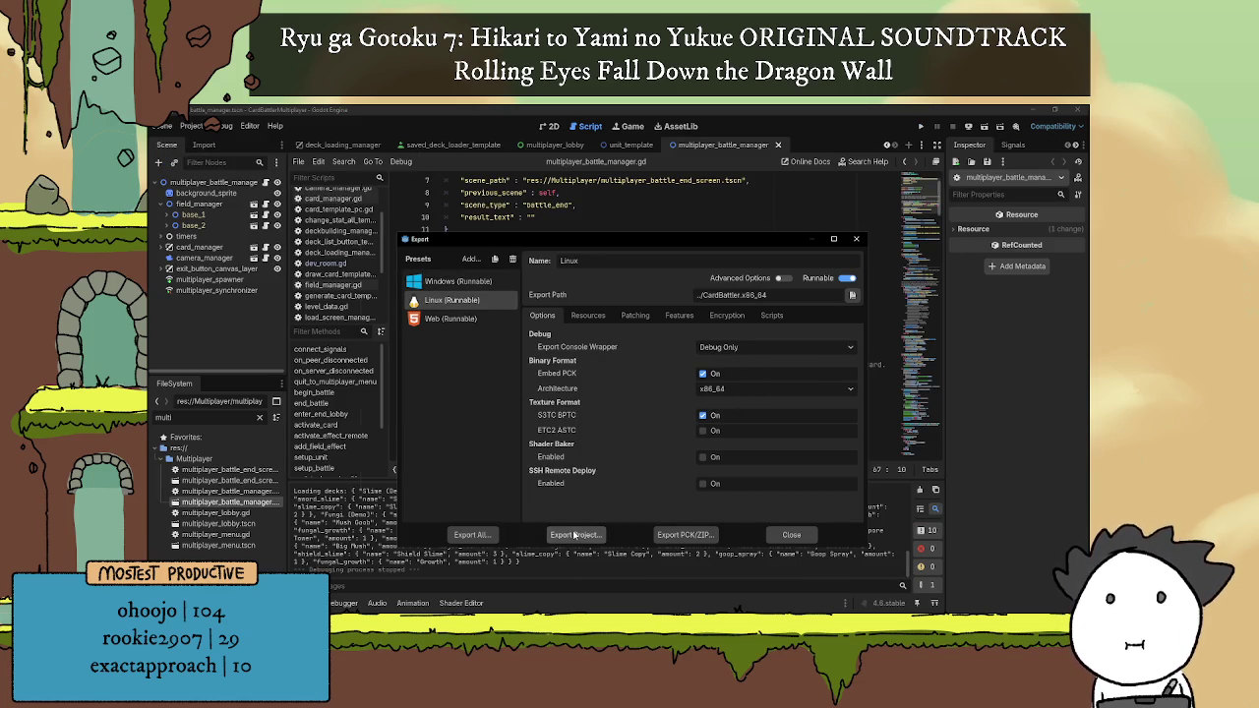
{"action": "left_click", "coordinate": [574, 534]}
{"action": "left_click", "coordinate": [516, 264]}
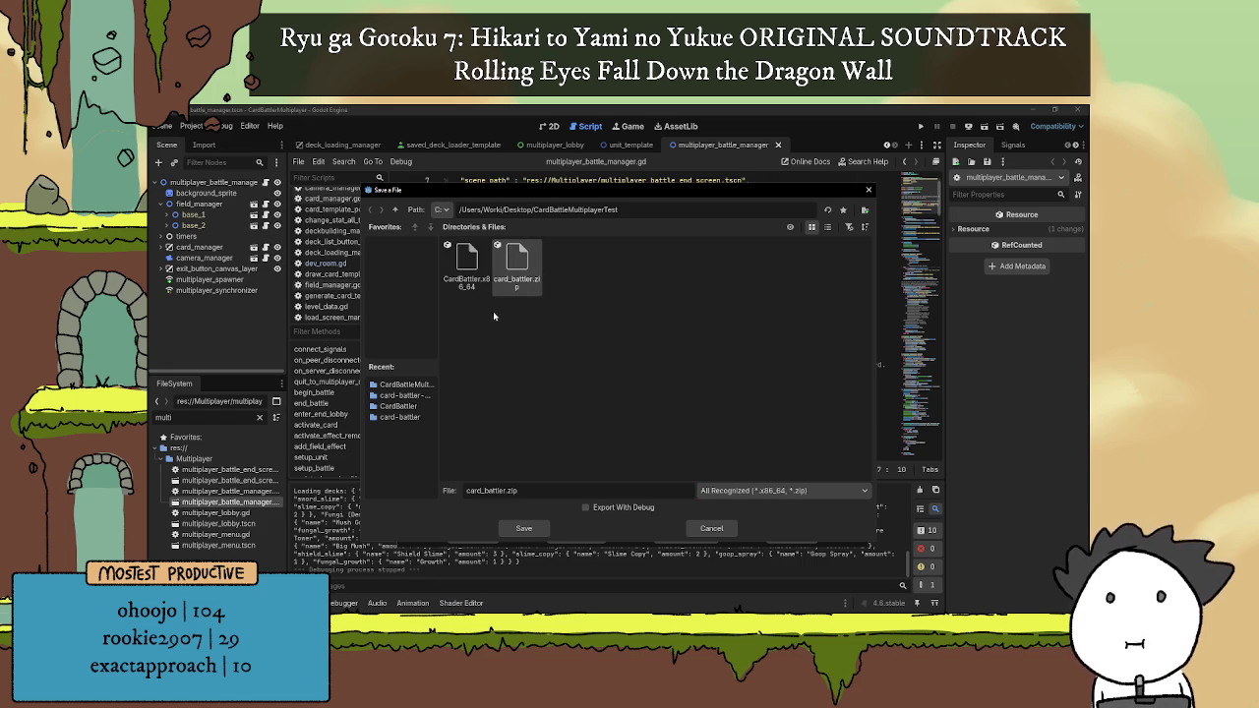
{"action": "left_click", "coordinate": [466, 264]}
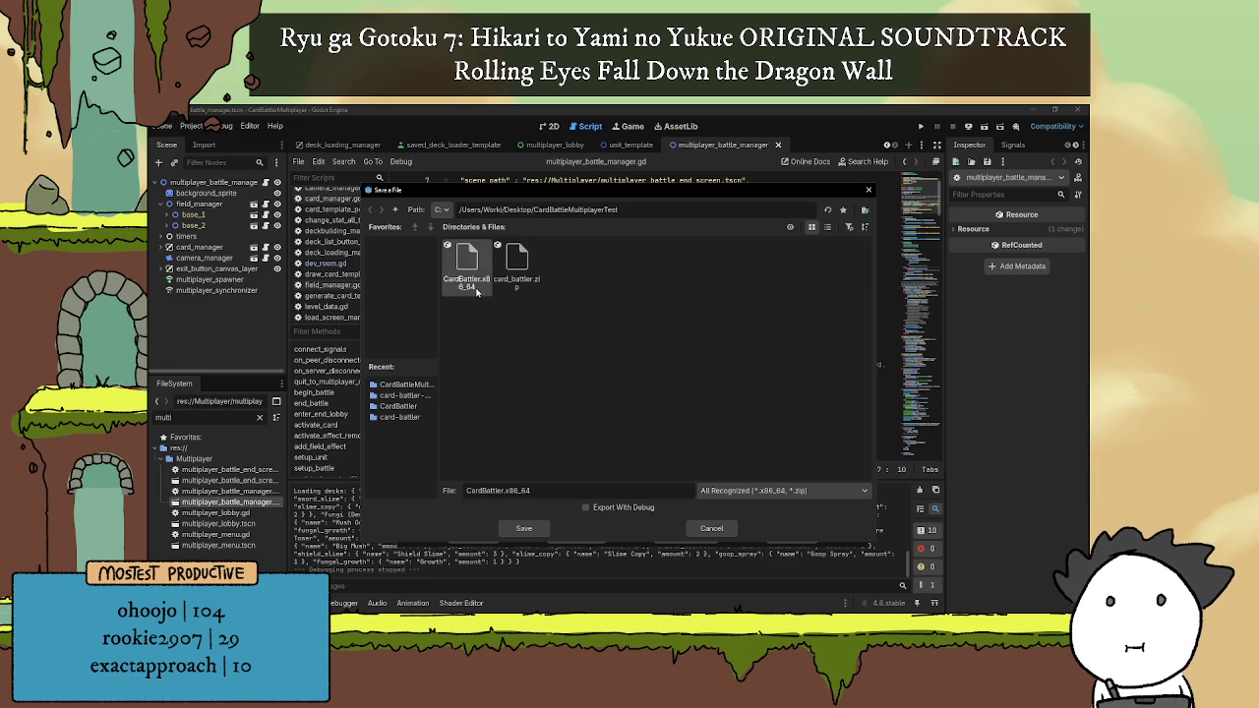
{"action": "left_click", "coordinate": [524, 529]}
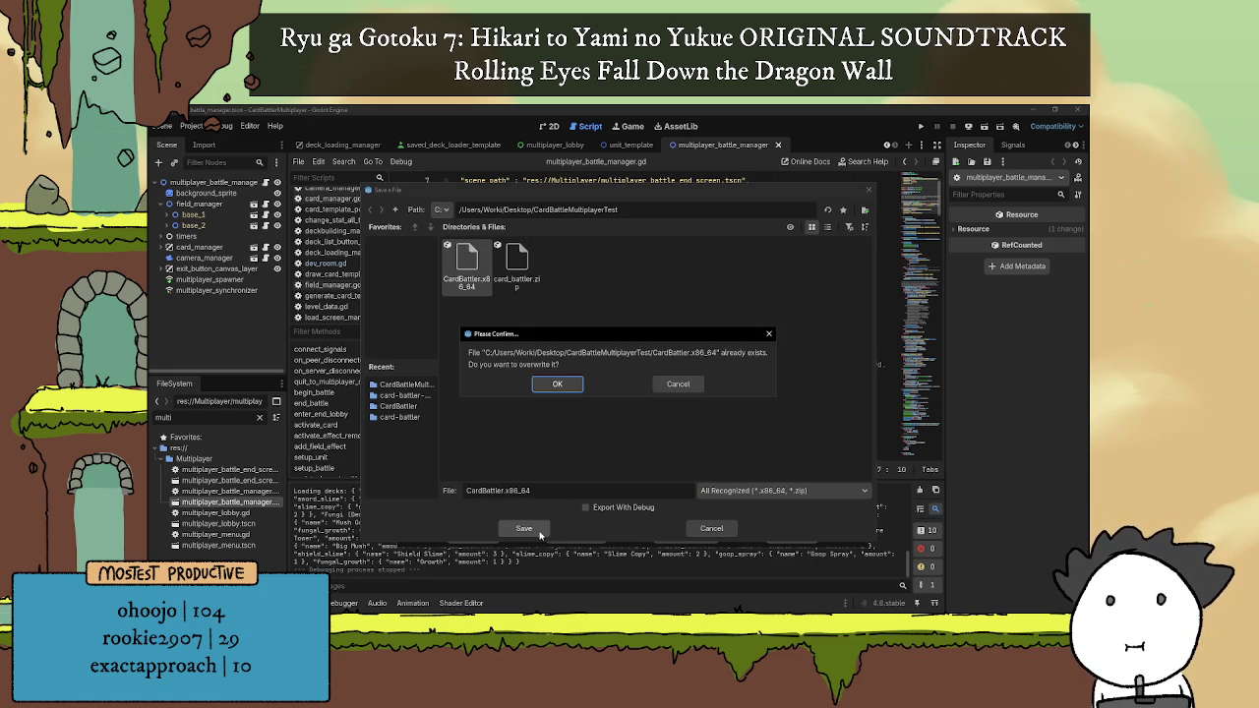
{"action": "left_click", "coordinate": [557, 384]}
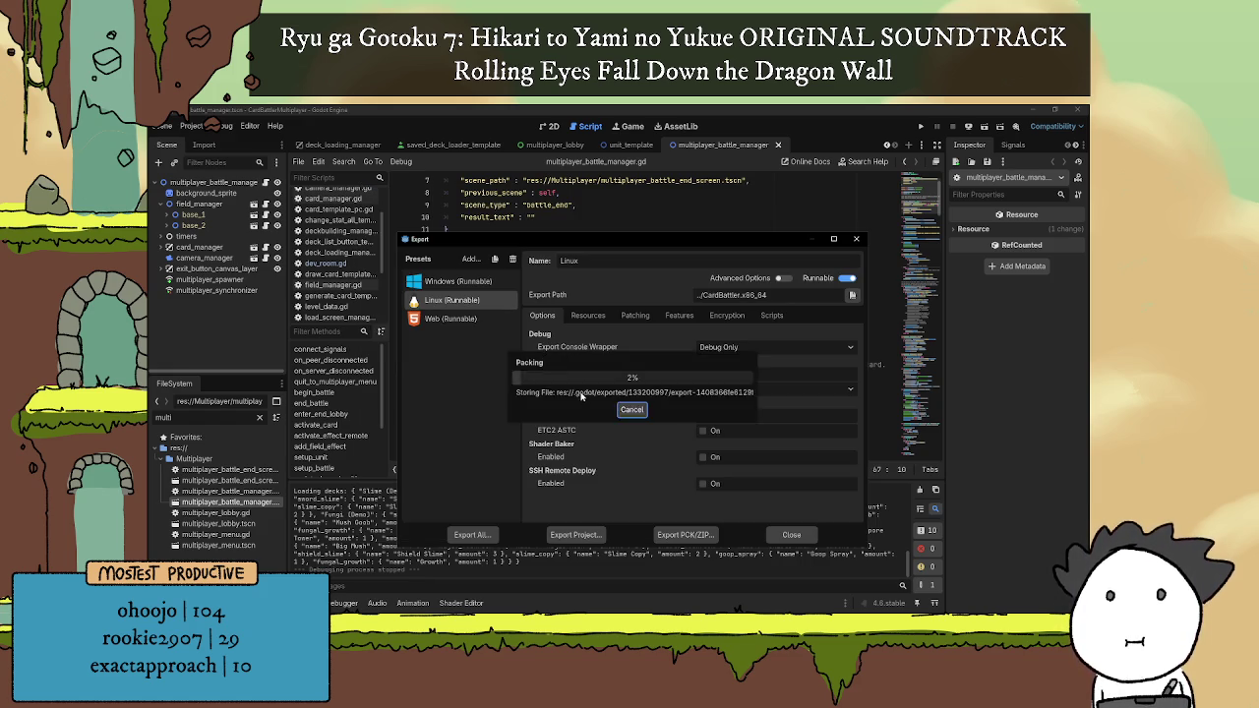
{"action": "left_click", "coordinate": [787, 533]}
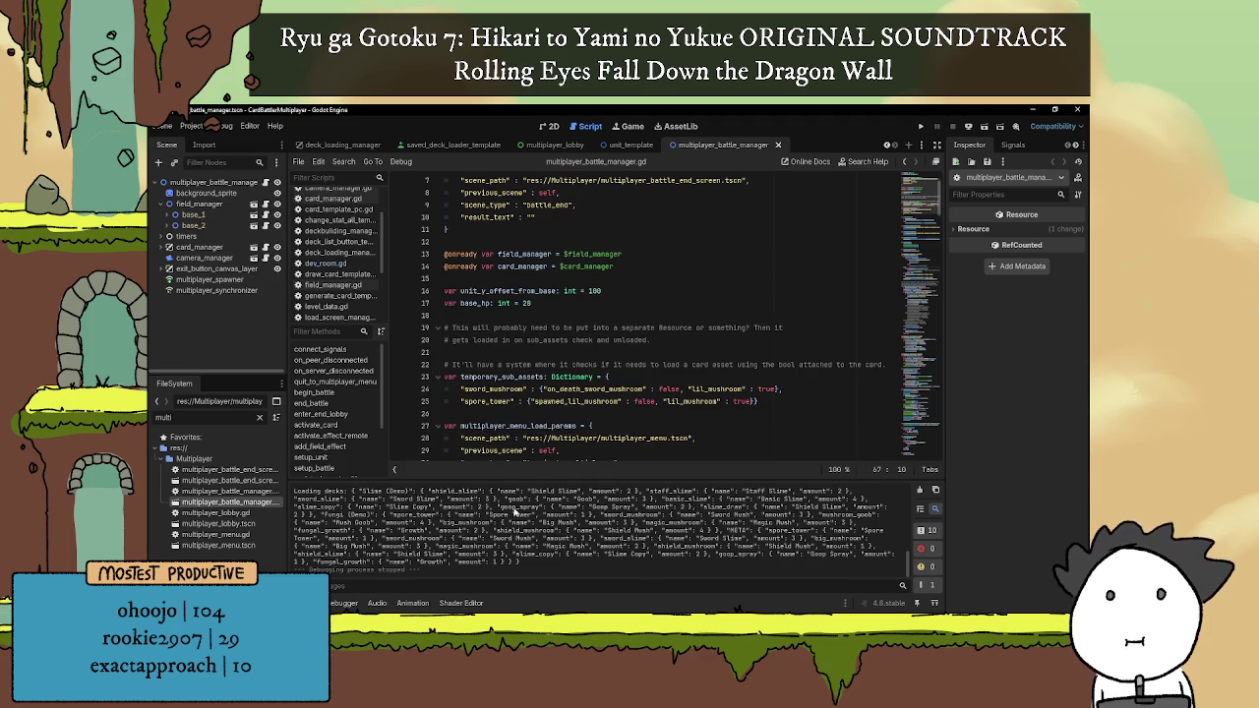
Step: Hide the output panel, run the project with F5, and open File Explorer
{"action": "key", "text": "ctrl+j"}
{"action": "left_click", "coordinate": [629, 352]}
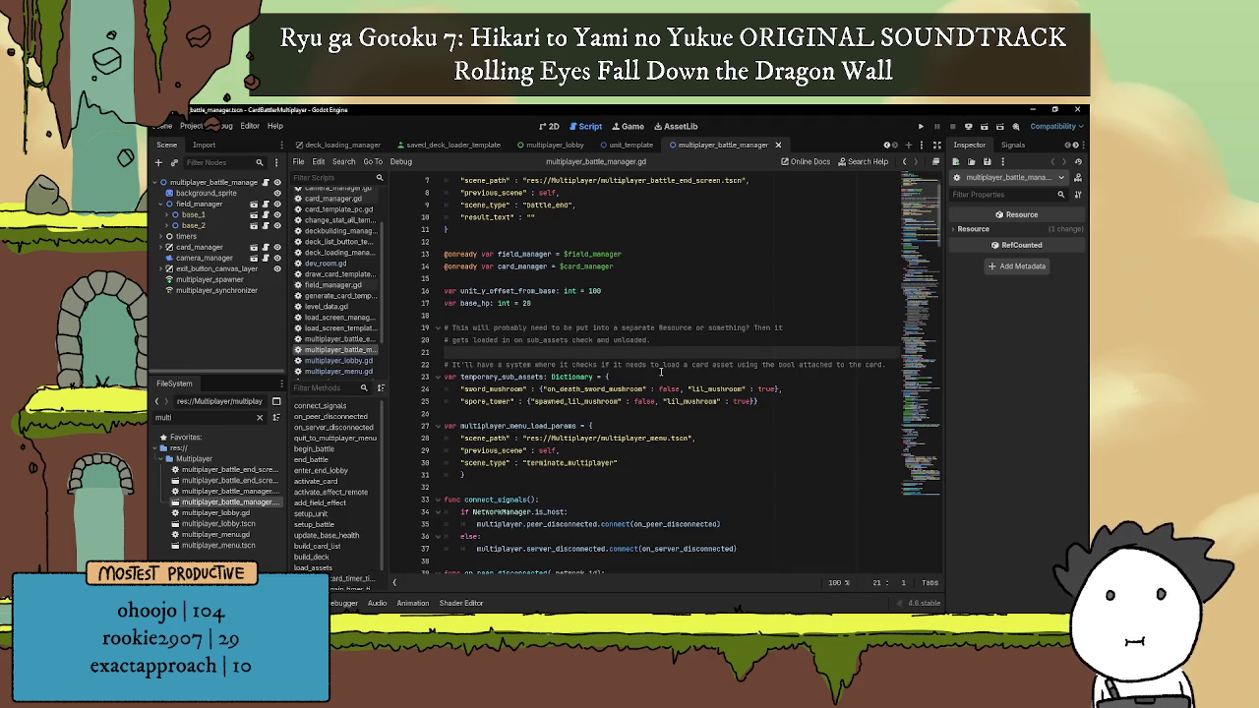
{"action": "key", "text": "F5"}
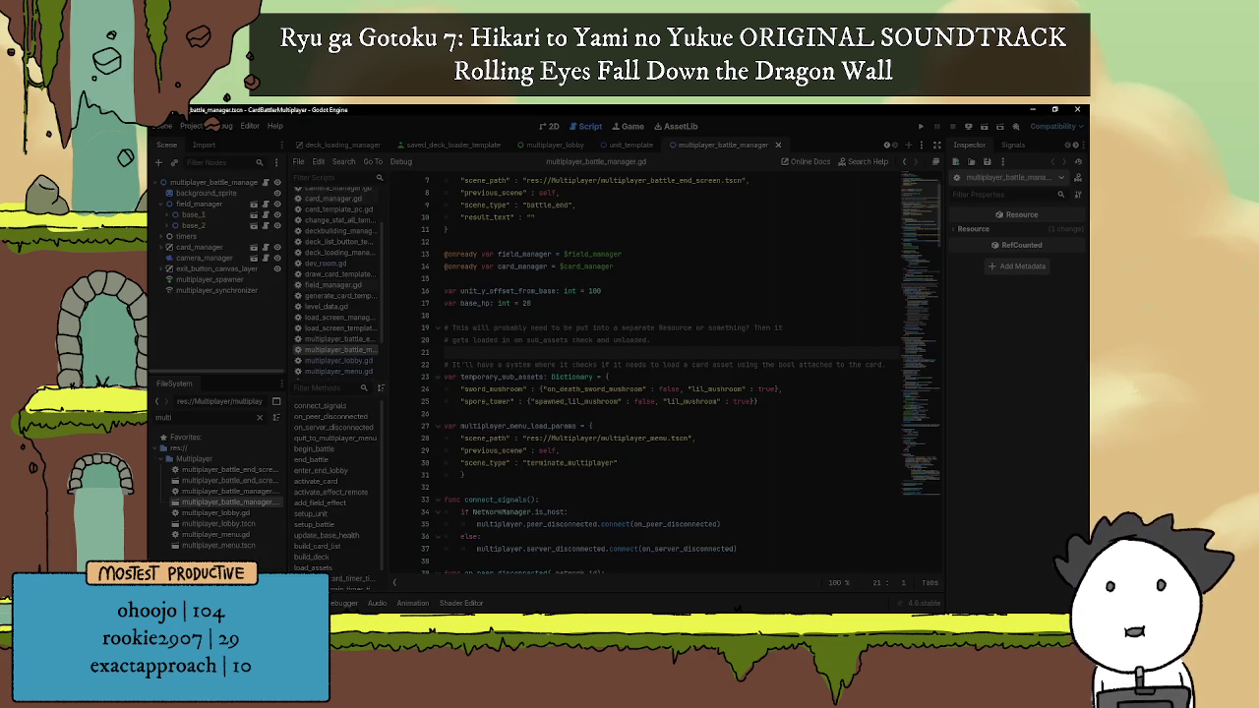
{"action": "key", "text": "super+e"}
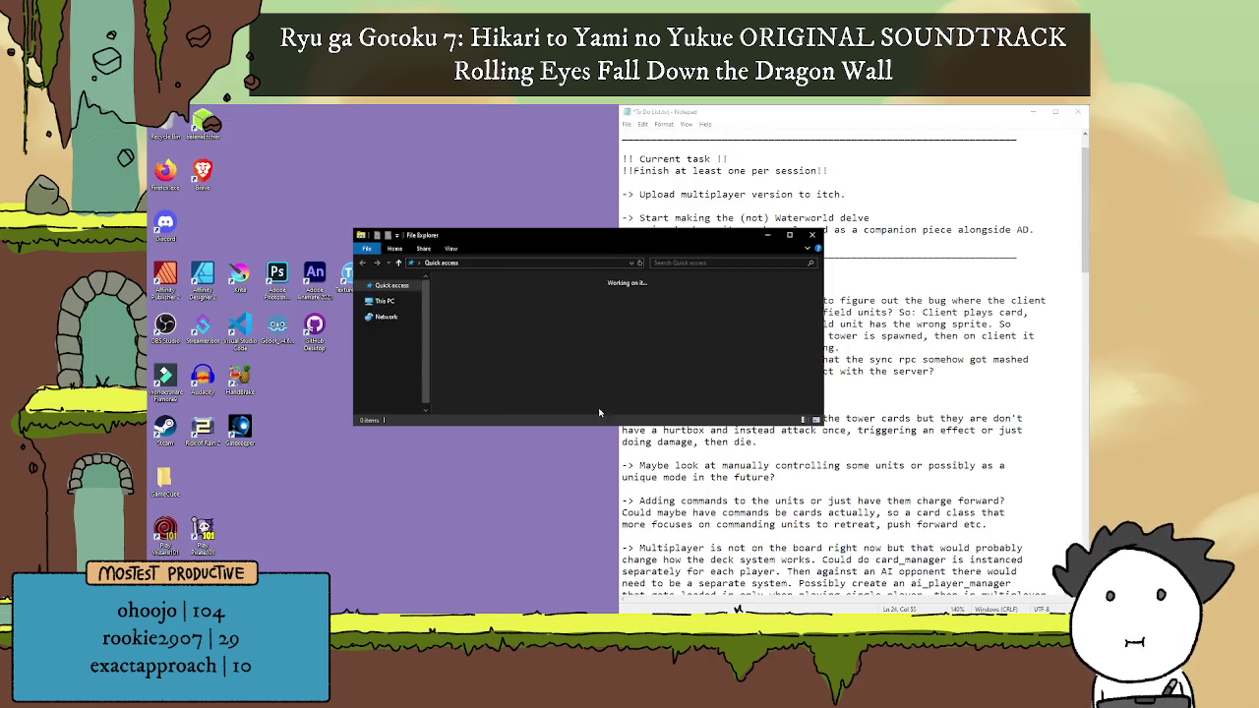
Step: Open CardBattleMultiplayerTest and delete the old card_battler.zip
{"action": "left_click", "coordinate": [812, 237]}
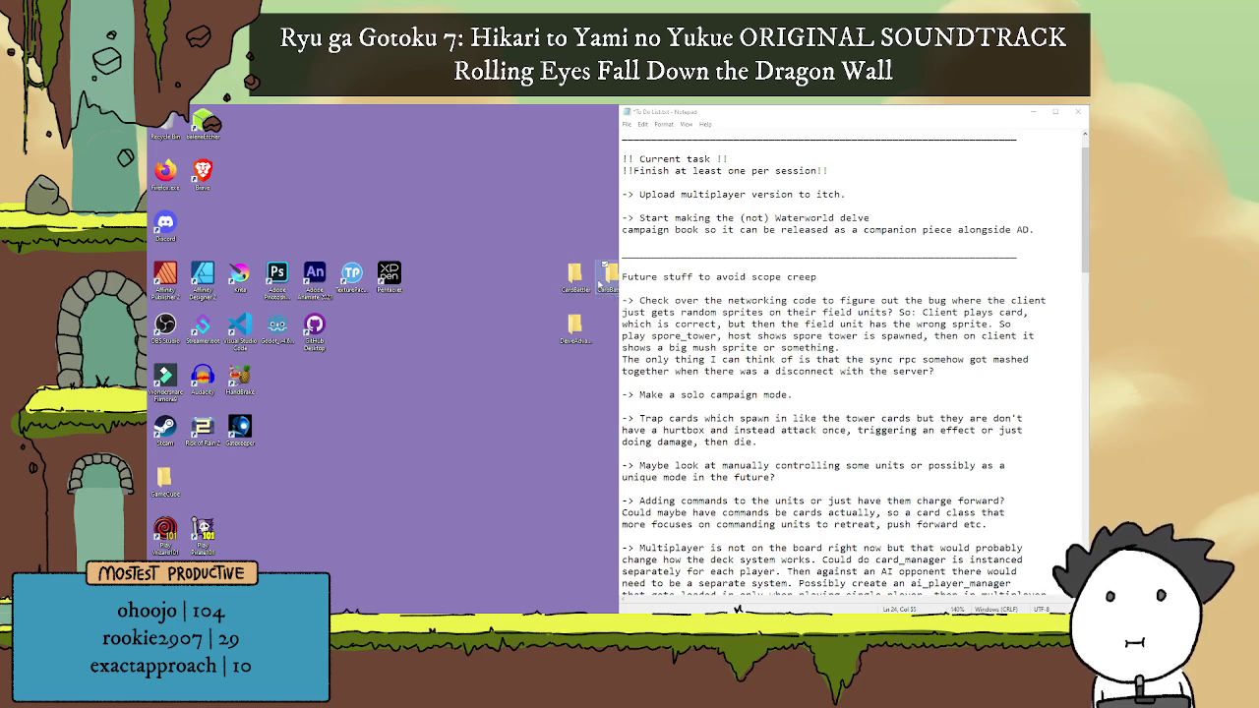
{"action": "double_click", "coordinate": [580, 280]}
{"action": "left_click_drag", "start_coordinate": [505, 256], "coordinate": [674, 243]}
{"action": "left_click", "coordinate": [649, 291]}
{"action": "key", "text": "Delete"}
Step: Create a new card_battler.zip and copy CardBattler.x86_64 and CardBattlerMultiplayer.exe into it
{"action": "right_click", "coordinate": [686, 343]}
{"action": "mouse_move", "coordinate": [630, 459]}
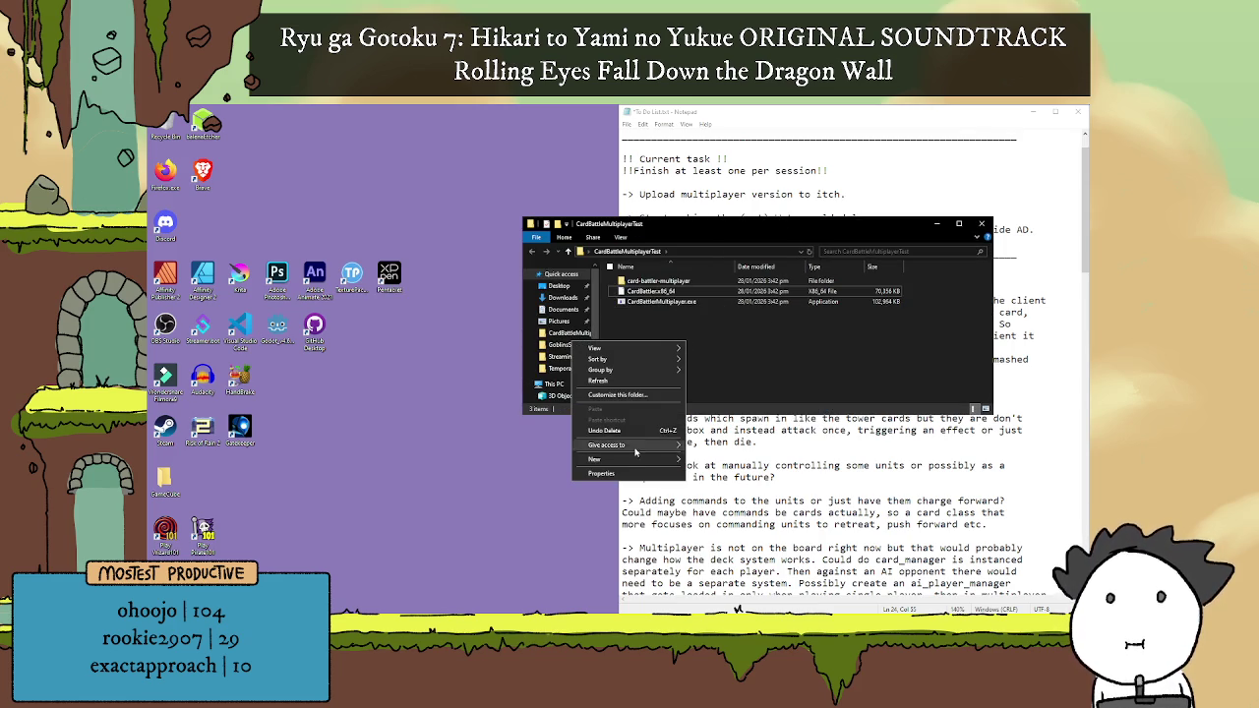
{"action": "left_click", "coordinate": [736, 506]}
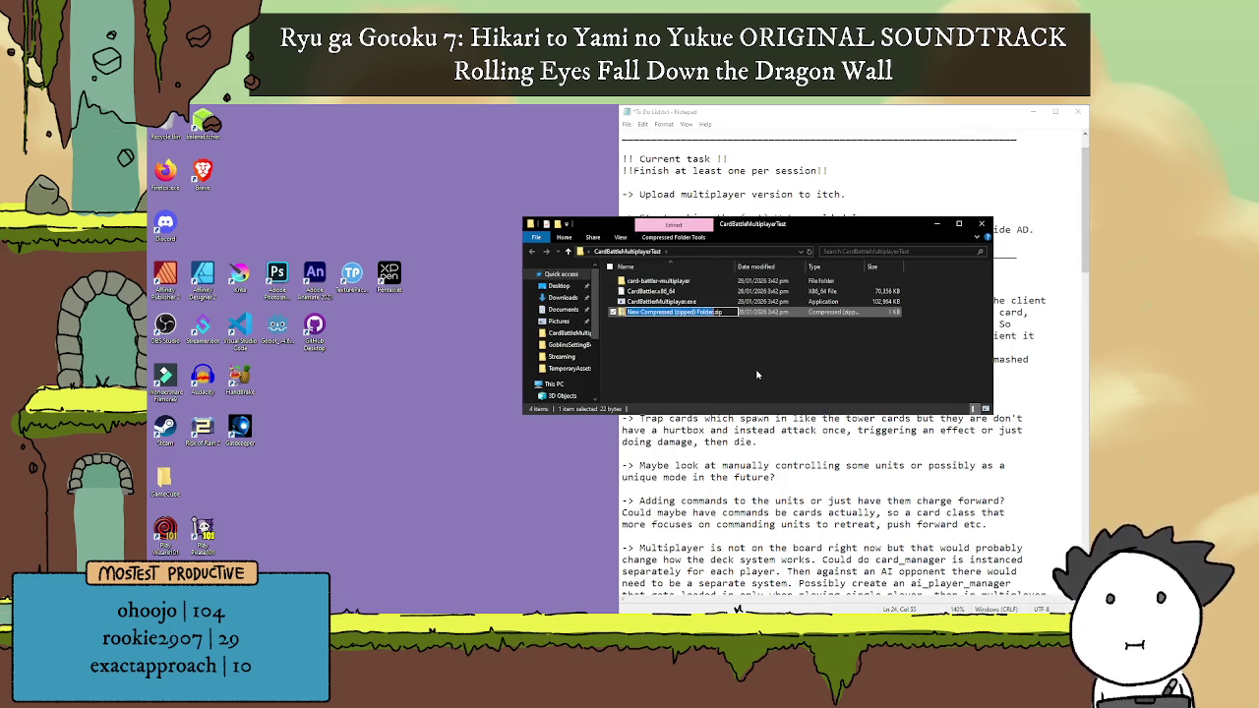
{"action": "type", "text": "card_battlerer"}
{"action": "key", "text": "Return"}
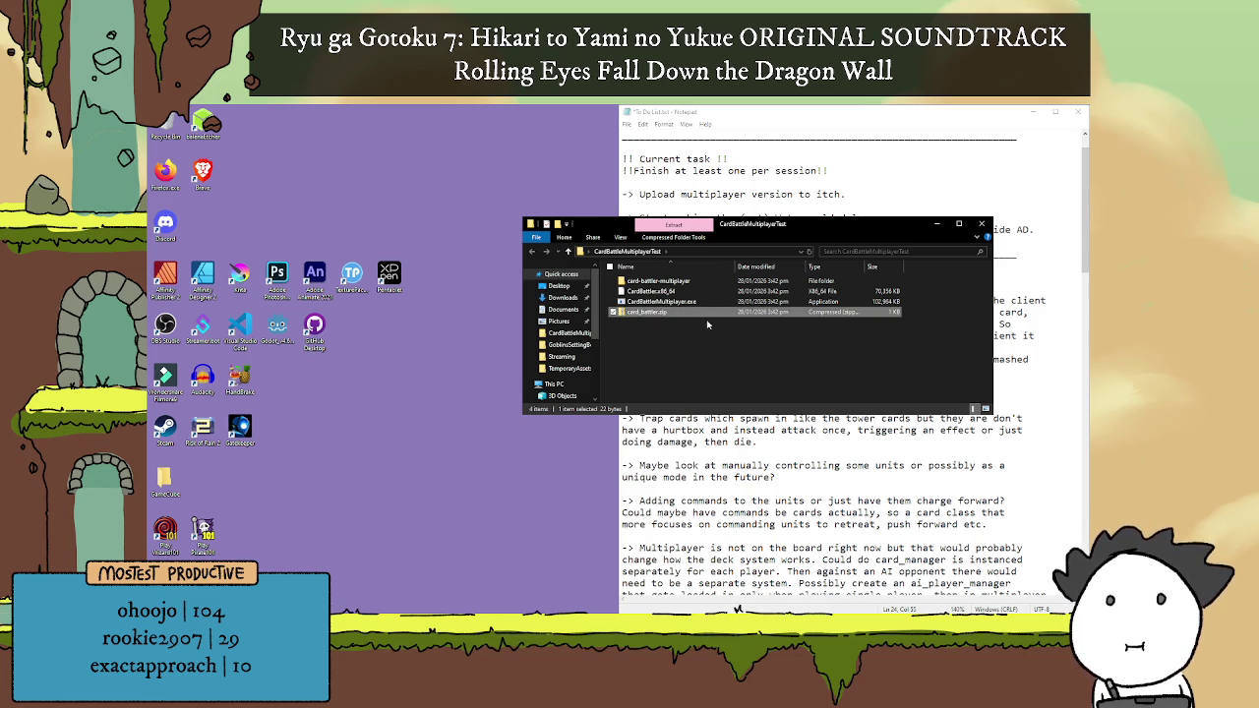
{"action": "left_click", "coordinate": [649, 291]}
{"action": "left_click", "coordinate": [654, 301], "text": "shift"}
{"action": "mouse_move", "coordinate": [654, 301]}
{"action": "left_mouse_down"}
{"action": "mouse_move", "coordinate": [672, 312]}
{"action": "mouse_move", "coordinate": [657, 315]}
{"action": "left_mouse_up"}
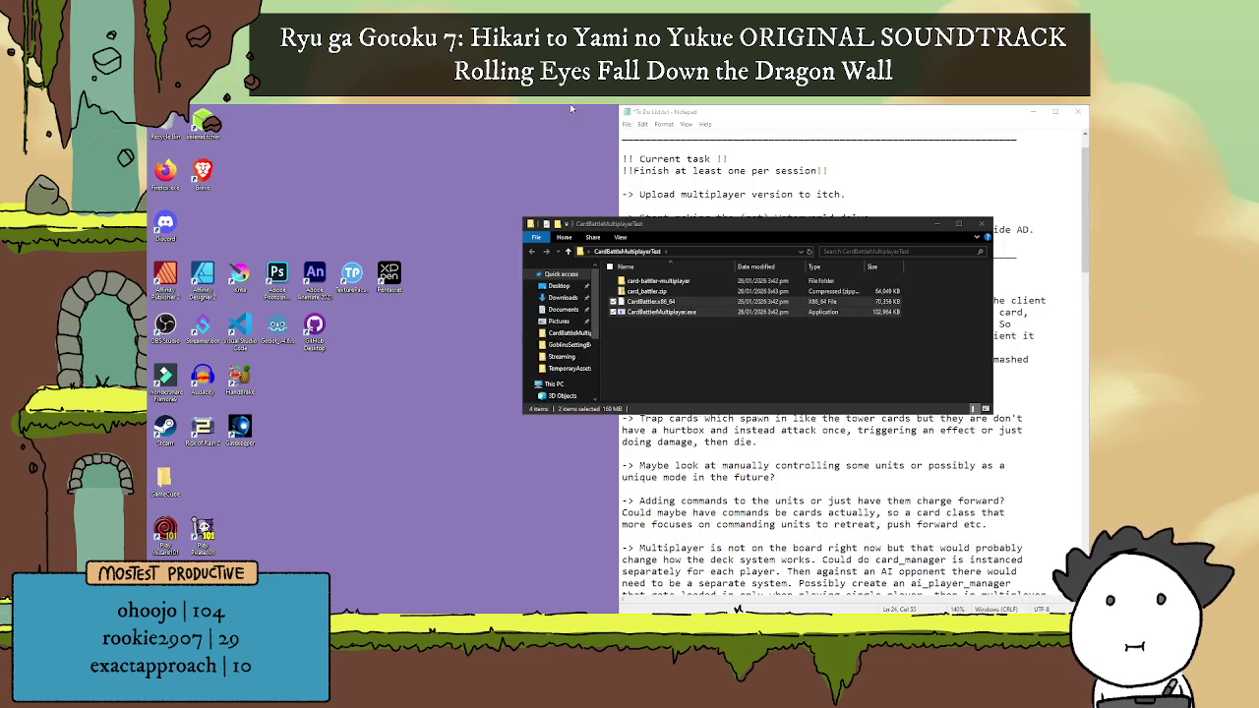
{"action": "key", "text": "alt+Tab"}
Step: Open the Battle Cards Demo edit page and delete the old card_battler.zip upload
{"action": "left_click", "coordinate": [1023, 157]}
{"action": "left_click", "coordinate": [731, 297]}
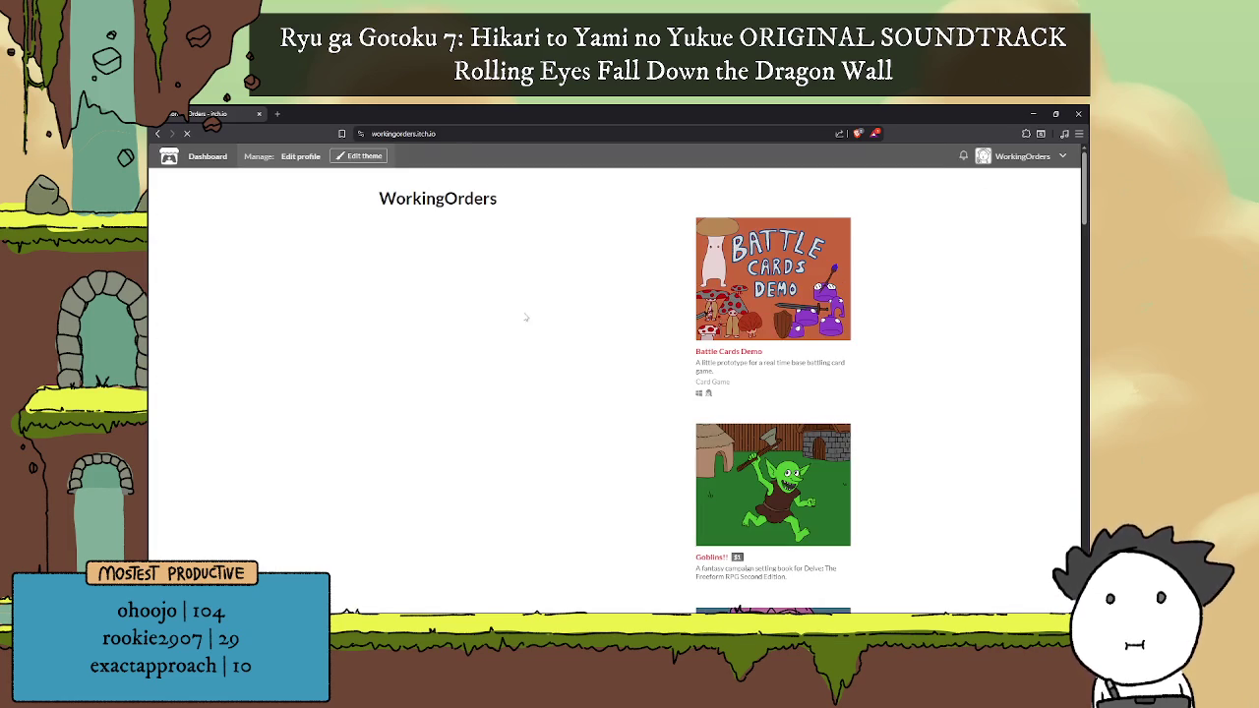
{"action": "scroll", "coordinate": [452, 373], "scroll_direction": "down", "scroll_amount": 2}
{"action": "scroll", "coordinate": [442, 365], "scroll_direction": "down", "scroll_amount": 2}
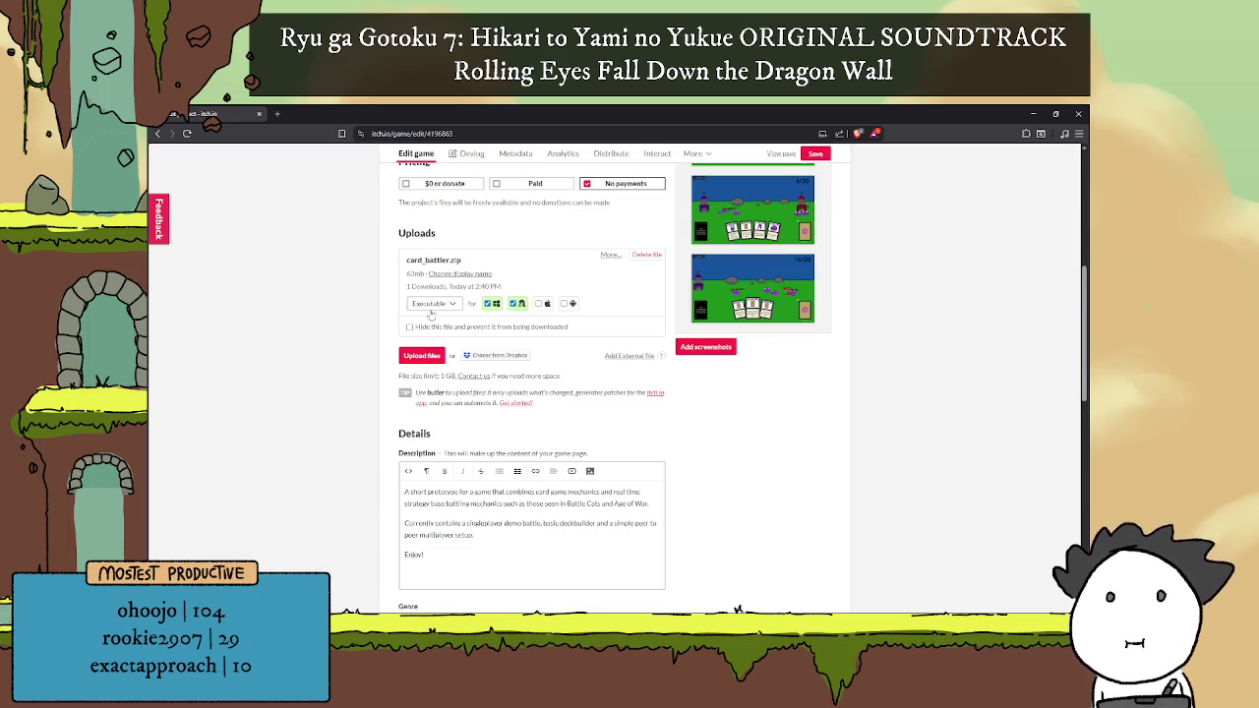
{"action": "left_click", "coordinate": [646, 255]}
{"action": "left_click", "coordinate": [510, 254]}
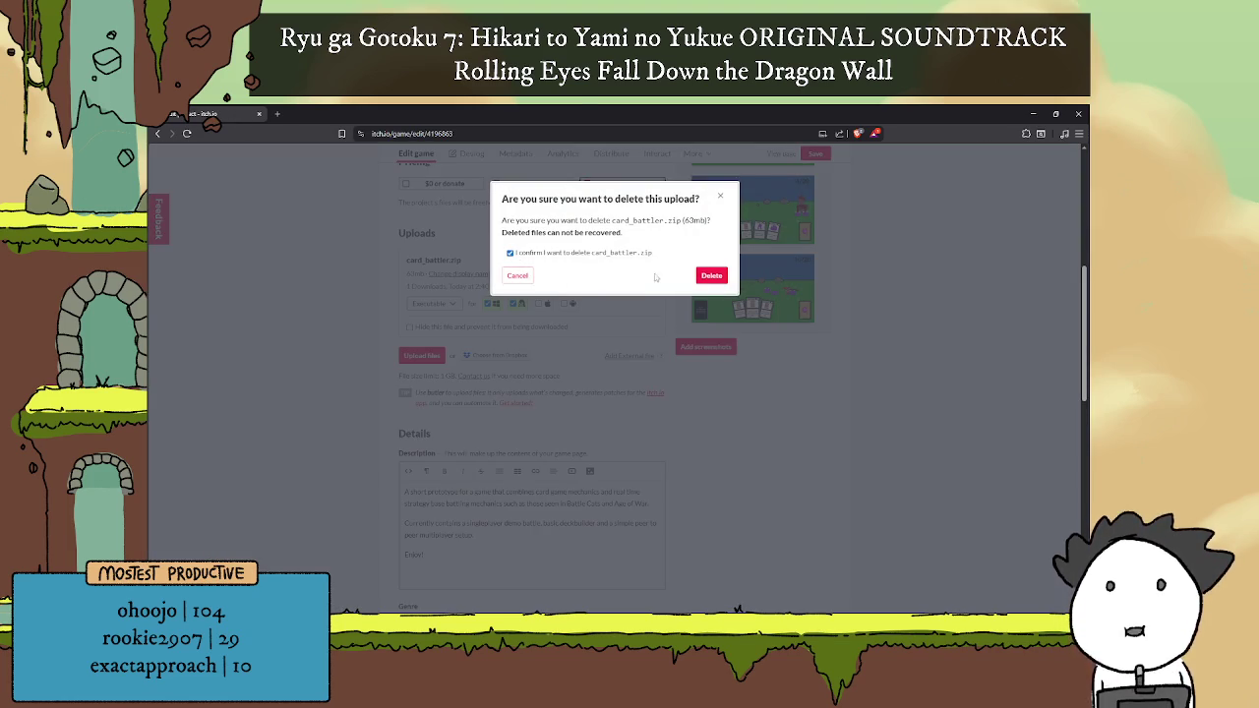
{"action": "left_click", "coordinate": [712, 273]}
Step: Upload the new card_battler.zip, checking it in the build folder
{"action": "left_click", "coordinate": [428, 257]}
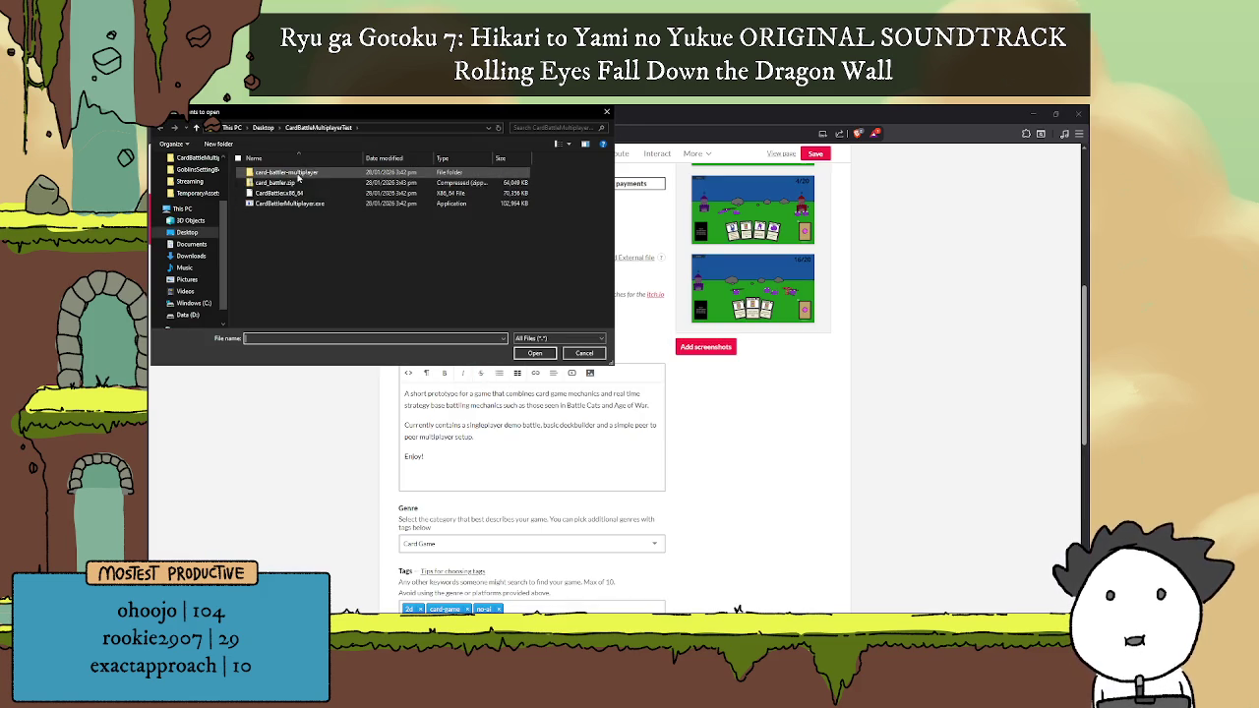
{"action": "left_click", "coordinate": [313, 187]}
{"action": "left_click", "coordinate": [532, 355]}
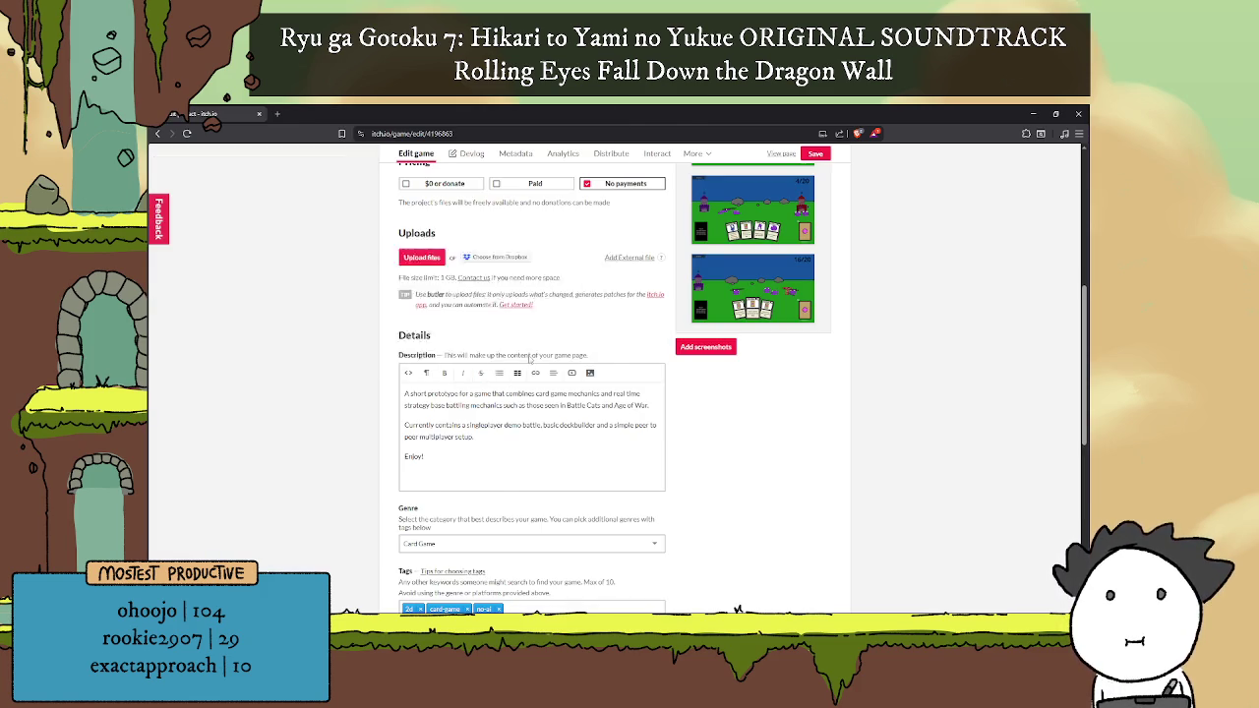
{"action": "key", "text": "alt+Tab"}
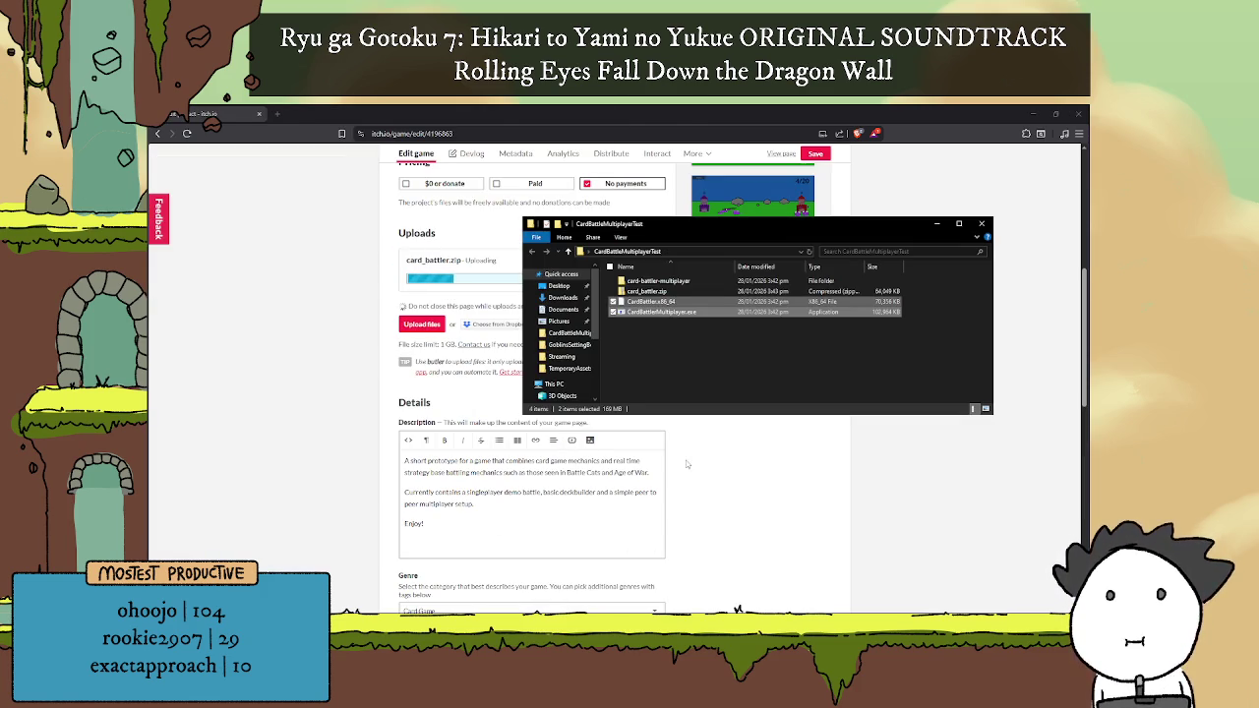
{"action": "left_click", "coordinate": [767, 292]}
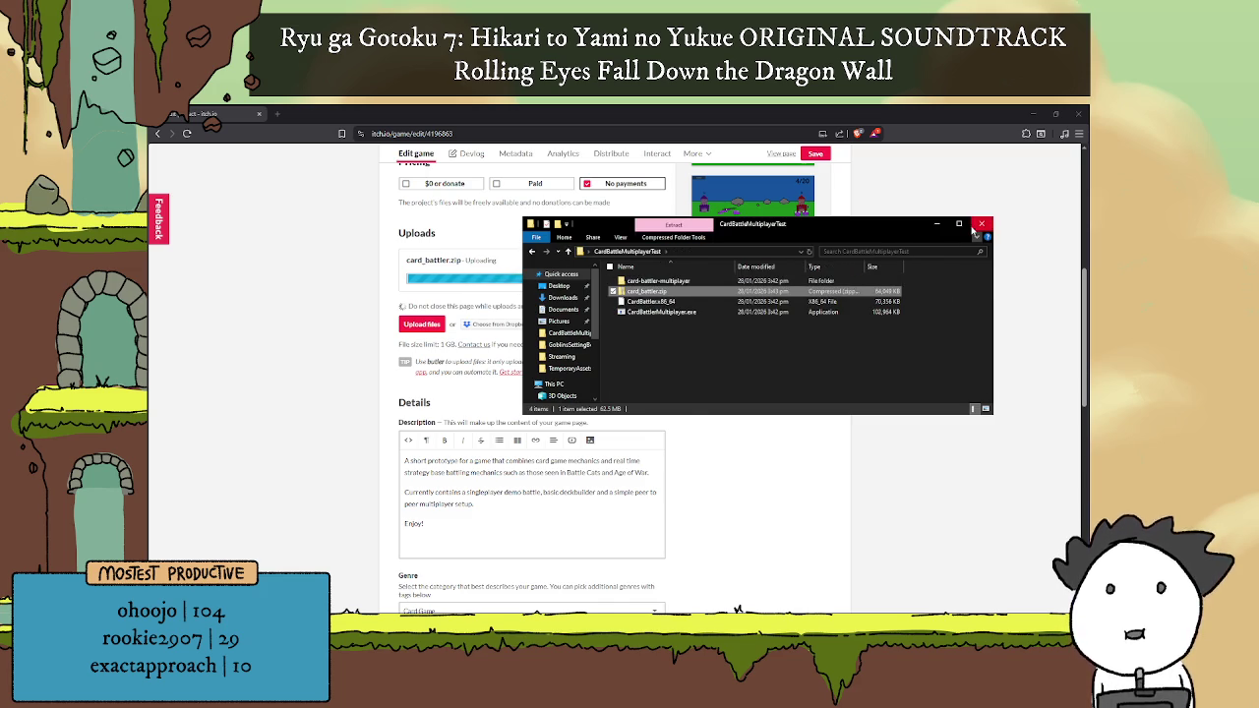
{"action": "left_click", "coordinate": [982, 223]}
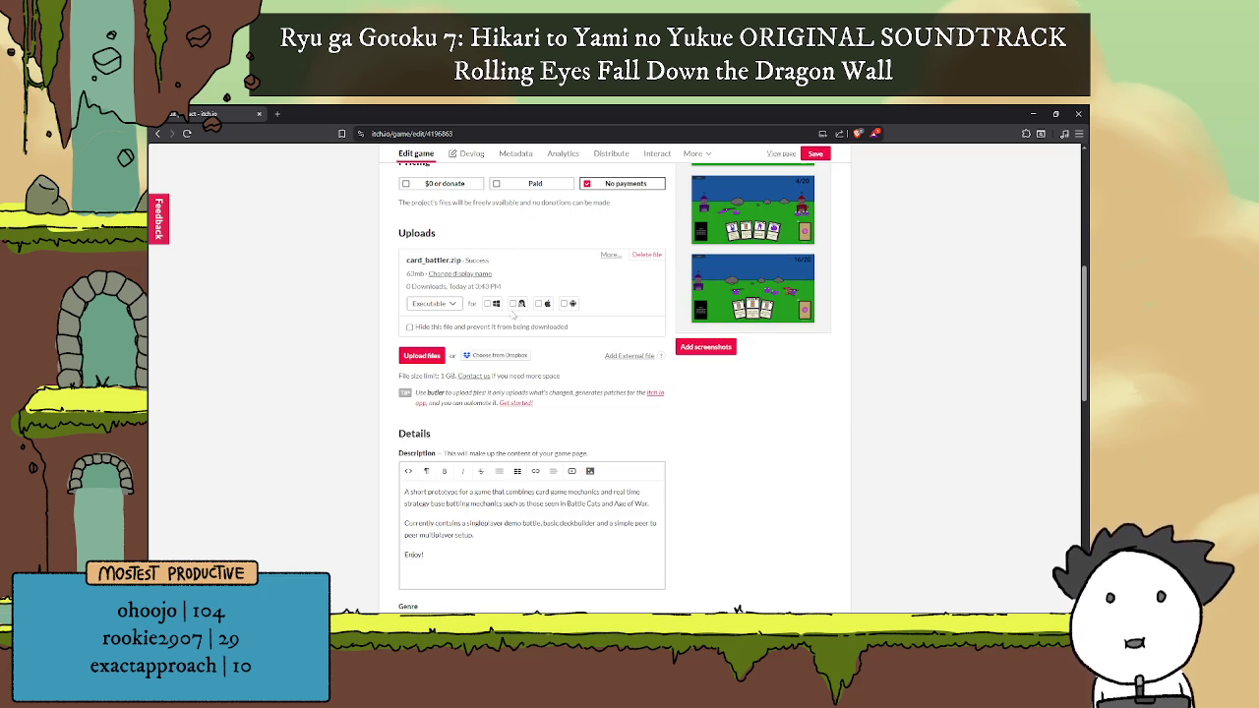
Step: Mark the upload for Windows and Linux and save the game page
{"action": "left_click", "coordinate": [492, 303]}
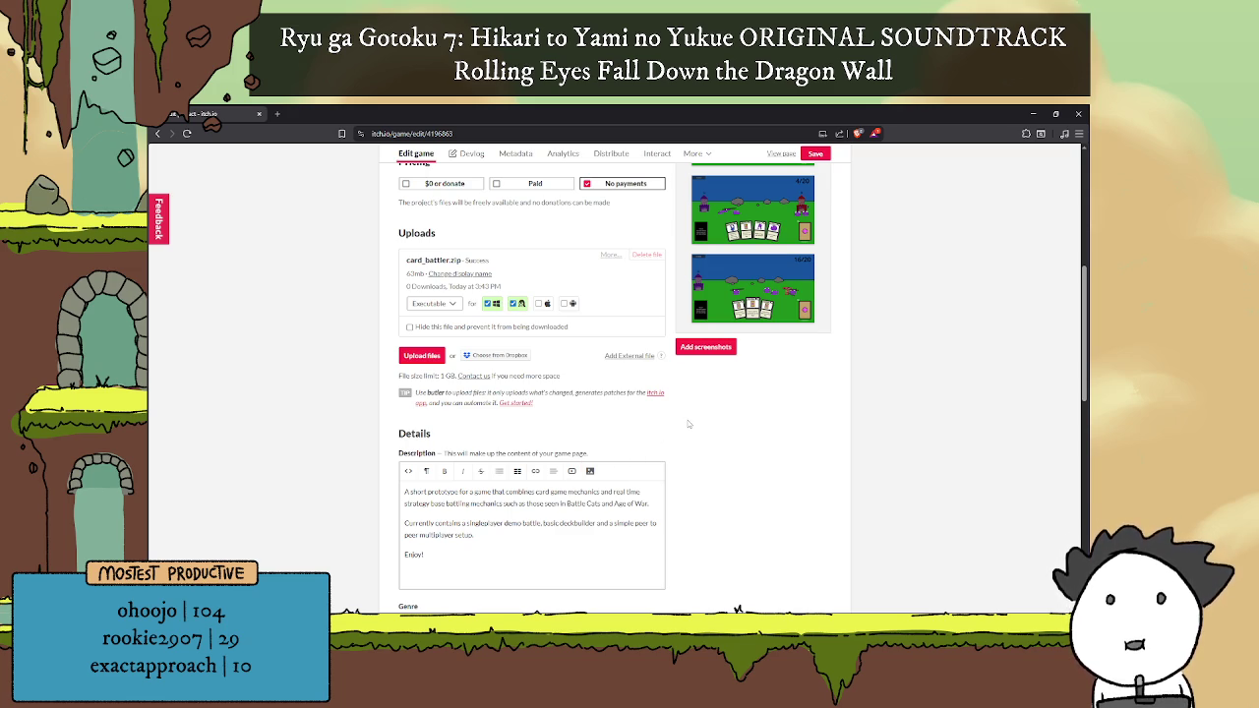
{"action": "scroll", "coordinate": [681, 405], "scroll_direction": "down", "scroll_amount": 3}
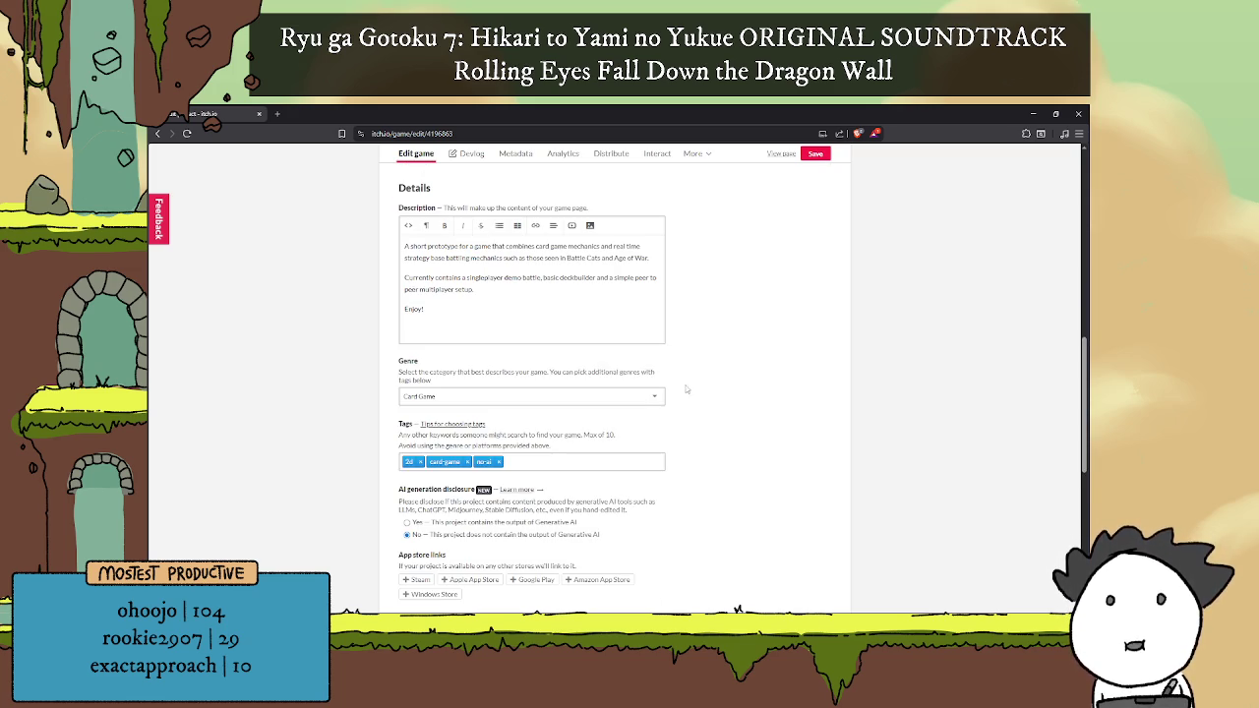
{"action": "scroll", "coordinate": [685, 391], "scroll_direction": "down", "scroll_amount": 3}
{"action": "scroll", "coordinate": [679, 413], "scroll_direction": "down", "scroll_amount": 3}
{"action": "left_click", "coordinate": [410, 526]}
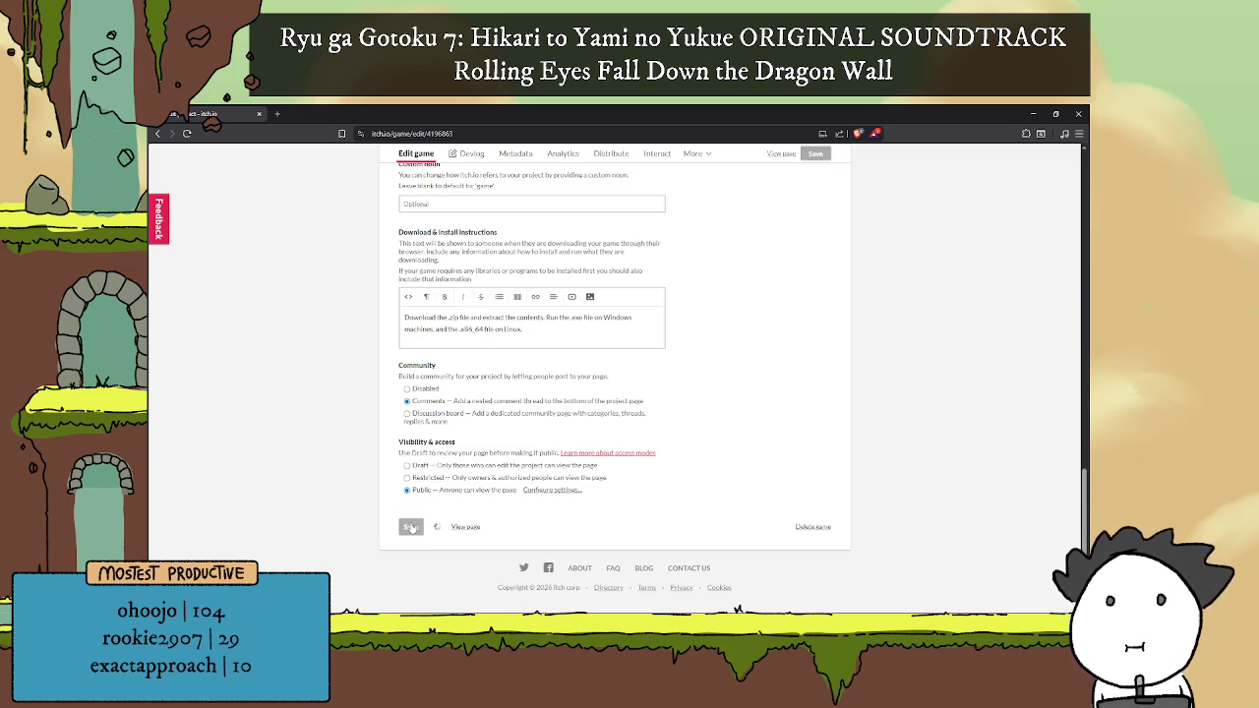
Step: View the public Battle Cards Demo page, then close the browser
{"action": "scroll", "coordinate": [797, 529], "scroll_direction": "up", "scroll_amount": 5}
{"action": "scroll", "coordinate": [688, 413], "scroll_direction": "up", "scroll_amount": 5}
{"action": "scroll", "coordinate": [590, 314], "scroll_direction": "up", "scroll_amount": 5}
{"action": "scroll", "coordinate": [485, 219], "scroll_direction": "up", "scroll_amount": 5}
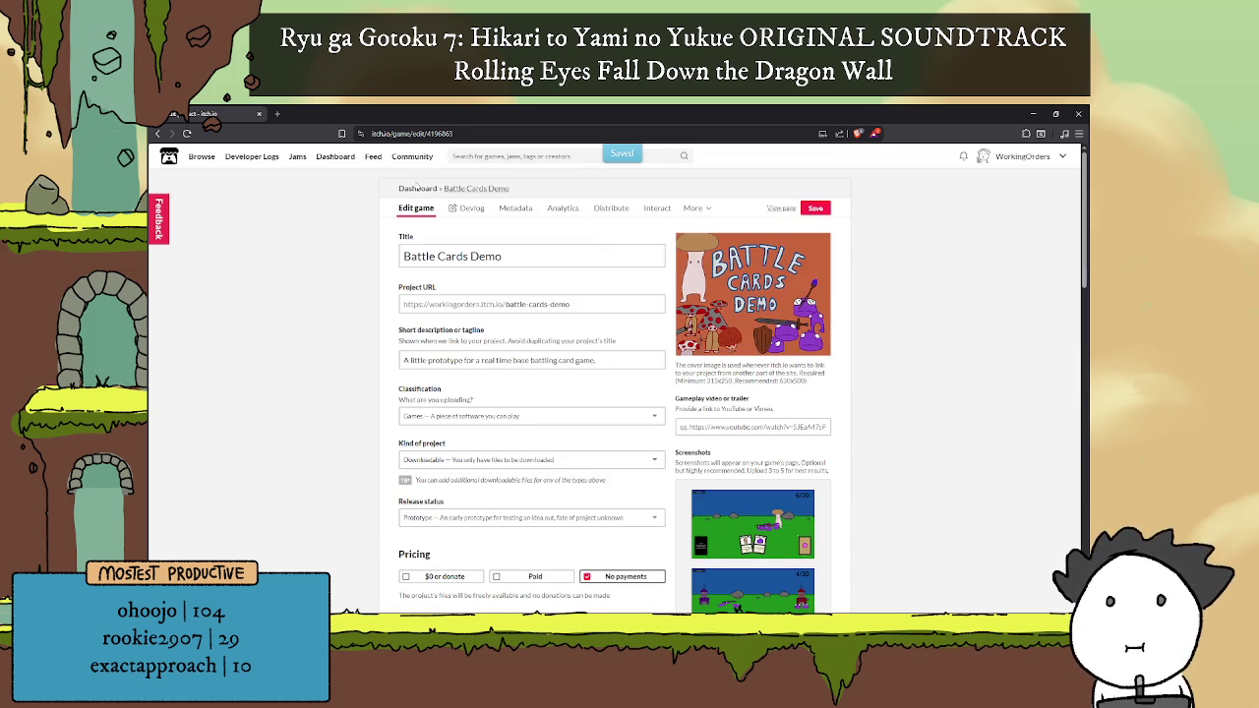
{"action": "left_click", "coordinate": [779, 209]}
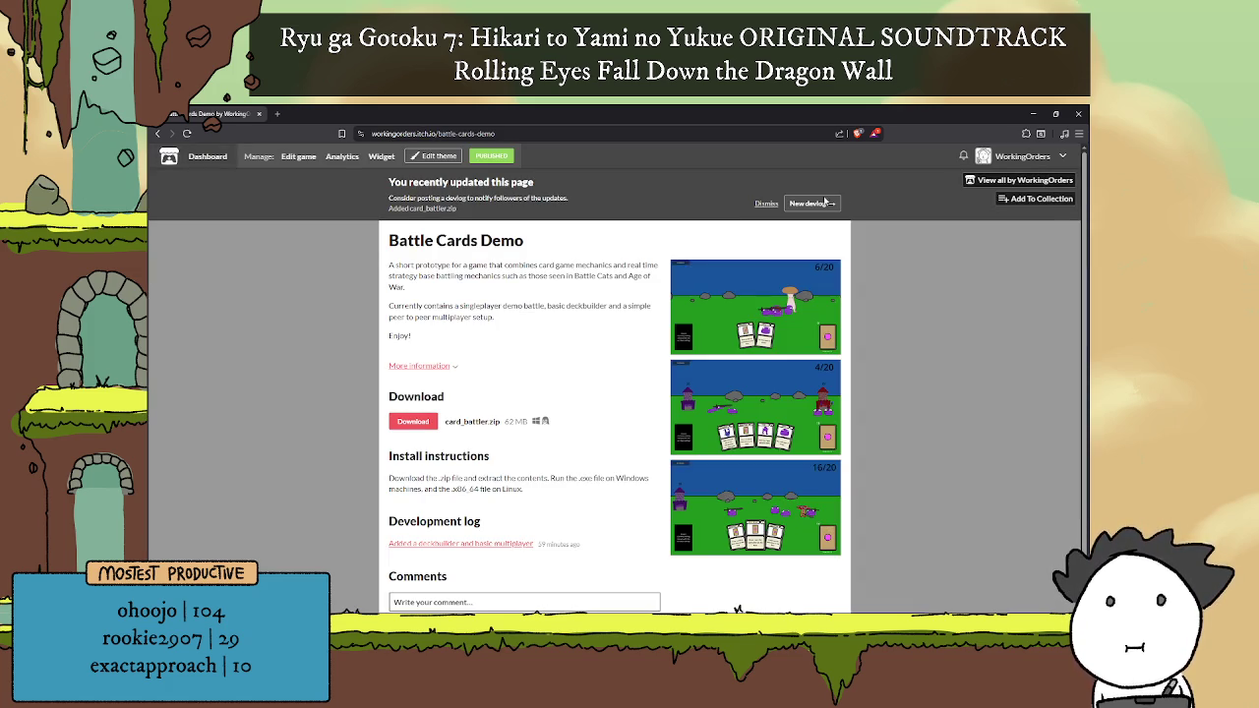
{"action": "scroll", "coordinate": [673, 258], "scroll_direction": "down", "scroll_amount": 1}
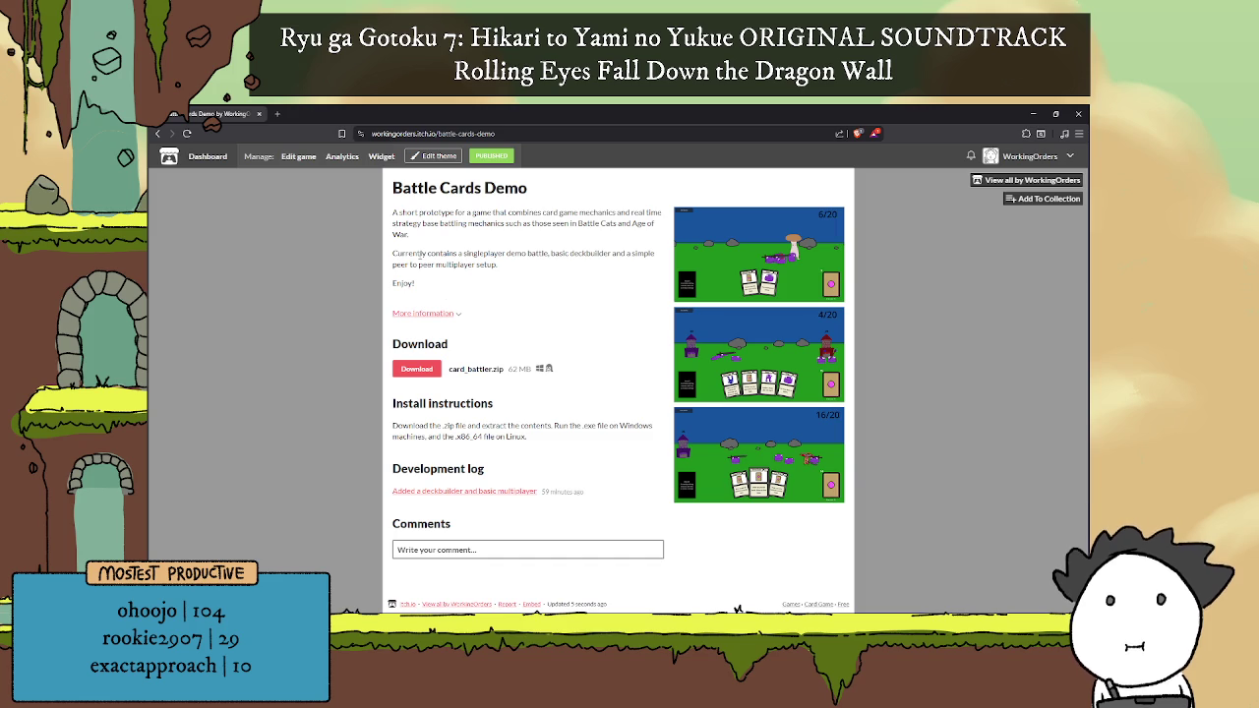
{"action": "left_click", "coordinate": [256, 115]}
{"action": "left_click", "coordinate": [894, 372]}
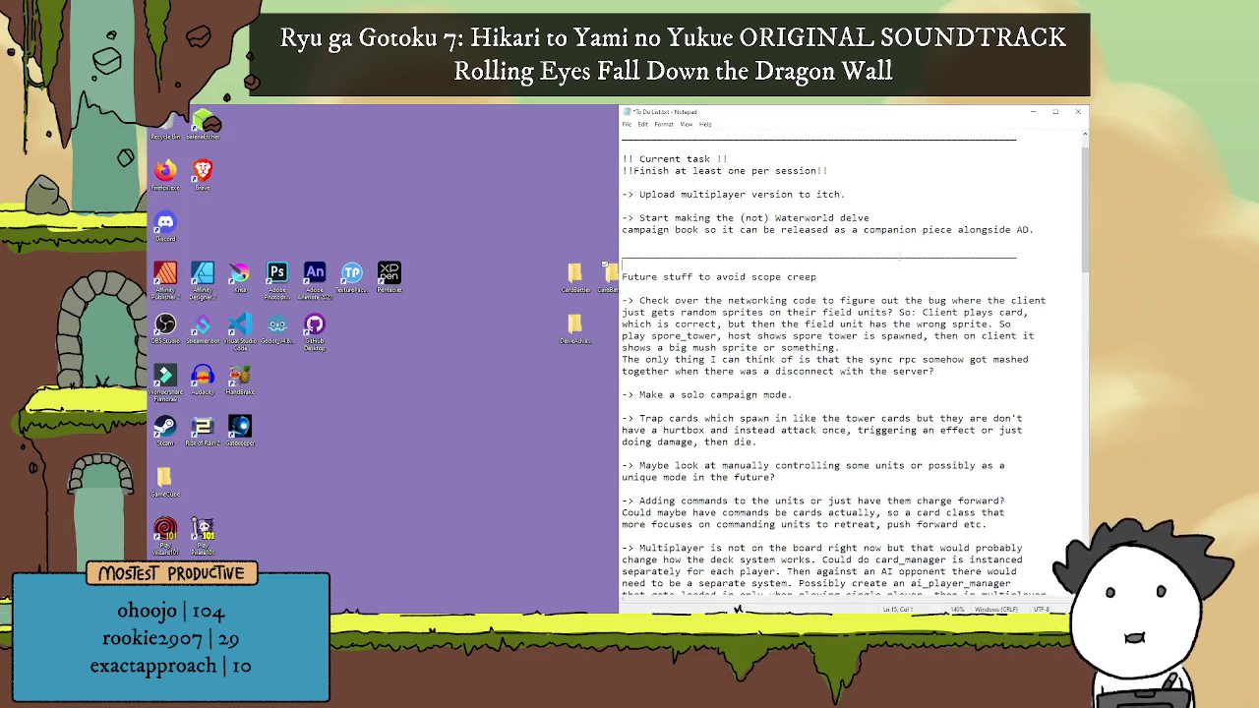
Step: Replace the itch upload task with 'Try and replicate the window size bug in godot' and save
{"action": "scroll", "coordinate": [900, 264], "scroll_direction": "up", "scroll_amount": 1}
{"action": "left_click_drag", "start_coordinate": [892, 229], "coordinate": [556, 236]}
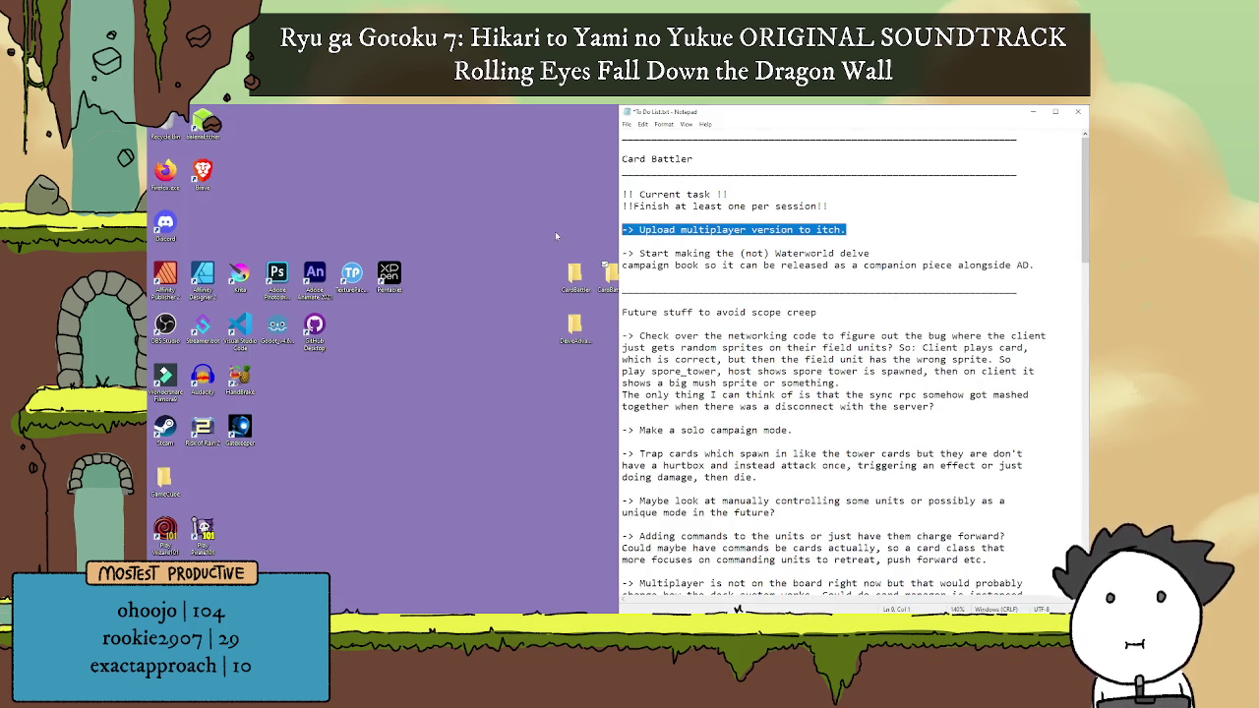
{"action": "key", "text": "BackSpace"}
{"action": "key", "text": "BackSpace"}
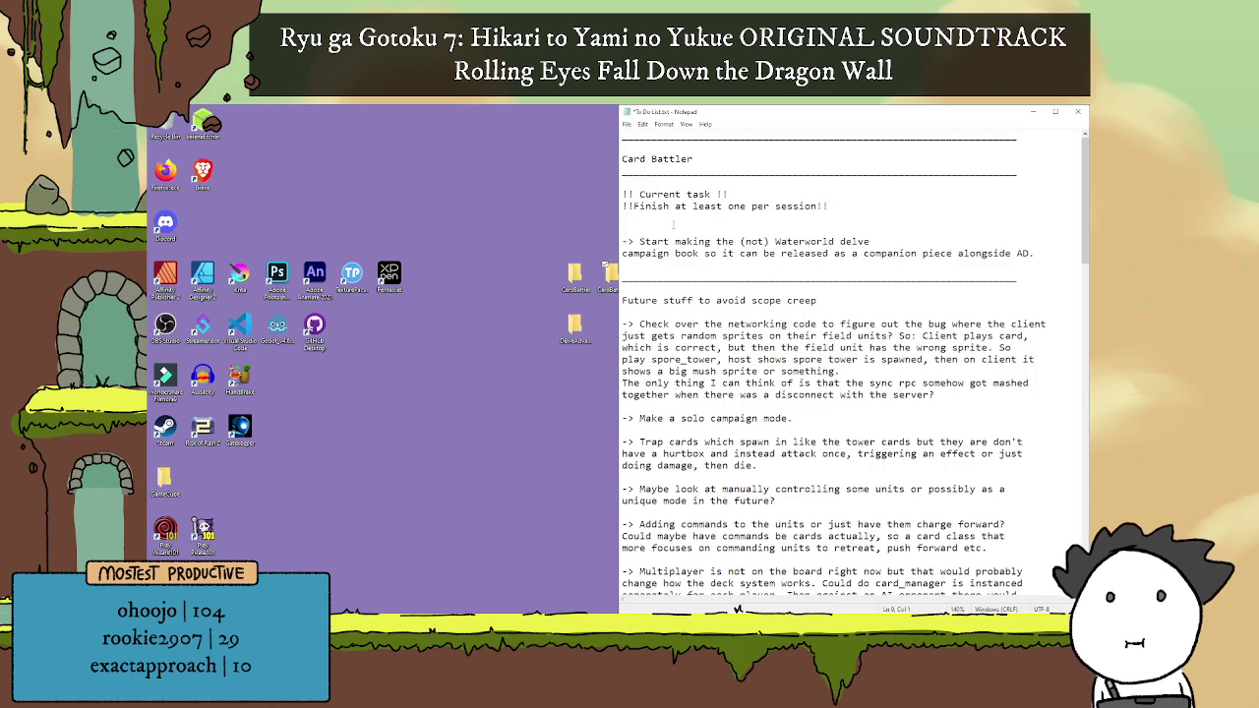
{"action": "key", "text": "Return"}
{"action": "type", "text": "-> "}
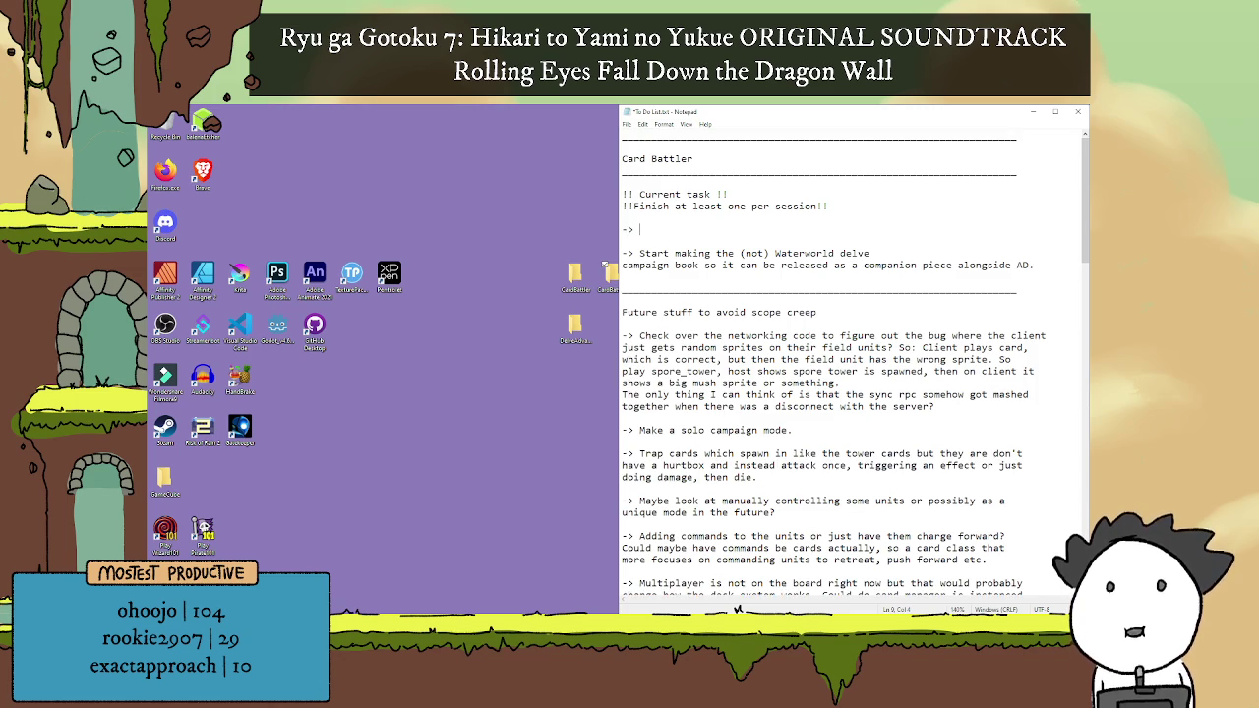
{"action": "type", "text": "Try and replicate the"}
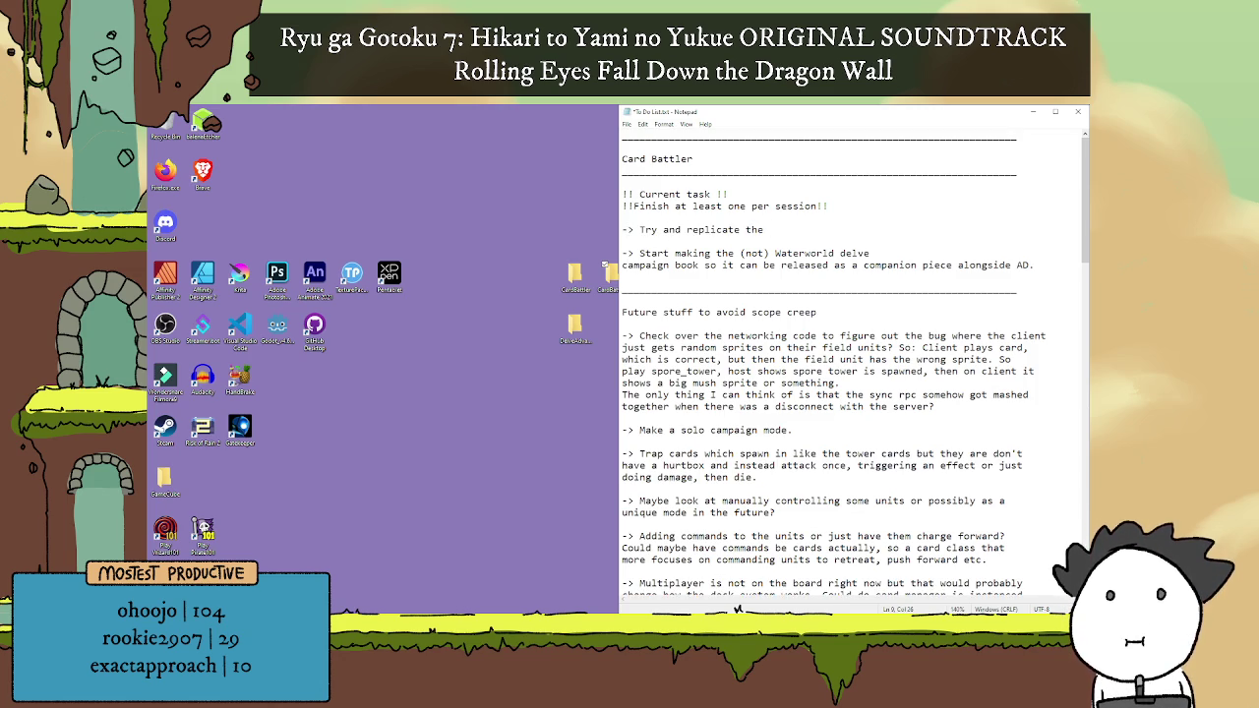
{"action": "type", "text": "bufg"}
{"action": "type", "text": "godot"}
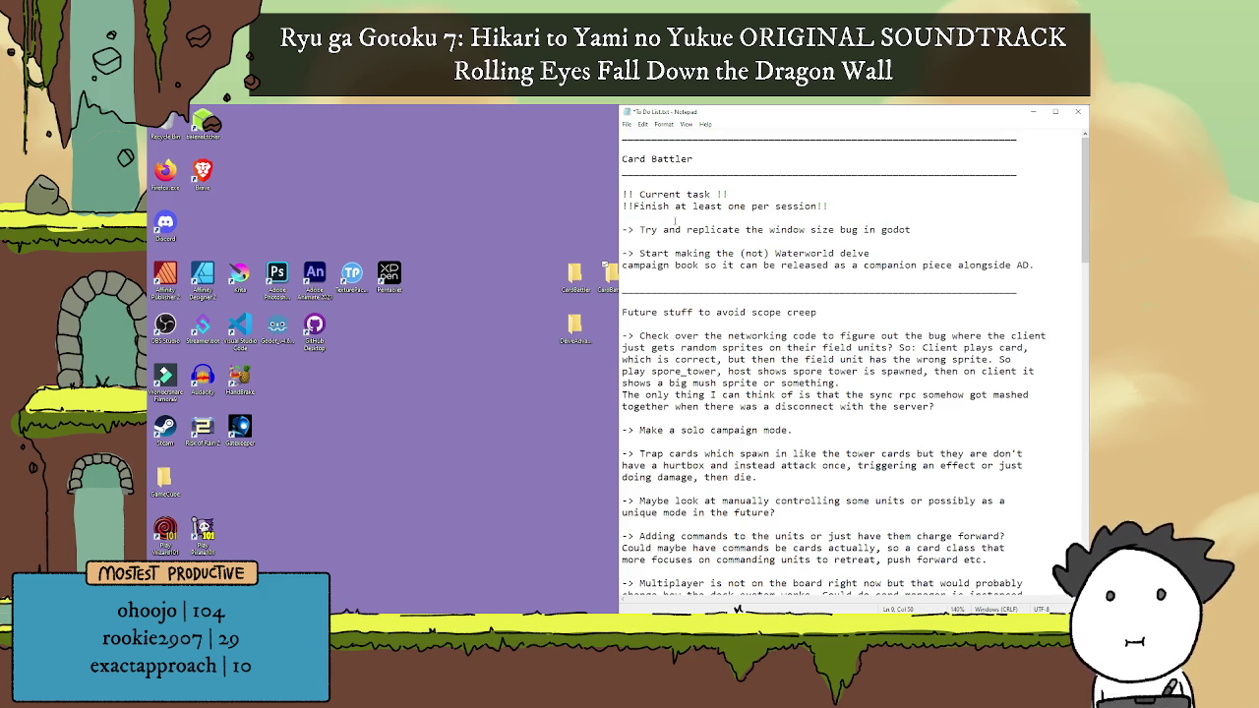
{"action": "key", "text": "ctrl+s"}
{"action": "left_click", "coordinate": [264, 455]}
Step: Launch Godot, start a new project, and browse to the Desktop folder
{"action": "double_click", "coordinate": [292, 336]}
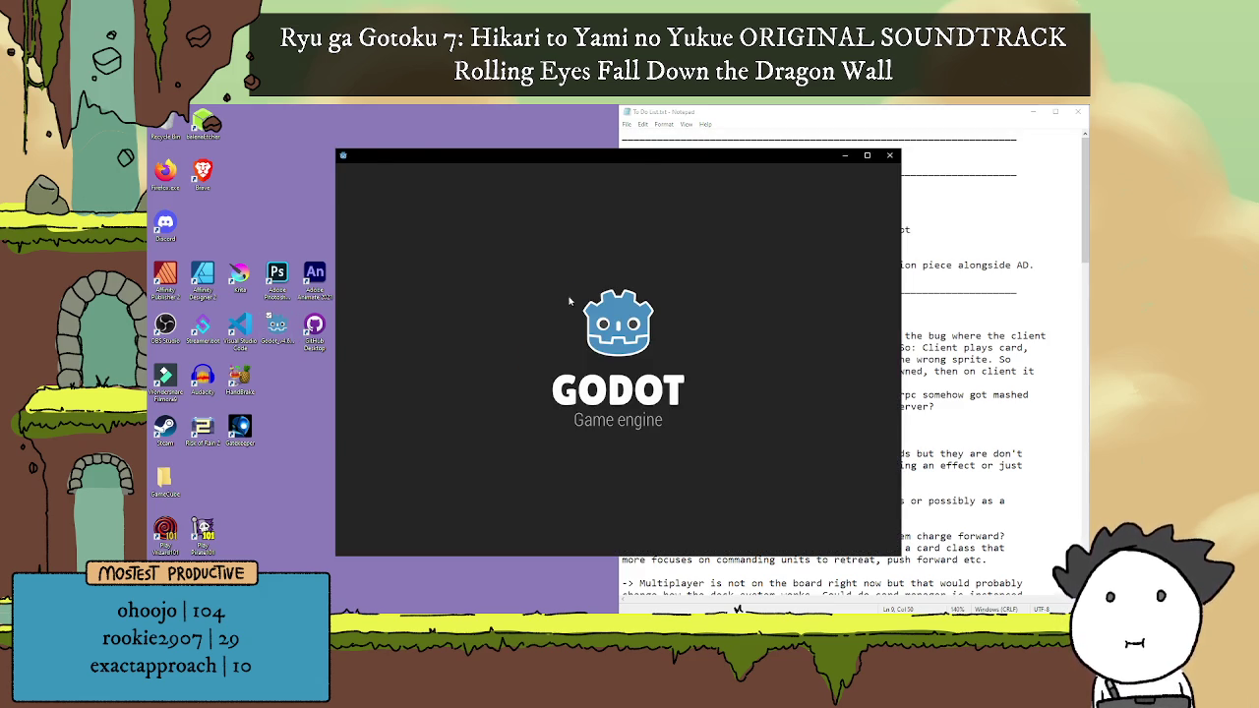
{"action": "left_click", "coordinate": [360, 194]}
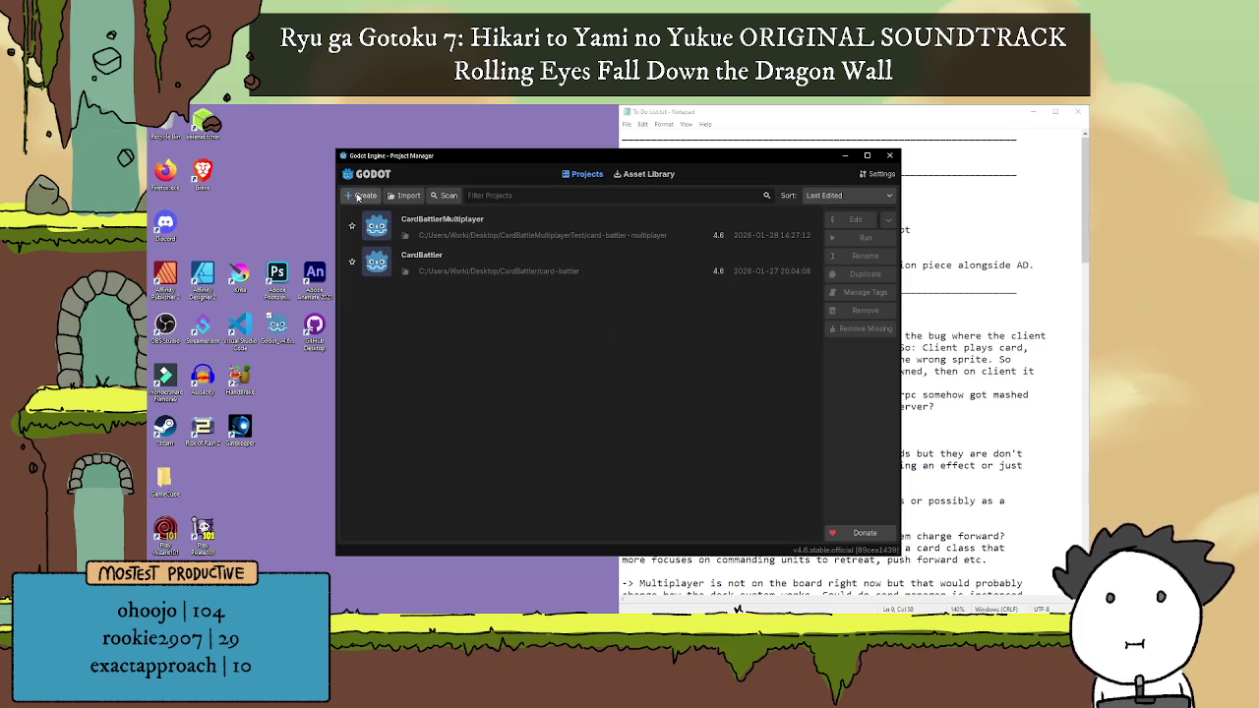
{"action": "left_click", "coordinate": [722, 302]}
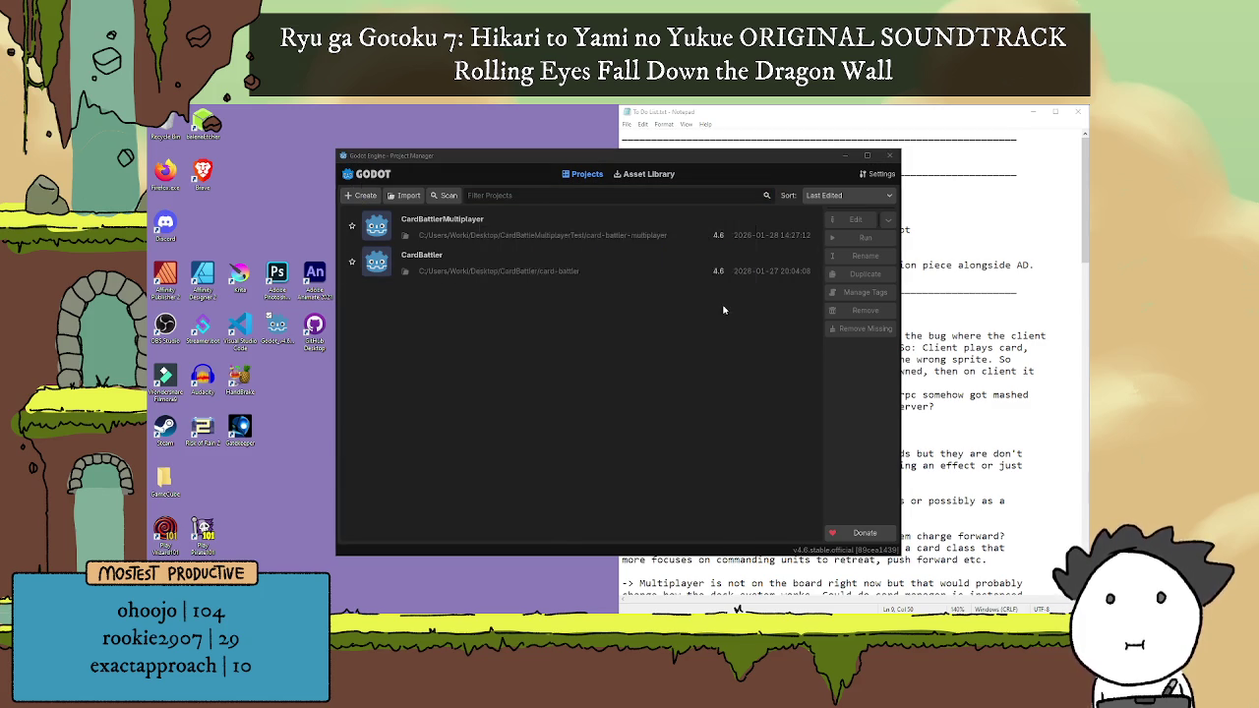
{"action": "left_click", "coordinate": [395, 209]}
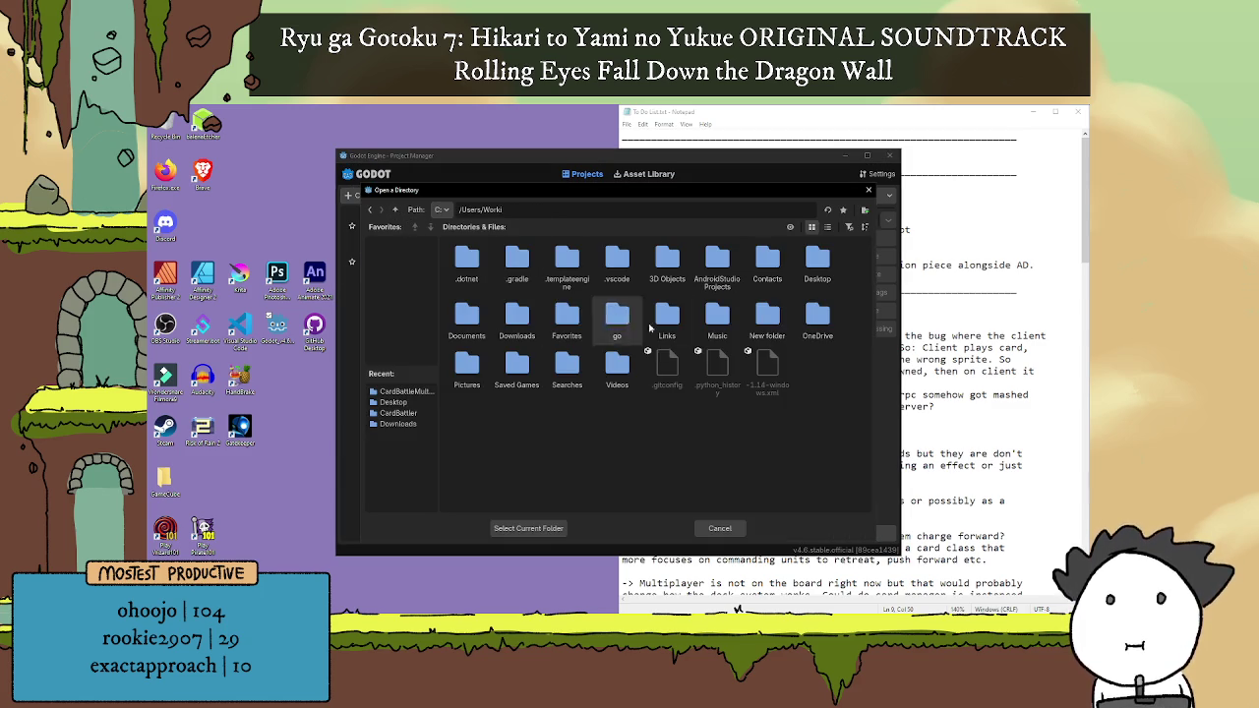
{"action": "double_click", "coordinate": [818, 266]}
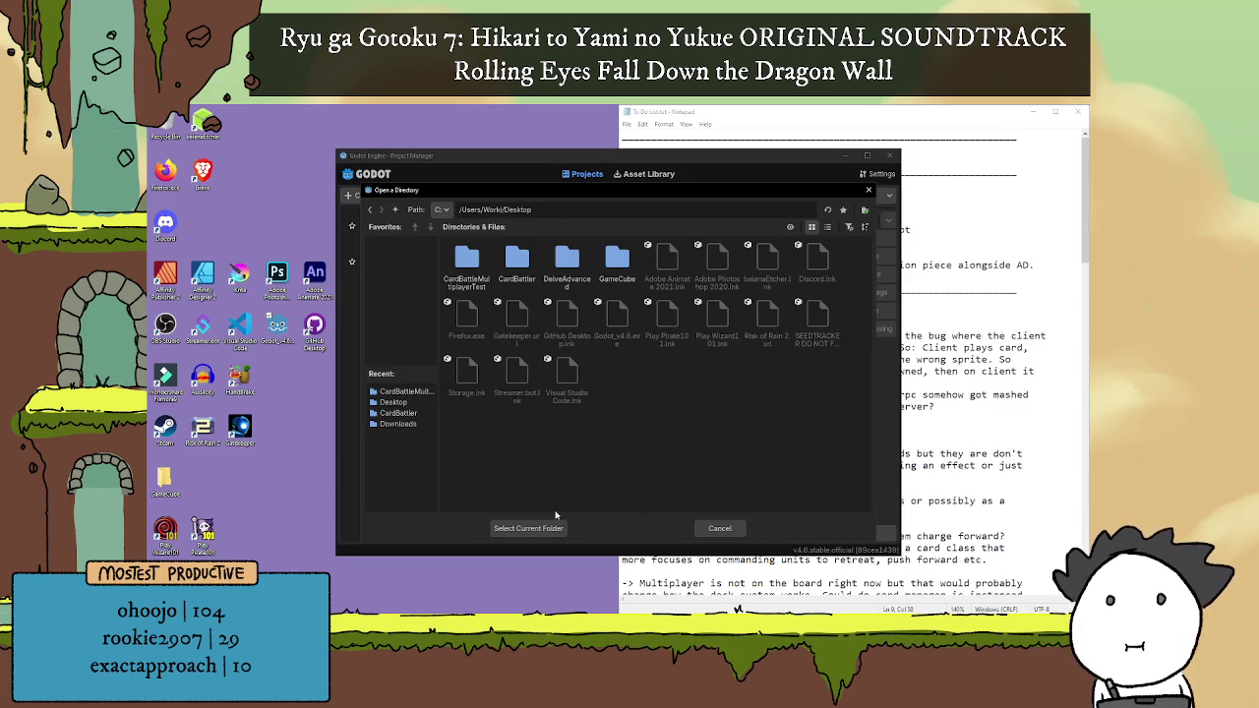
Step: Create a new Desktop folder named test_window_resize_bug
{"action": "right_click", "coordinate": [667, 415]}
{"action": "left_click", "coordinate": [706, 425]}
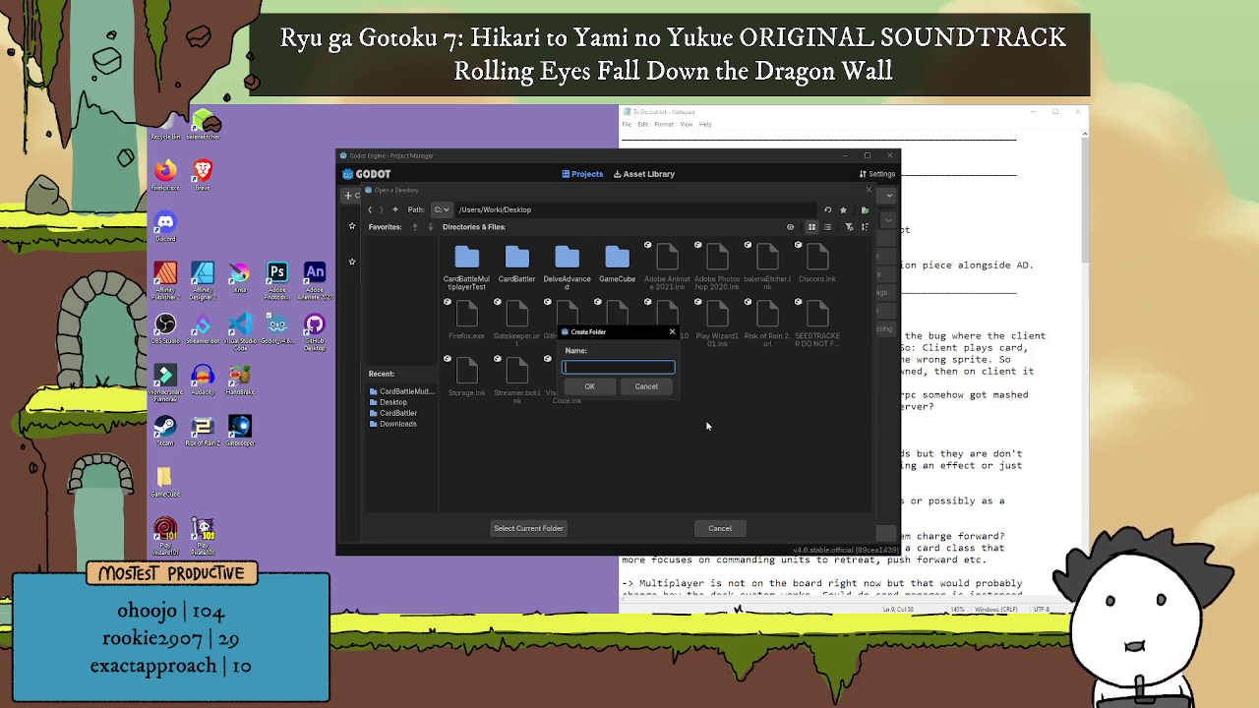
{"action": "type", "text": "kfajksfh"}
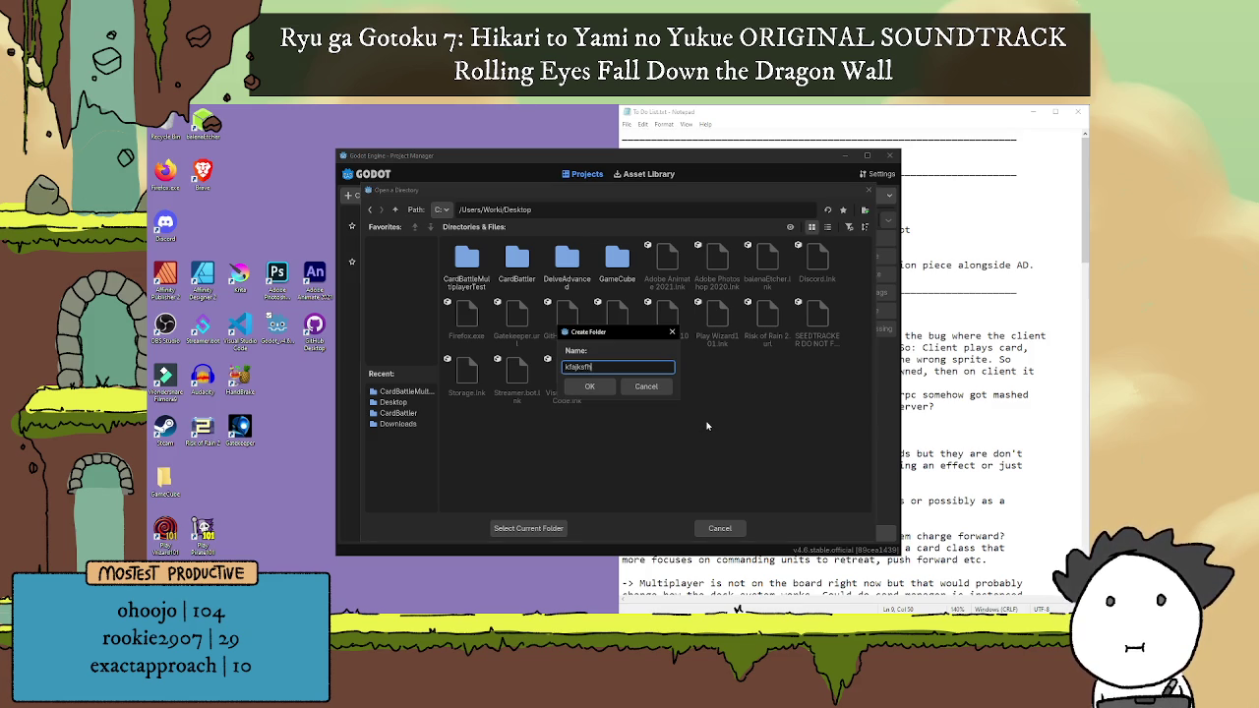
{"action": "key", "text": "BackSpace"}
{"action": "key", "text": "BackSpace"}
{"action": "key", "text": "BackSpace"}
{"action": "type", "text": "test_"}
{"action": "type", "text": "window"}
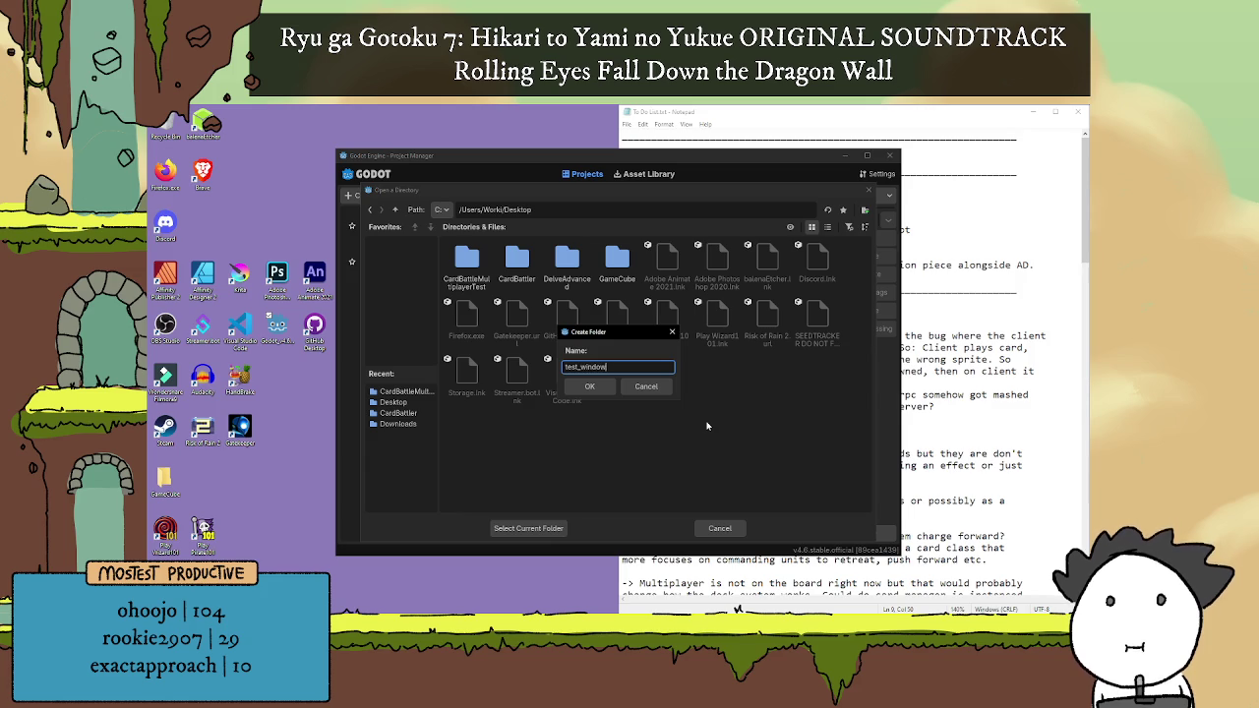
{"action": "type", "text": "_resize_bug"}
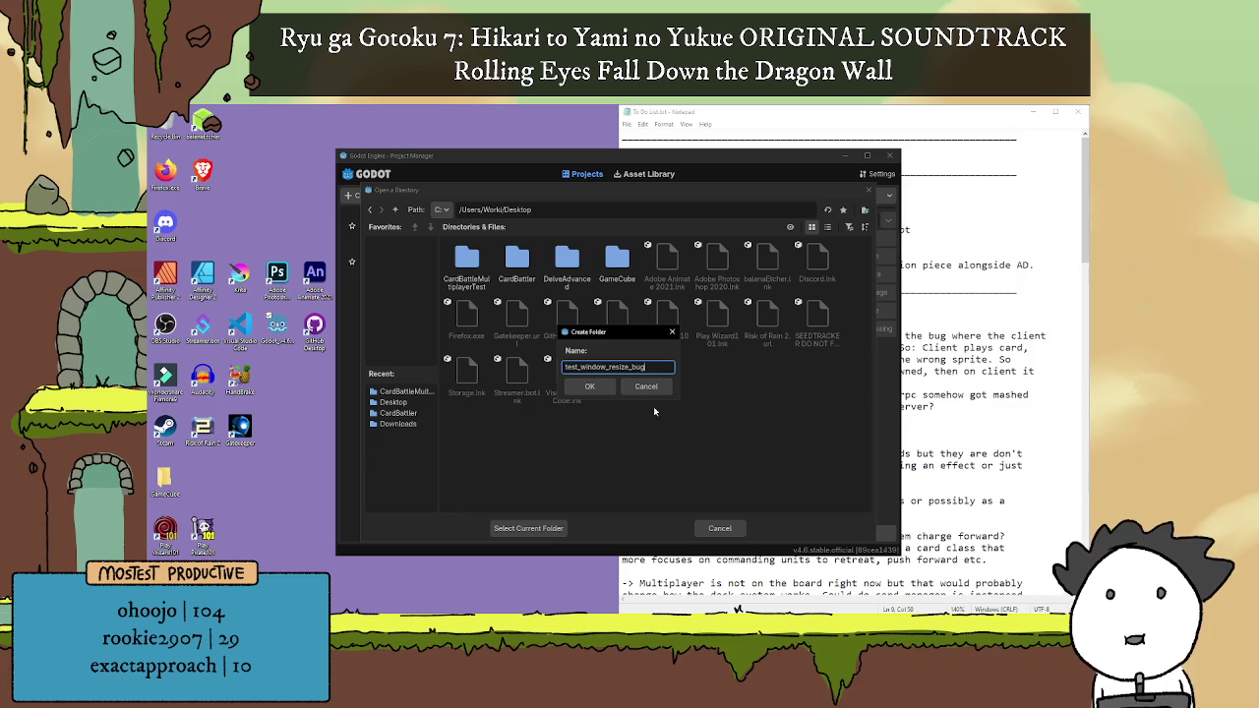
{"action": "left_click", "coordinate": [598, 389]}
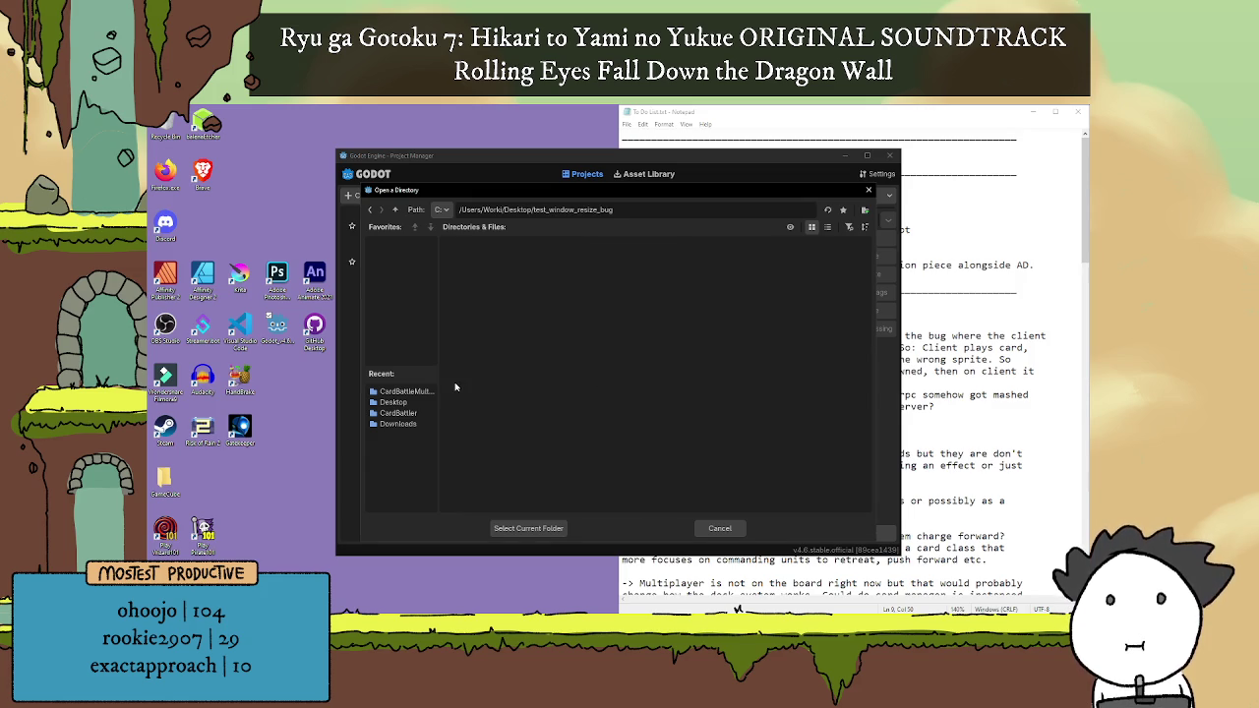
Step: Create the project in test_window_resize_bug with version control metadata set to None
{"action": "left_click", "coordinate": [519, 529]}
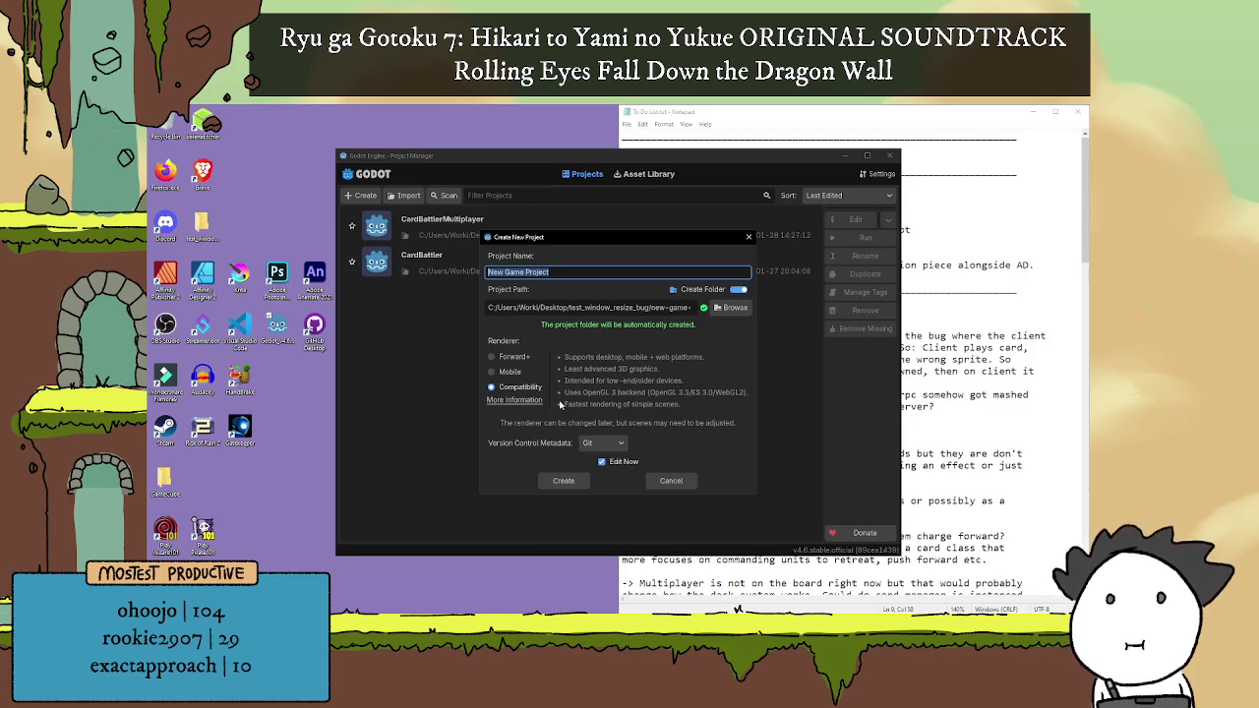
{"action": "left_click", "coordinate": [602, 442]}
{"action": "left_click", "coordinate": [603, 460]}
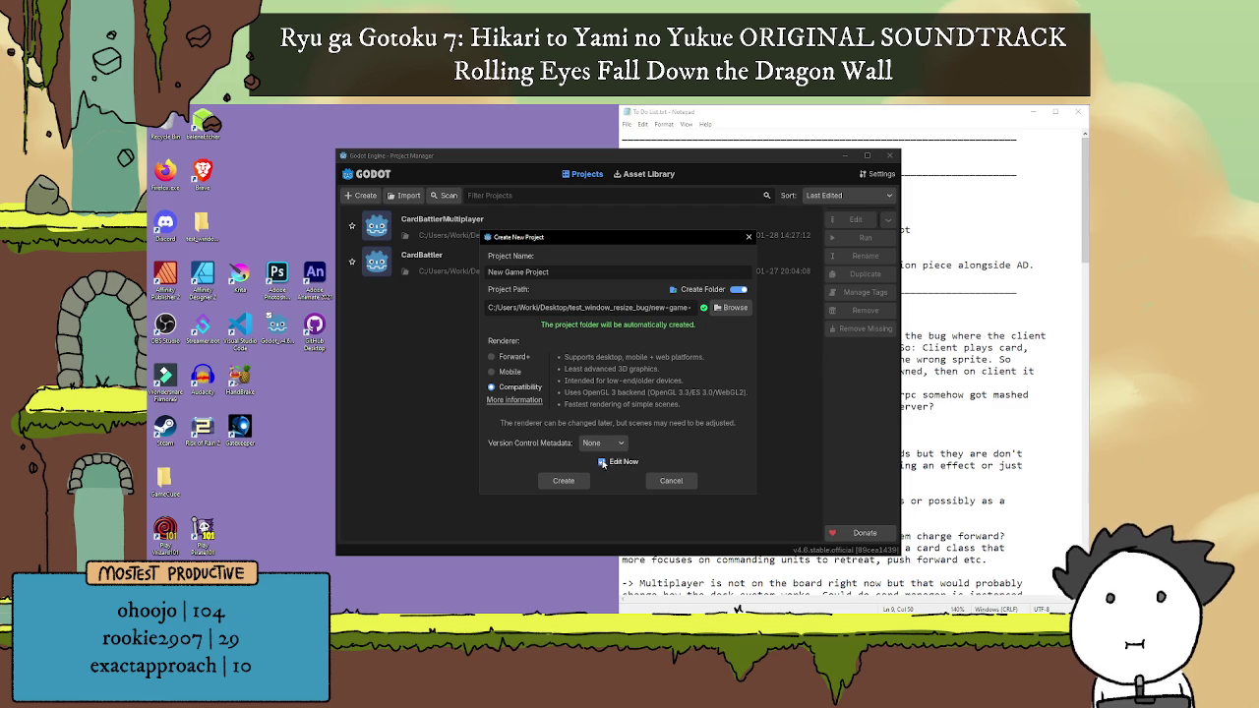
{"action": "left_click", "coordinate": [579, 484]}
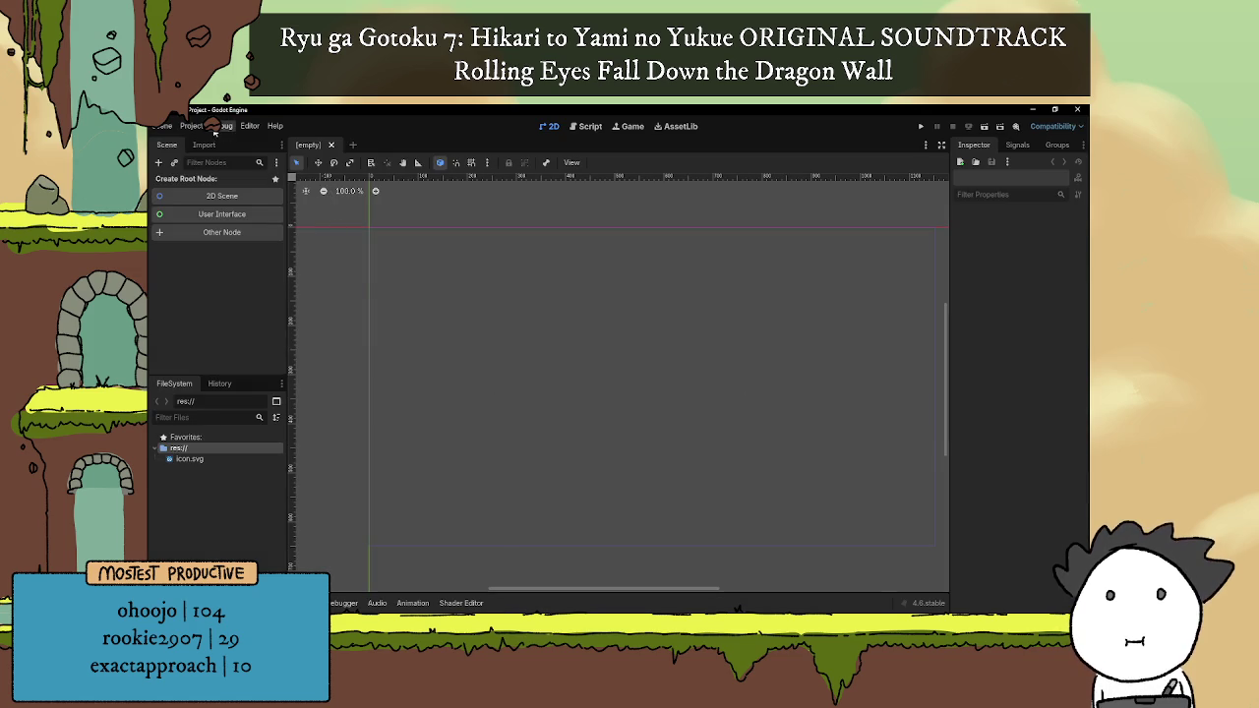
{"action": "left_click", "coordinate": [193, 128]}
Step: Set the Display > Window viewport size to 1920 × 1080
{"action": "left_click", "coordinate": [208, 141]}
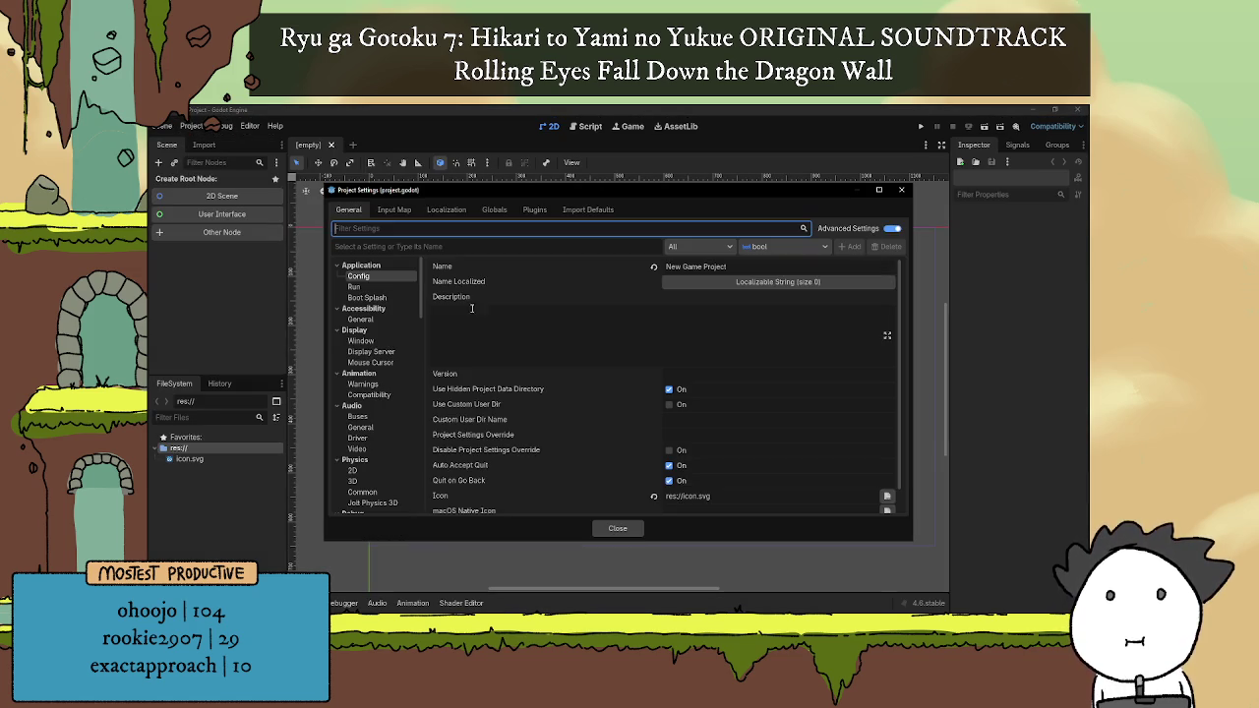
{"action": "left_click", "coordinate": [363, 319]}
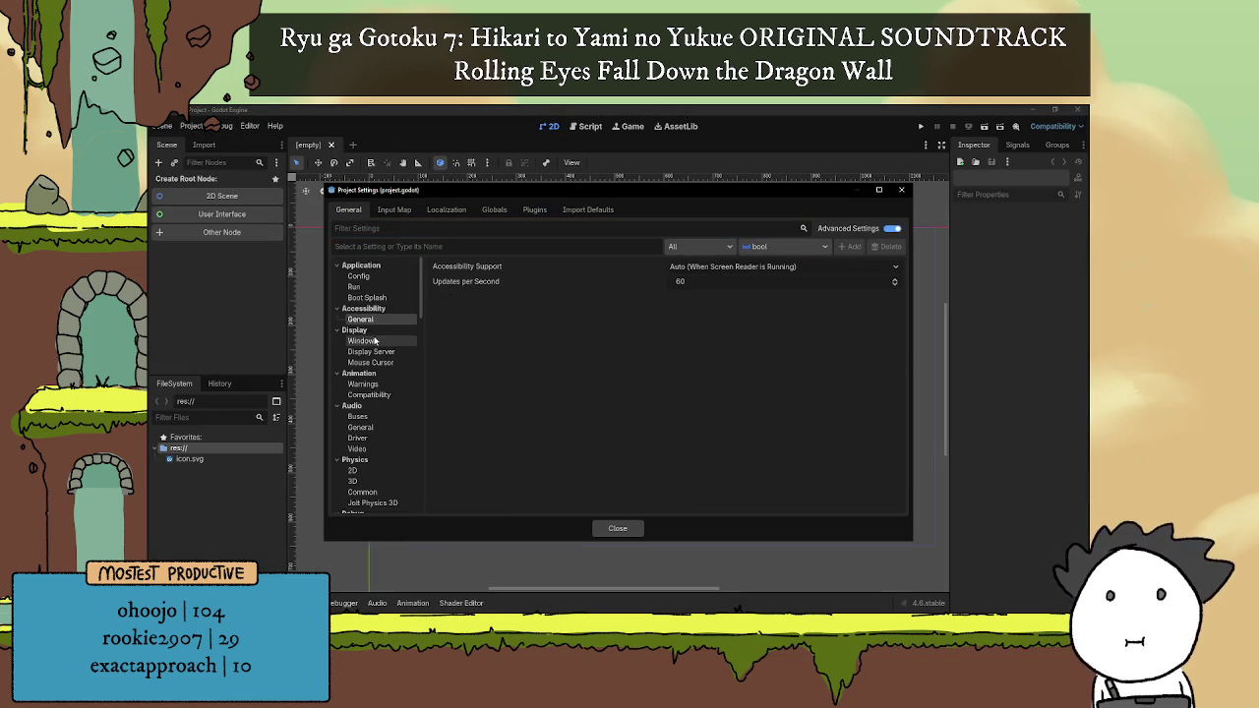
{"action": "left_click", "coordinate": [362, 341]}
{"action": "left_click", "coordinate": [783, 277]}
{"action": "type", "text": "19"}
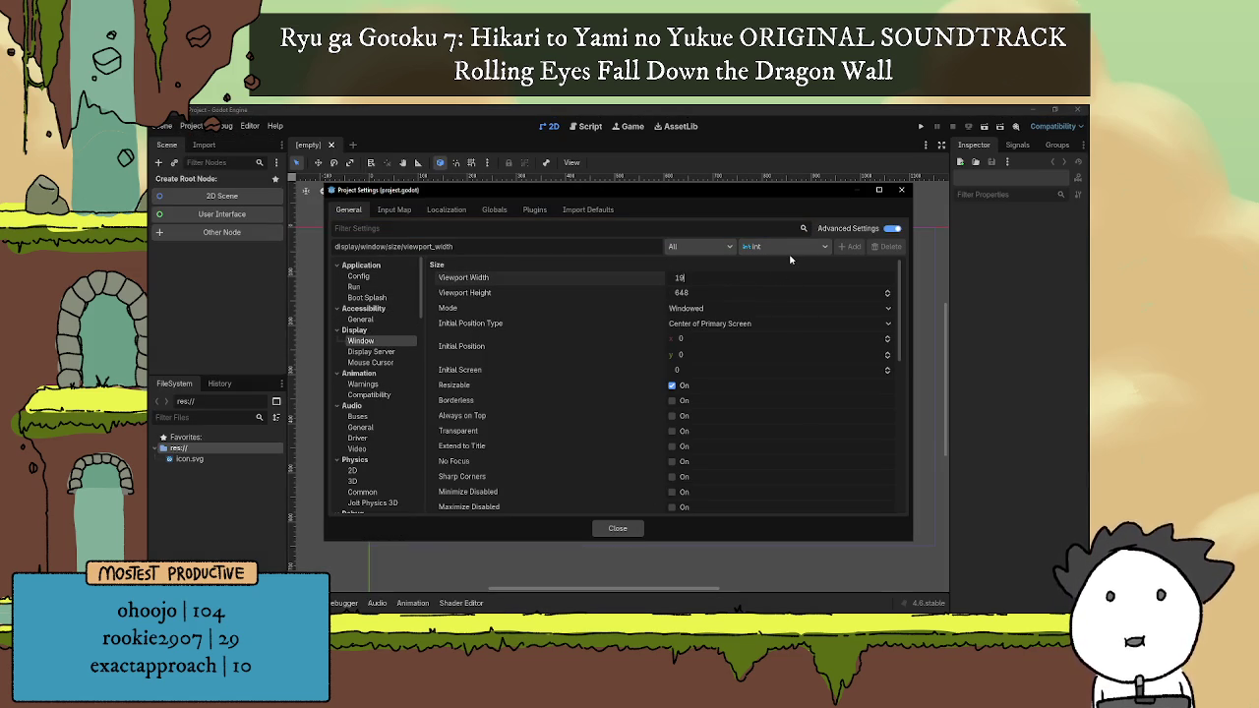
{"action": "type", "text": "20"}
{"action": "key", "text": "Tab"}
{"action": "type", "text": "1"}
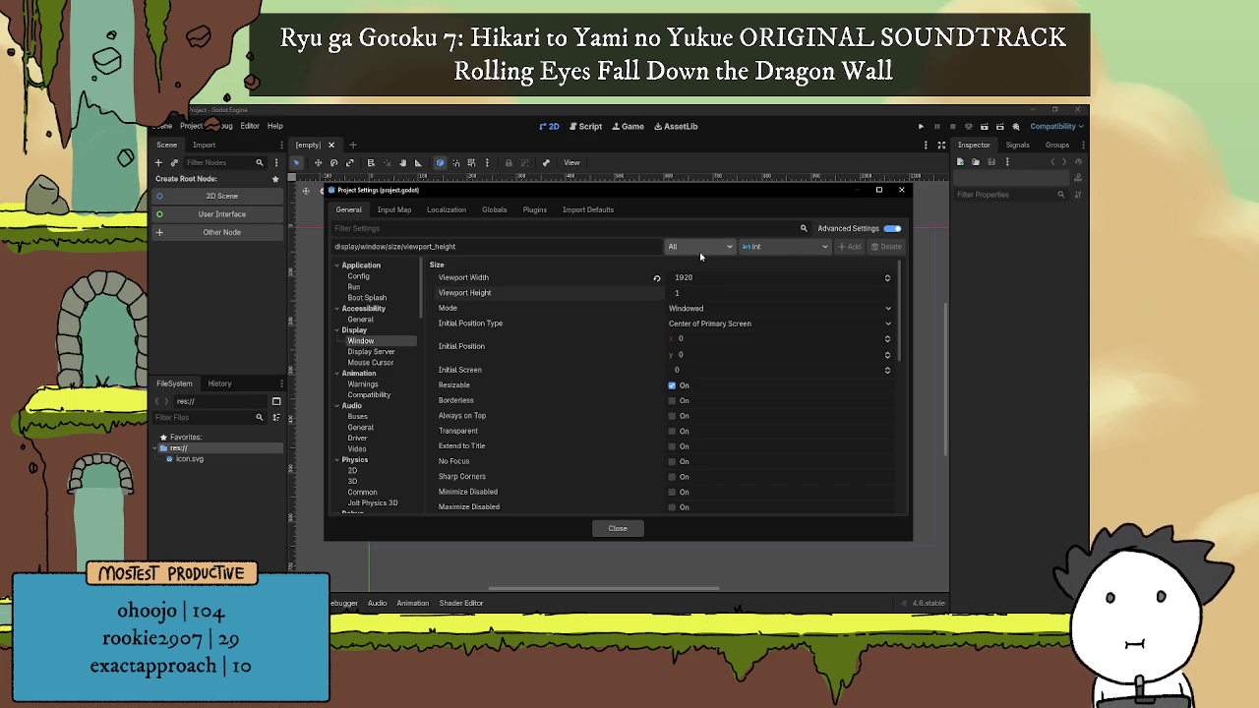
{"action": "type", "text": "080"}
{"action": "key", "text": "Return"}
{"action": "scroll", "coordinate": [705, 454], "scroll_direction": "down", "scroll_amount": 4}
{"action": "scroll", "coordinate": [504, 418], "scroll_direction": "down", "scroll_amount": 3}
{"action": "scroll", "coordinate": [624, 412], "scroll_direction": "up", "scroll_amount": 3}
{"action": "scroll", "coordinate": [679, 354], "scroll_direction": "up", "scroll_amount": 2}
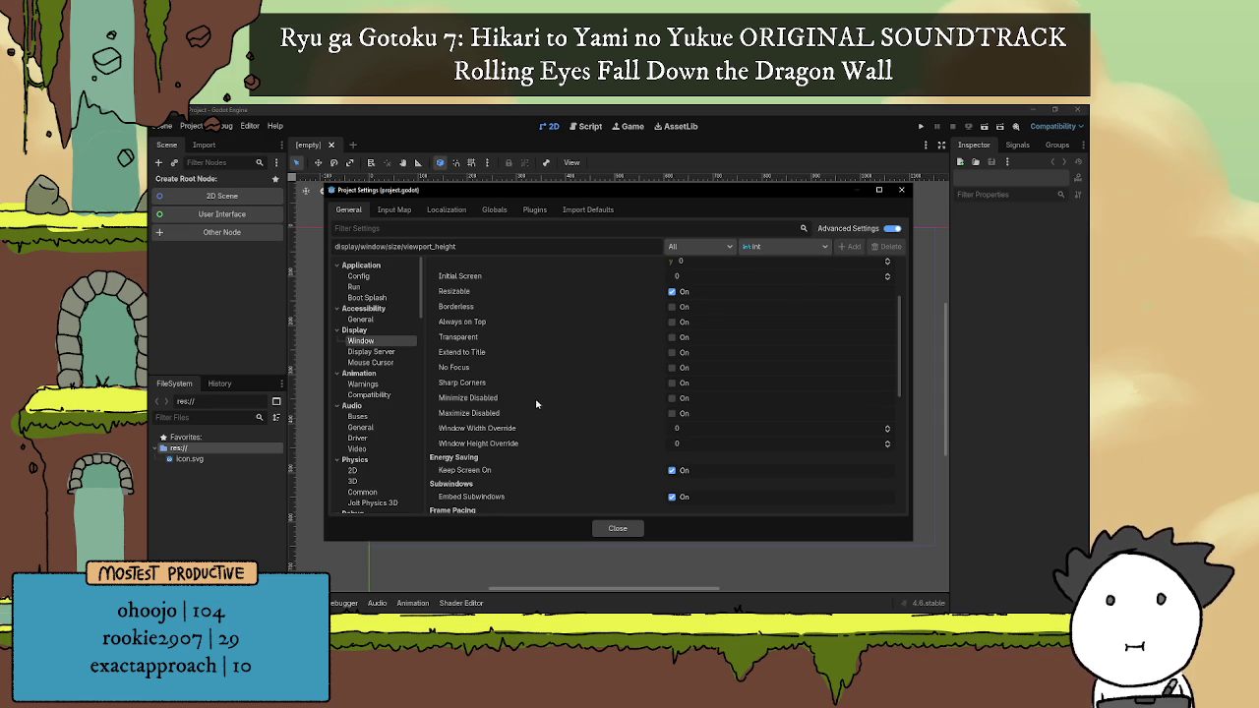
Step: Set the window width/height override to 1280 × 720 and close Project Settings
{"action": "mouse_move", "coordinate": [468, 397]}
{"action": "left_click", "coordinate": [688, 429]}
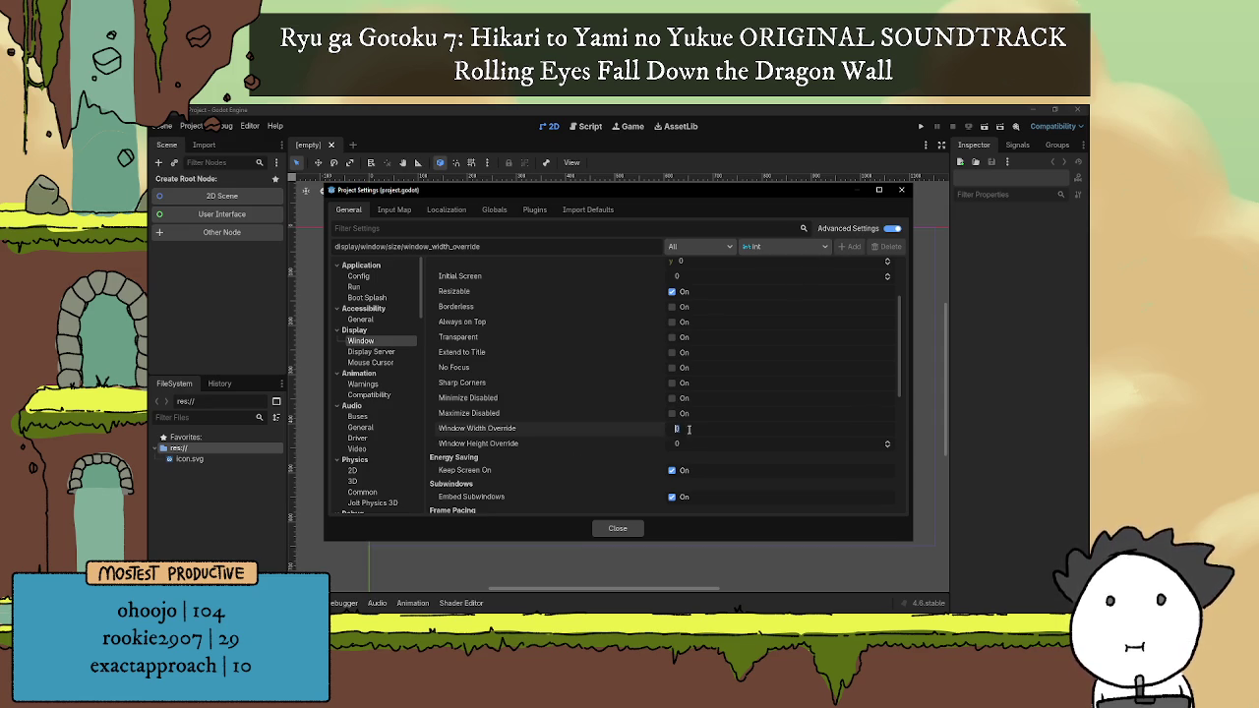
{"action": "type", "text": "1280"}
{"action": "left_click", "coordinate": [706, 442]}
{"action": "key", "text": "Return"}
{"action": "left_click", "coordinate": [618, 528]}
{"action": "scroll", "coordinate": [372, 268], "scroll_direction": "down", "scroll_amount": 1}
{"action": "scroll", "coordinate": [389, 261], "scroll_direction": "down", "scroll_amount": 1}
{"action": "scroll", "coordinate": [458, 281], "scroll_direction": "down", "scroll_amount": 1}
{"action": "scroll", "coordinate": [531, 257], "scroll_direction": "down", "scroll_amount": 1}
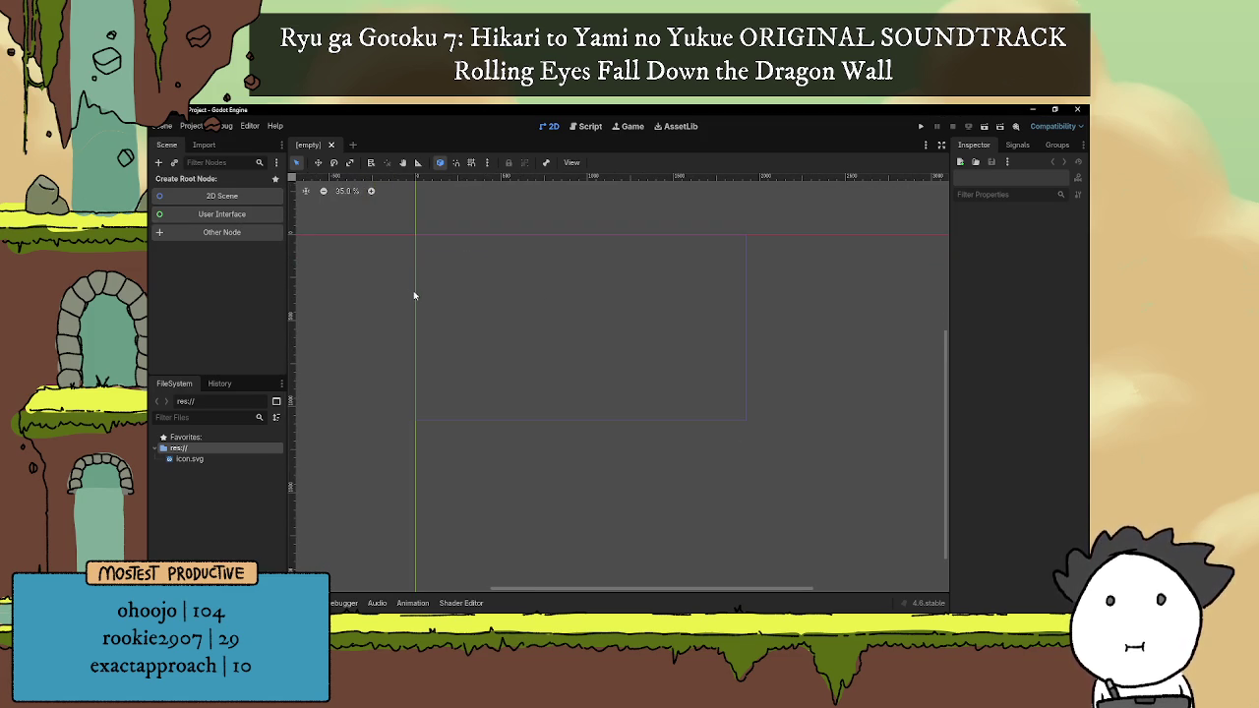
Step: Add a 2D root node named test_scene and save it as test_scene.tscn
{"action": "left_click", "coordinate": [210, 196]}
{"action": "double_click", "coordinate": [209, 185]}
{"action": "type", "text": "test"}
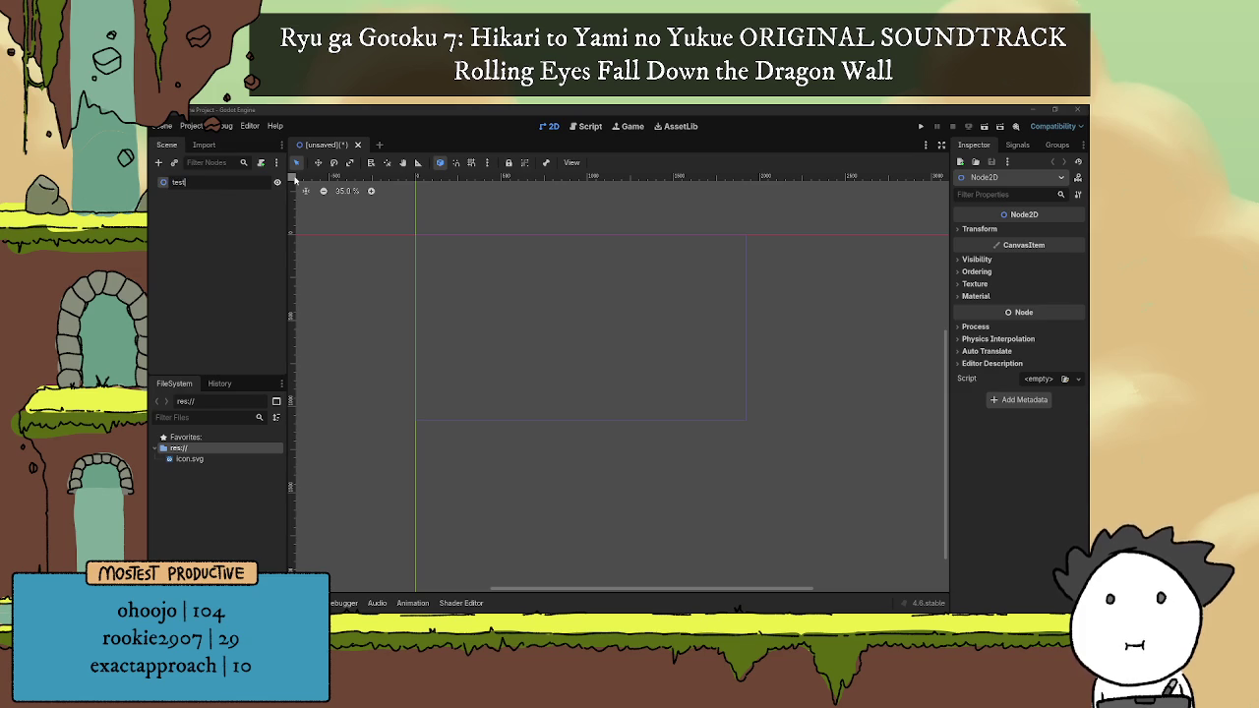
{"action": "type", "text": "_scene"}
{"action": "key", "text": "Return"}
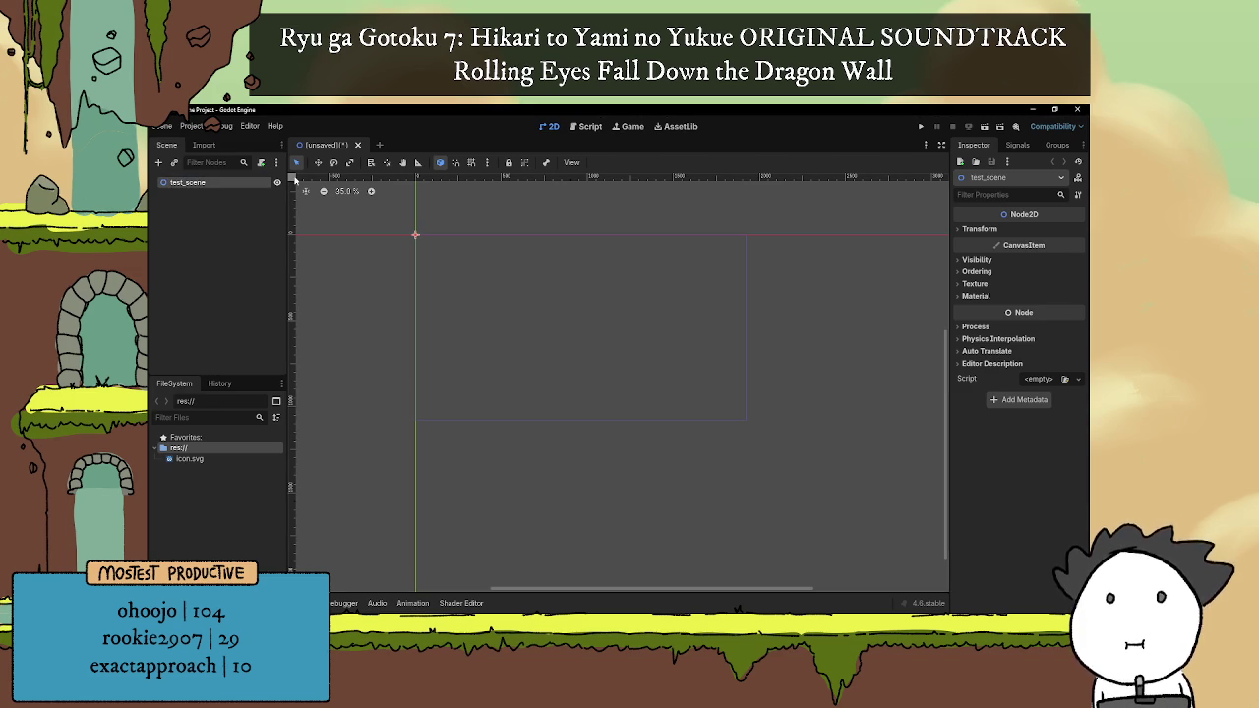
{"action": "key", "text": "ctrl+s"}
{"action": "left_click", "coordinate": [532, 522]}
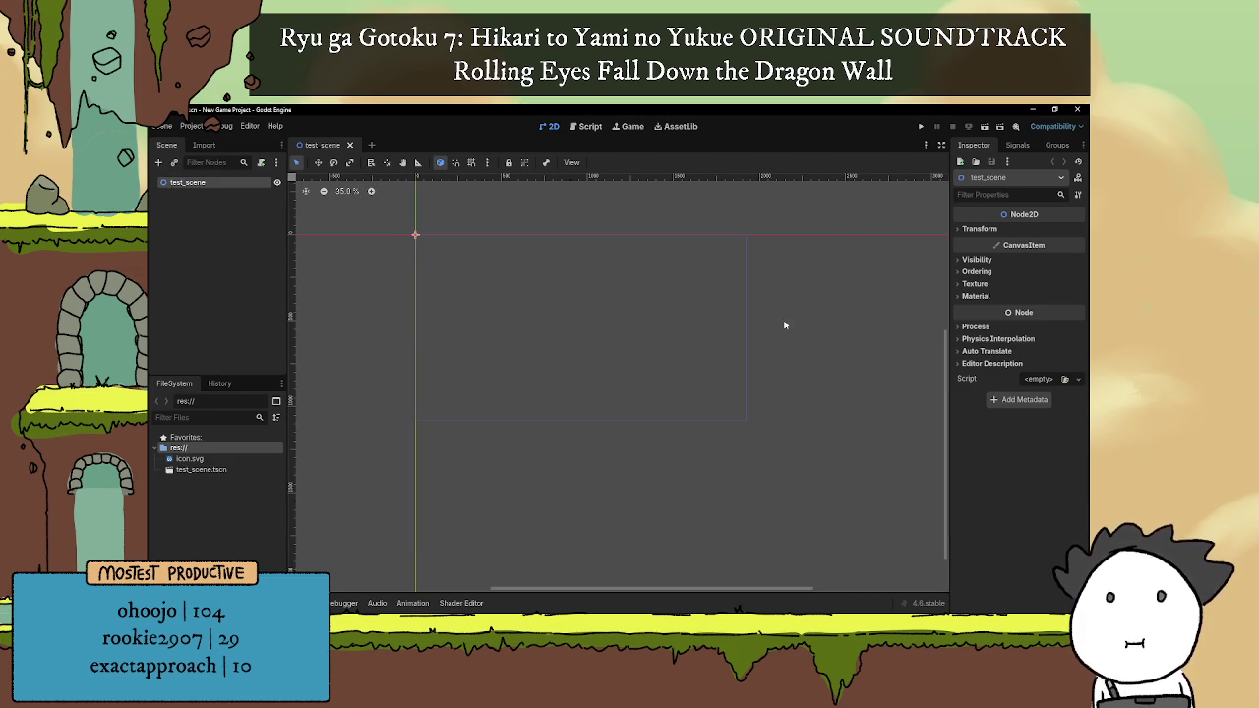
Step: Run the project with test_scene as main scene, stop it, rerun, and stop again
{"action": "left_click", "coordinate": [920, 126]}
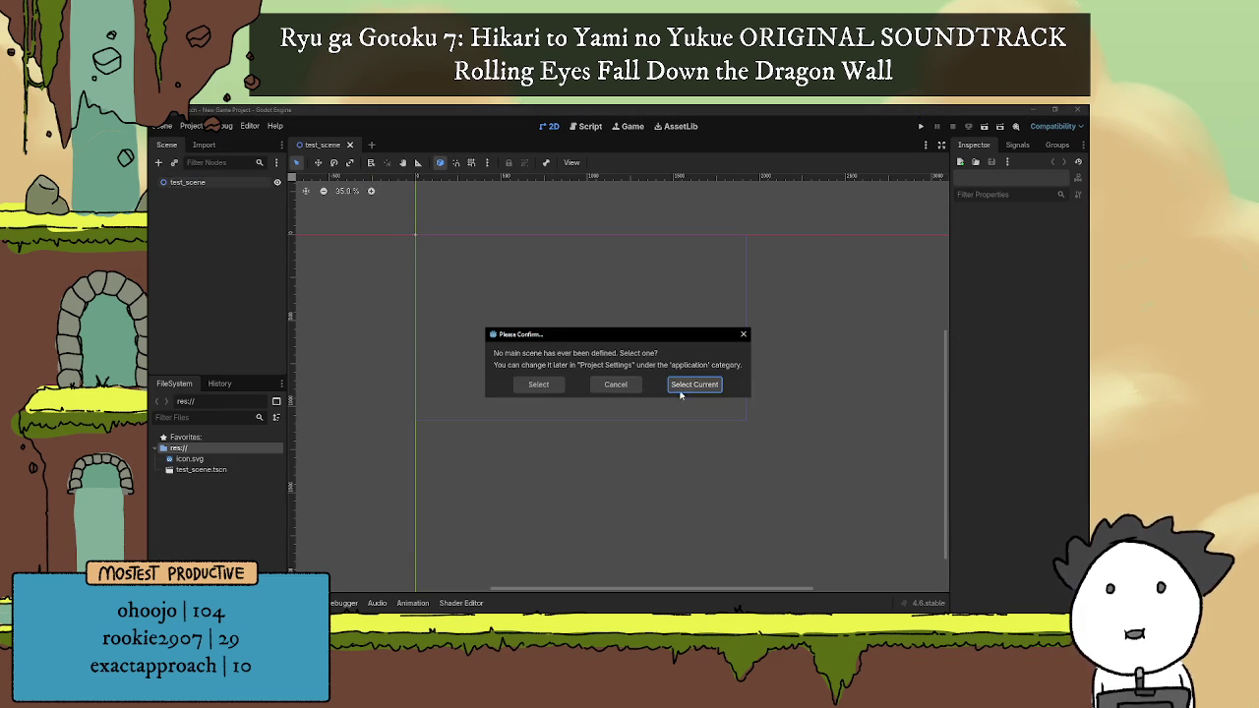
{"action": "left_click", "coordinate": [669, 386]}
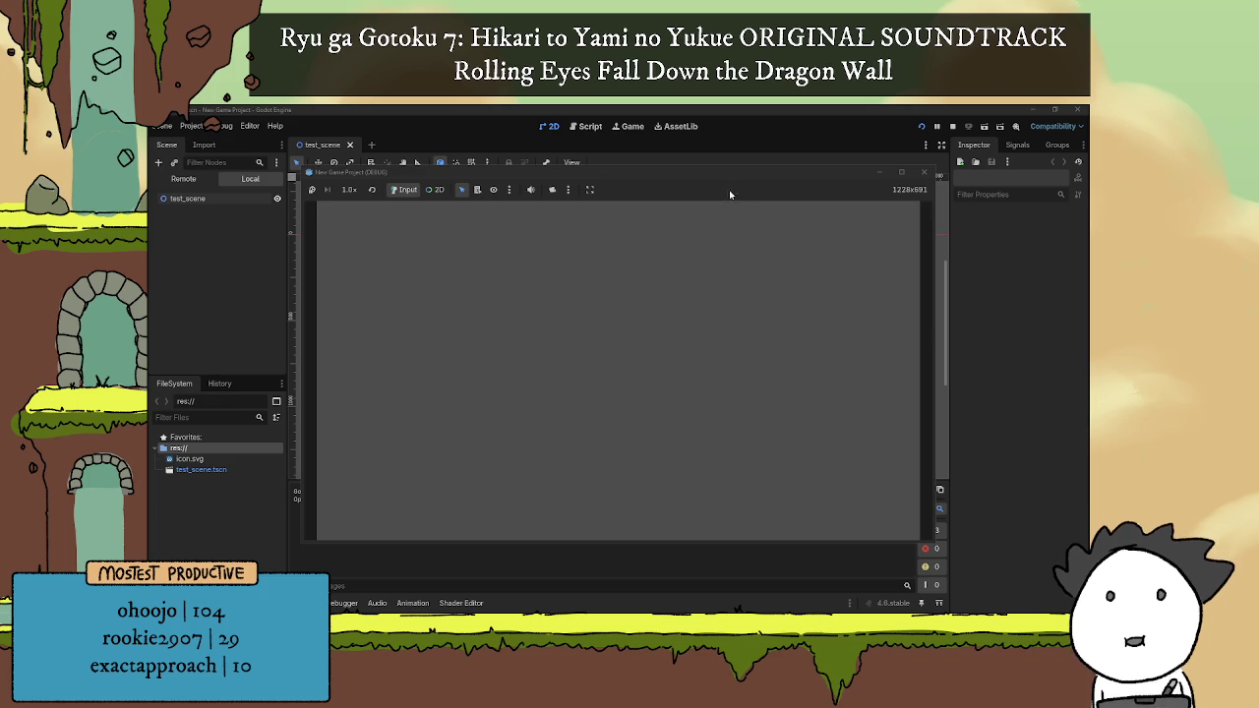
{"action": "mouse_move", "coordinate": [723, 177]}
{"action": "left_mouse_down"}
{"action": "mouse_move", "coordinate": [725, 220]}
{"action": "mouse_move", "coordinate": [614, 168]}
{"action": "left_mouse_up"}
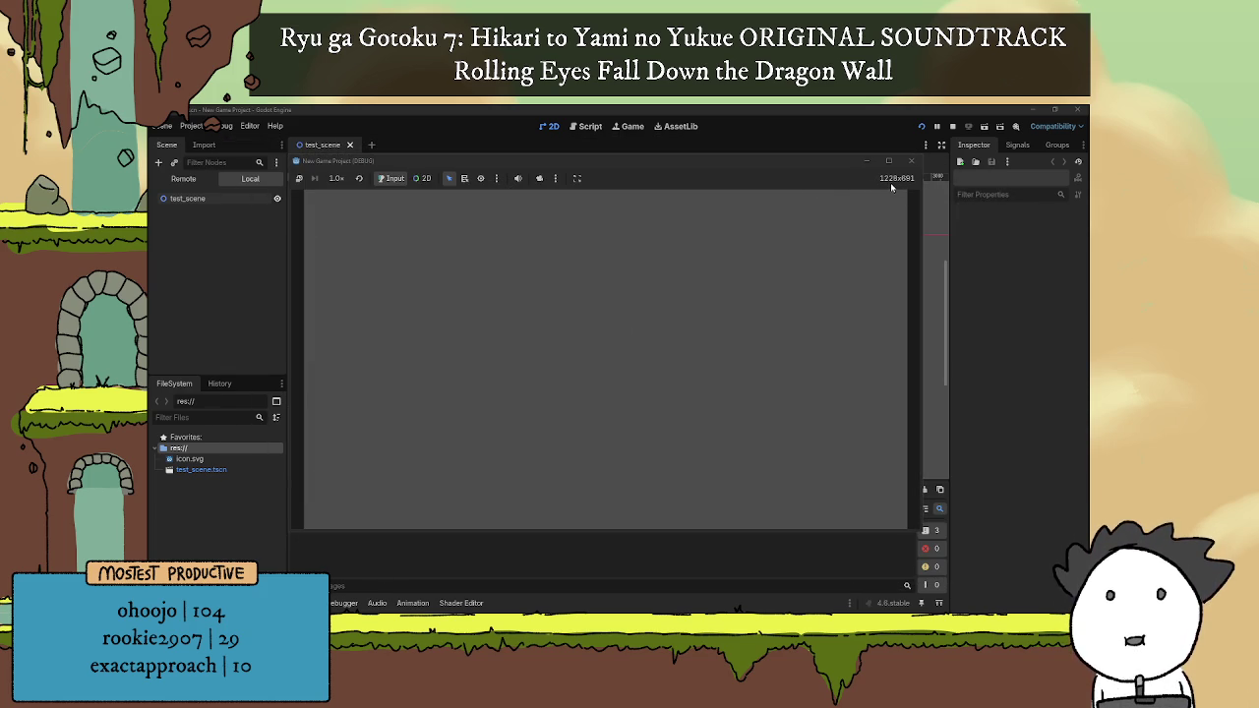
{"action": "left_click", "coordinate": [844, 169]}
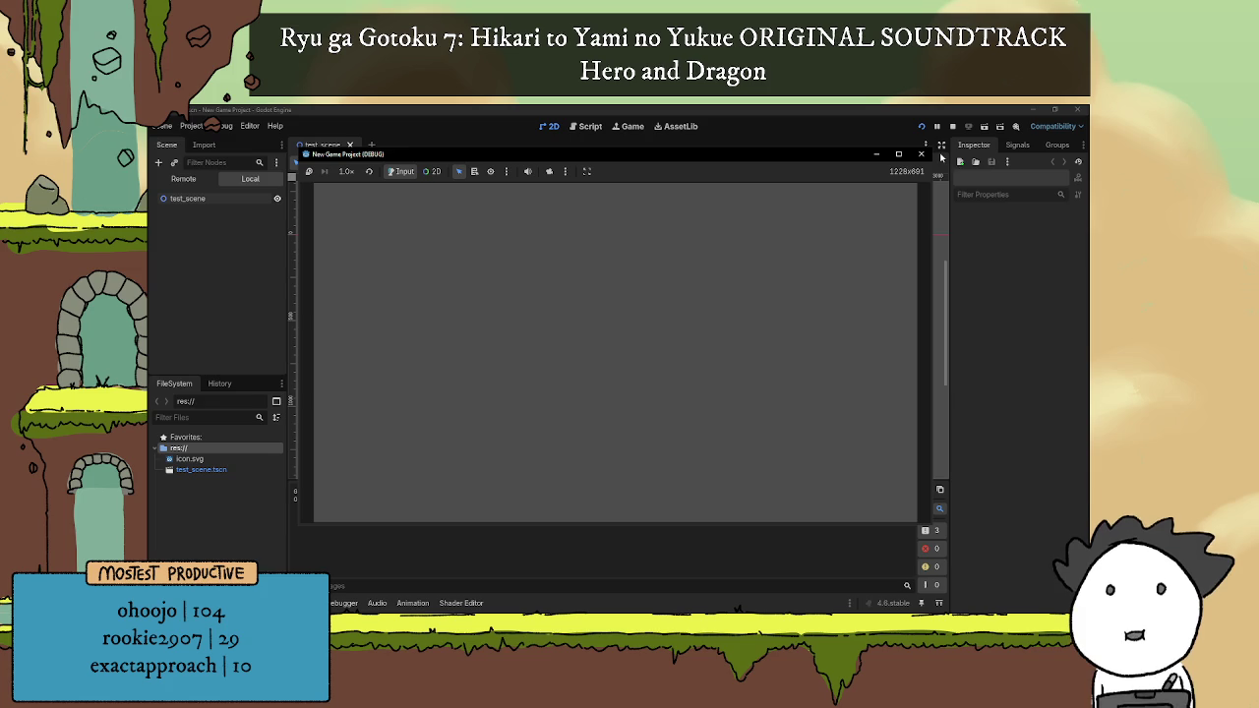
{"action": "left_click", "coordinate": [921, 154]}
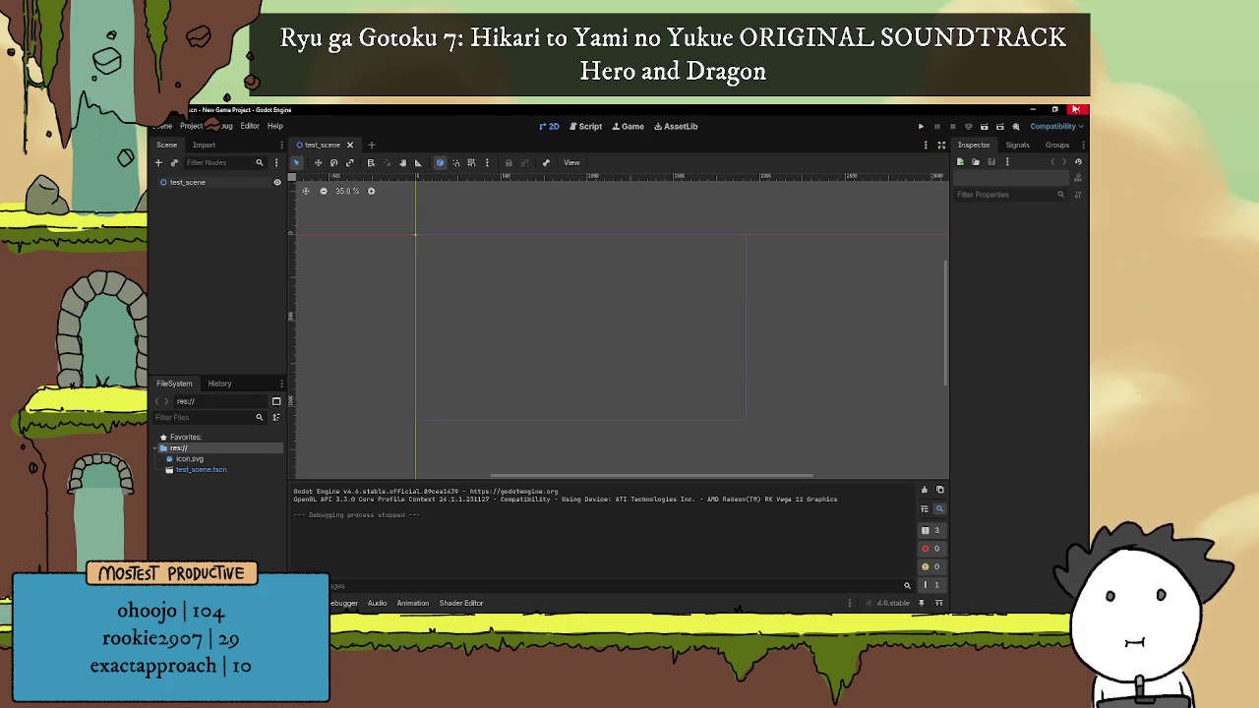
{"action": "left_click", "coordinate": [920, 126]}
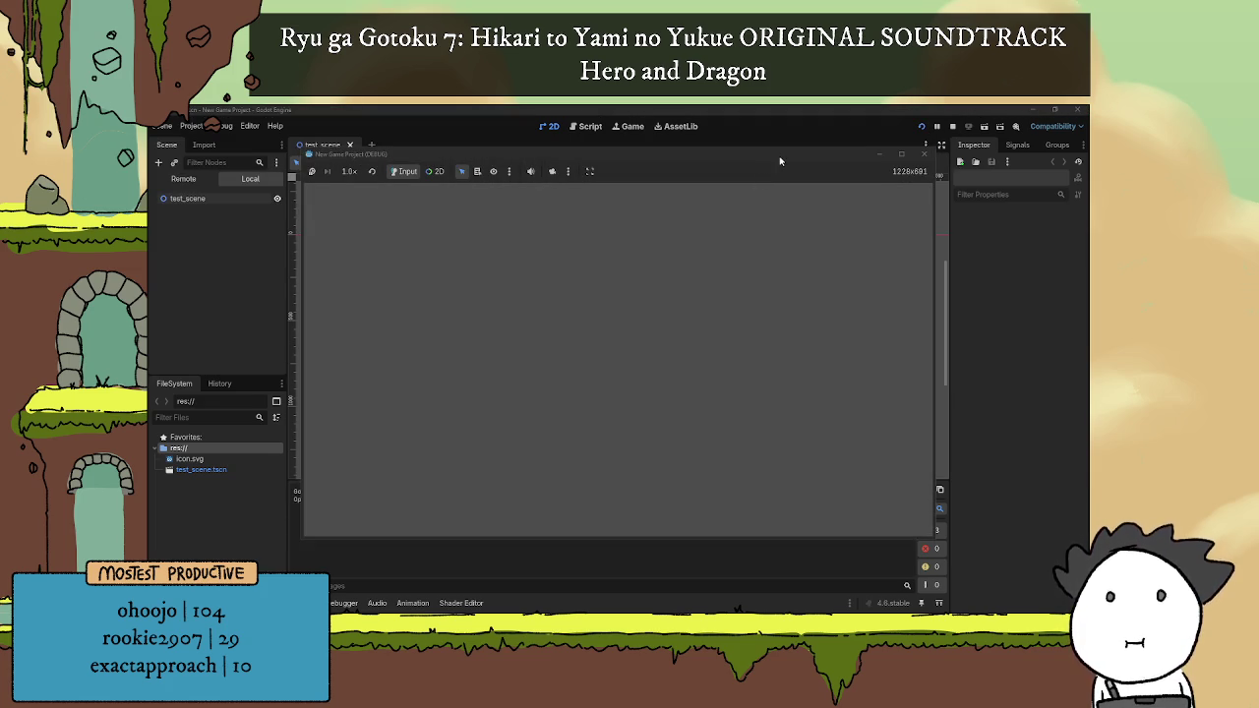
{"action": "left_click", "coordinate": [952, 126]}
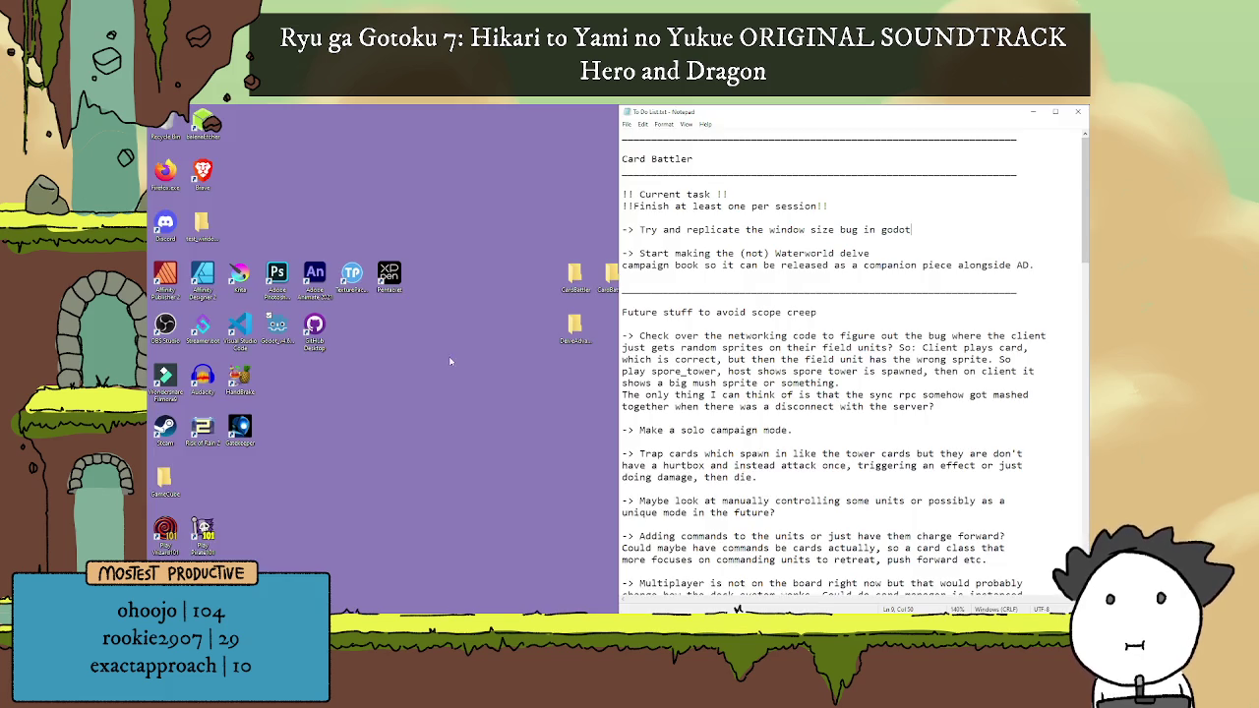
Step: Reopen Godot and New Game Project, run the project, then stop the test run
{"action": "left_click", "coordinate": [277, 330]}
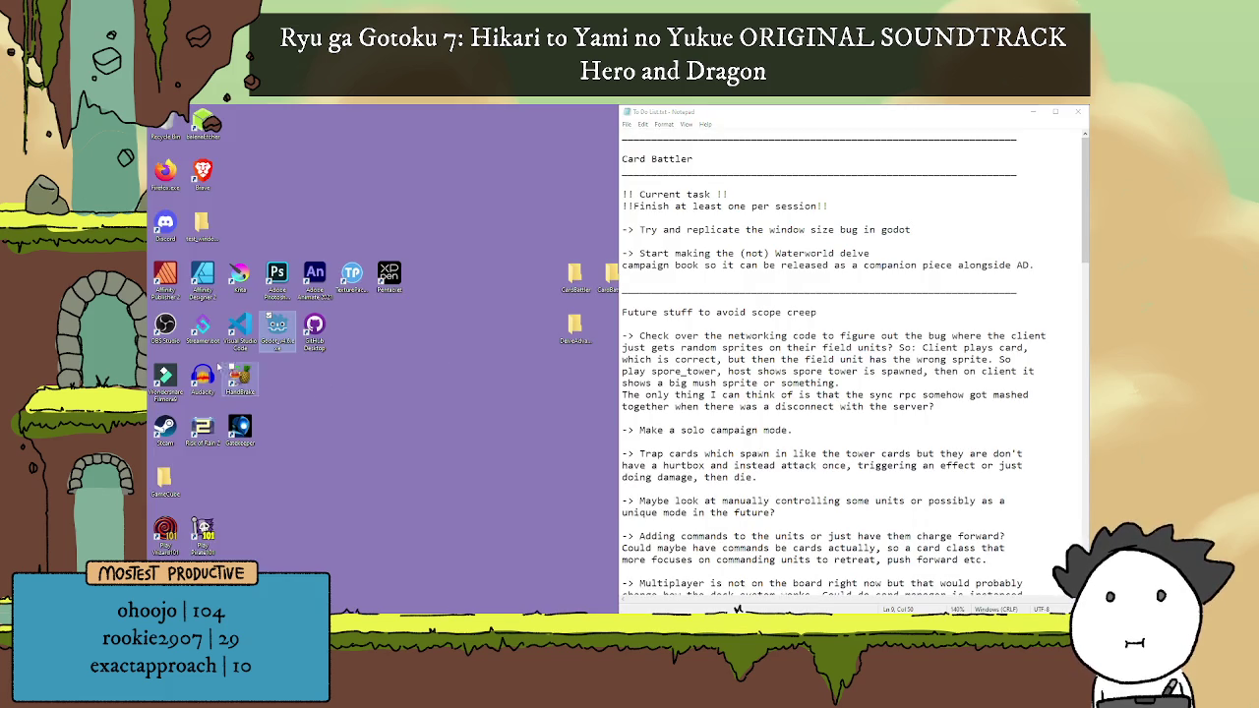
{"action": "double_click", "coordinate": [293, 340]}
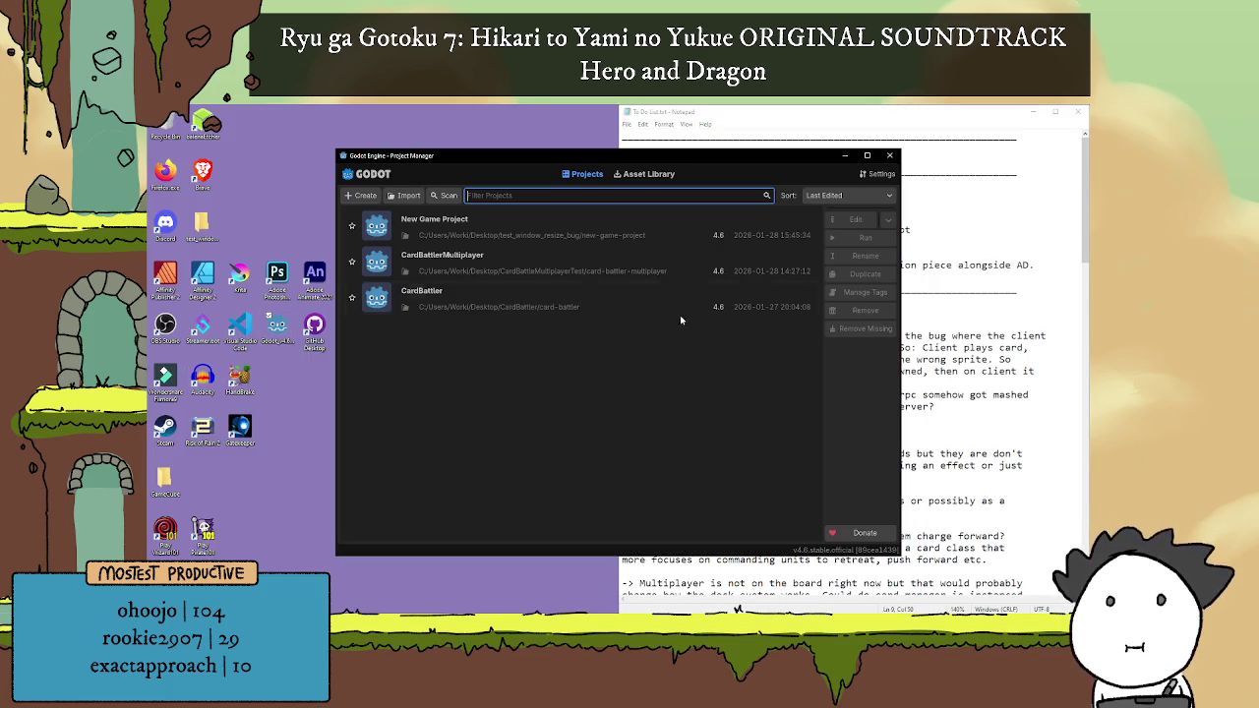
{"action": "double_click", "coordinate": [576, 234]}
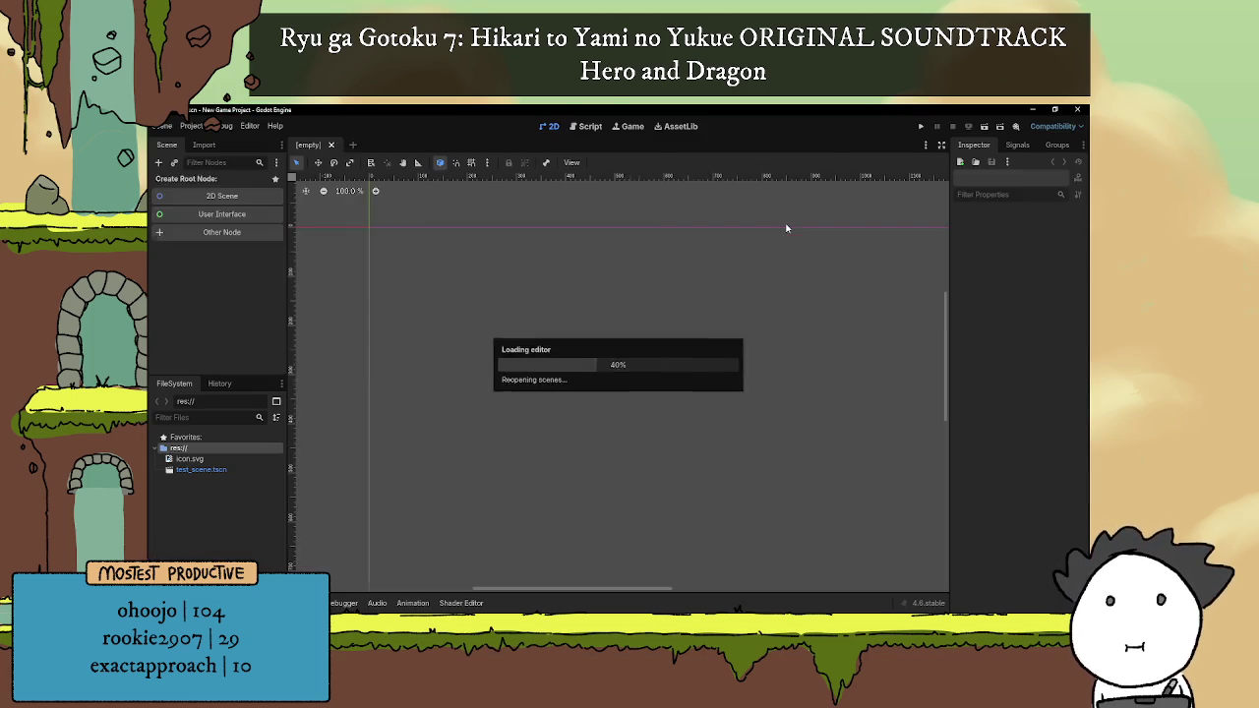
{"action": "left_click", "coordinate": [921, 126]}
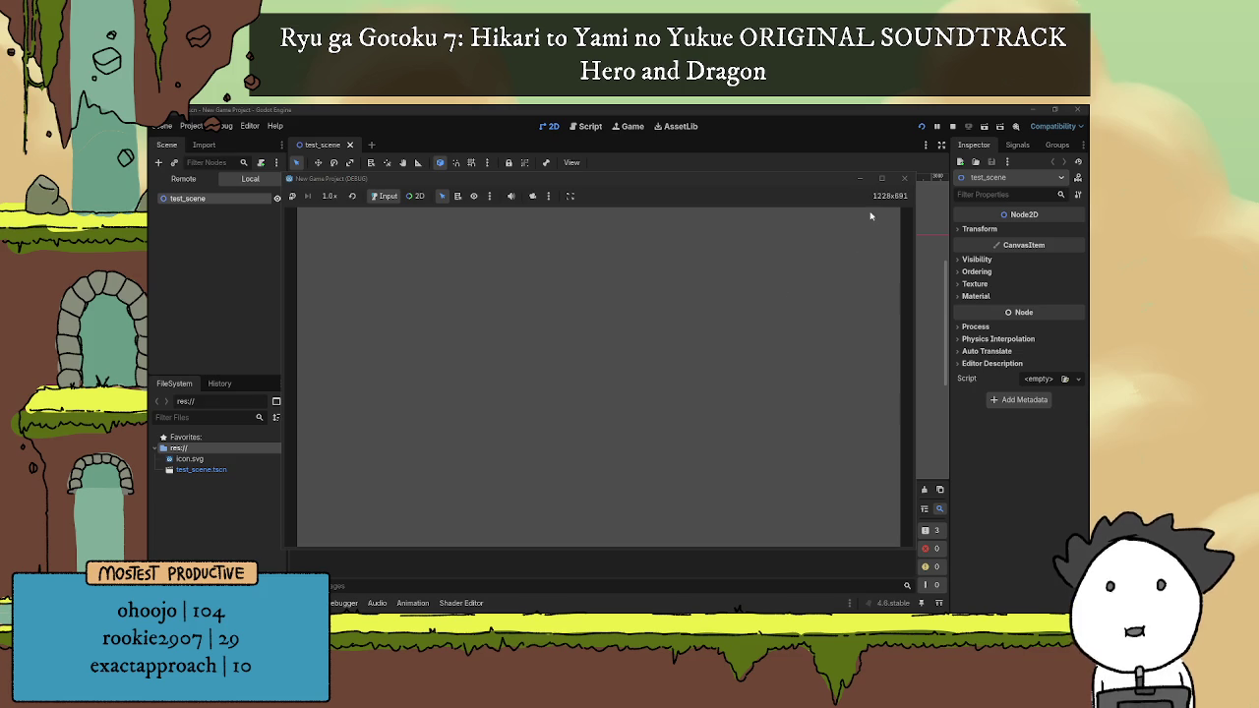
{"action": "left_click", "coordinate": [903, 178]}
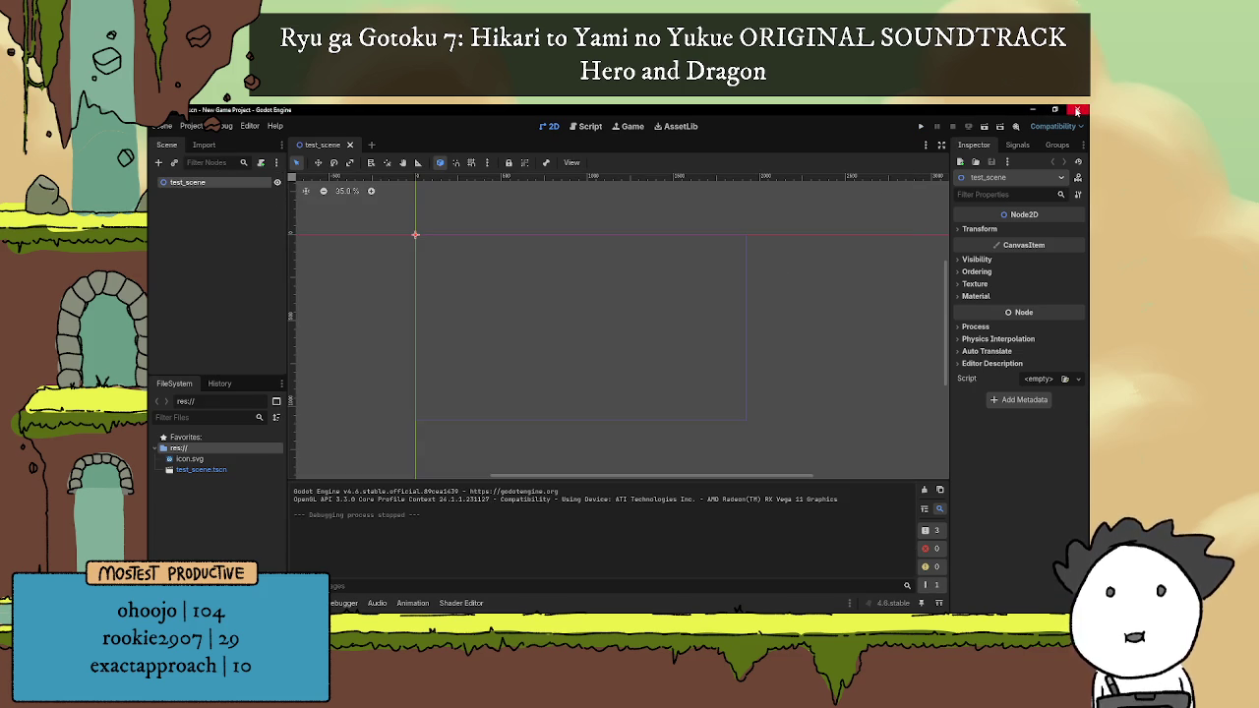
Step: Add the indented note 'Put in bug report on git probably' under the Godot window-size bug task and save
{"action": "left_click", "coordinate": [1032, 109]}
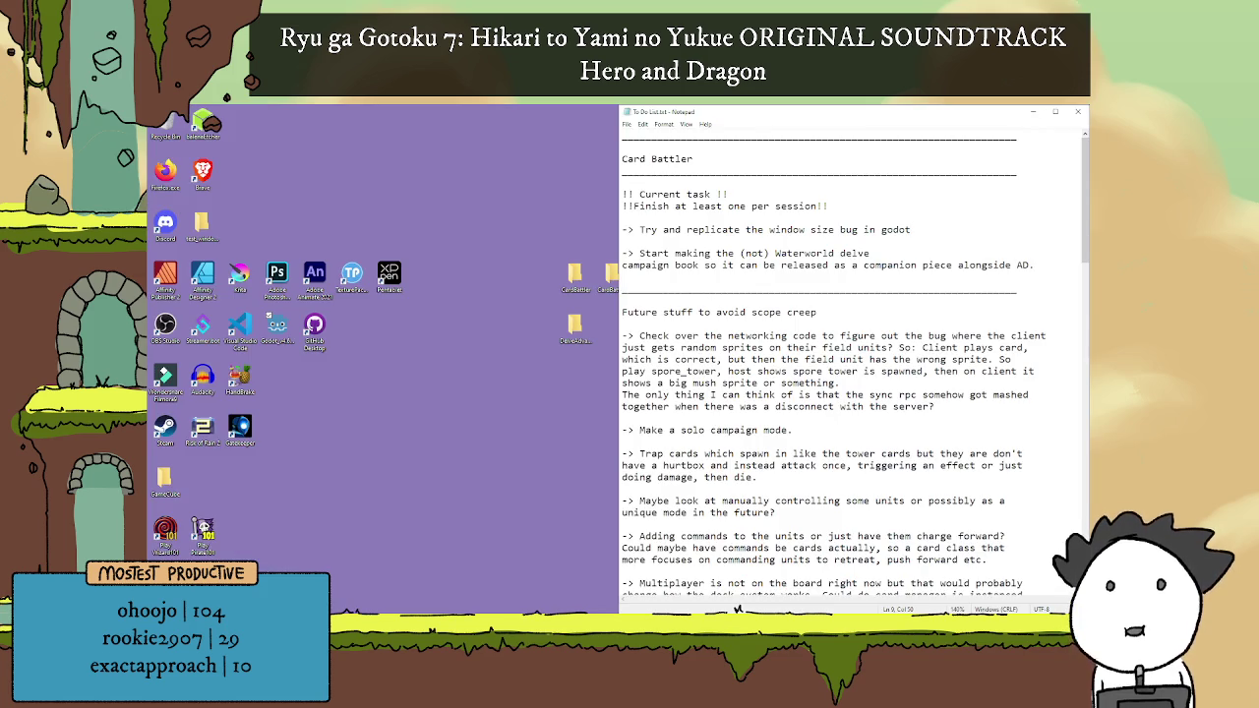
{"action": "key", "text": "alt+Tab"}
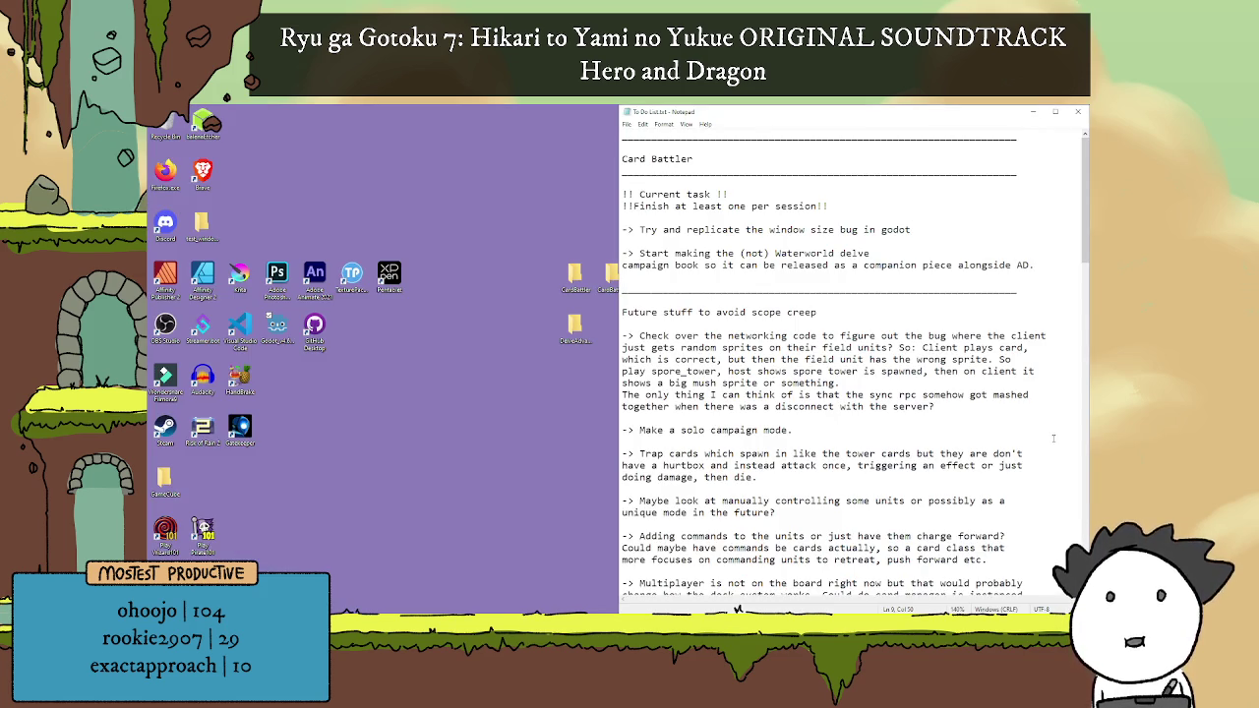
{"action": "left_click", "coordinate": [917, 265]}
{"action": "left_click", "coordinate": [939, 232]}
{"action": "key", "text": "Return"}
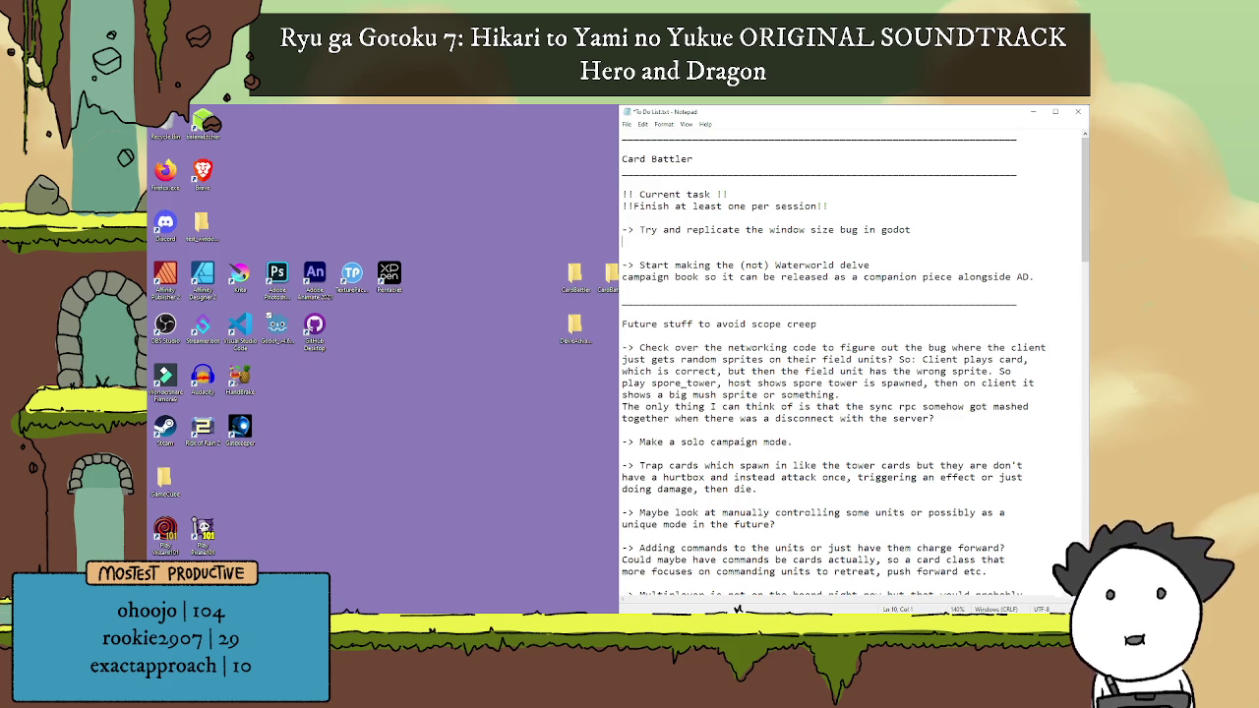
{"action": "key", "text": "Return"}
{"action": "key", "text": "Tab"}
{"action": "type", "text": "Put in bug report on git probably"}
{"action": "key", "text": "ctrl+s"}
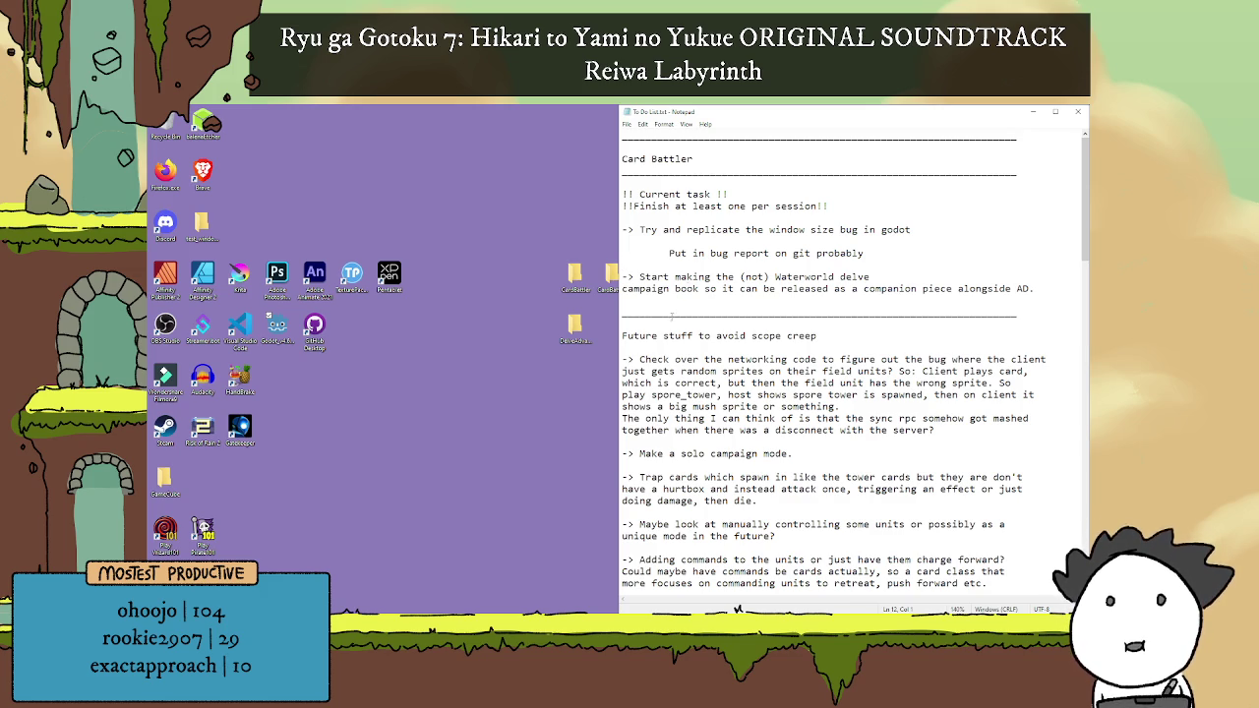
Step: Scroll down to review the On Hold and Delve sections of the to-do list
{"action": "key", "text": "Up"}
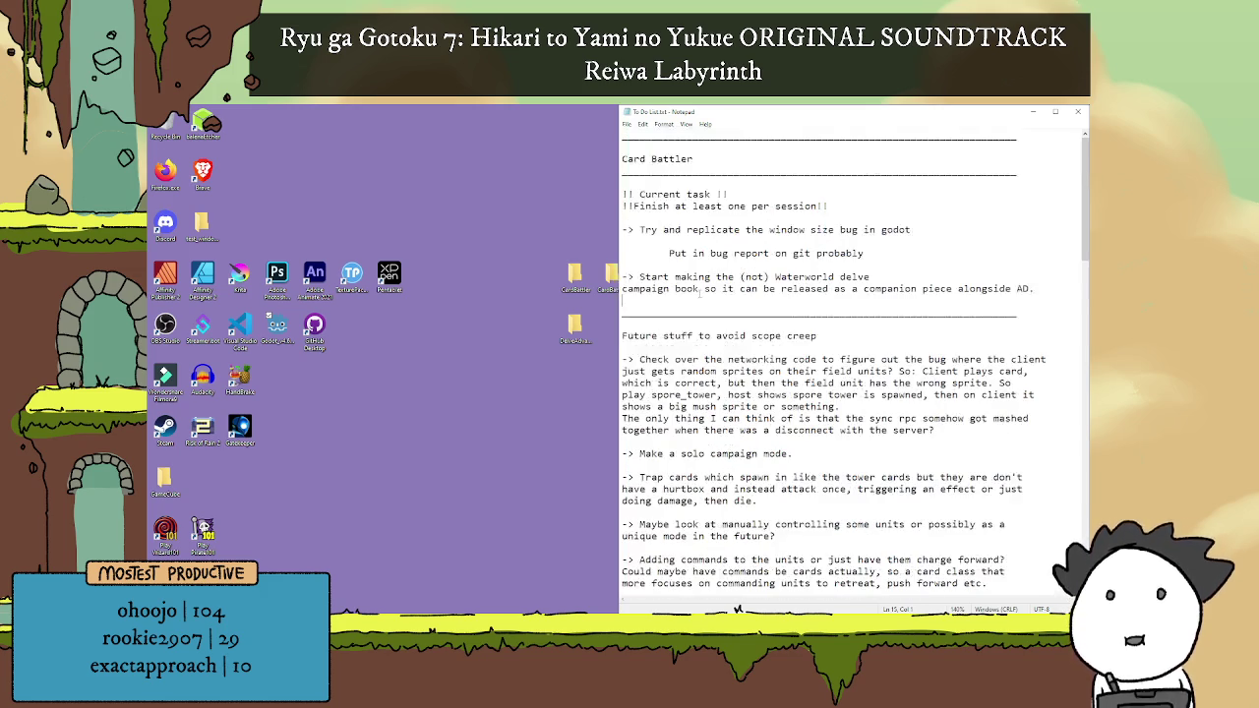
{"action": "scroll", "coordinate": [742, 378], "scroll_direction": "down", "scroll_amount": 10}
{"action": "scroll", "coordinate": [743, 376], "scroll_direction": "down", "scroll_amount": 10}
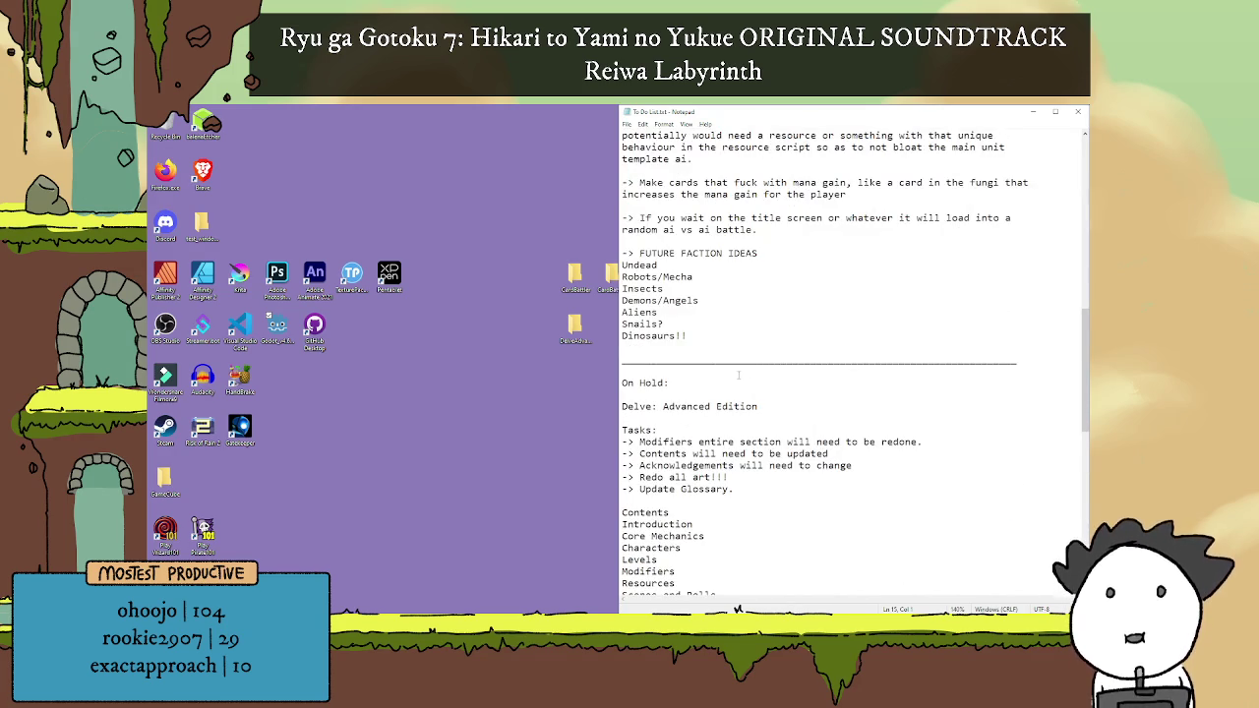
{"action": "scroll", "coordinate": [757, 374], "scroll_direction": "down", "scroll_amount": 7}
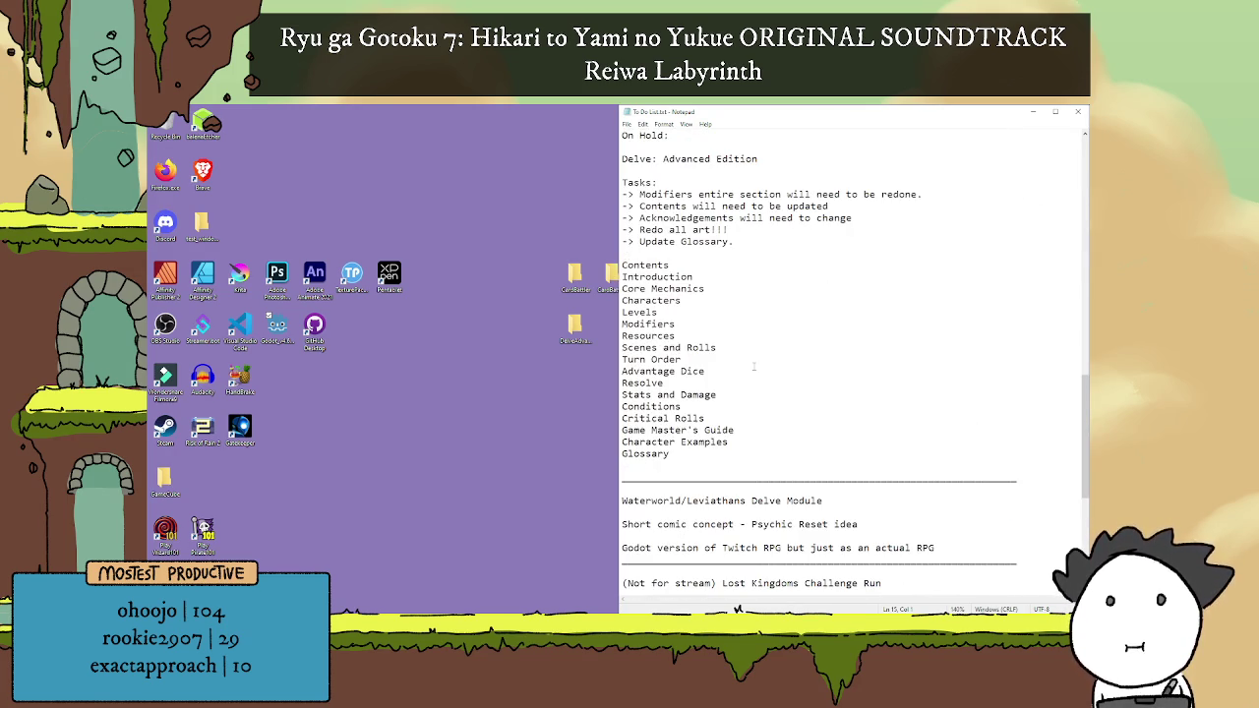
{"action": "scroll", "coordinate": [751, 367], "scroll_direction": "down", "scroll_amount": 6}
{"action": "scroll", "coordinate": [754, 365], "scroll_direction": "up", "scroll_amount": 7}
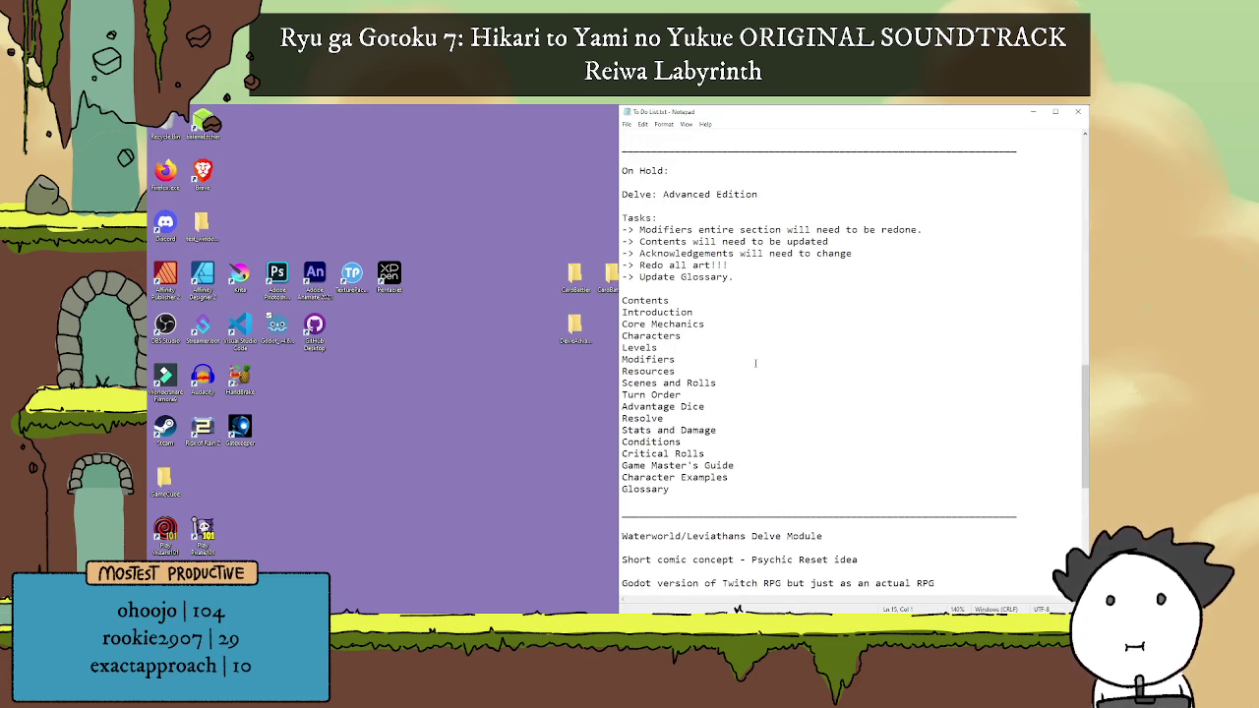
{"action": "scroll", "coordinate": [755, 362], "scroll_direction": "down", "scroll_amount": 4}
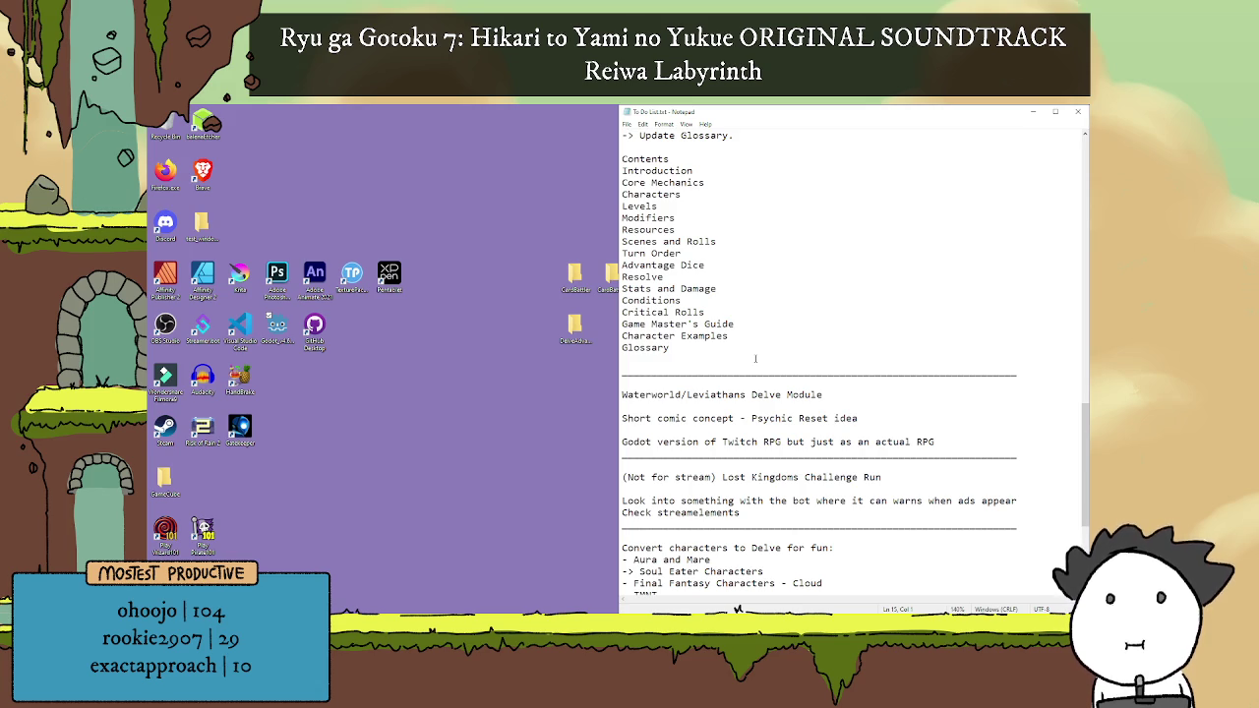
Step: Return to the top of the list with the cursor after 'Waterworld delve' while Affinity Publisher launches
{"action": "scroll", "coordinate": [756, 359], "scroll_direction": "up", "scroll_amount": 6}
{"action": "scroll", "coordinate": [755, 359], "scroll_direction": "up", "scroll_amount": 4}
{"action": "scroll", "coordinate": [756, 359], "scroll_direction": "up", "scroll_amount": 5}
{"action": "scroll", "coordinate": [755, 359], "scroll_direction": "up", "scroll_amount": 3}
{"action": "scroll", "coordinate": [759, 357], "scroll_direction": "up", "scroll_amount": 8}
{"action": "scroll", "coordinate": [754, 352], "scroll_direction": "up", "scroll_amount": 2}
{"action": "scroll", "coordinate": [751, 349], "scroll_direction": "up", "scroll_amount": 1}
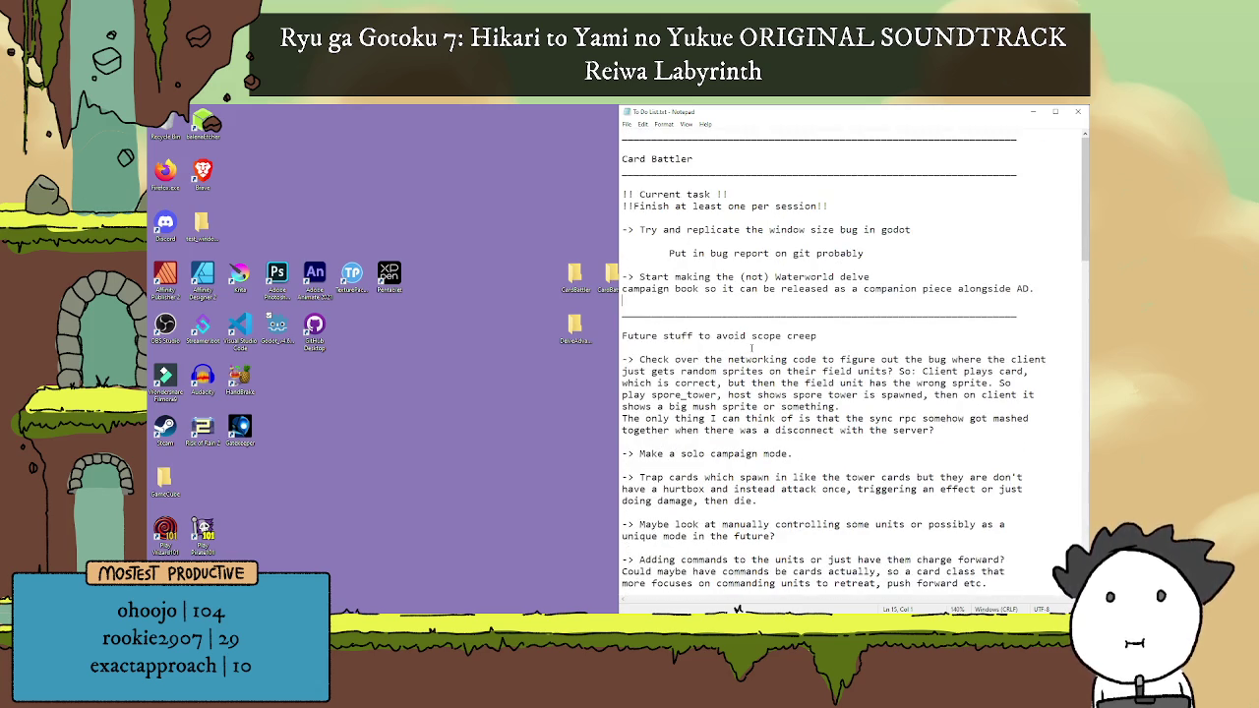
{"action": "left_click", "coordinate": [876, 276]}
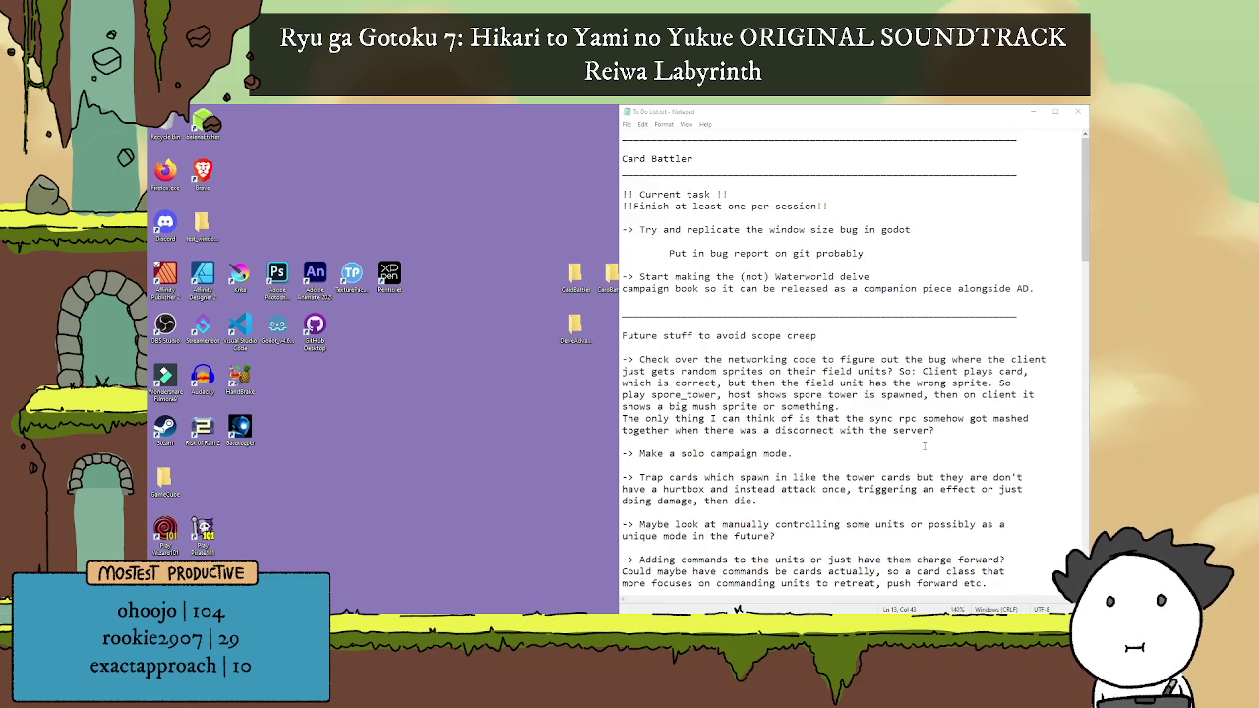
{"action": "left_click", "coordinate": [871, 337]}
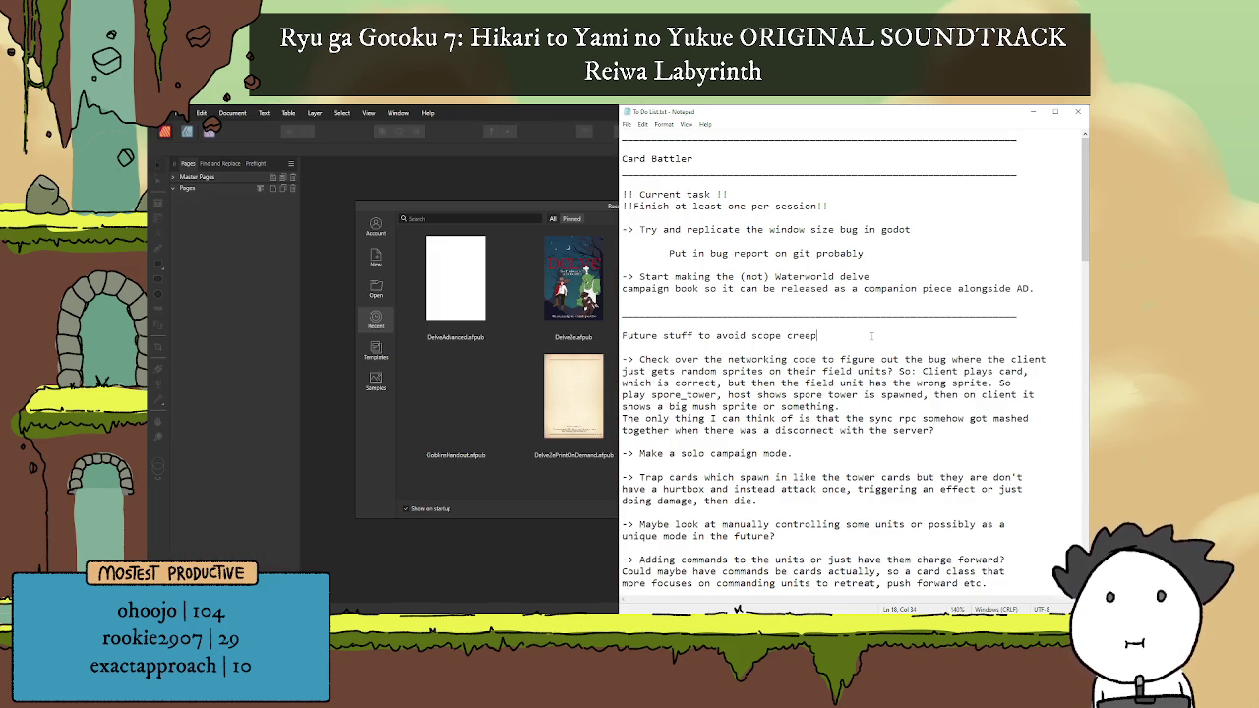
Step: Open GoblinsSettingBook.afpub from the Recent list and zoom in on its Contents spread
{"action": "left_click", "coordinate": [513, 217]}
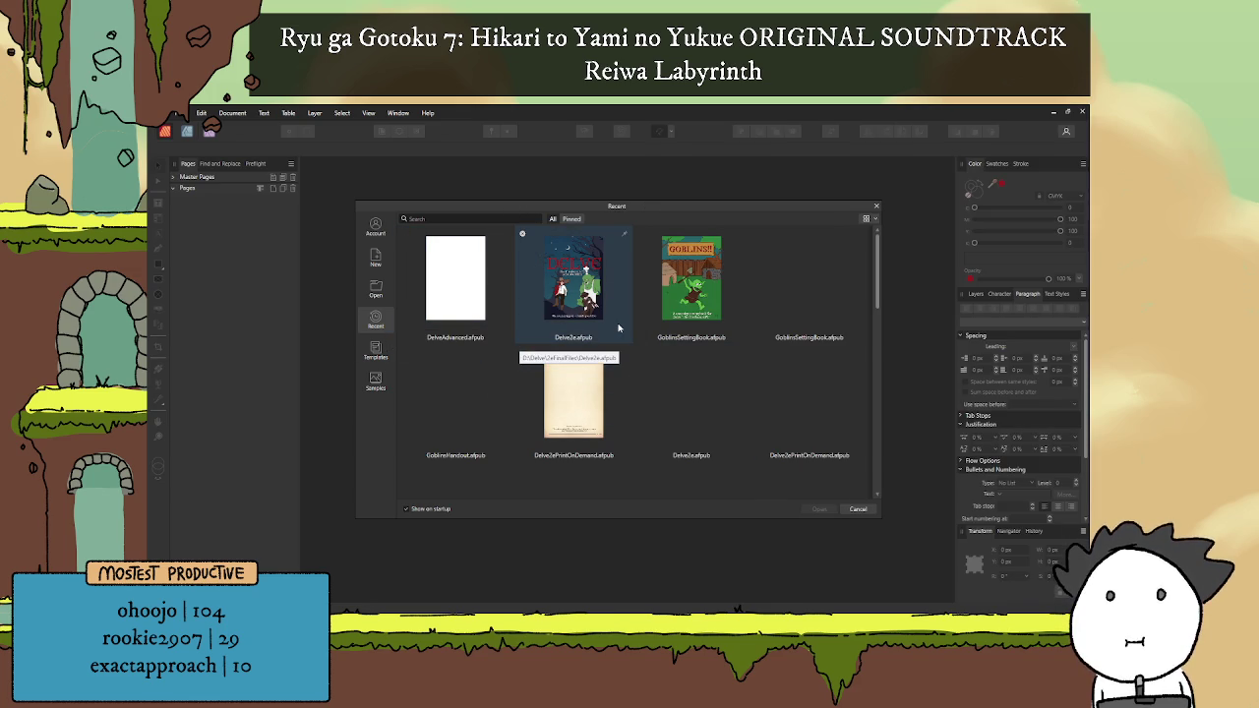
{"action": "double_click", "coordinate": [692, 323]}
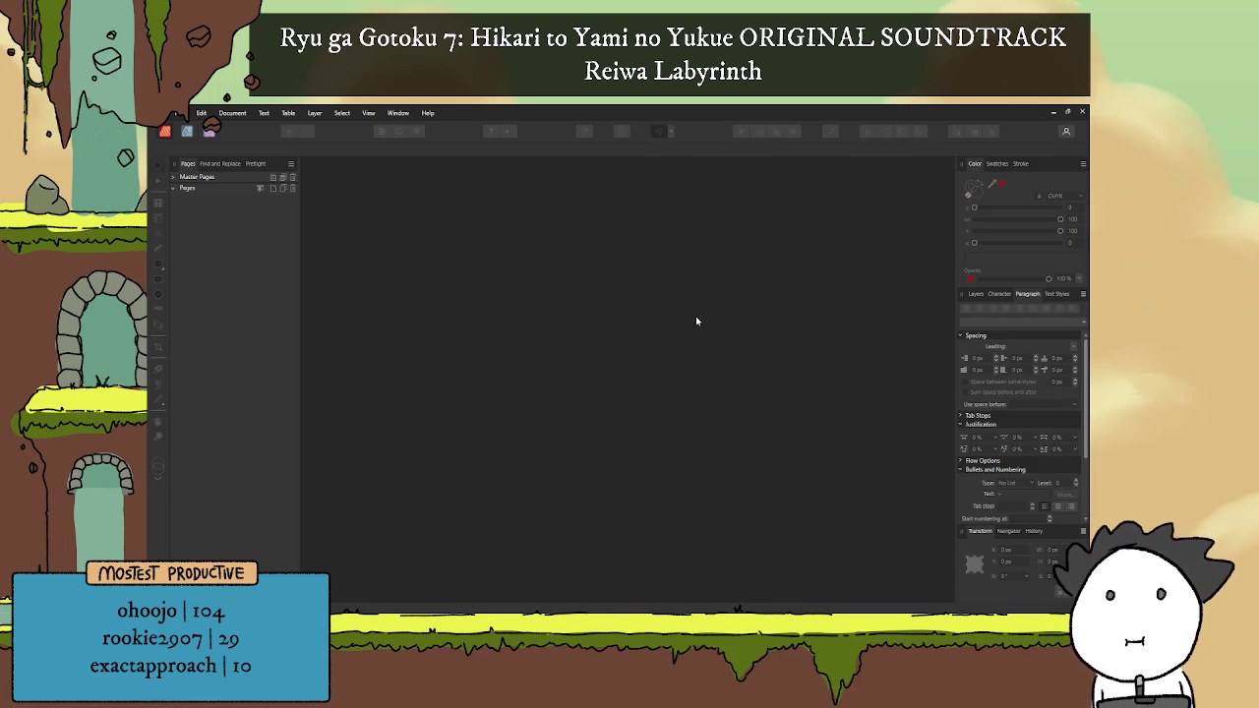
{"action": "scroll", "coordinate": [682, 310], "scroll_direction": "down", "scroll_amount": 3}
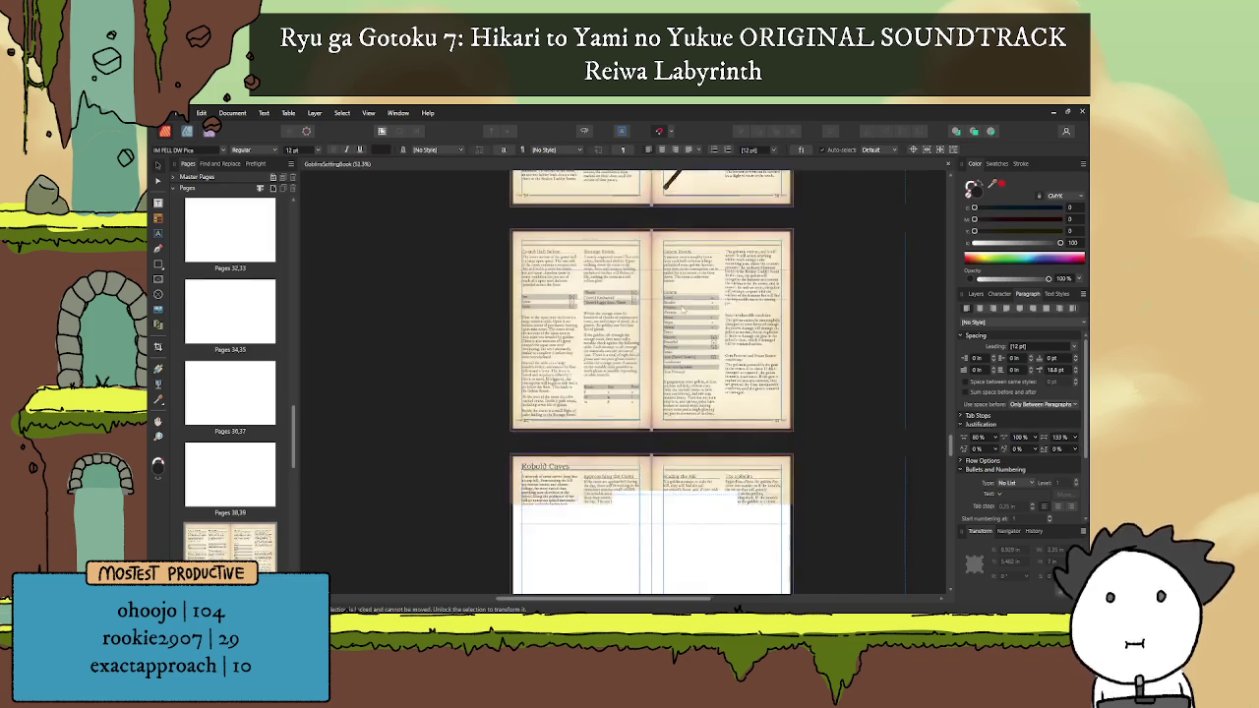
{"action": "left_click_drag", "start_coordinate": [947, 436], "coordinate": [948, 197]}
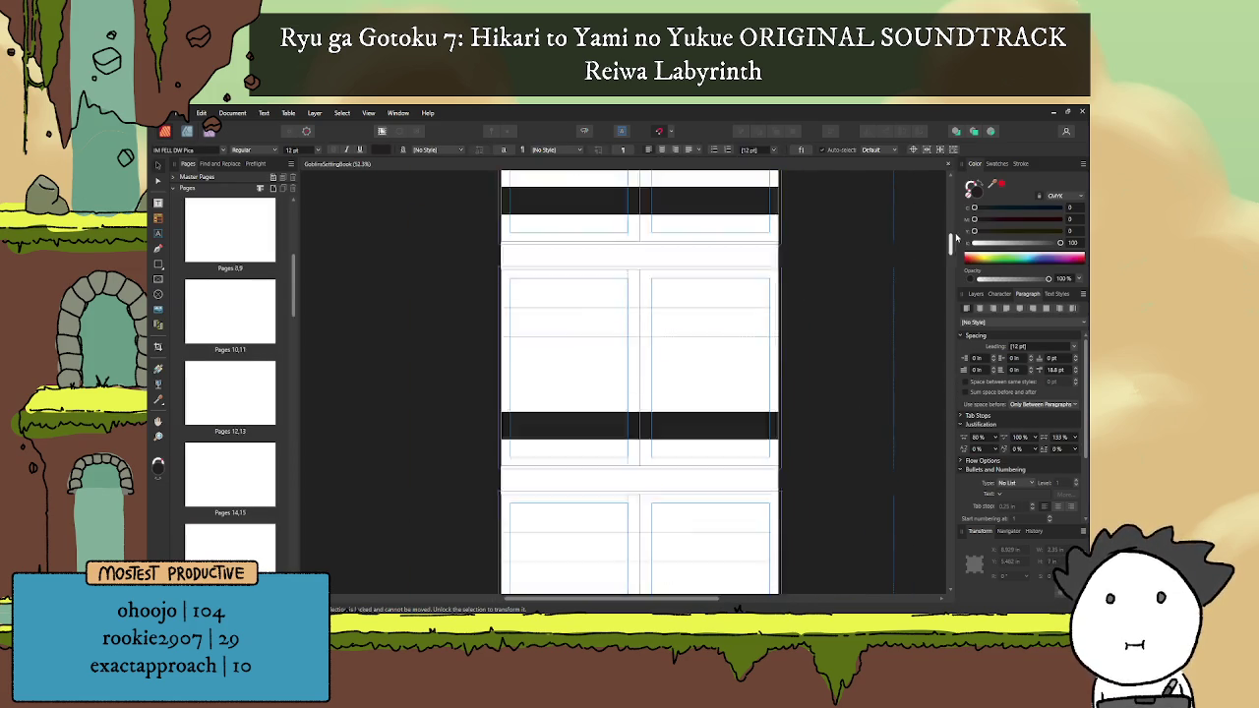
{"action": "scroll", "coordinate": [679, 274], "scroll_direction": "up", "scroll_amount": 1}
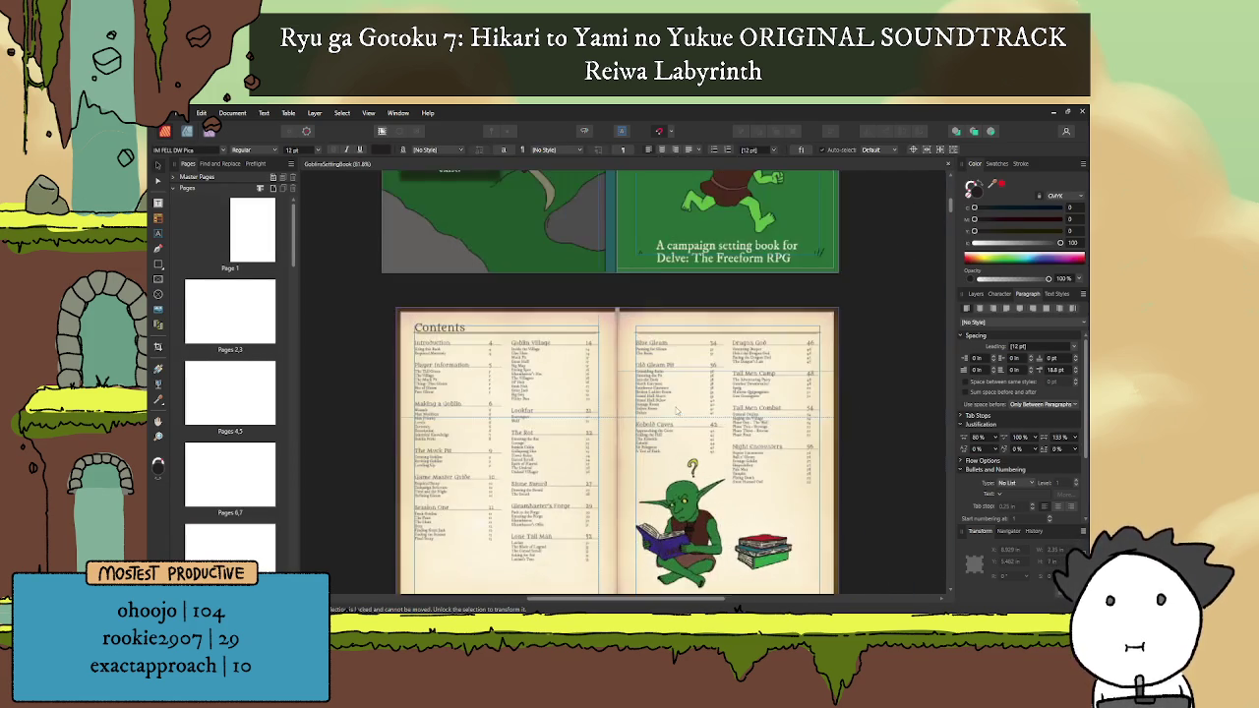
{"action": "scroll", "coordinate": [682, 295], "scroll_direction": "up", "scroll_amount": 1}
{"action": "scroll", "coordinate": [685, 324], "scroll_direction": "up", "scroll_amount": 1}
{"action": "scroll", "coordinate": [689, 373], "scroll_direction": "up", "scroll_amount": 1}
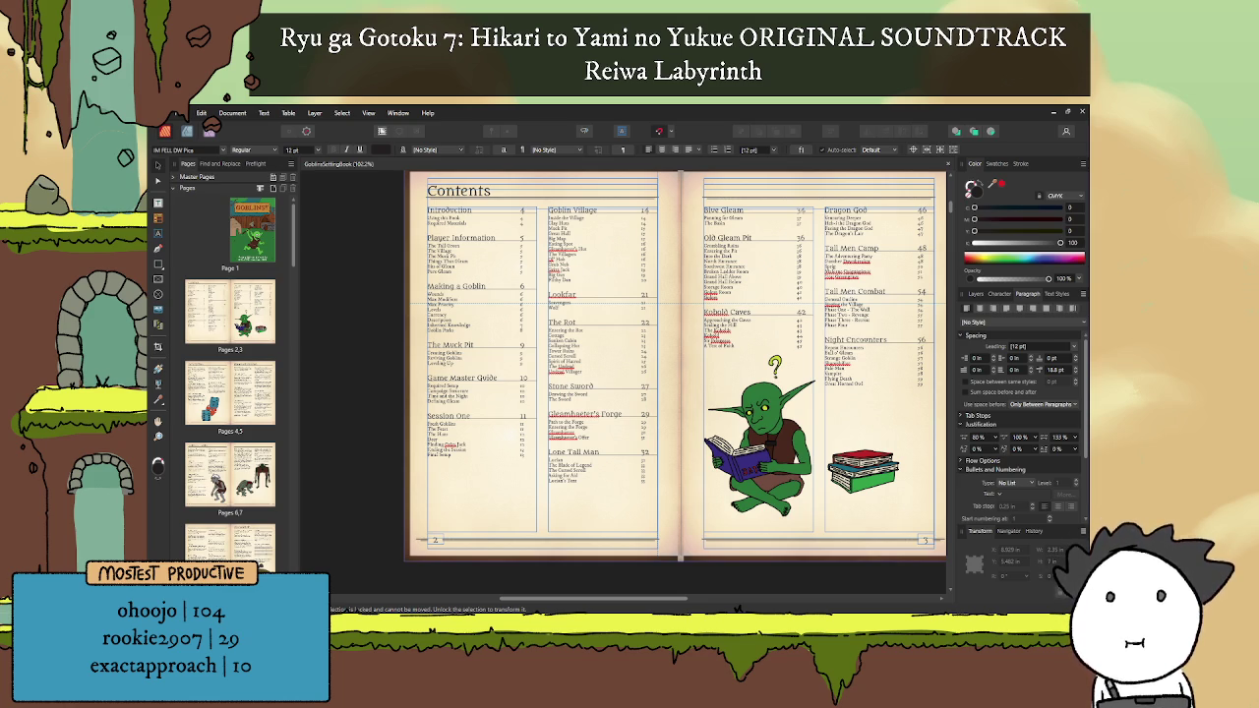
{"action": "key", "text": "alt+Tab"}
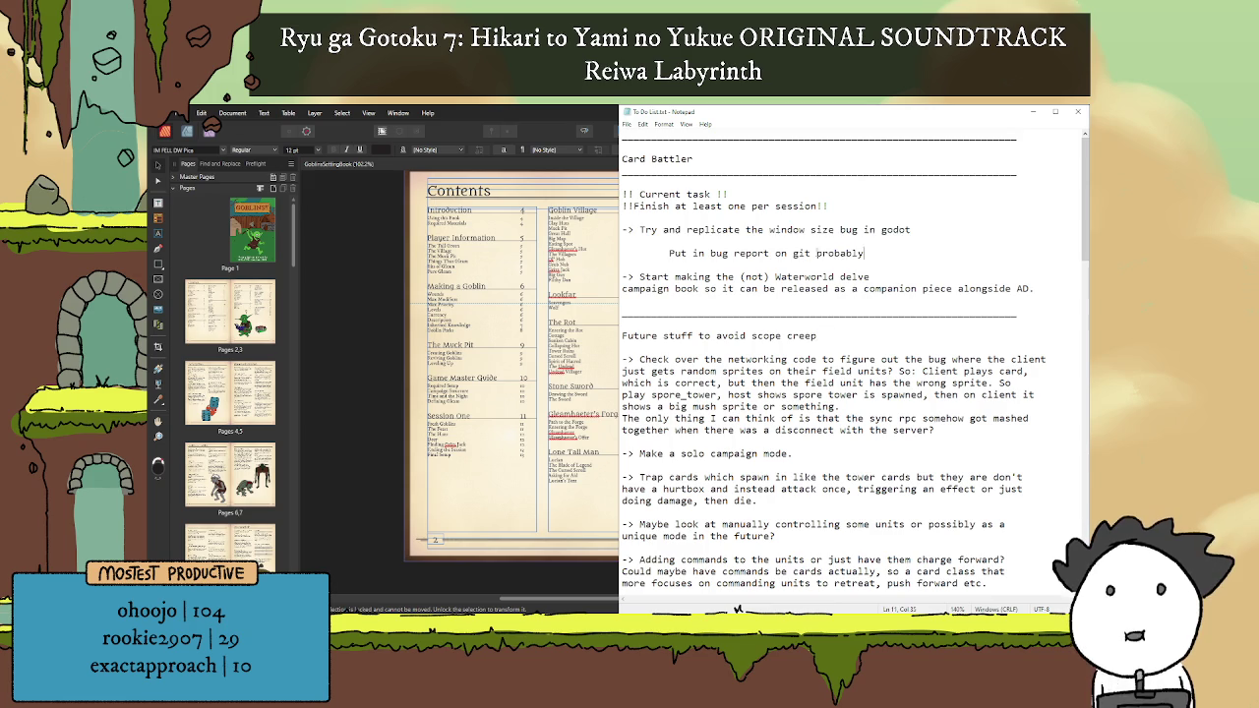
Step: Move the Godot bug task and its note below the Waterworld task
{"action": "left_click", "coordinate": [886, 251]}
{"action": "left_click_drag", "start_coordinate": [886, 252], "coordinate": [598, 229]}
{"action": "key", "text": "ctrl+c"}
{"action": "key", "text": "Delete"}
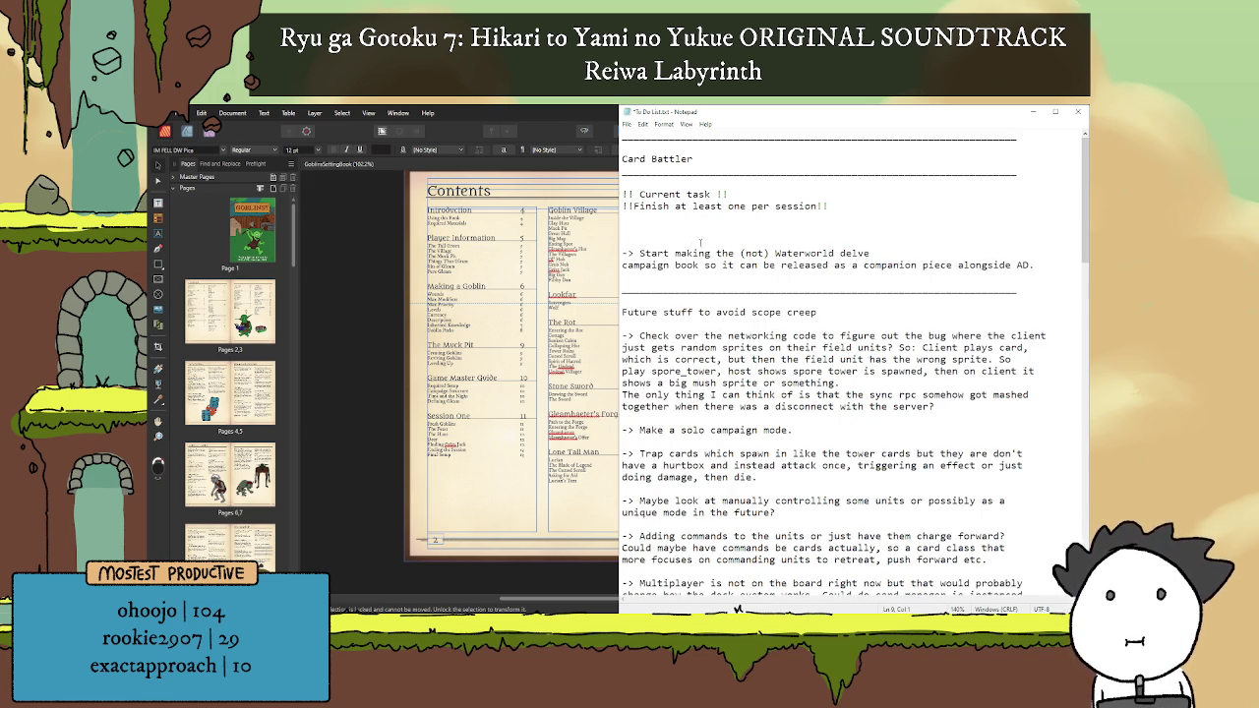
{"action": "key", "text": "Delete"}
{"action": "key", "text": "Delete"}
{"action": "key", "text": "Down"}
{"action": "key", "text": "Down"}
{"action": "key", "text": "Return"}
{"action": "key", "text": "Return"}
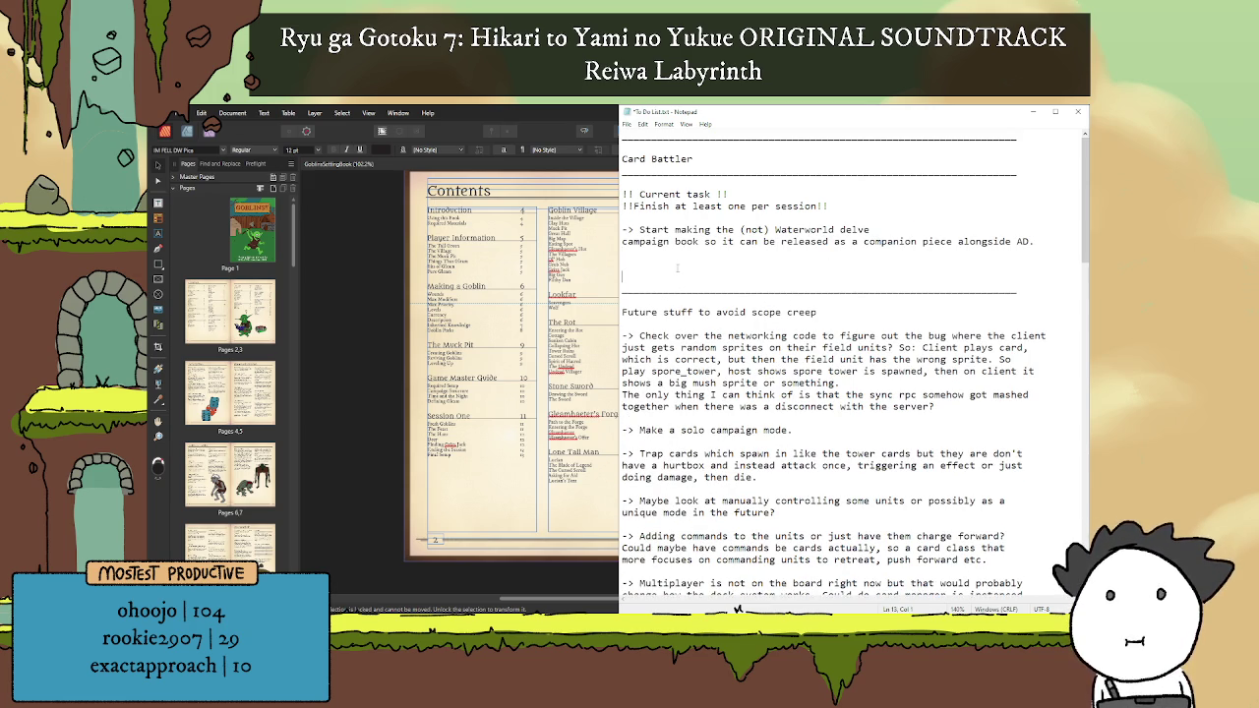
{"action": "key", "text": "ctrl+v"}
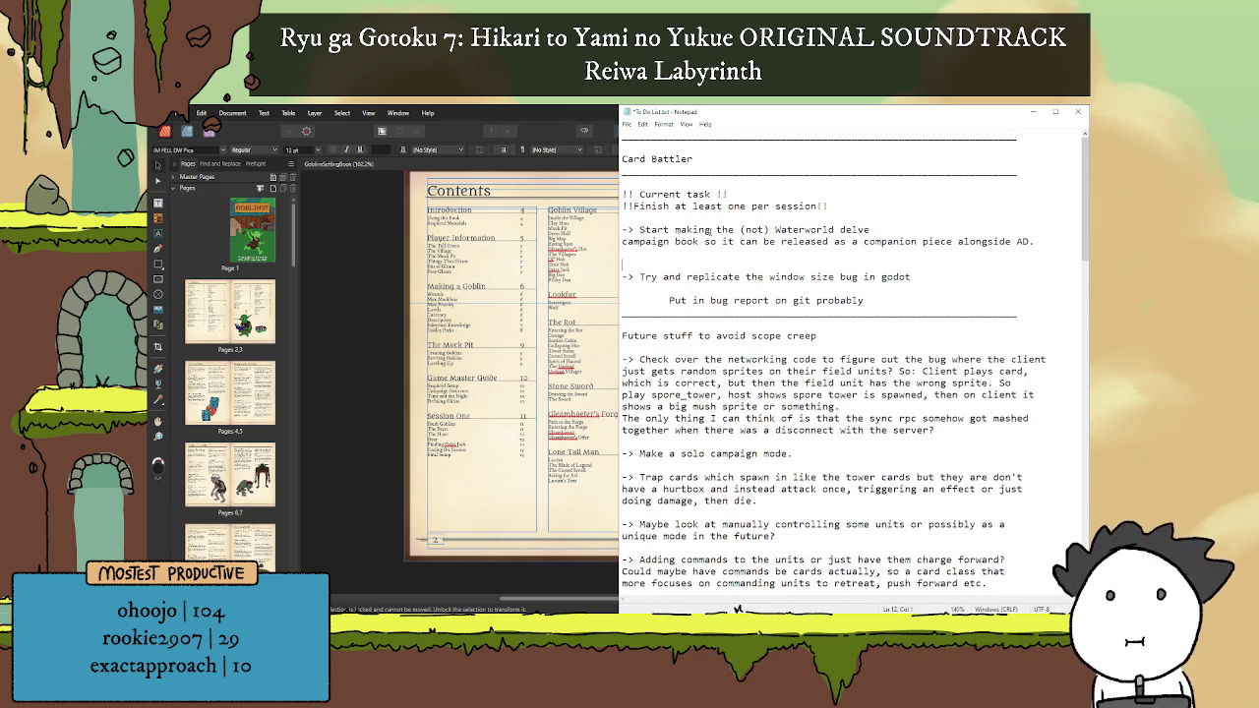
{"action": "key", "text": "Return"}
{"action": "key", "text": "Return"}
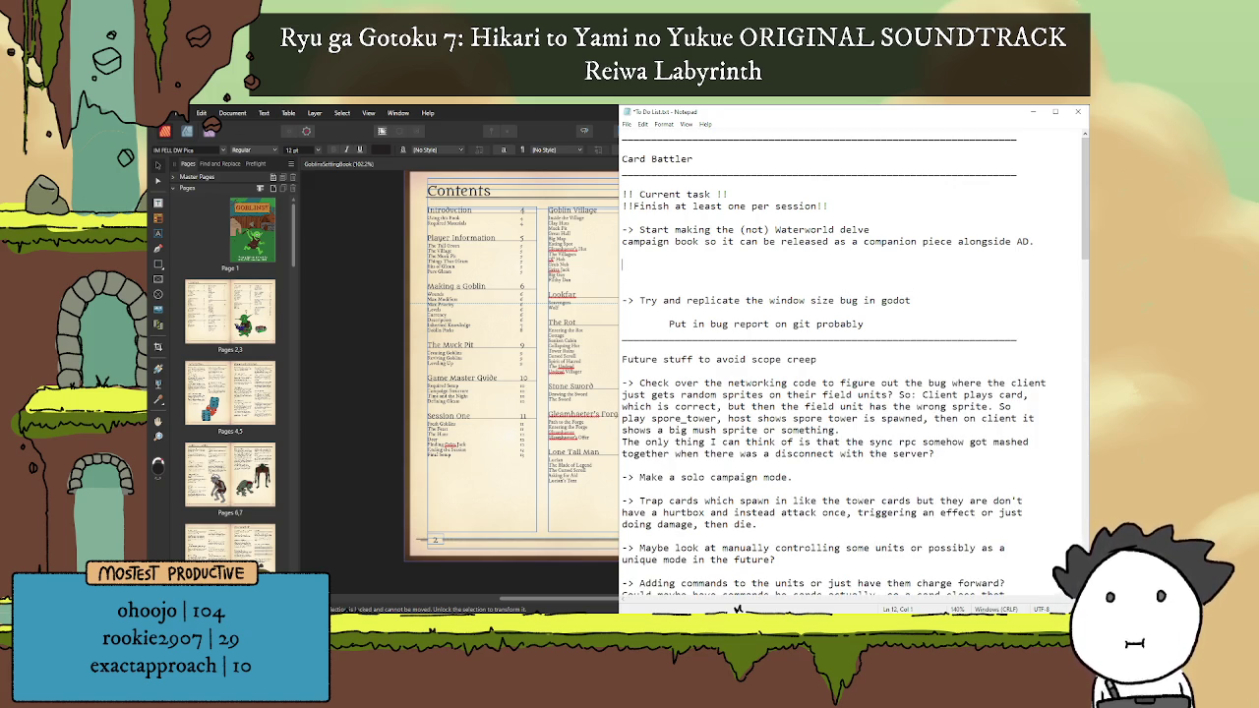
Step: Add a GENERAL PLAN heading with step 1 'Duplicate goblins book and create a structure similar.'
{"action": "type", "text": "GENERAL PLAN"}
{"action": "key", "text": "Return"}
{"action": "type", "text": "1. Du"}
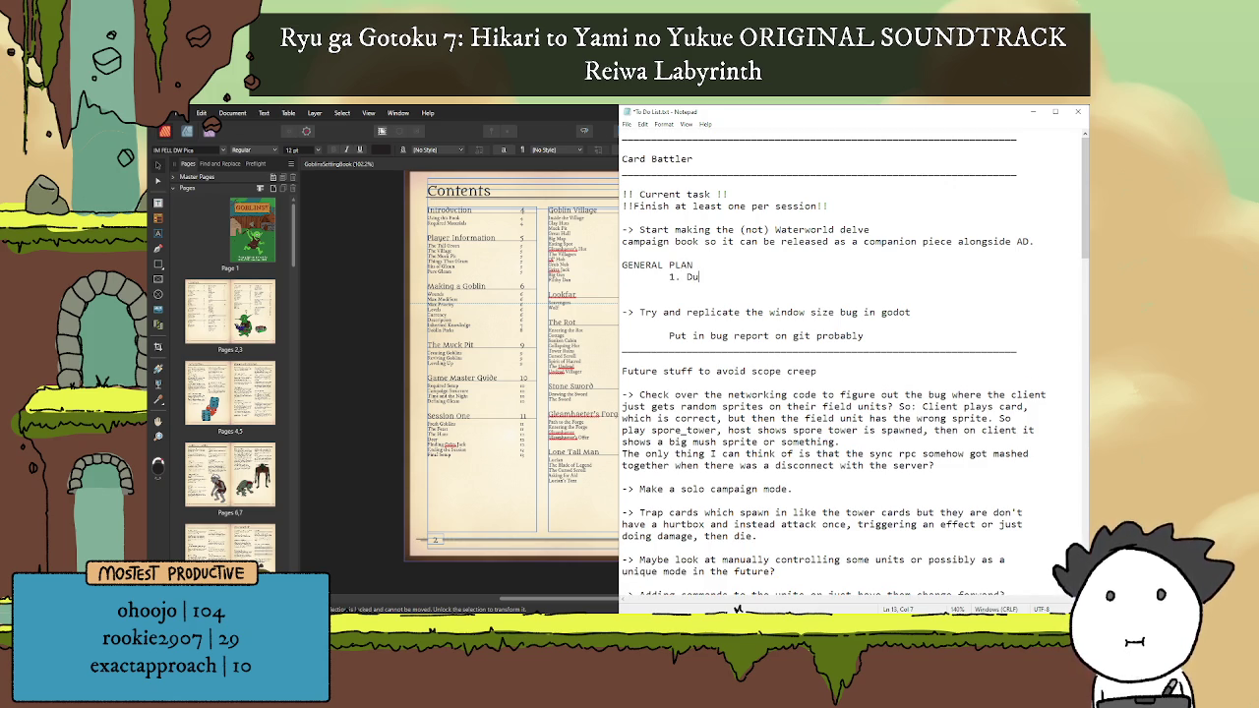
{"action": "type", "text": "plicate "}
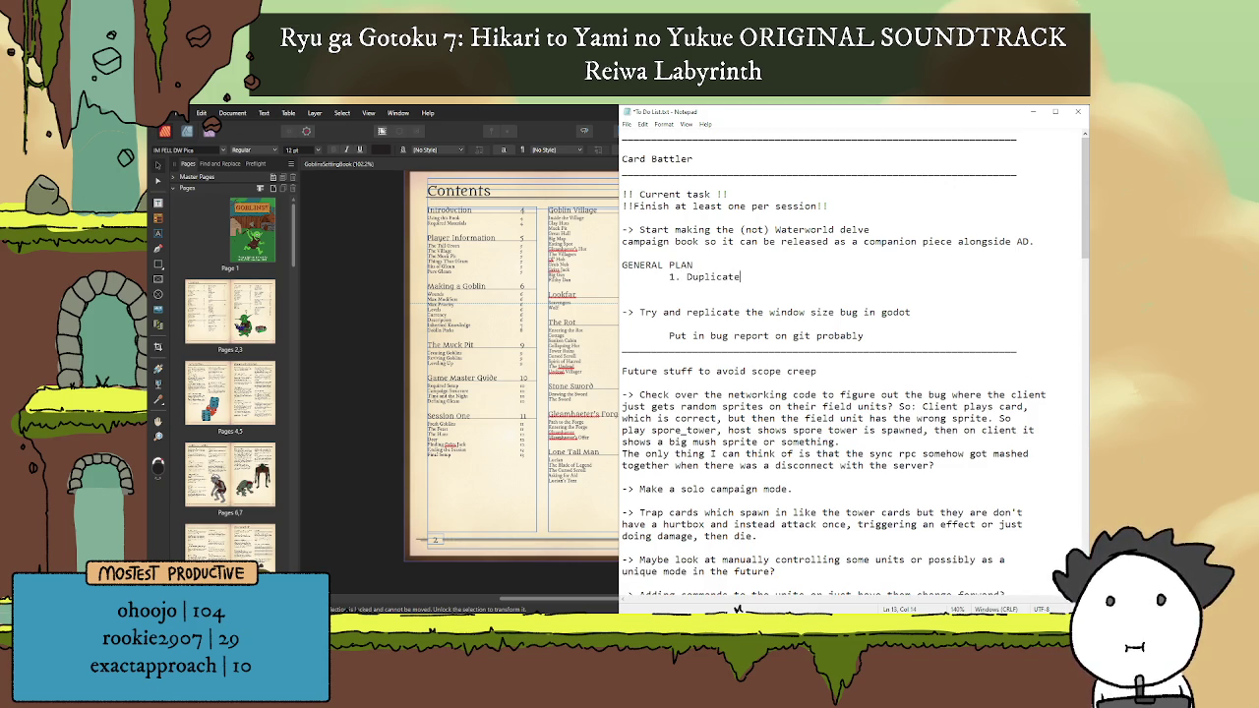
{"action": "type", "text": "goblins book and "}
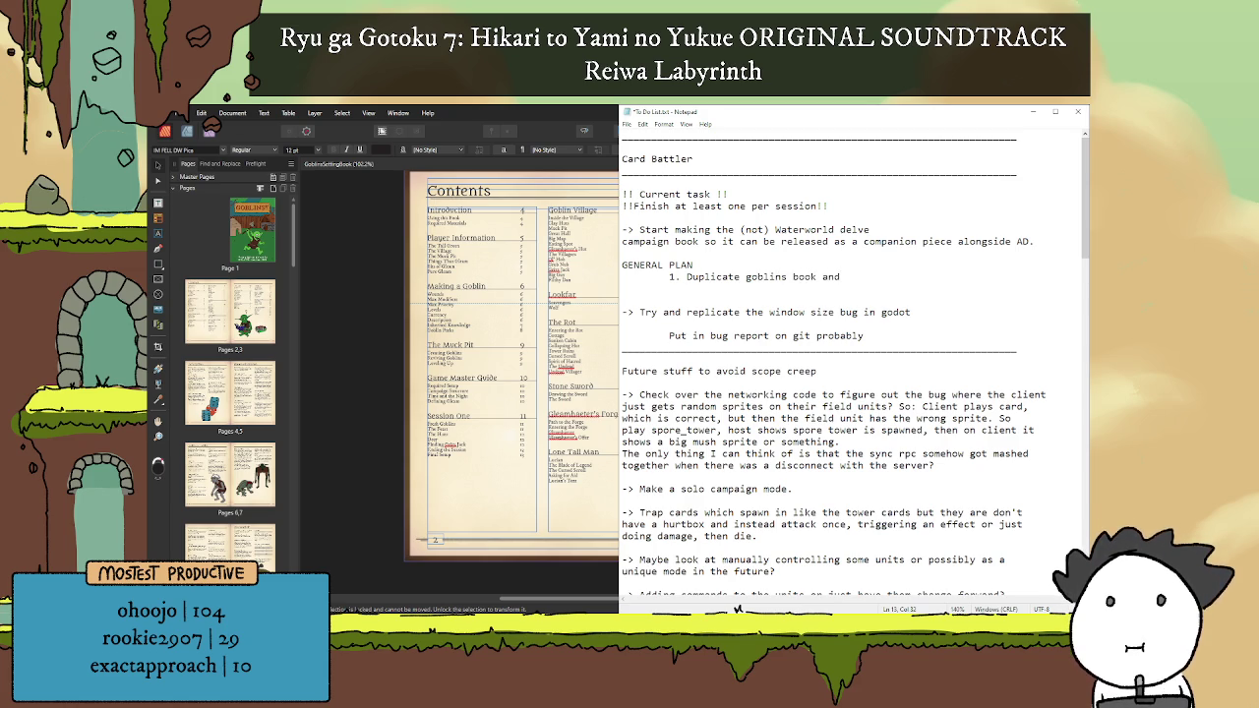
{"action": "type", "text": "create a structure similar."}
{"action": "key", "text": "Return"}
{"action": "key", "text": "Tab"}
Step: Add plan step 2 'Actually put together a cohesive world.'
{"action": "type", "text": "2"}
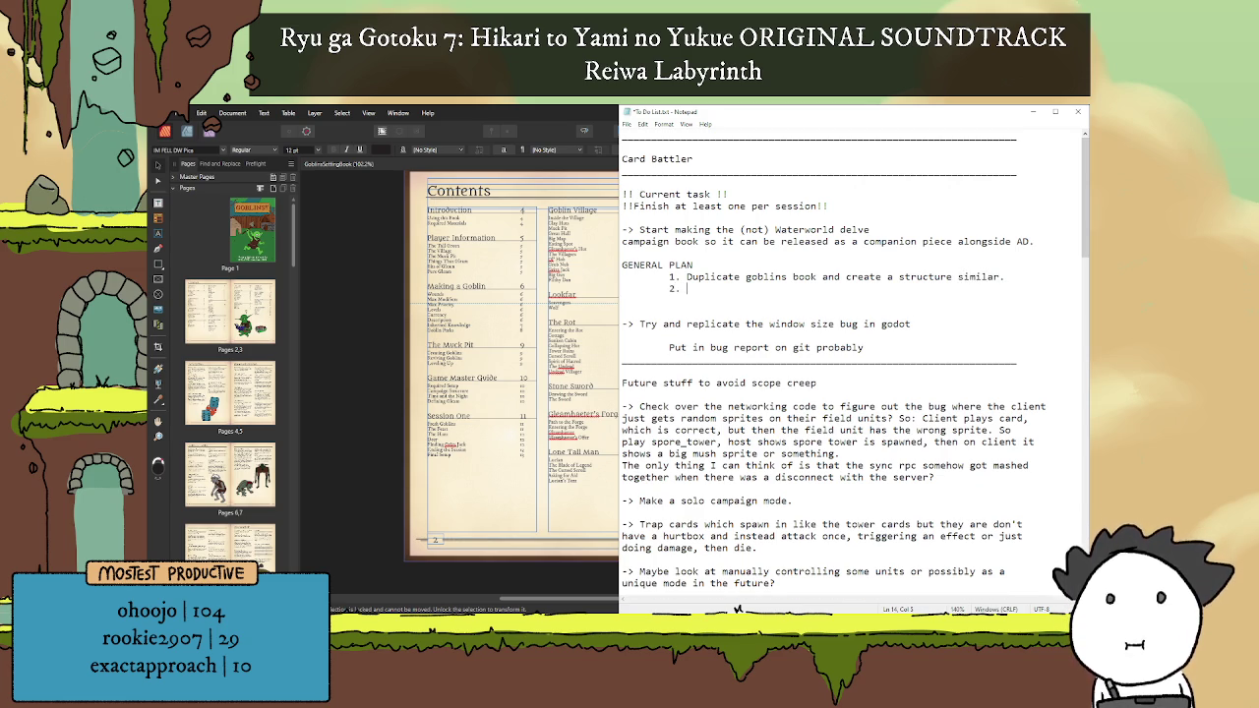
{"action": "type", "text": "G"}
{"action": "key", "text": "BackSpace"}
{"action": "type", "text": "Go"}
{"action": "key", "text": "BackSpace"}
{"action": "key", "text": "BackSpace"}
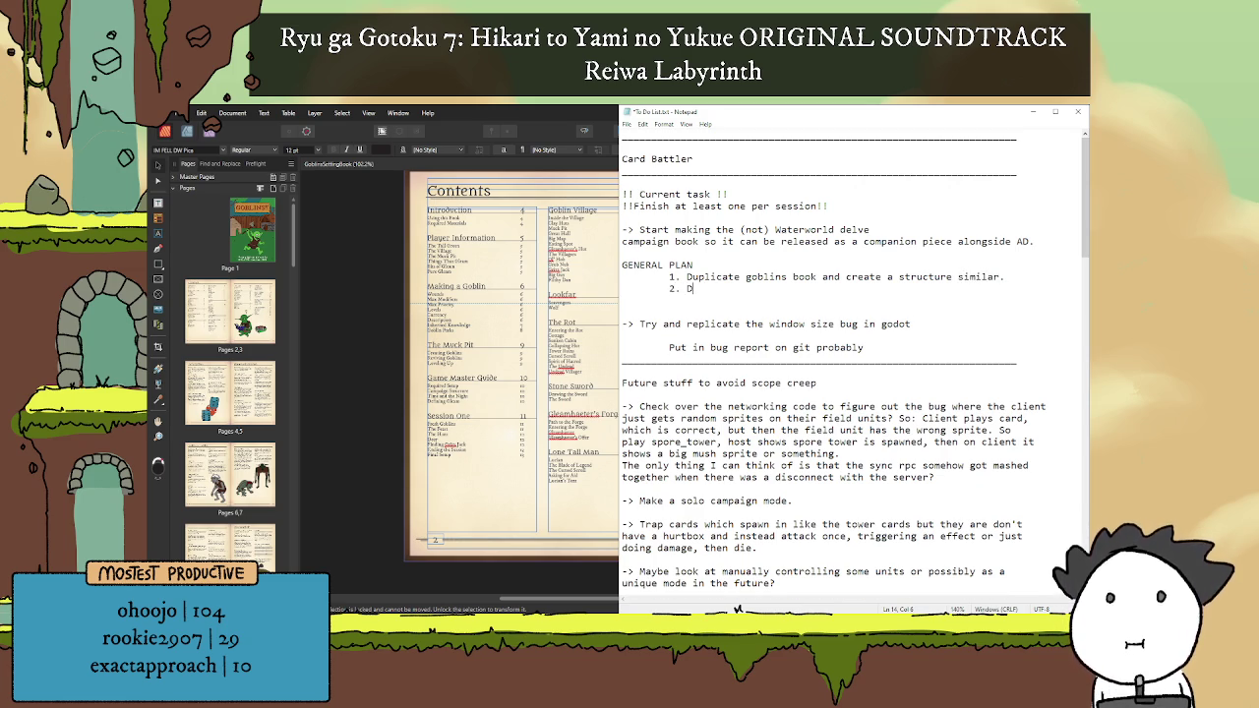
{"action": "type", "text": "Actually put together a cohesive w"}
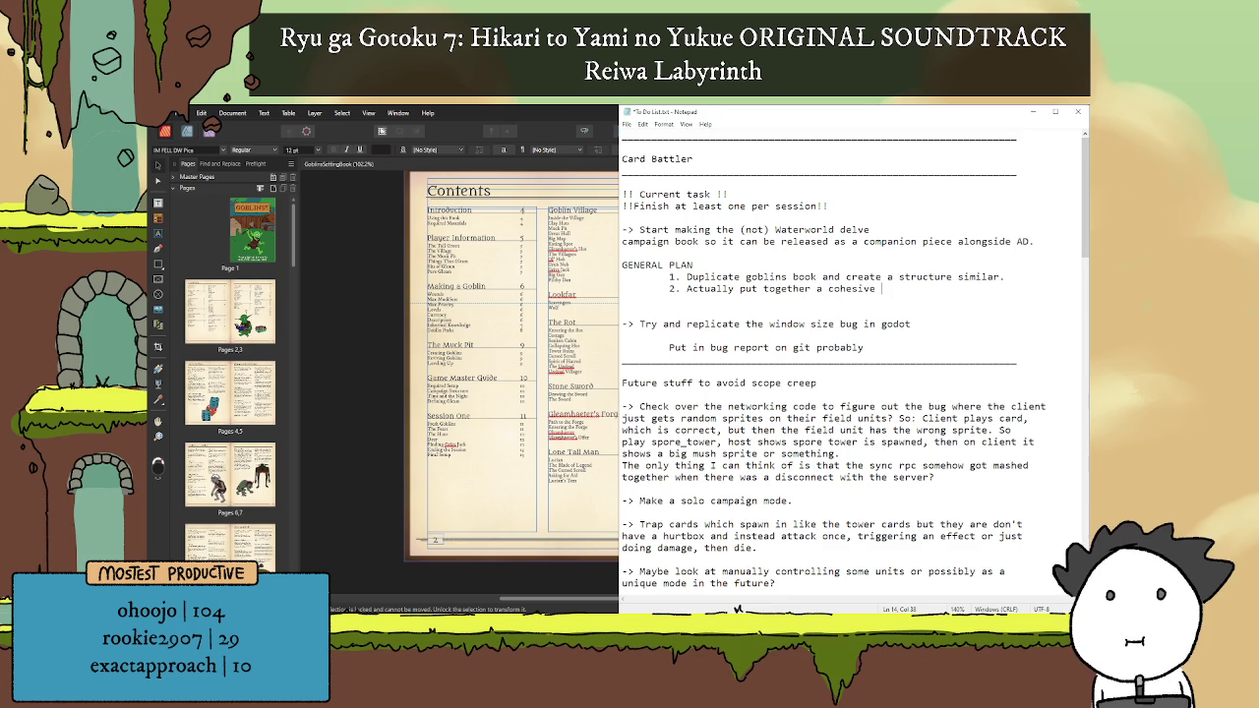
{"action": "type", "text": "orld"}
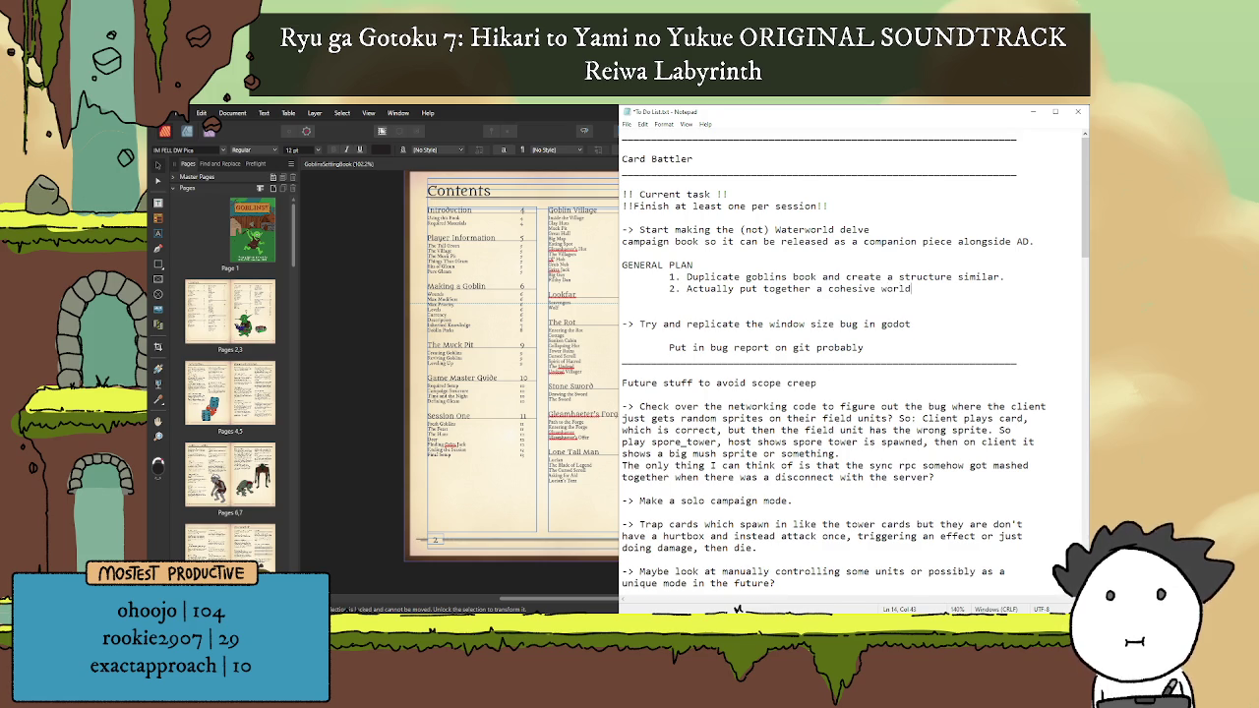
{"action": "type", "text": "."}
Step: Add plan step 3 'make it good i dunno' and select words in step 1
{"action": "key", "text": "Return"}
{"action": "key", "text": "Tab"}
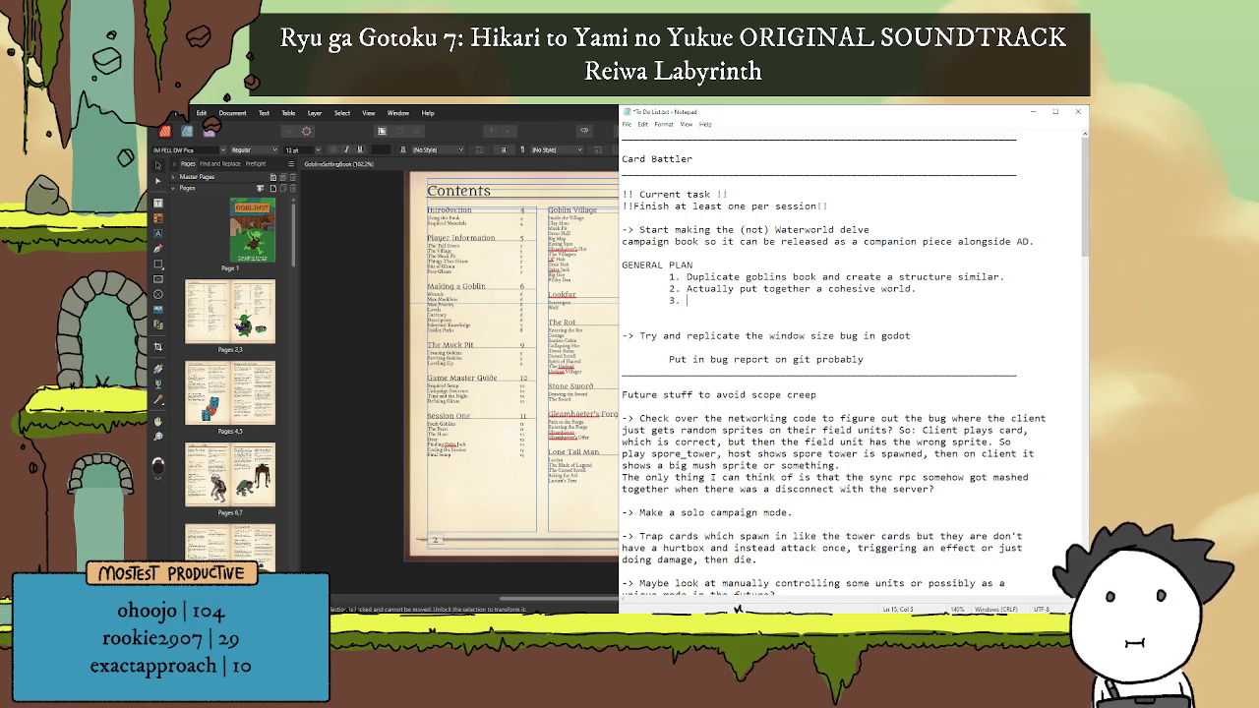
{"action": "type", "text": "Fugging m"}
{"action": "key", "text": "BackSpace"}
{"action": "key", "text": "BackSpace"}
{"action": "key", "text": "BackSpace"}
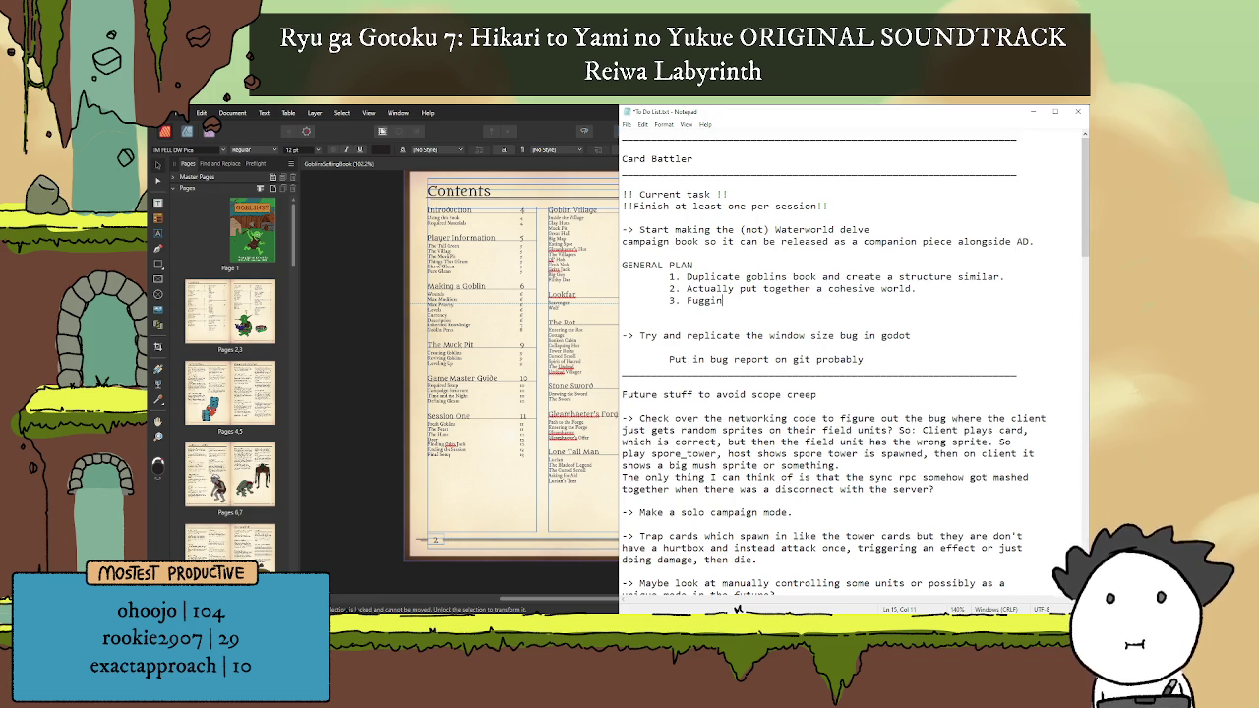
{"action": "type", "text": "make it good i dunoo"}
{"action": "key", "text": "BackSpace"}
{"action": "key", "text": "BackSpace"}
{"action": "type", "text": "no"}
{"action": "double_click", "coordinate": [835, 277]}
{"action": "double_click", "coordinate": [716, 276]}
Step: Look over the goblin book's Contents spread with the reading goblin illustration in Publisher
{"action": "left_click", "coordinate": [542, 268]}
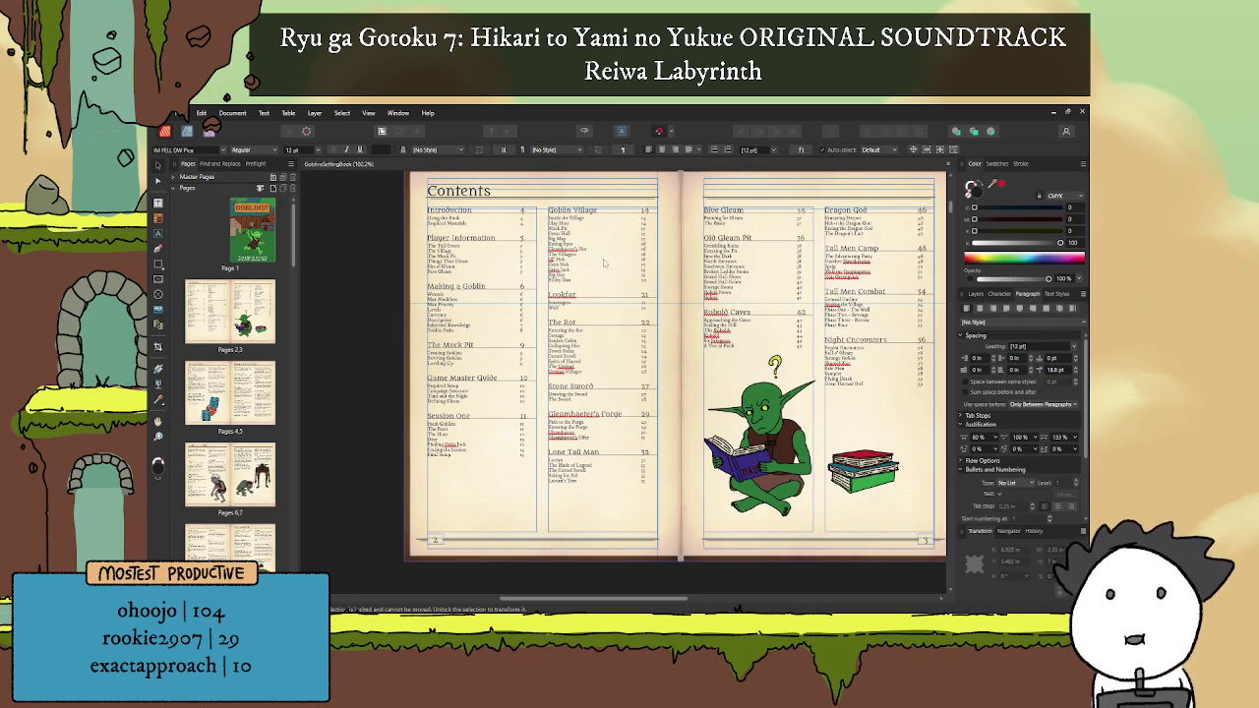
{"action": "scroll", "coordinate": [602, 262], "scroll_direction": "down", "scroll_amount": 3}
{"action": "scroll", "coordinate": [635, 330], "scroll_direction": "down", "scroll_amount": 3, "text": "ctrl"}
{"action": "scroll", "coordinate": [639, 332], "scroll_direction": "up", "scroll_amount": 2}
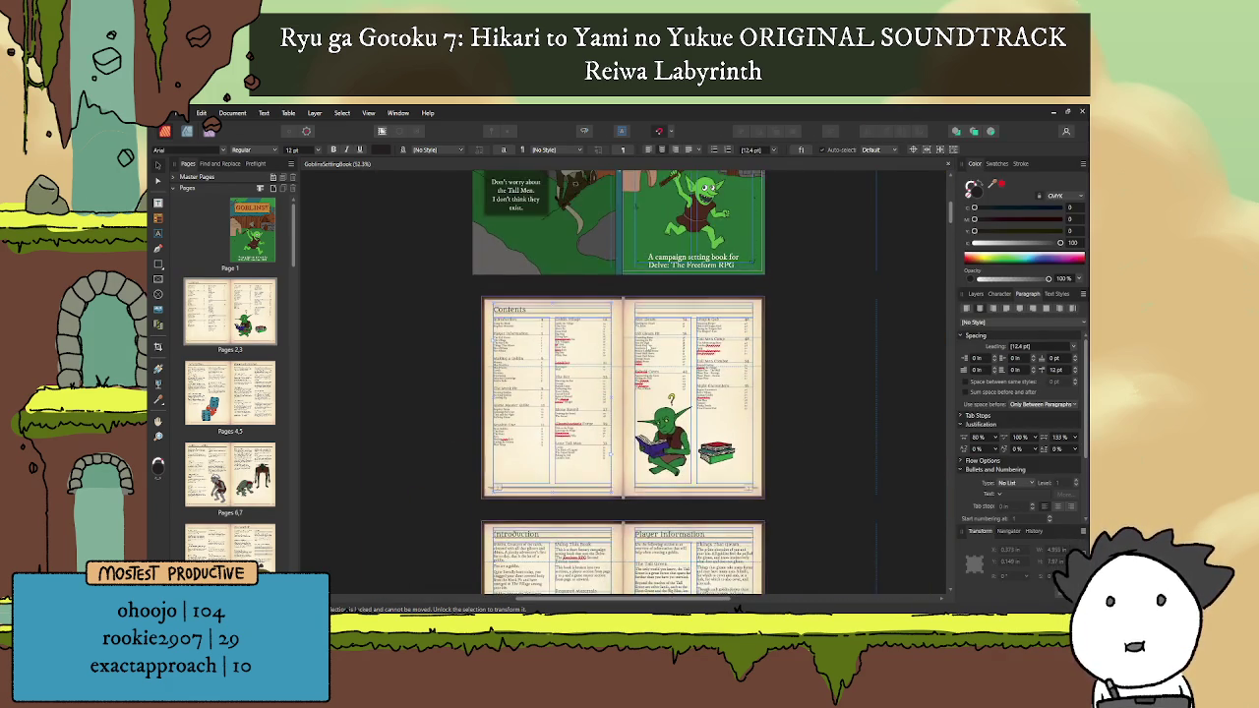
{"action": "scroll", "coordinate": [629, 393], "scroll_direction": "up", "scroll_amount": 3, "text": "ctrl"}
{"action": "scroll", "coordinate": [631, 590], "scroll_direction": "up", "scroll_amount": 2, "text": "ctrl"}
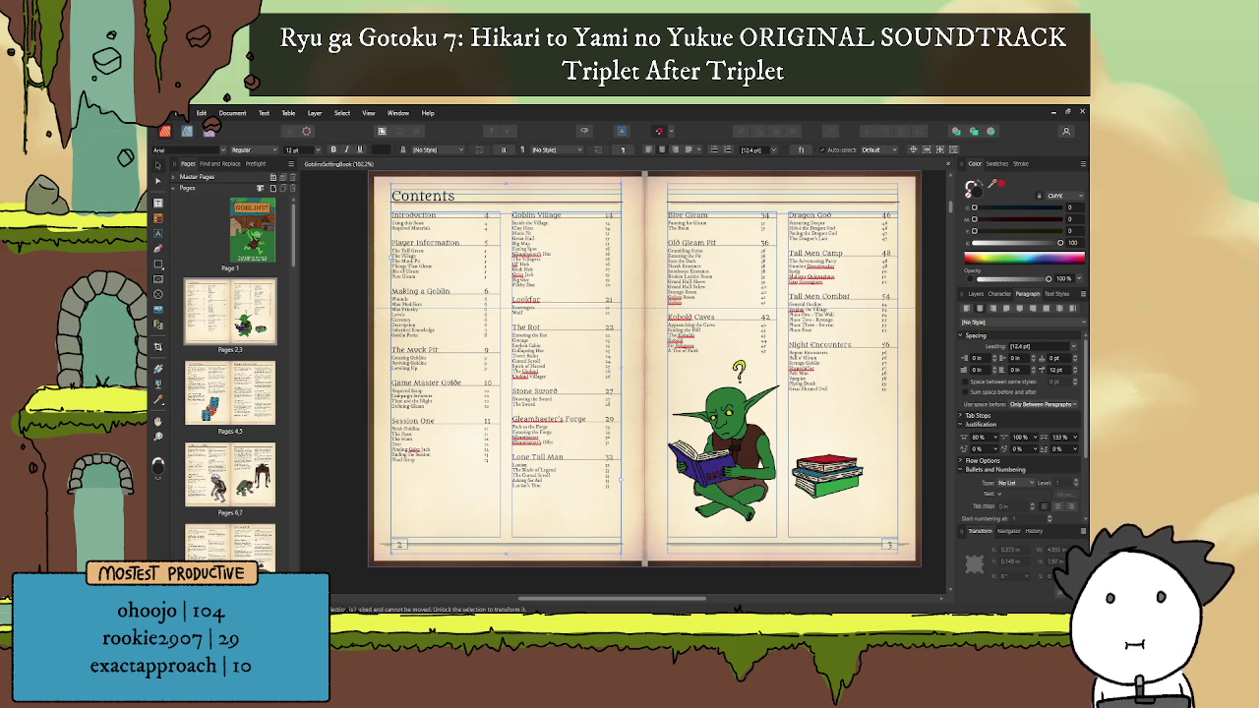
{"action": "key", "text": "alt+Tab"}
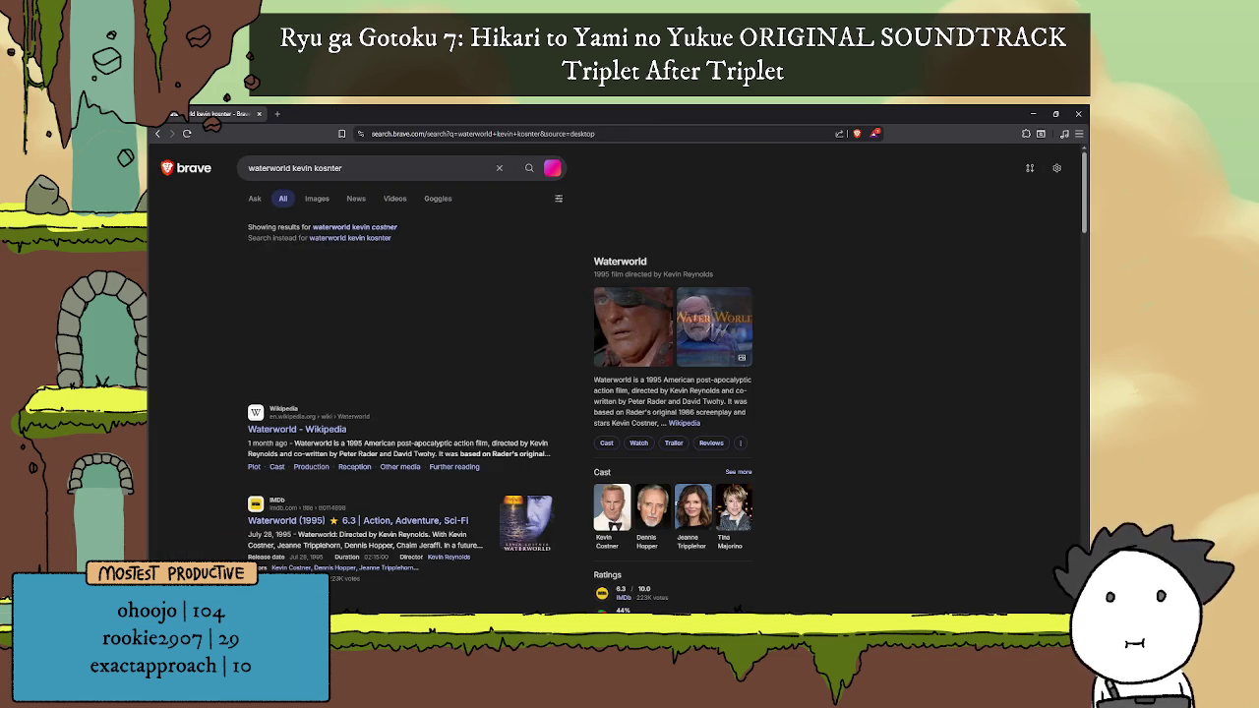
Step: Show image results for 'waterworld kevin costner' and preview the first still
{"action": "left_click", "coordinate": [317, 198]}
{"action": "scroll", "coordinate": [340, 292], "scroll_direction": "down", "scroll_amount": 1}
{"action": "scroll", "coordinate": [331, 241], "scroll_direction": "up", "scroll_amount": 1}
{"action": "left_click", "coordinate": [314, 168]}
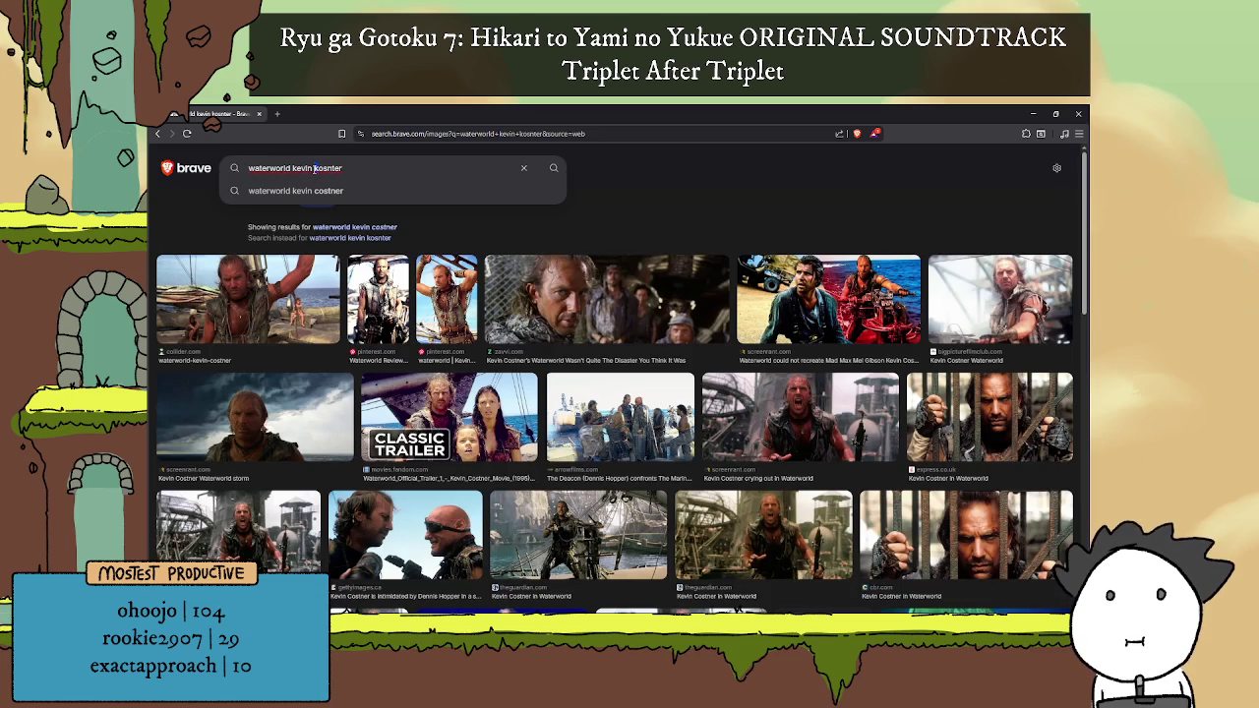
{"action": "key", "text": "ctrl+BackSpace"}
{"action": "type", "text": "cosnter"}
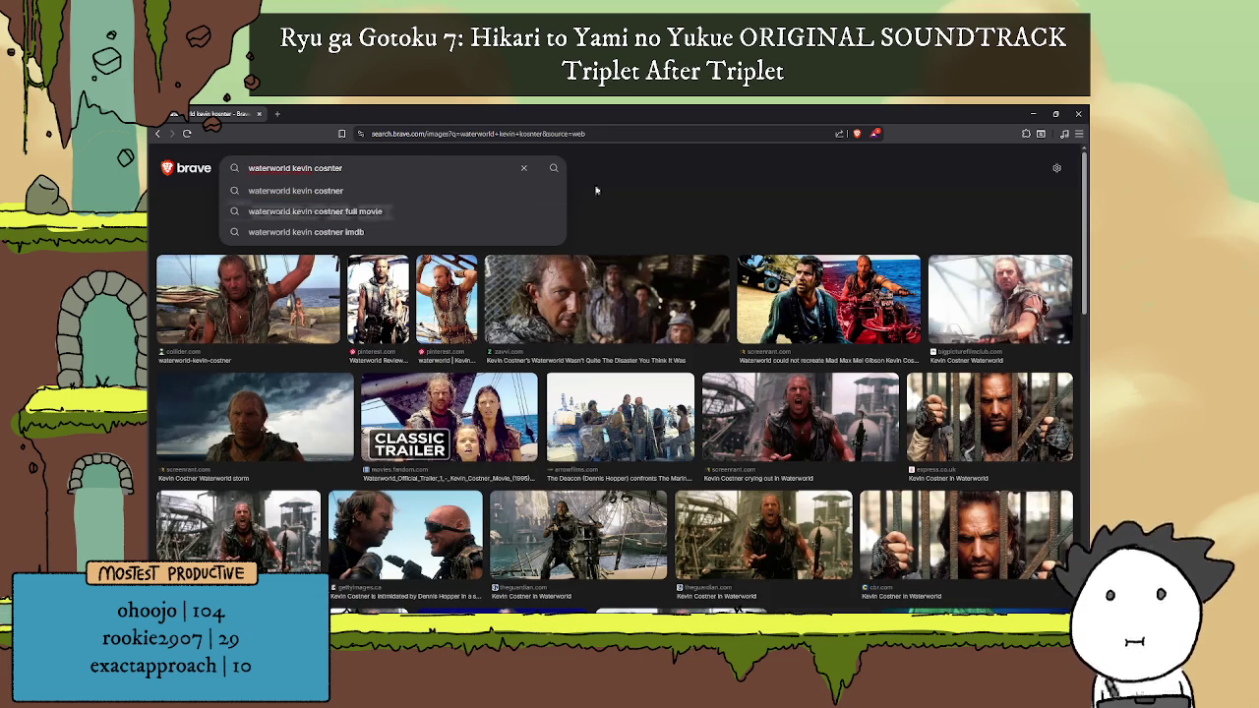
{"action": "key", "text": "Escape"}
{"action": "left_click", "coordinate": [381, 227]}
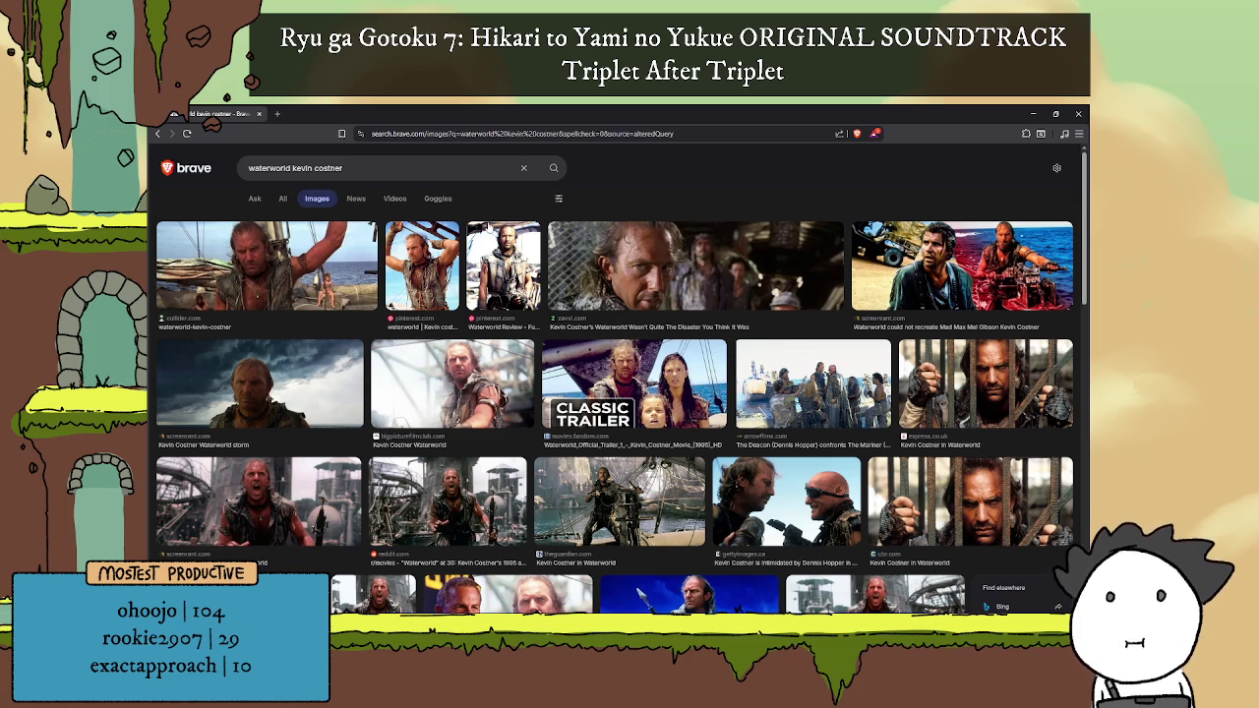
{"action": "left_click", "coordinate": [313, 270]}
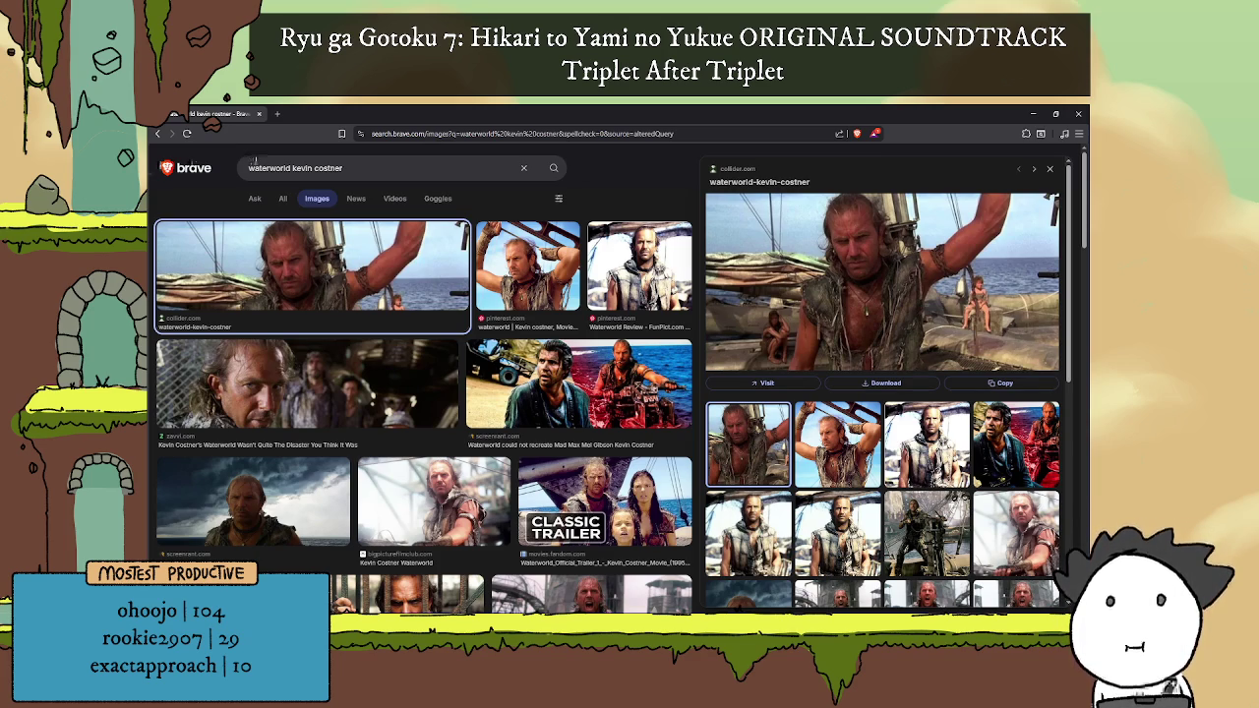
{"action": "left_click", "coordinate": [155, 134]}
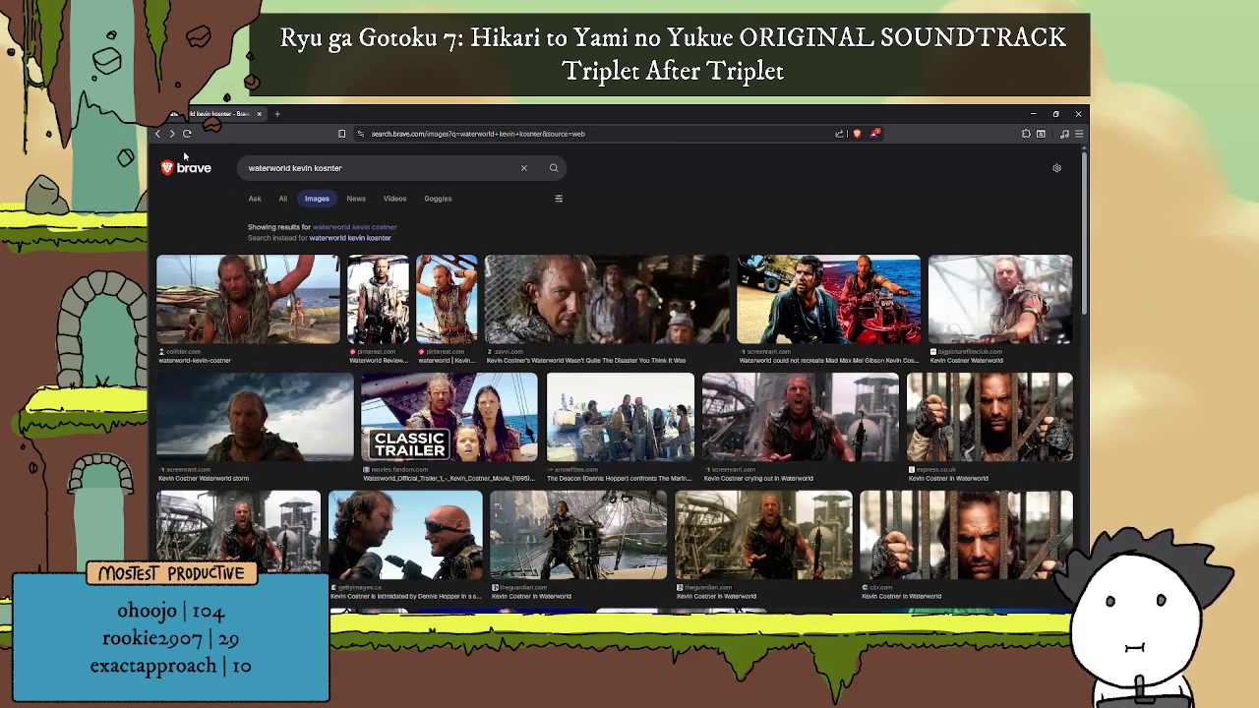
Step: Open the Waterworld (1995 film) Wikipedia article and read through its sections
{"action": "left_click", "coordinate": [154, 135]}
{"action": "left_click", "coordinate": [297, 430]}
{"action": "scroll", "coordinate": [406, 267], "scroll_direction": "down", "scroll_amount": 5}
{"action": "scroll", "coordinate": [406, 267], "scroll_direction": "down", "scroll_amount": 5}
{"action": "scroll", "coordinate": [406, 266], "scroll_direction": "down", "scroll_amount": 5}
{"action": "scroll", "coordinate": [516, 285], "scroll_direction": "down", "scroll_amount": 1}
{"action": "scroll", "coordinate": [515, 285], "scroll_direction": "down", "scroll_amount": 4}
{"action": "scroll", "coordinate": [515, 286], "scroll_direction": "down", "scroll_amount": 2}
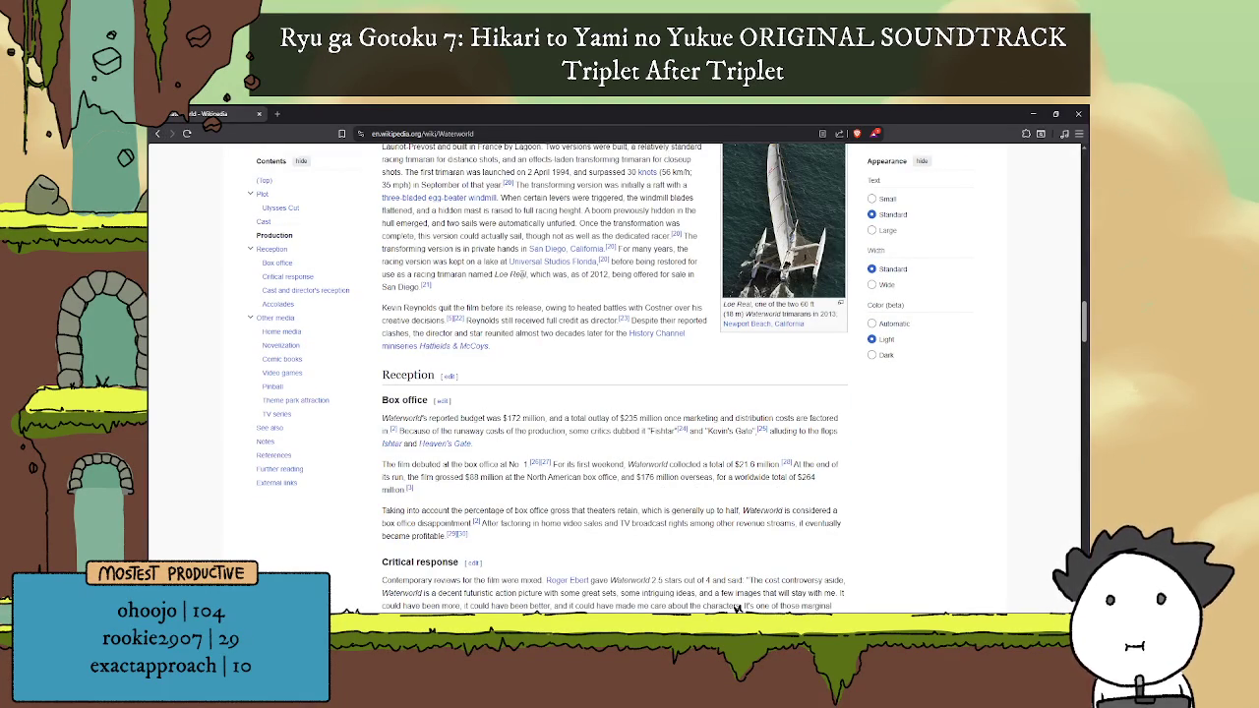
{"action": "scroll", "coordinate": [532, 284], "scroll_direction": "down", "scroll_amount": 1}
{"action": "scroll", "coordinate": [531, 284], "scroll_direction": "down", "scroll_amount": 2}
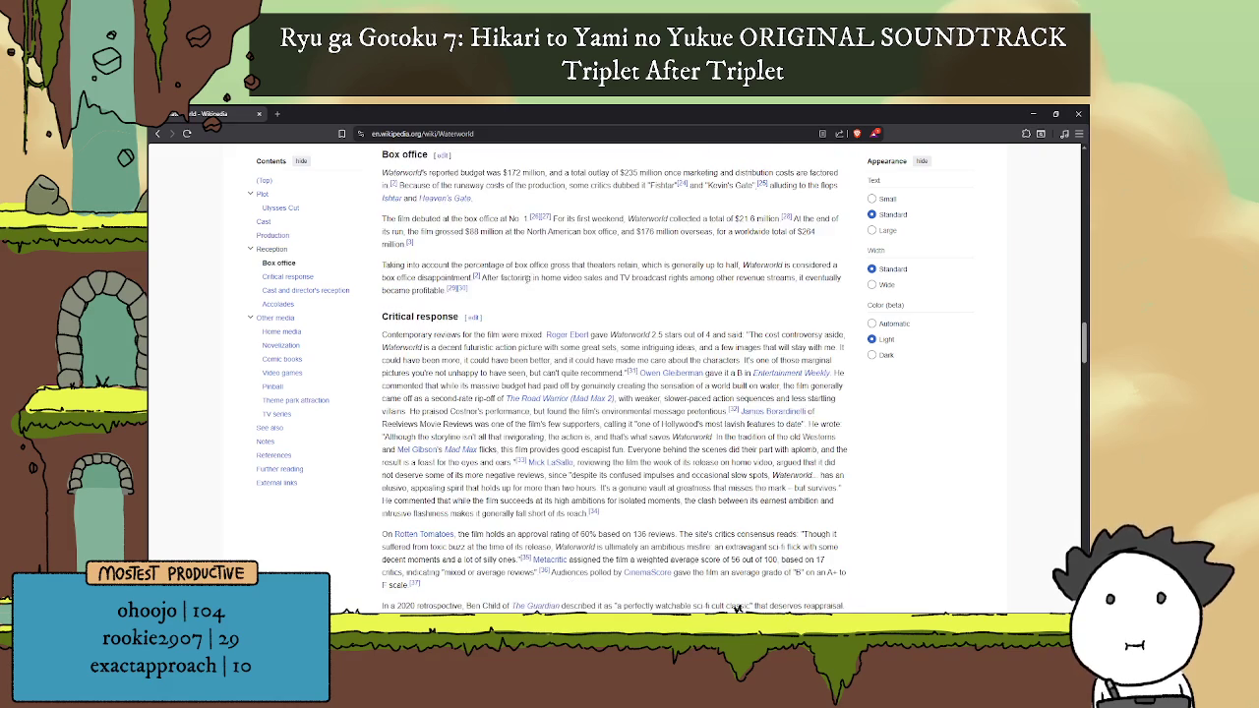
{"action": "scroll", "coordinate": [531, 285], "scroll_direction": "down", "scroll_amount": 4}
{"action": "scroll", "coordinate": [518, 276], "scroll_direction": "up", "scroll_amount": 3}
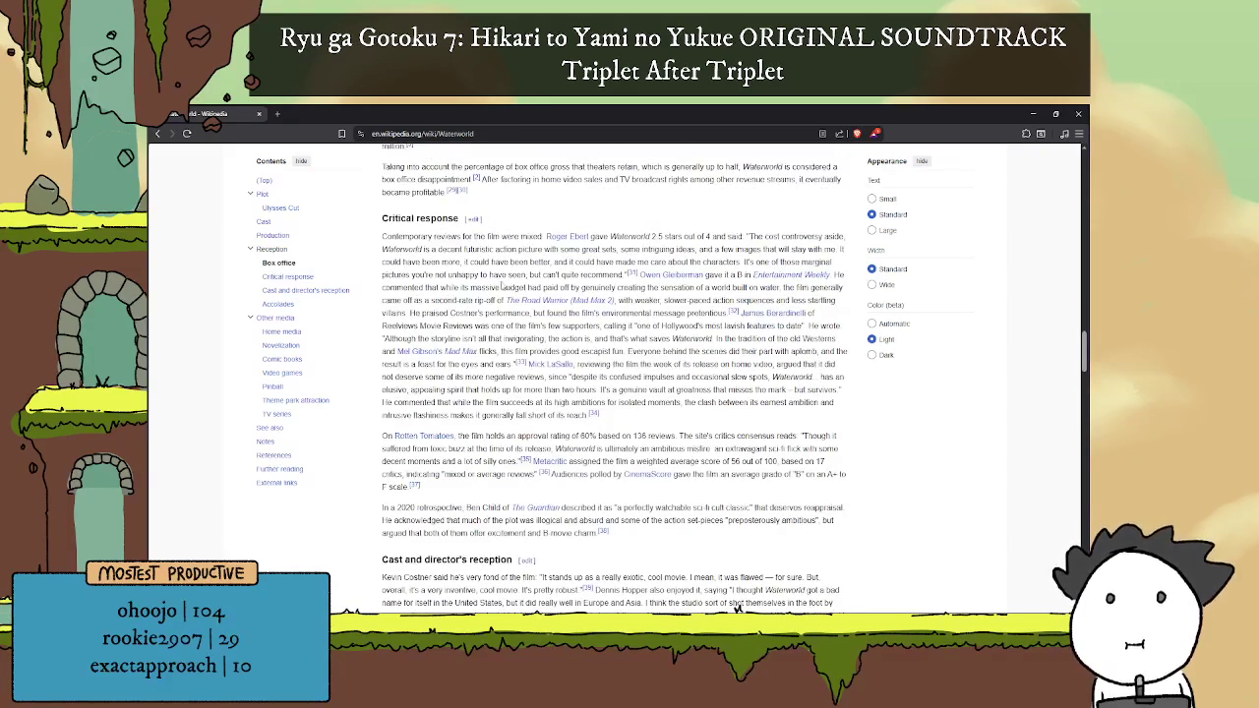
{"action": "scroll", "coordinate": [615, 276], "scroll_direction": "up", "scroll_amount": 2}
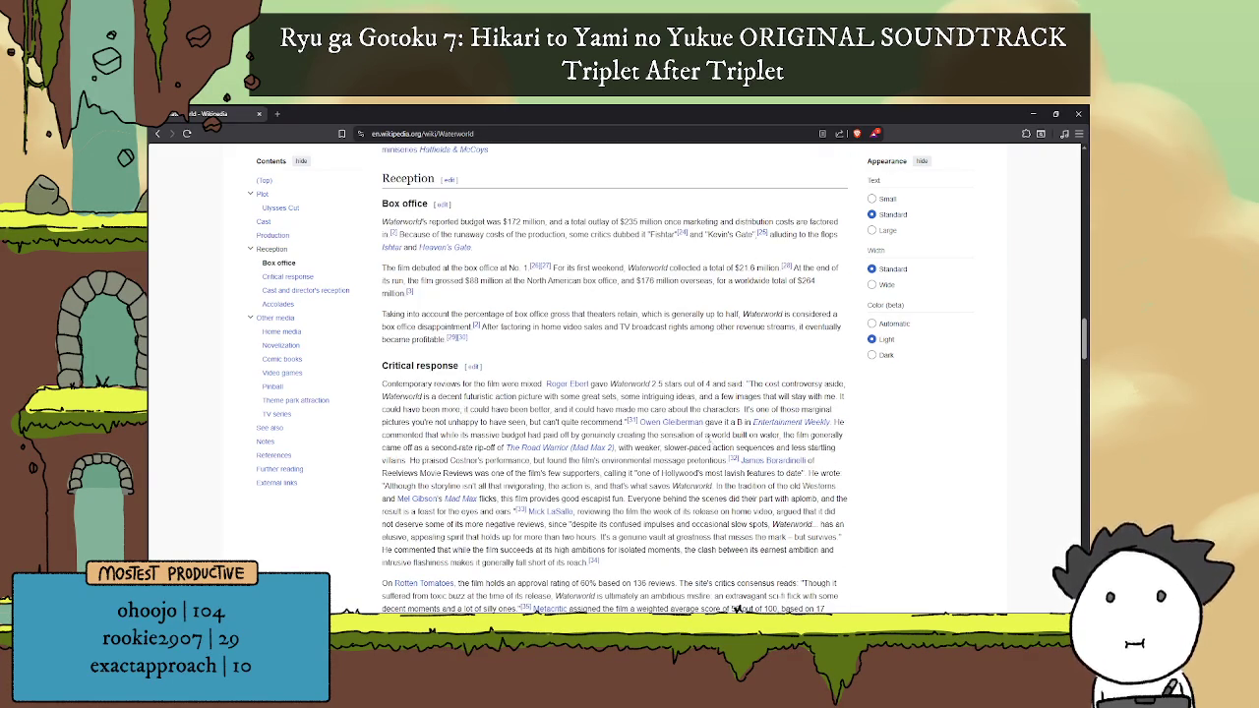
{"action": "scroll", "coordinate": [614, 275], "scroll_direction": "up", "scroll_amount": 5}
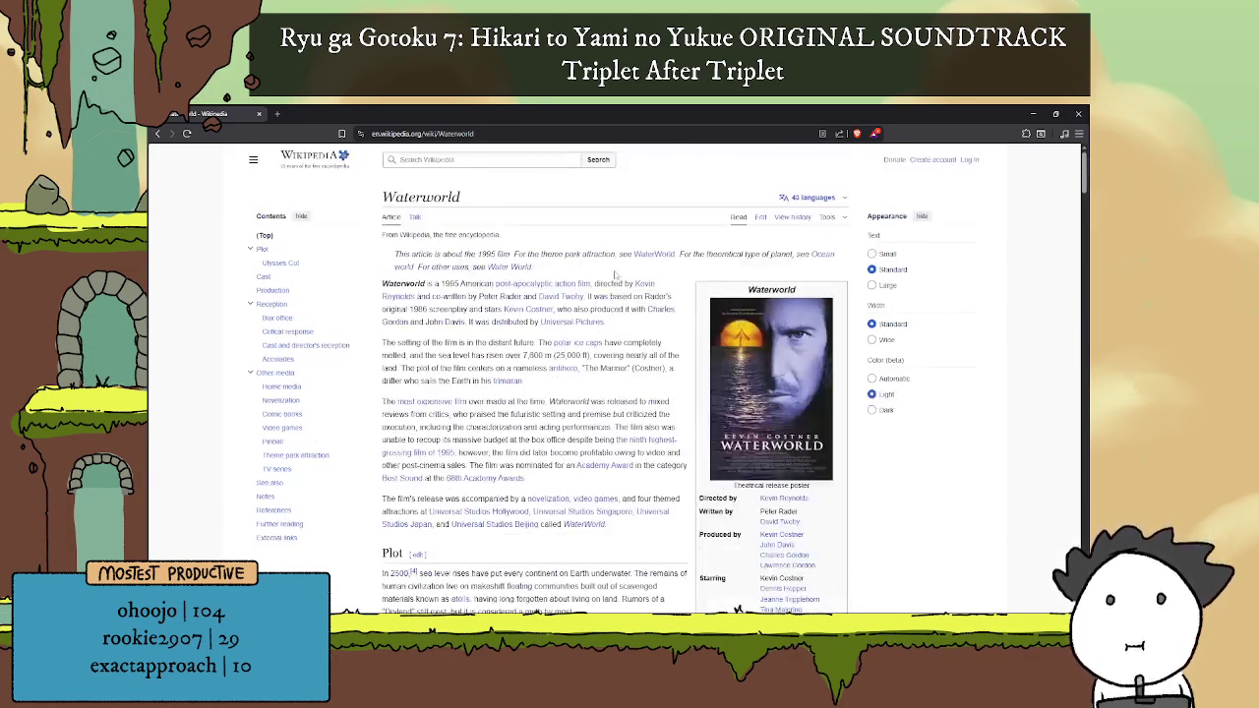
{"action": "left_click", "coordinate": [276, 113]}
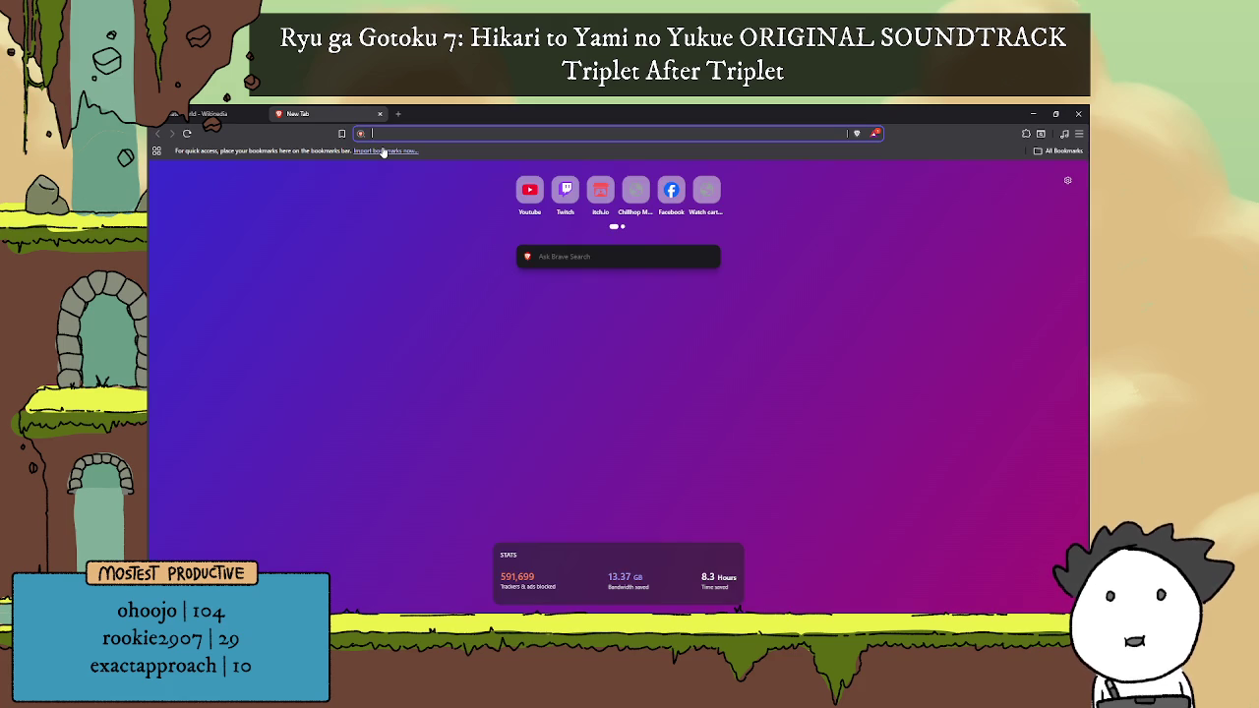
Step: Search 'leviathans webcomic' and open the Leviathan page on WEBTOON
{"action": "type", "text": "leviath"}
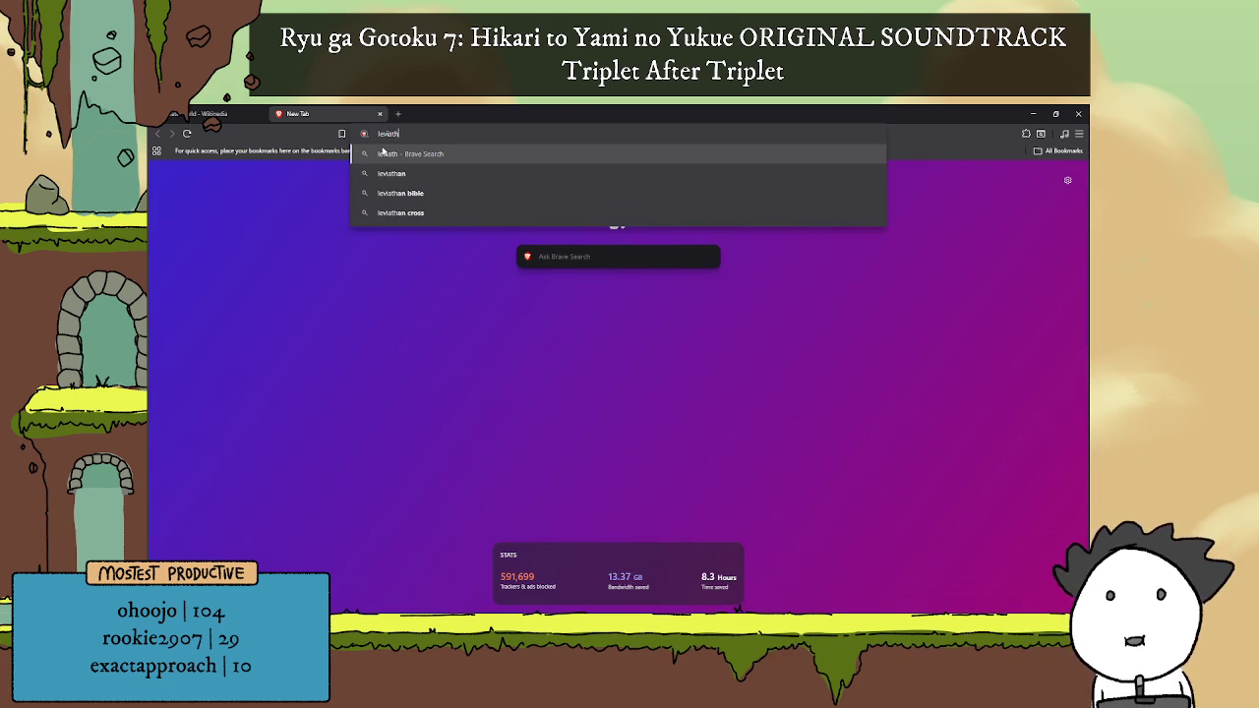
{"action": "type", "text": "ans webcomic"}
{"action": "key", "text": "Return"}
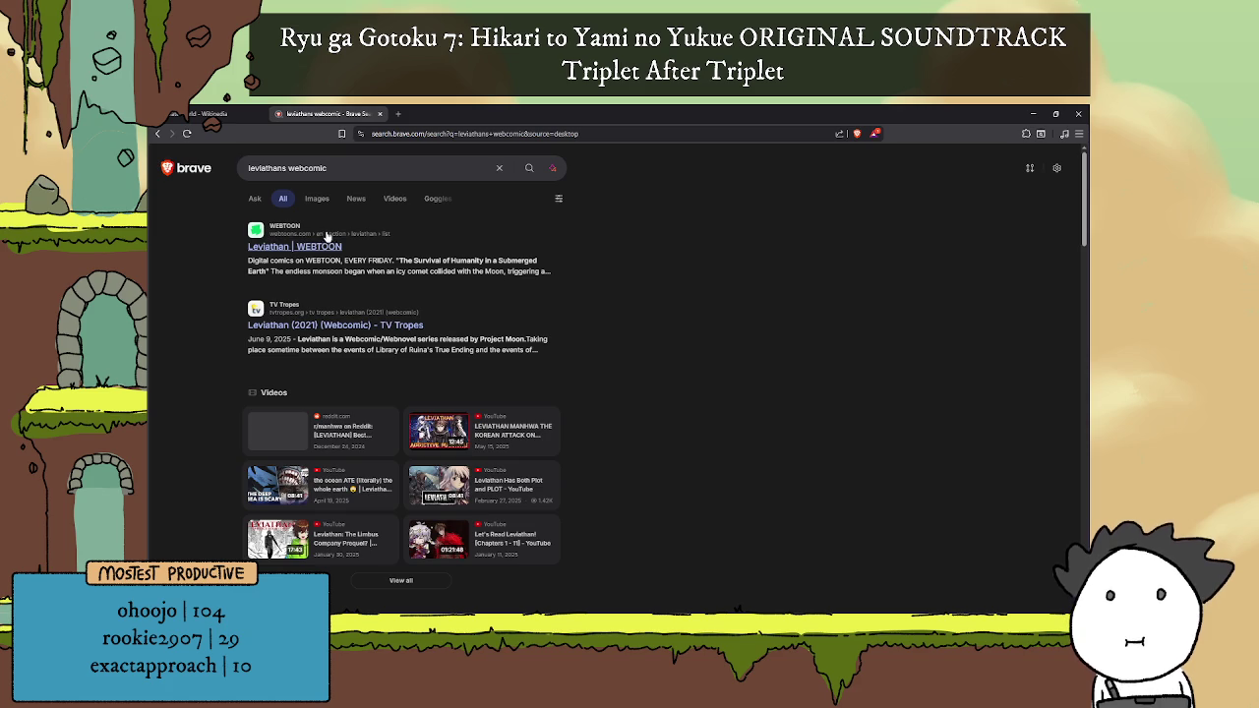
{"action": "left_click", "coordinate": [311, 245]}
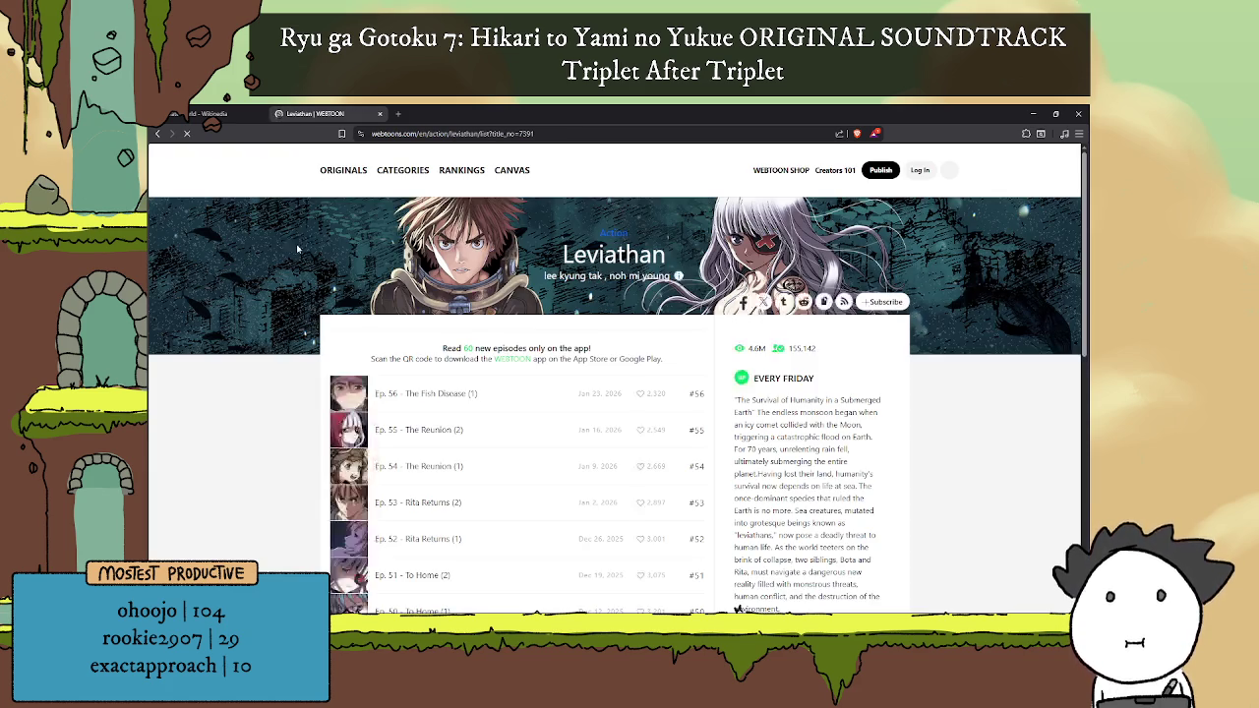
{"action": "scroll", "coordinate": [571, 281], "scroll_direction": "down", "scroll_amount": 5}
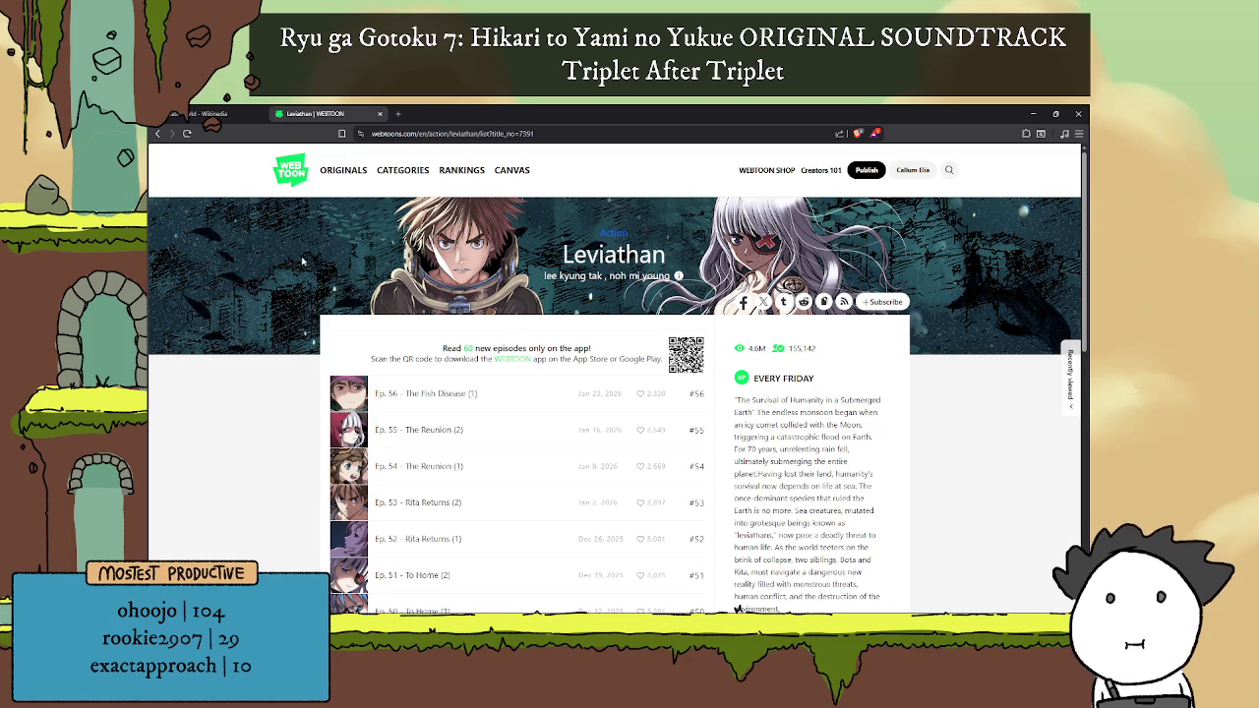
Step: In a new tab, search Gargantia on the Verdurous Planet and open its Wikipedia article
{"action": "left_click", "coordinate": [398, 113]}
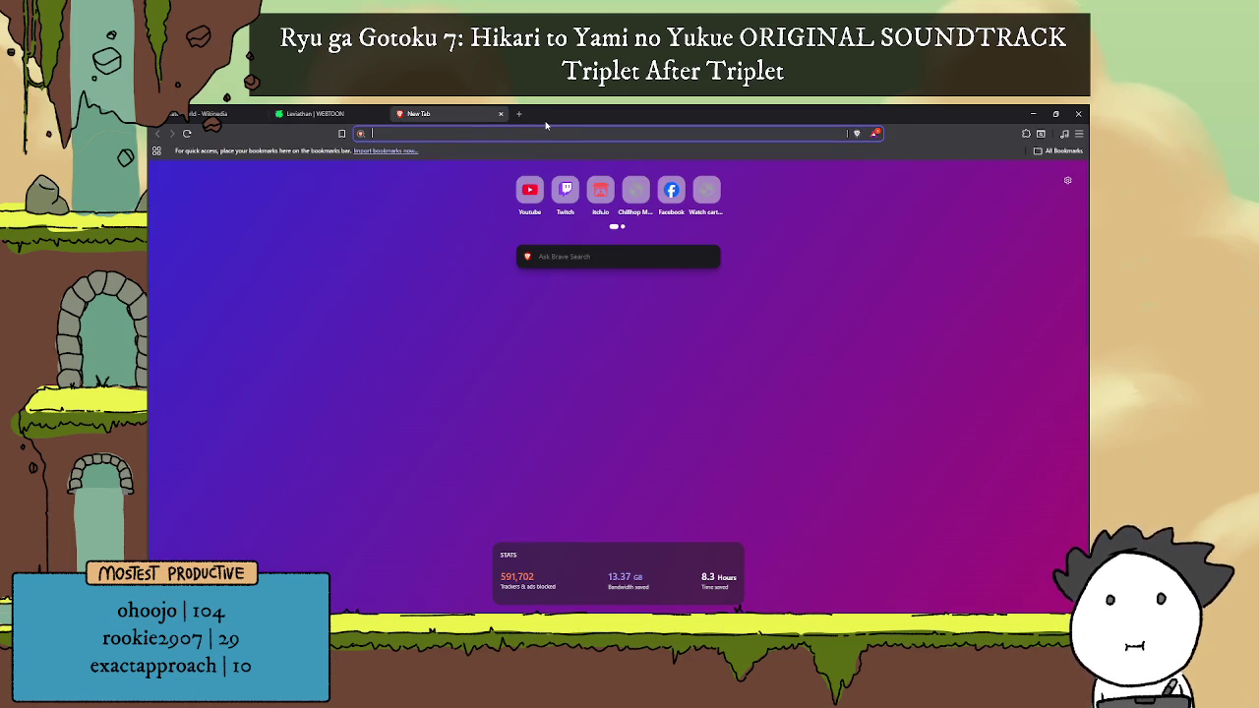
{"action": "type", "text": "gargantia o"}
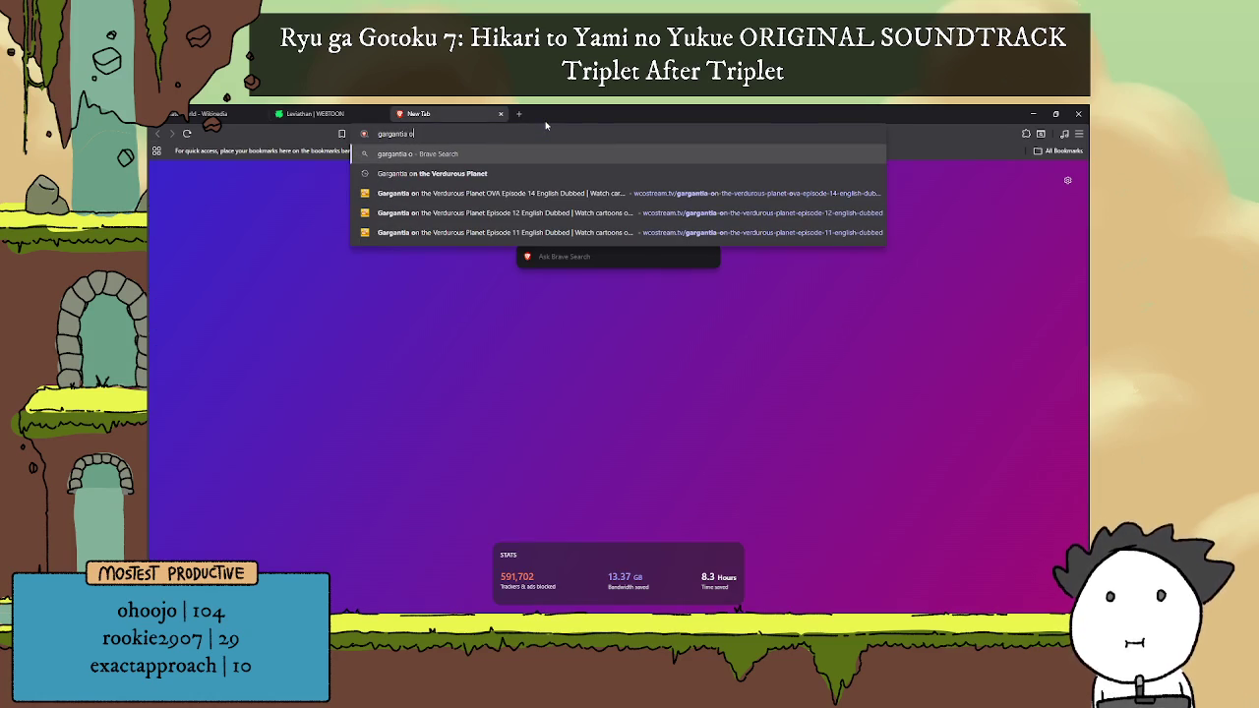
{"action": "key", "text": "Down"}
{"action": "key", "text": "Return"}
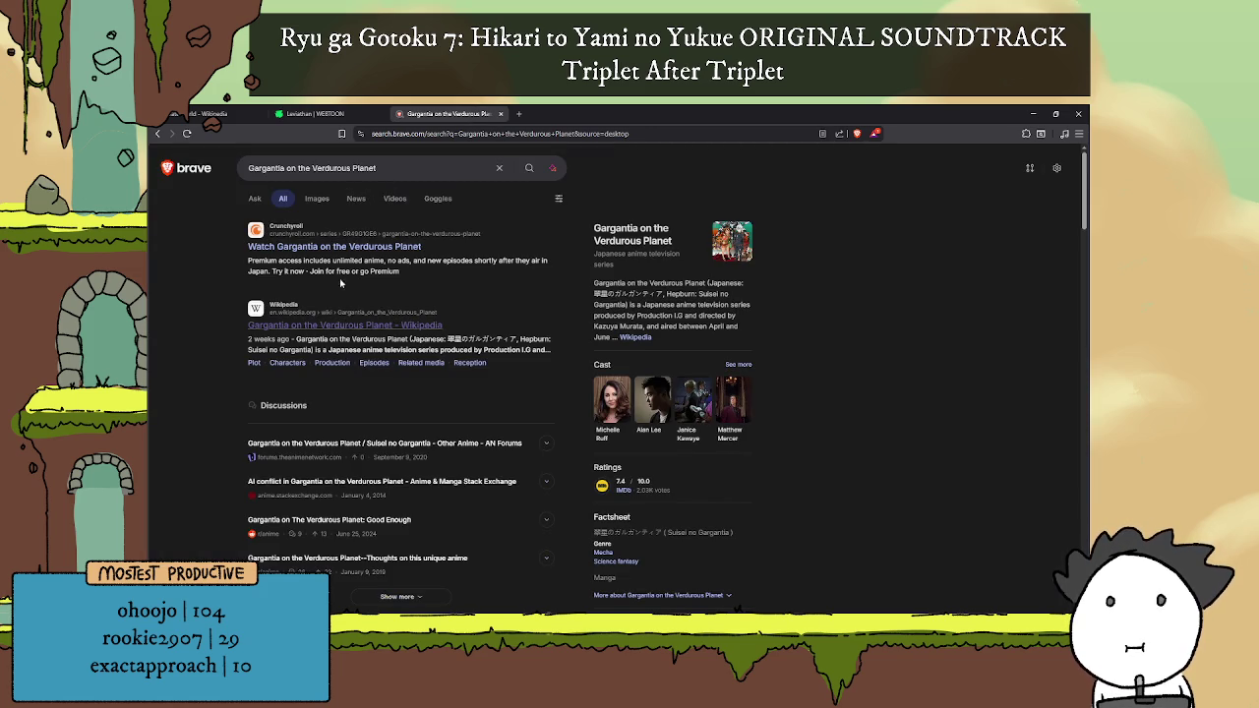
{"action": "left_click", "coordinate": [346, 325]}
{"action": "scroll", "coordinate": [541, 335], "scroll_direction": "down", "scroll_amount": 2}
{"action": "scroll", "coordinate": [551, 334], "scroll_direction": "up", "scroll_amount": 2}
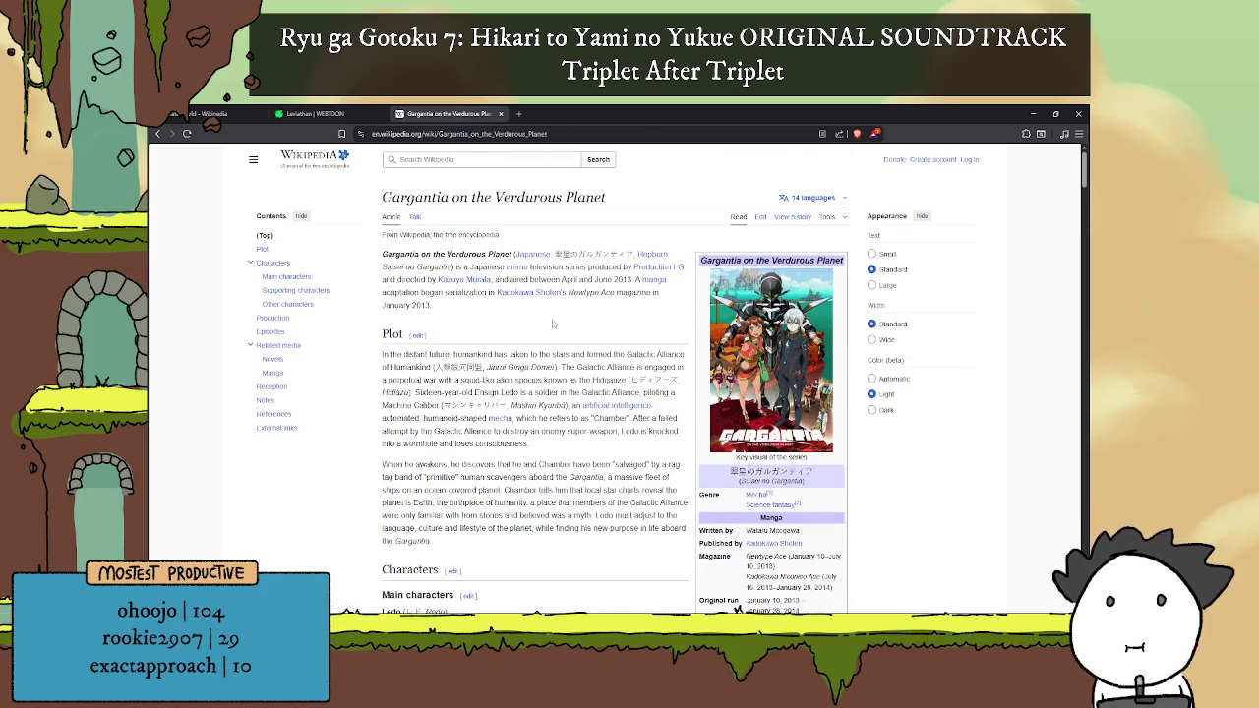
{"action": "scroll", "coordinate": [552, 320], "scroll_direction": "down", "scroll_amount": 3}
{"action": "scroll", "coordinate": [581, 313], "scroll_direction": "down", "scroll_amount": 3}
Step: Search images for 'gargantia on the verdurous planet hideauze' and preview the purple galaxy image
{"action": "left_click", "coordinate": [157, 132]}
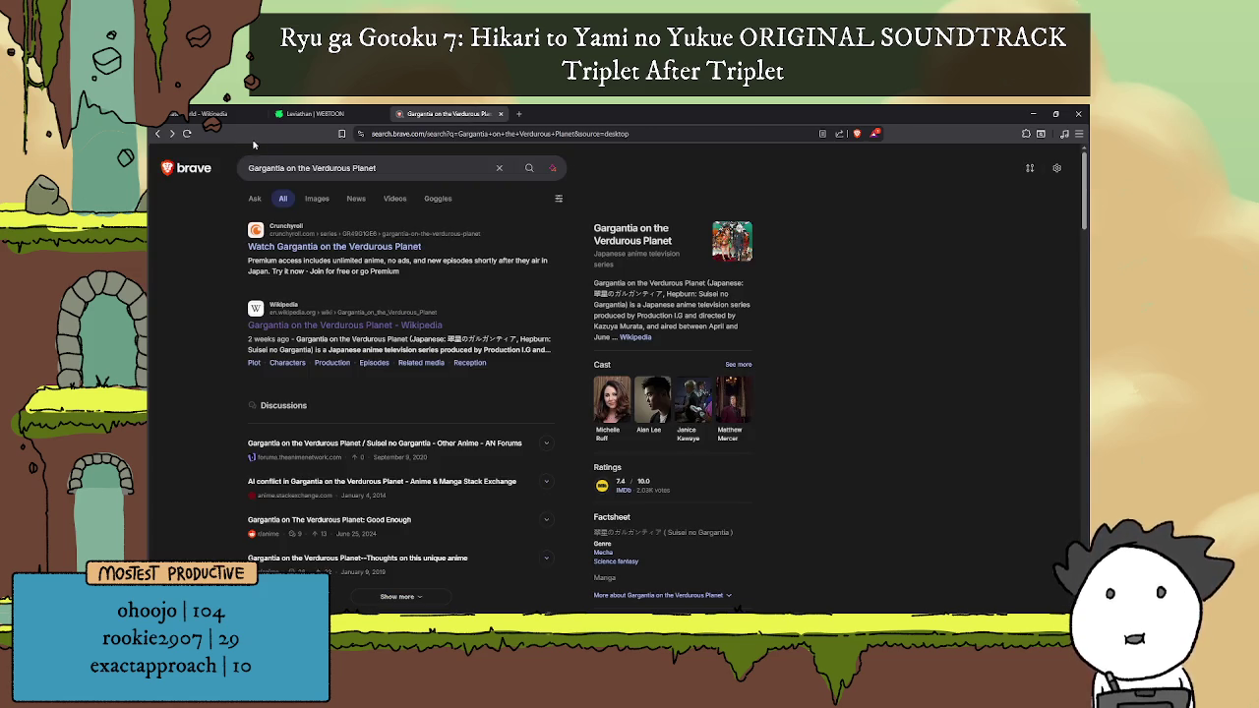
{"action": "key", "text": "alt+Left"}
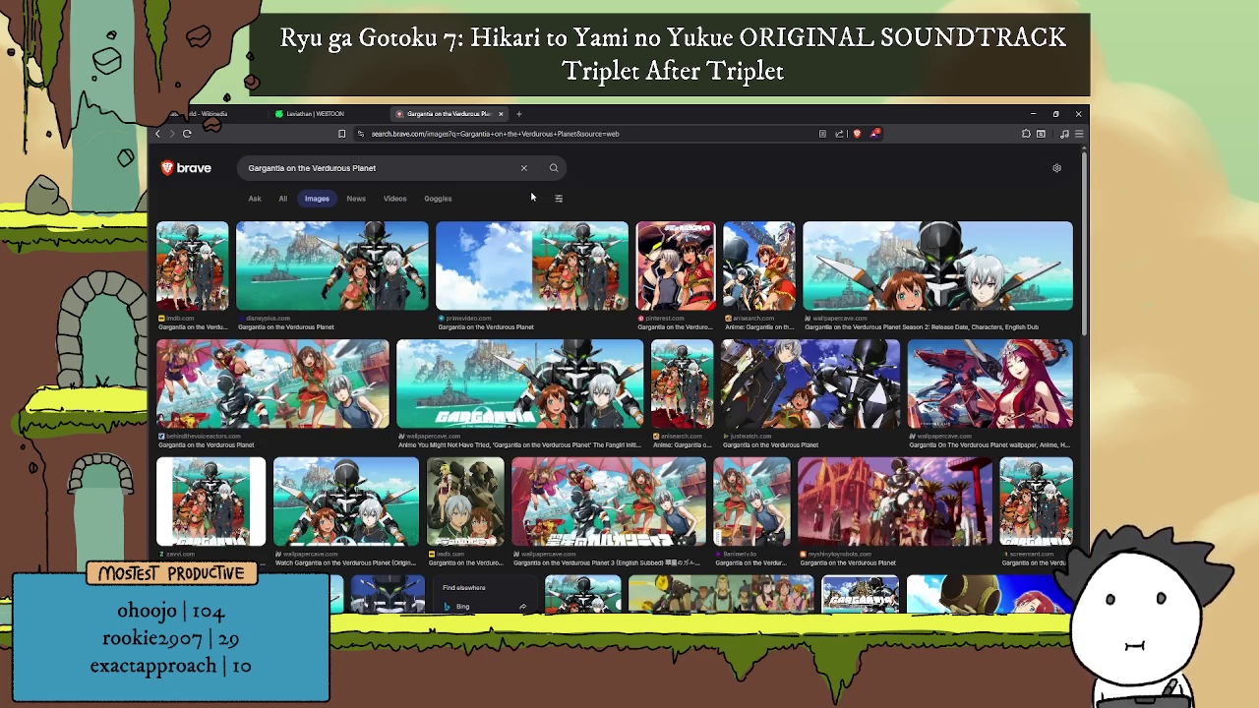
{"action": "scroll", "coordinate": [531, 198], "scroll_direction": "down", "scroll_amount": 1}
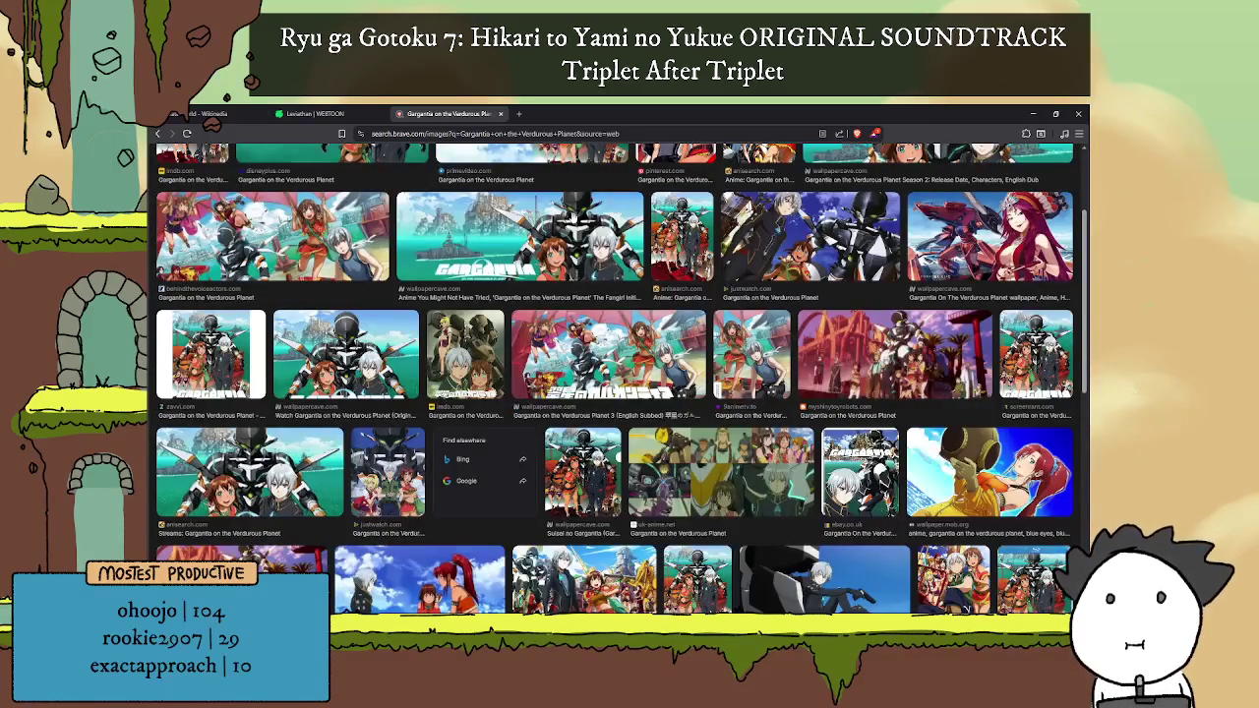
{"action": "scroll", "coordinate": [570, 216], "scroll_direction": "up", "scroll_amount": 1}
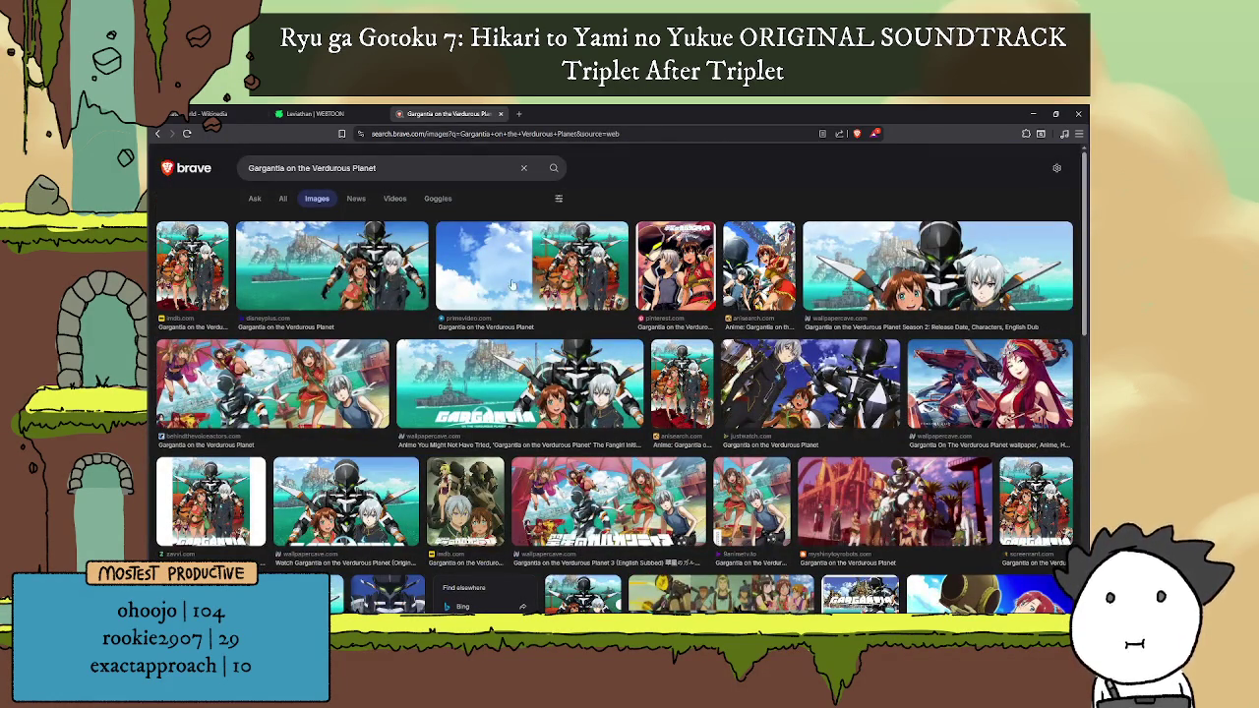
{"action": "left_click", "coordinate": [402, 173]}
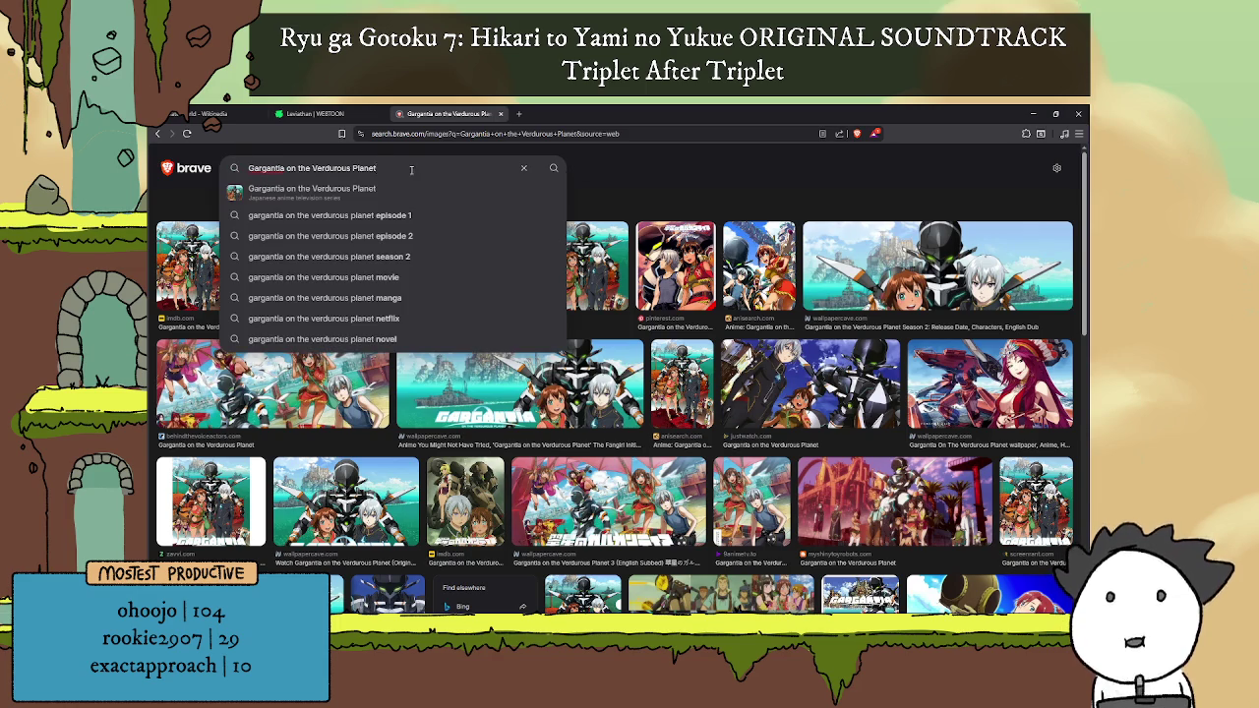
{"action": "type", "text": " hida"}
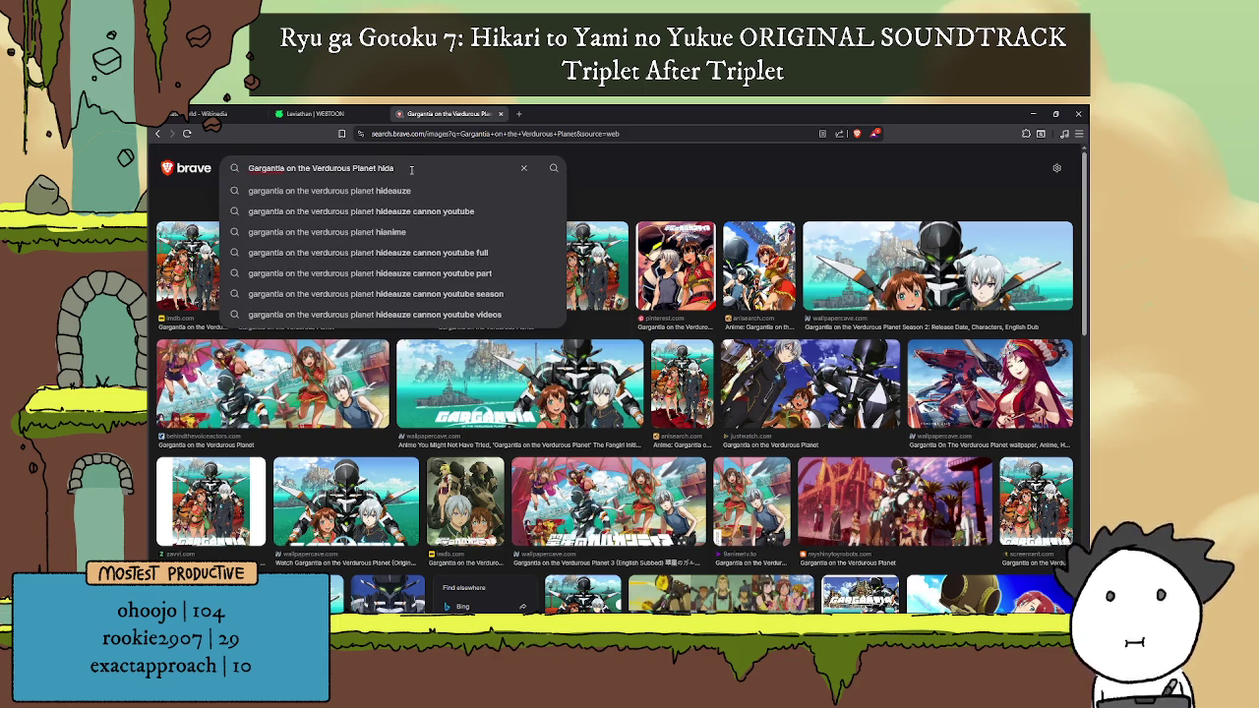
{"action": "key", "text": "Down"}
{"action": "key", "text": "Return"}
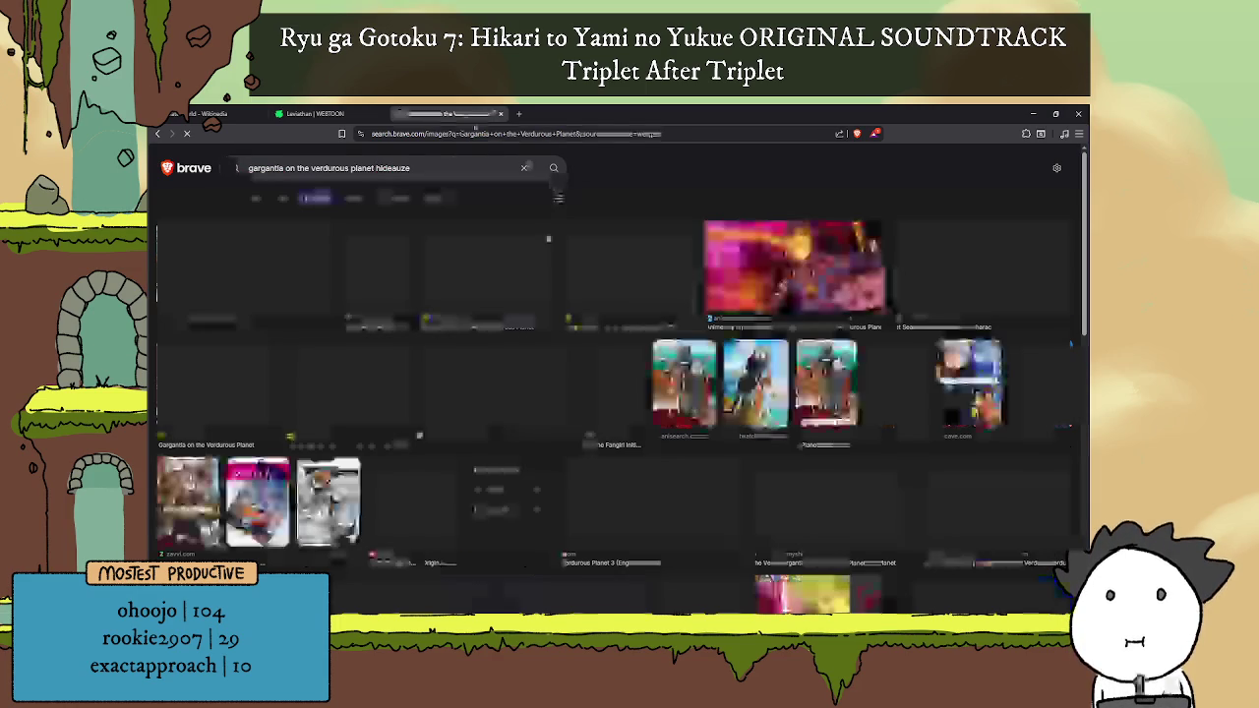
{"action": "scroll", "coordinate": [608, 232], "scroll_direction": "down", "scroll_amount": 1}
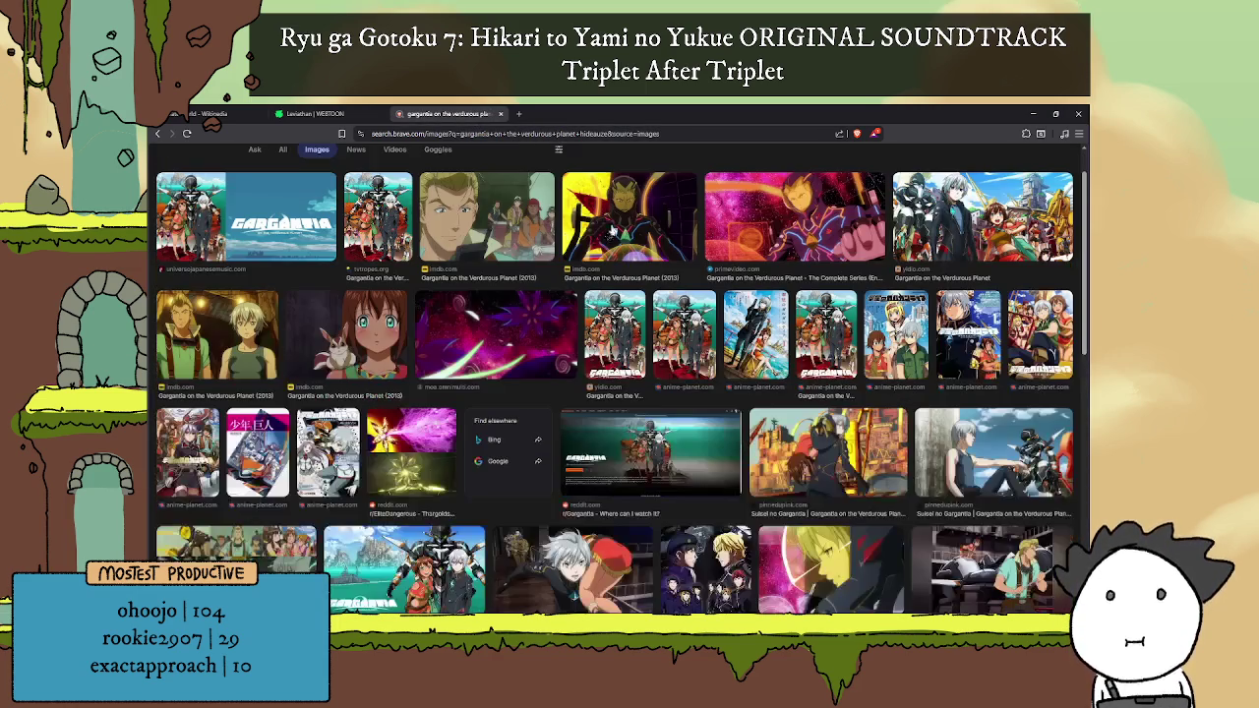
{"action": "scroll", "coordinate": [606, 230], "scroll_direction": "down", "scroll_amount": 1}
{"action": "scroll", "coordinate": [604, 224], "scroll_direction": "down", "scroll_amount": 1}
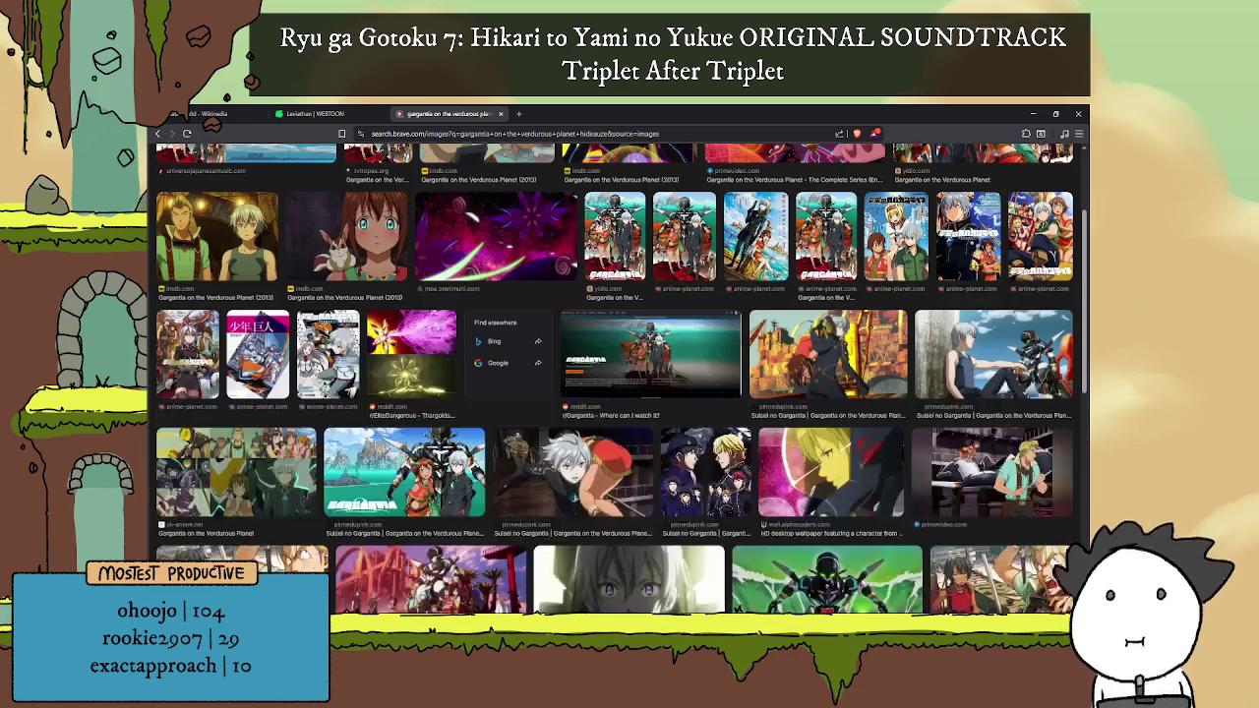
{"action": "left_click", "coordinate": [516, 236]}
Step: Browse the preview panel's related images and select 'hideauze' in the query
{"action": "scroll", "coordinate": [360, 345], "scroll_direction": "down", "scroll_amount": 3}
{"action": "scroll", "coordinate": [364, 334], "scroll_direction": "down", "scroll_amount": 3}
{"action": "scroll", "coordinate": [373, 319], "scroll_direction": "down", "scroll_amount": 3}
{"action": "scroll", "coordinate": [382, 311], "scroll_direction": "down", "scroll_amount": 3}
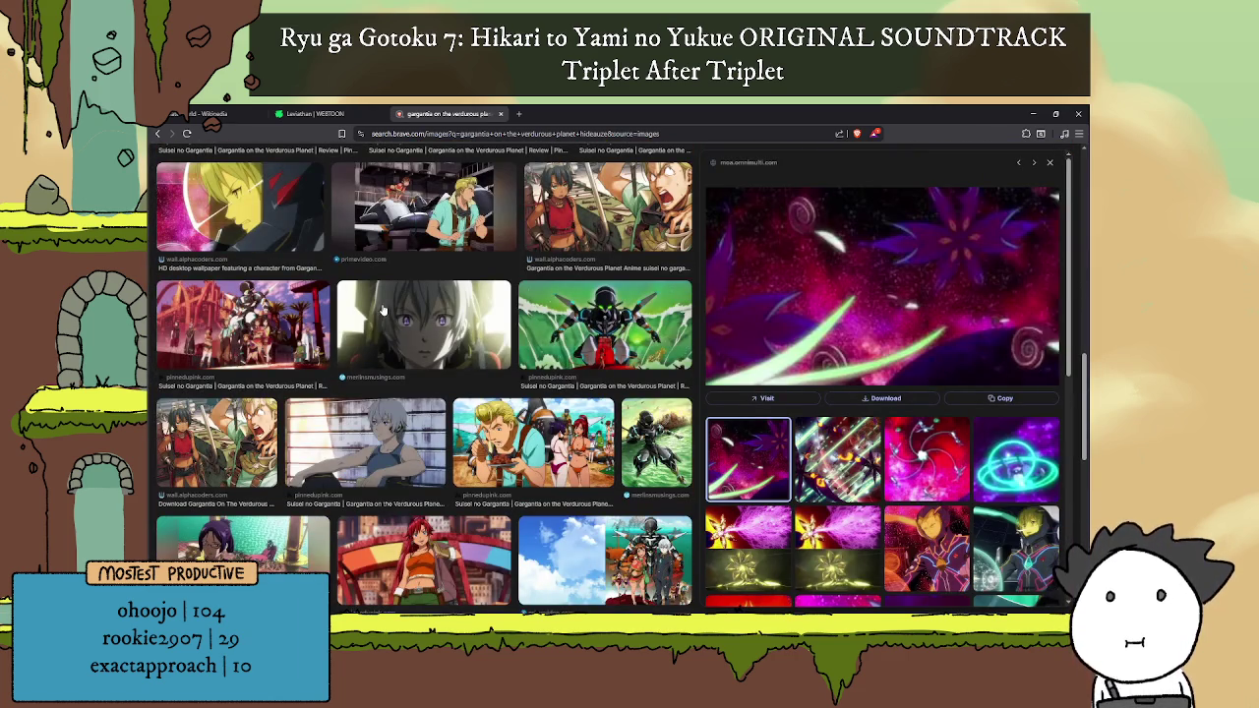
{"action": "scroll", "coordinate": [405, 304], "scroll_direction": "up", "scroll_amount": 5}
{"action": "scroll", "coordinate": [394, 276], "scroll_direction": "up", "scroll_amount": 5}
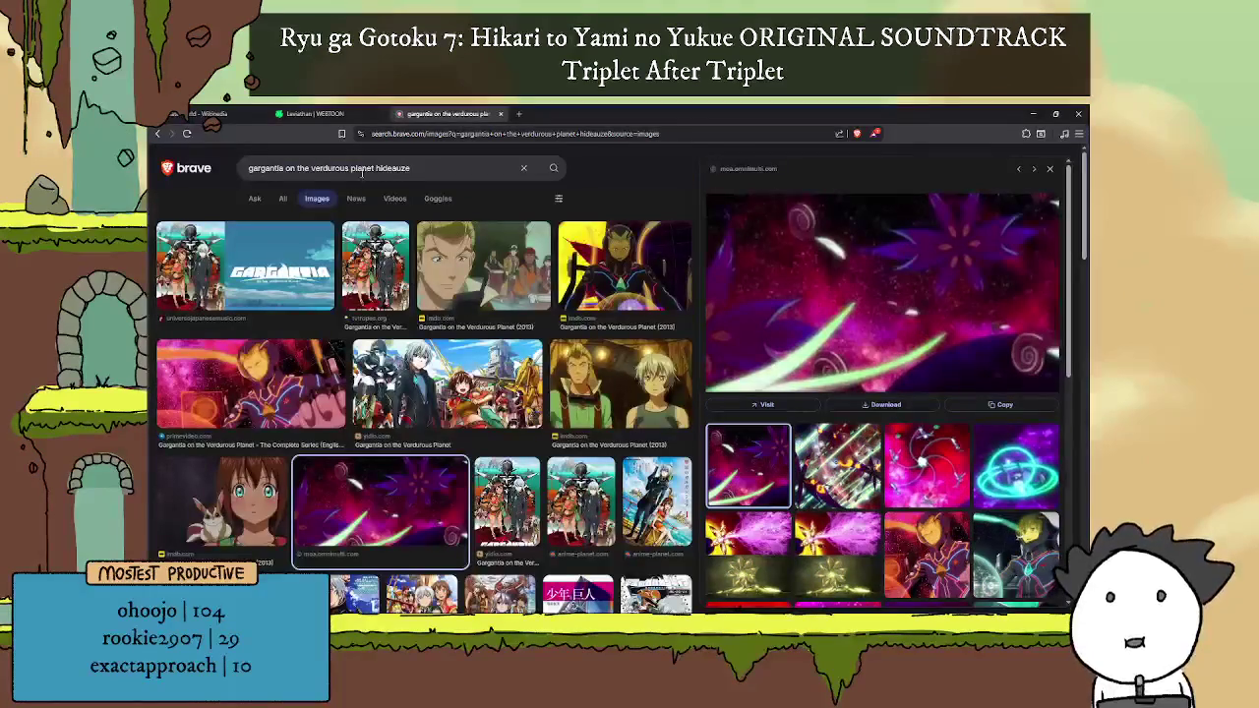
{"action": "double_click", "coordinate": [380, 168]}
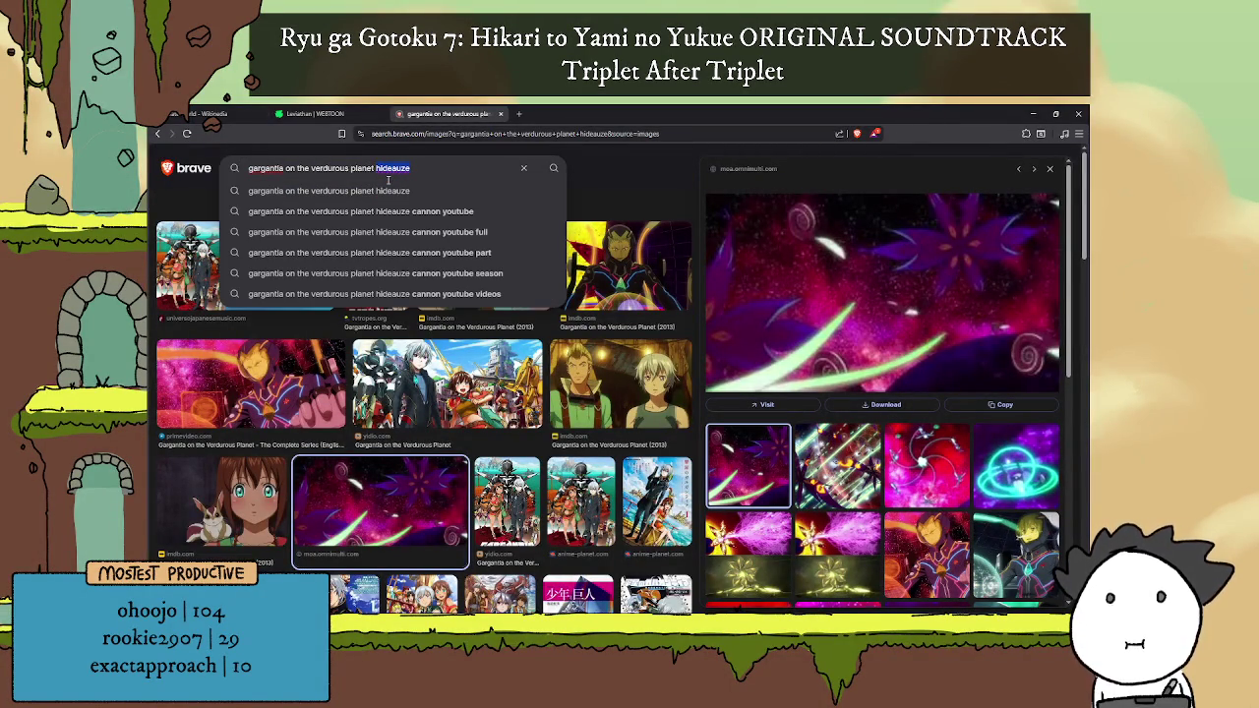
Step: Search images for the Gargantia whalesquid and preview a Buso Renkin result
{"action": "type", "text": "whales"}
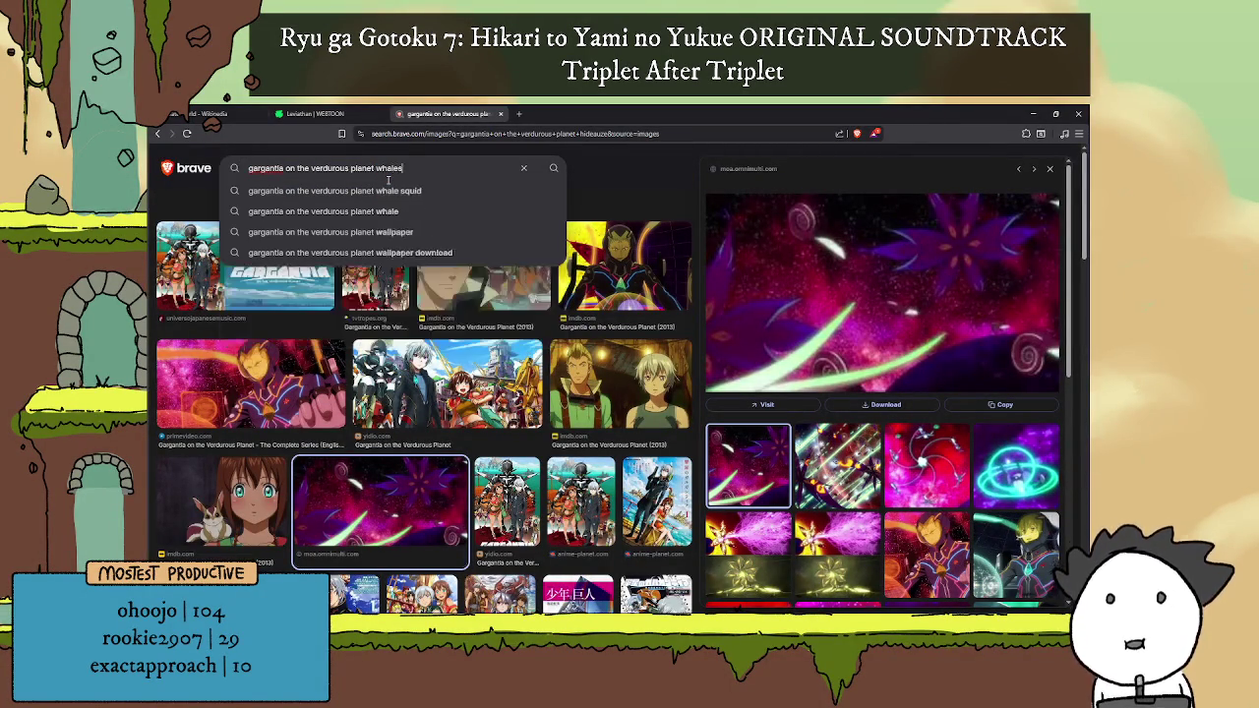
{"action": "type", "text": "cuid"}
{"action": "key", "text": "Return"}
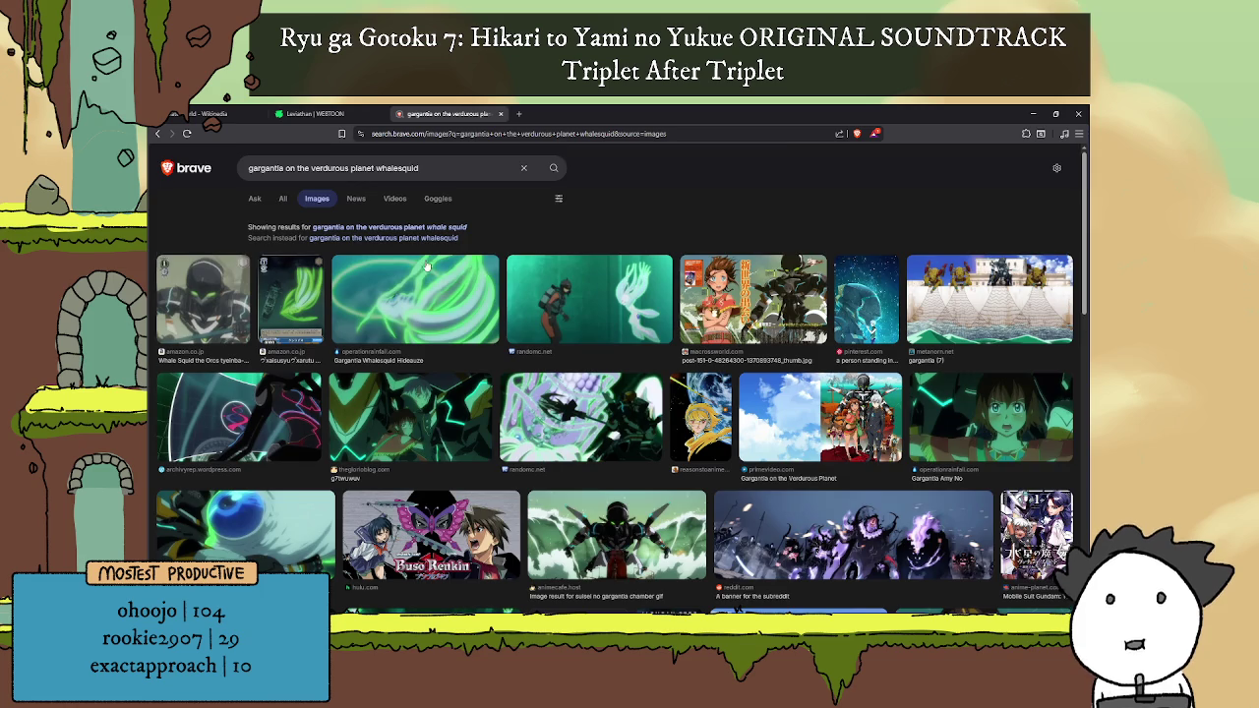
{"action": "scroll", "coordinate": [426, 266], "scroll_direction": "down", "scroll_amount": 2}
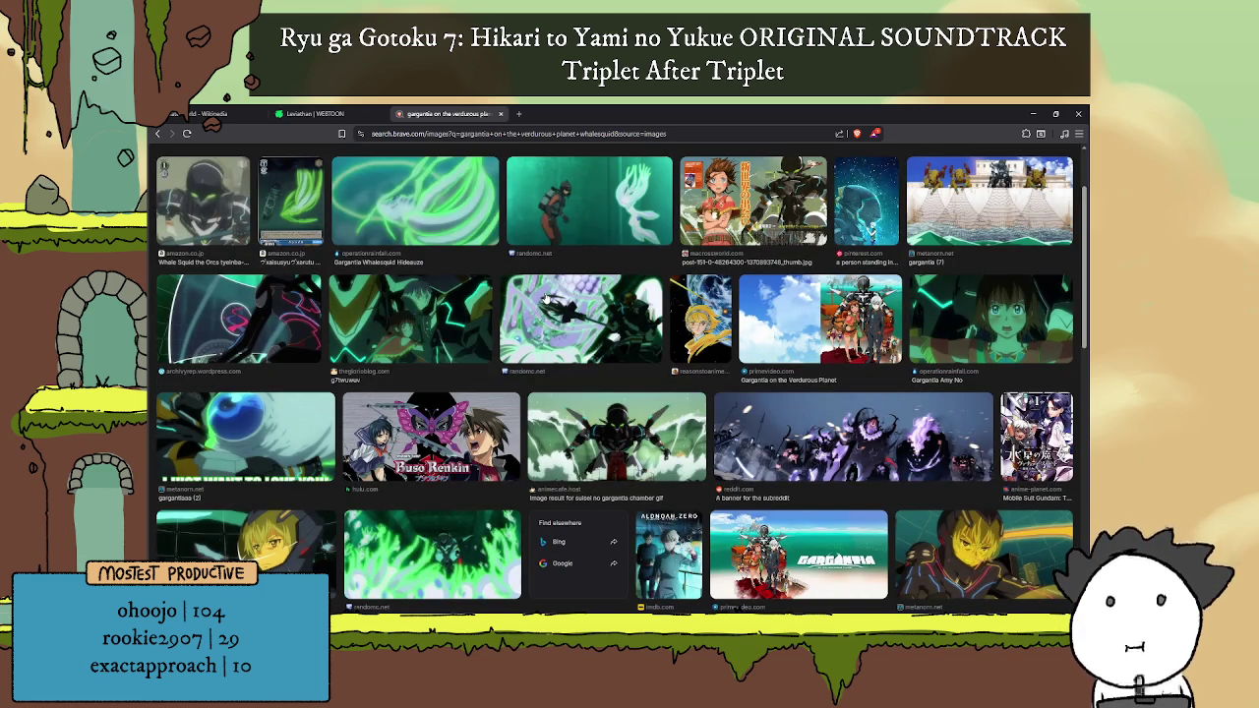
{"action": "scroll", "coordinate": [557, 519], "scroll_direction": "down", "scroll_amount": 3}
{"action": "left_click", "coordinate": [478, 300]}
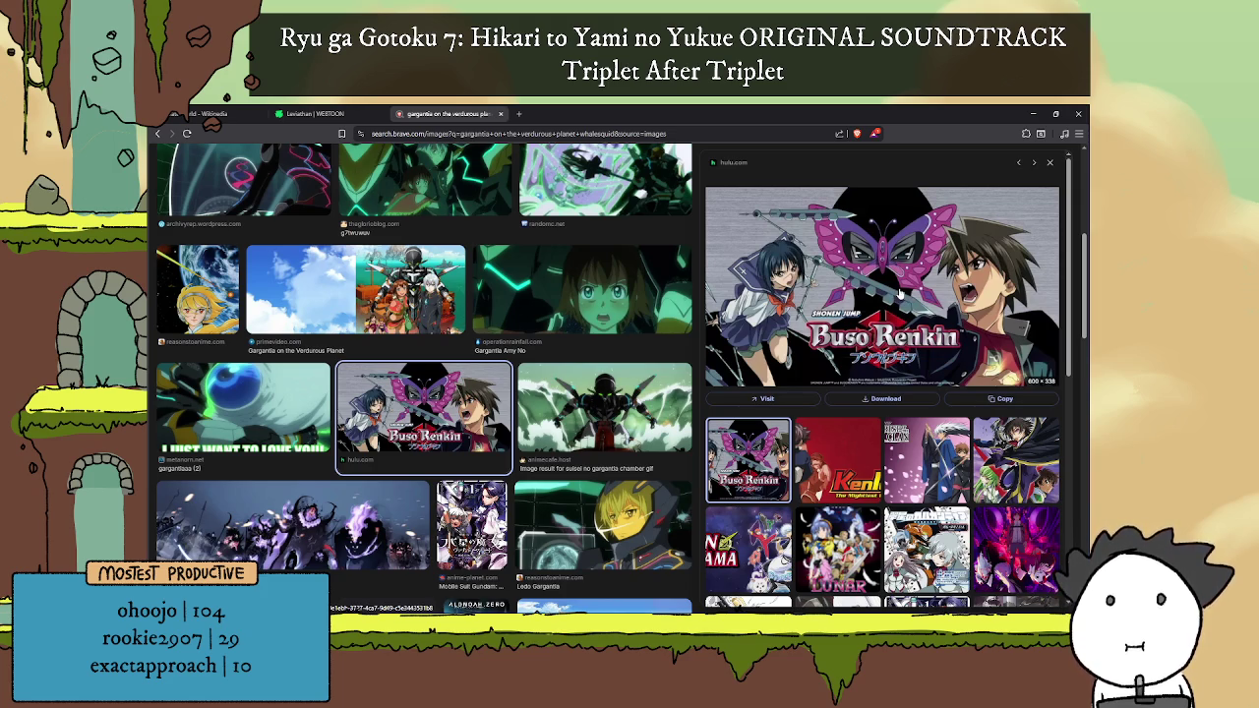
Step: Preview the Gargantia Whalesquid Hideauze image and a related glowing green whalesquid still
{"action": "scroll", "coordinate": [898, 292], "scroll_direction": "down", "scroll_amount": 1}
{"action": "scroll", "coordinate": [898, 292], "scroll_direction": "up", "scroll_amount": 1}
{"action": "scroll", "coordinate": [562, 289], "scroll_direction": "up", "scroll_amount": 5}
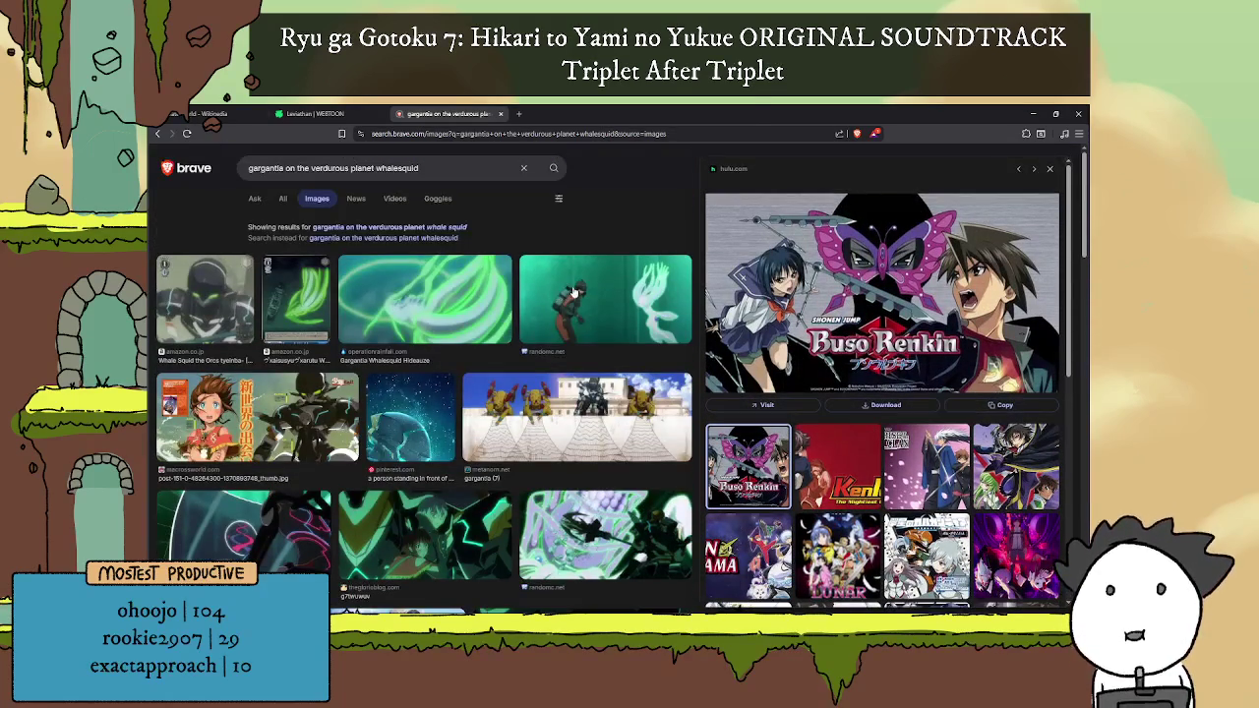
{"action": "left_click", "coordinate": [412, 300]}
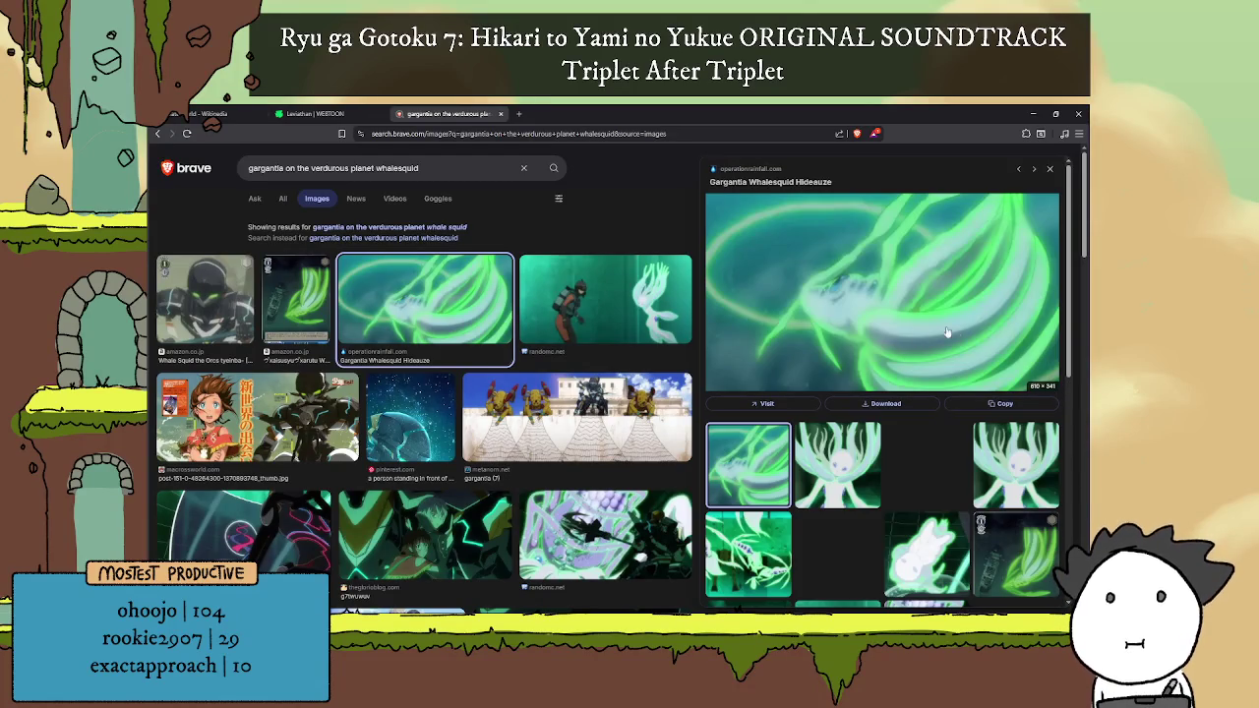
{"action": "scroll", "coordinate": [851, 409], "scroll_direction": "down", "scroll_amount": 2}
{"action": "left_click", "coordinate": [738, 434]}
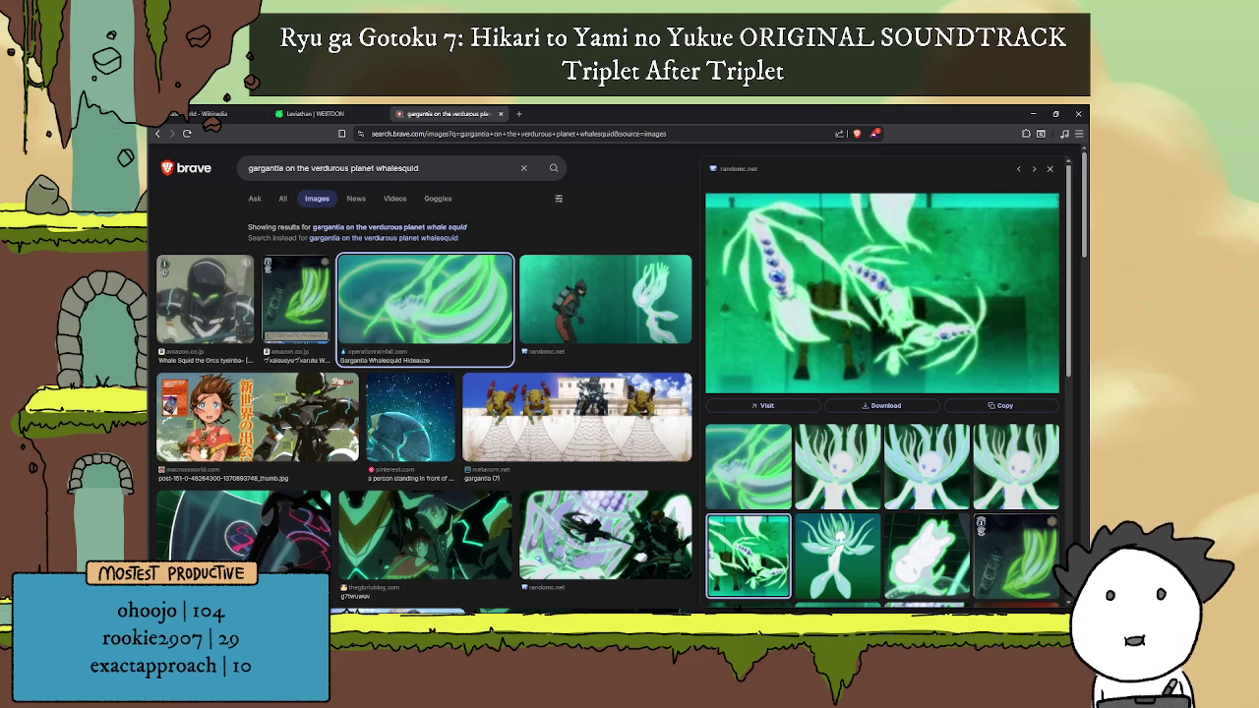
{"action": "key", "text": "alt+Tab"}
Step: Add a 'Broad strokes for the campaign' note above GENERAL PLAN: a water-covered world with few islands
{"action": "key", "text": "Return"}
{"action": "key", "text": "Return"}
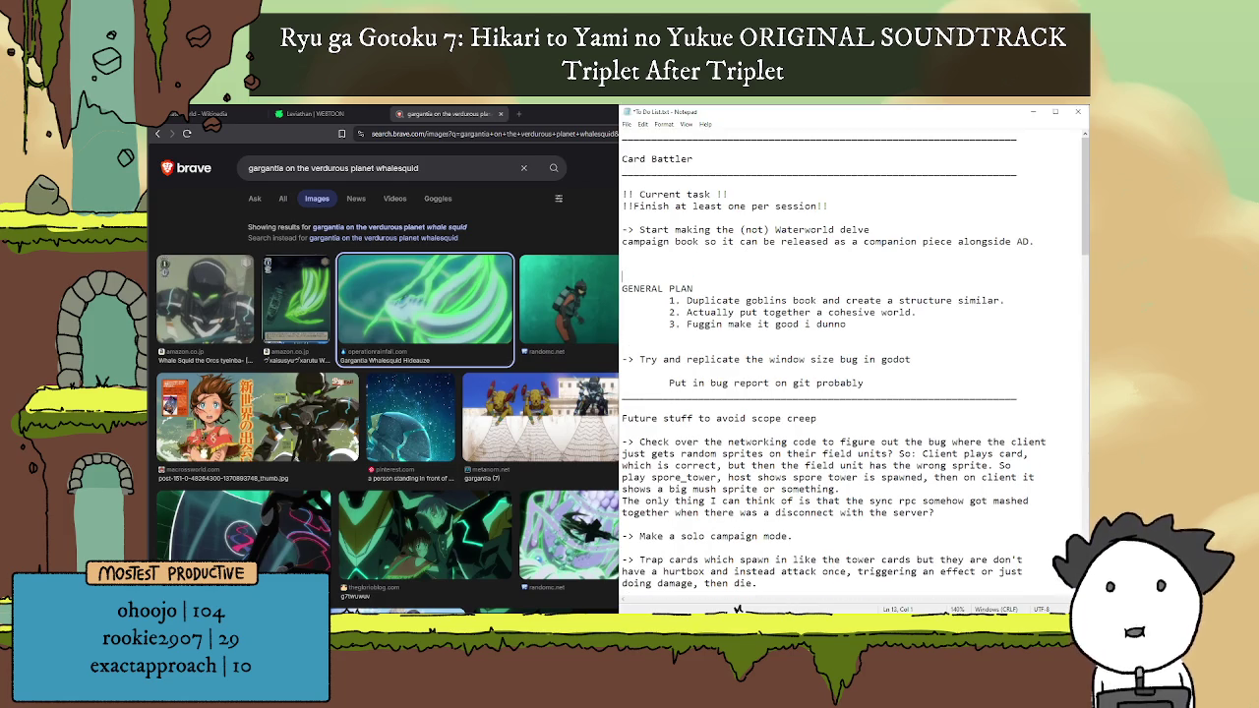
{"action": "key", "text": "Return"}
{"action": "key", "text": "Up"}
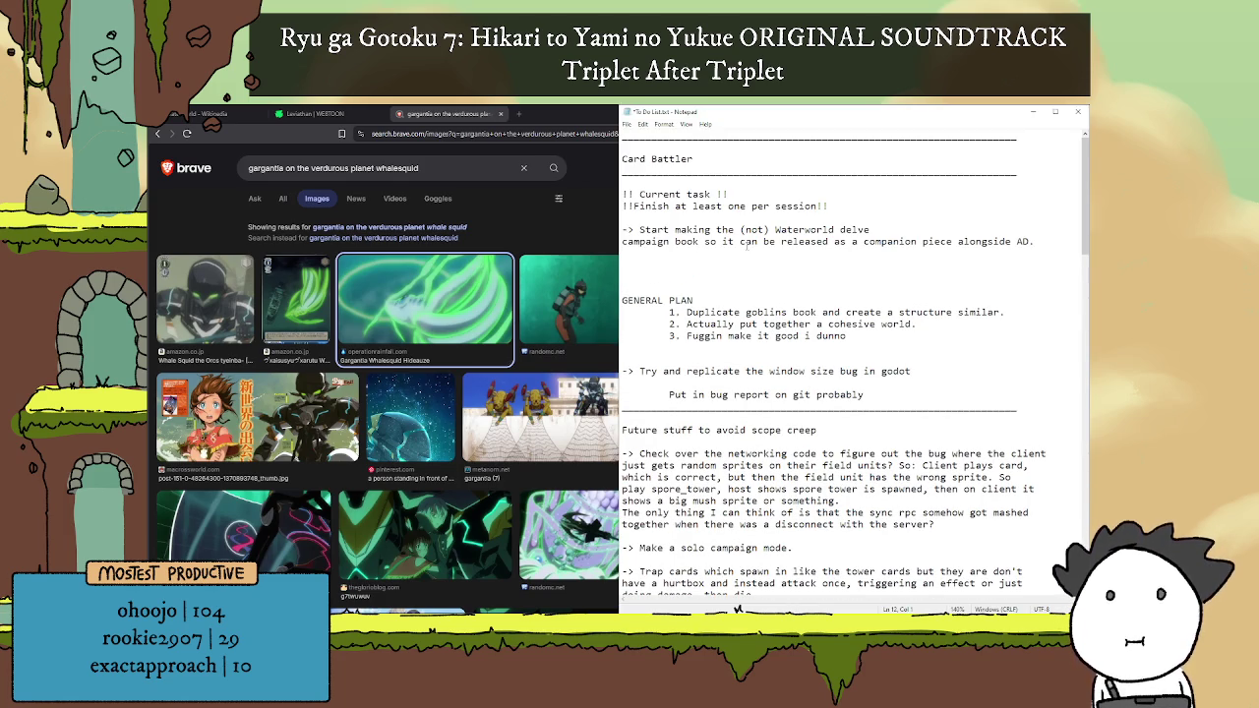
{"action": "key", "text": "Return"}
{"action": "type", "text": "Broad str"}
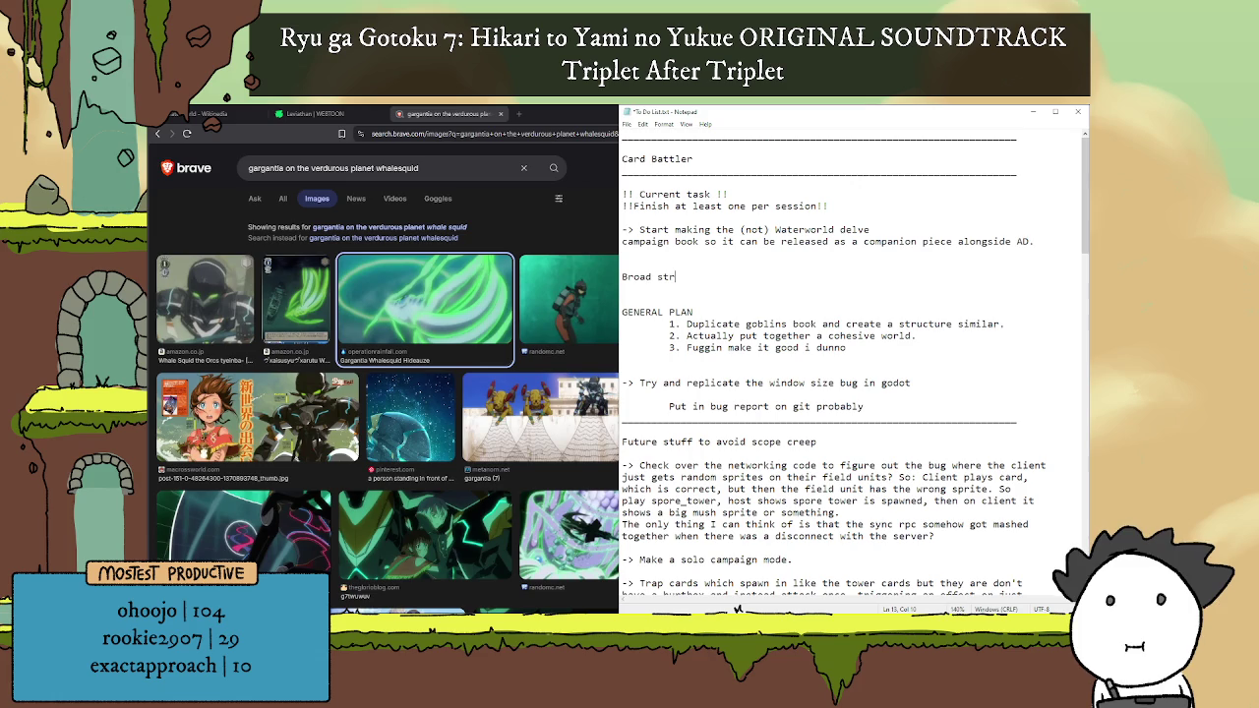
{"action": "type", "text": "okes for the campaig"}
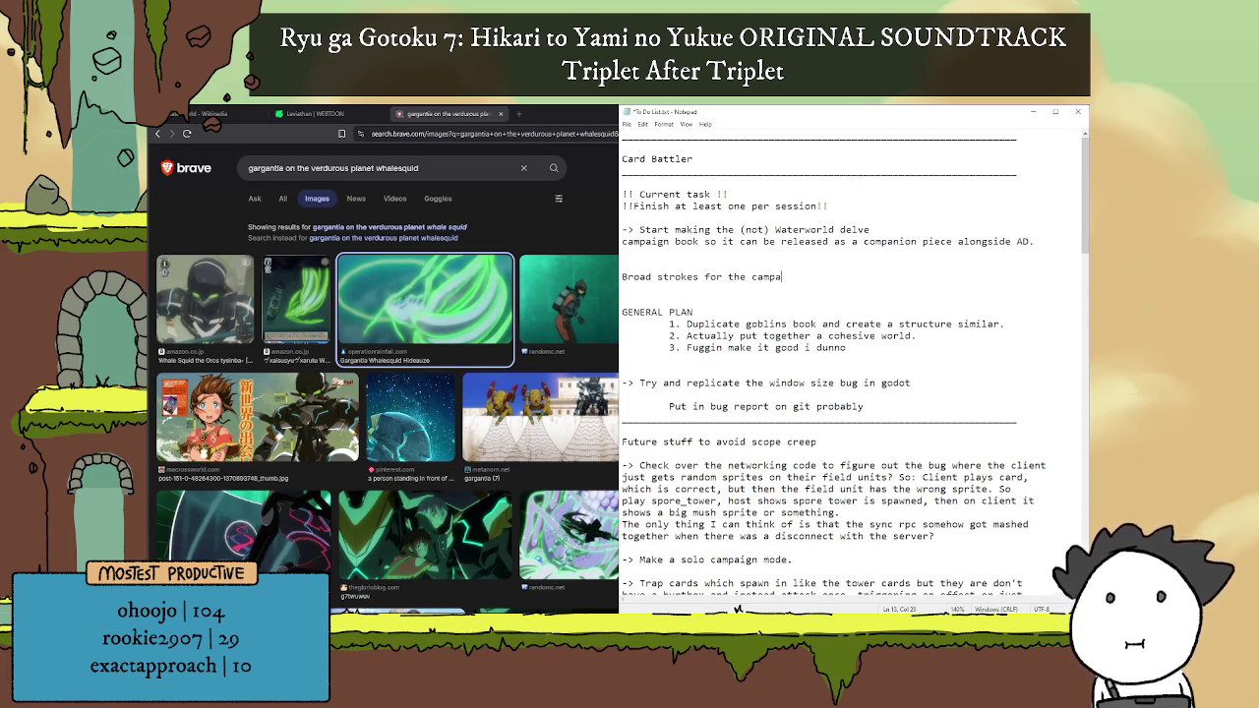
{"action": "type", "text": "n"}
{"action": "key", "text": "Return"}
{"action": "key", "text": "Return"}
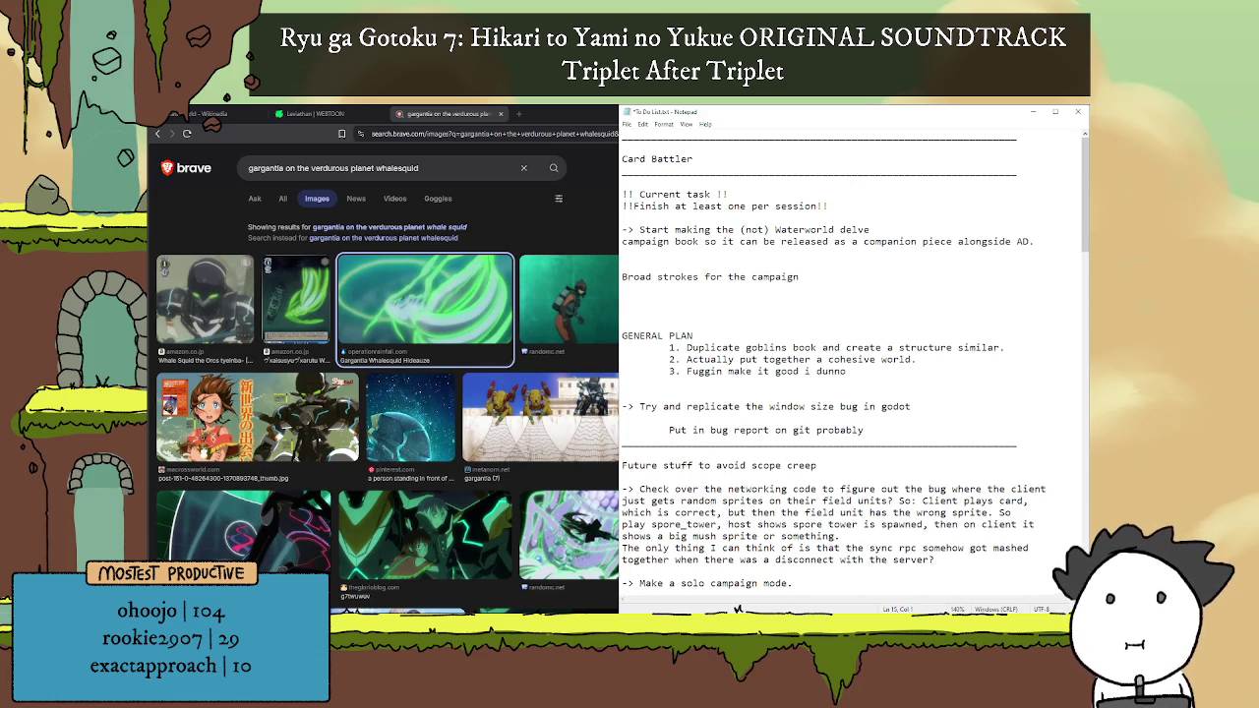
{"action": "key", "text": "BackSpace"}
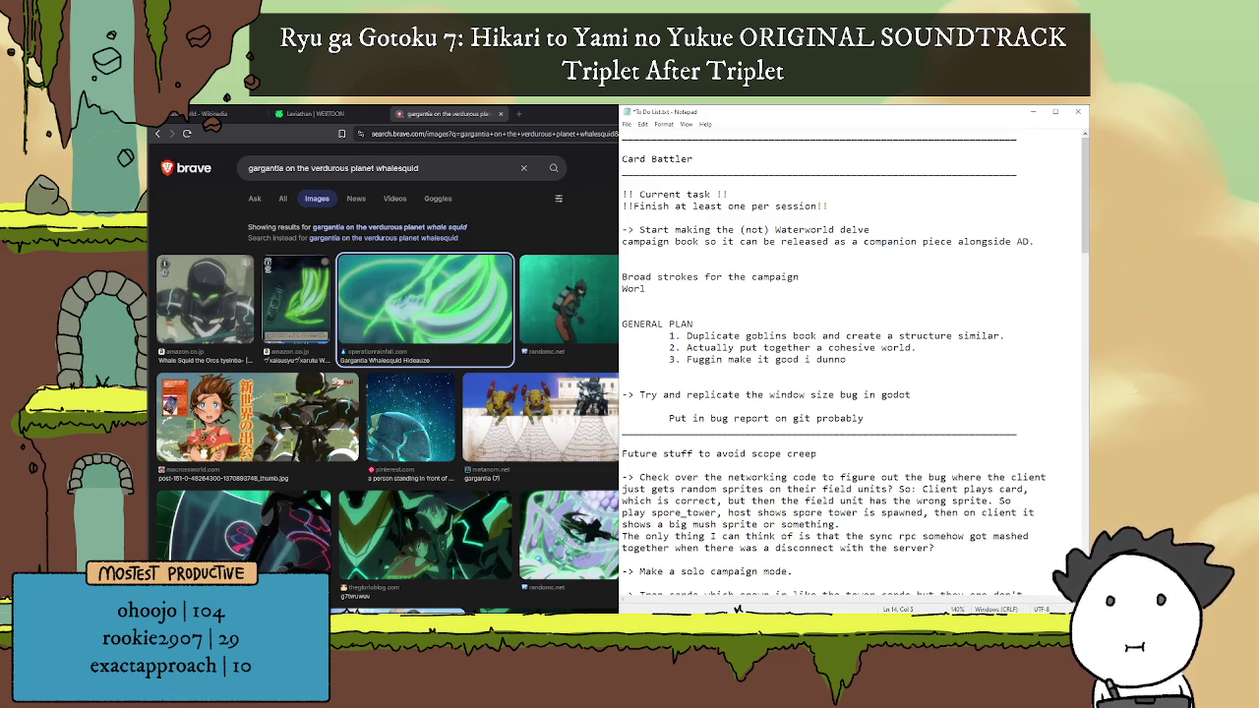
{"action": "type", "text": "d is "}
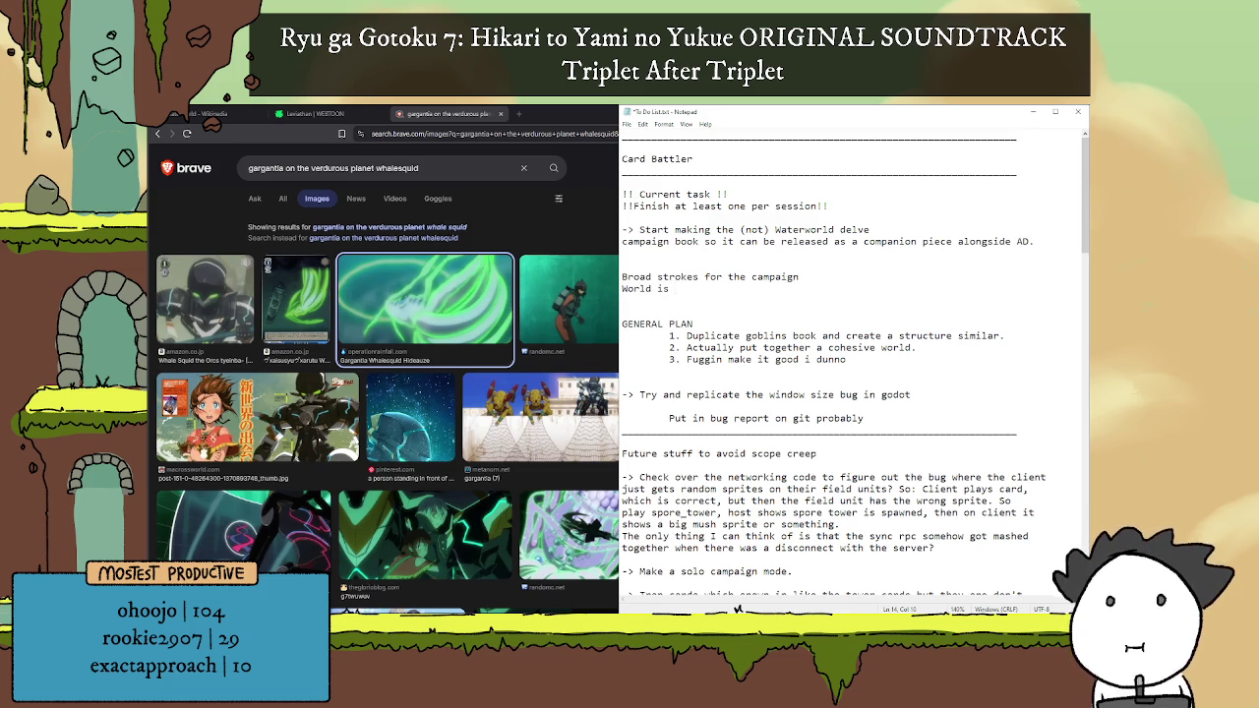
{"action": "type", "text": "almost entirely covered in water. Could have a fee"}
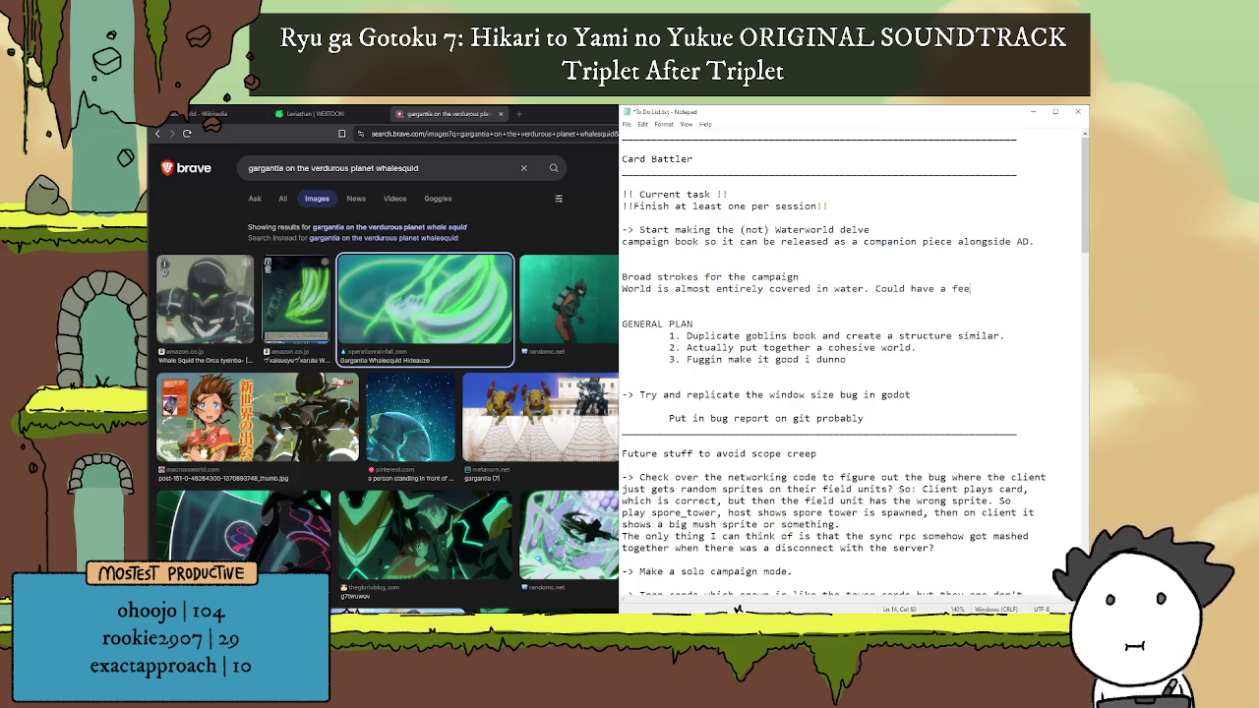
{"action": "key", "text": "BackSpace"}
{"action": "type", "text": "w islands here"}
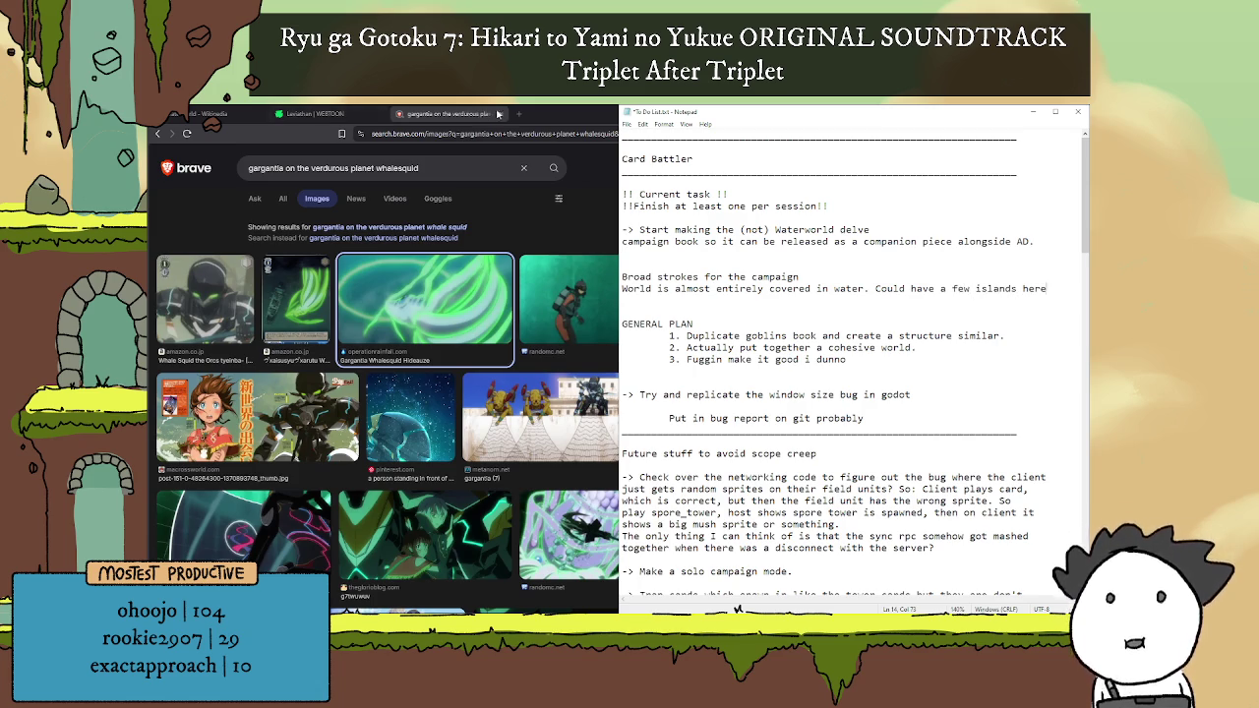
Step: Search the web for 'subnautica' in a new browser tab
{"action": "left_click", "coordinate": [519, 113]}
{"action": "type", "text": "subnautica"}
{"action": "key", "text": "Return"}
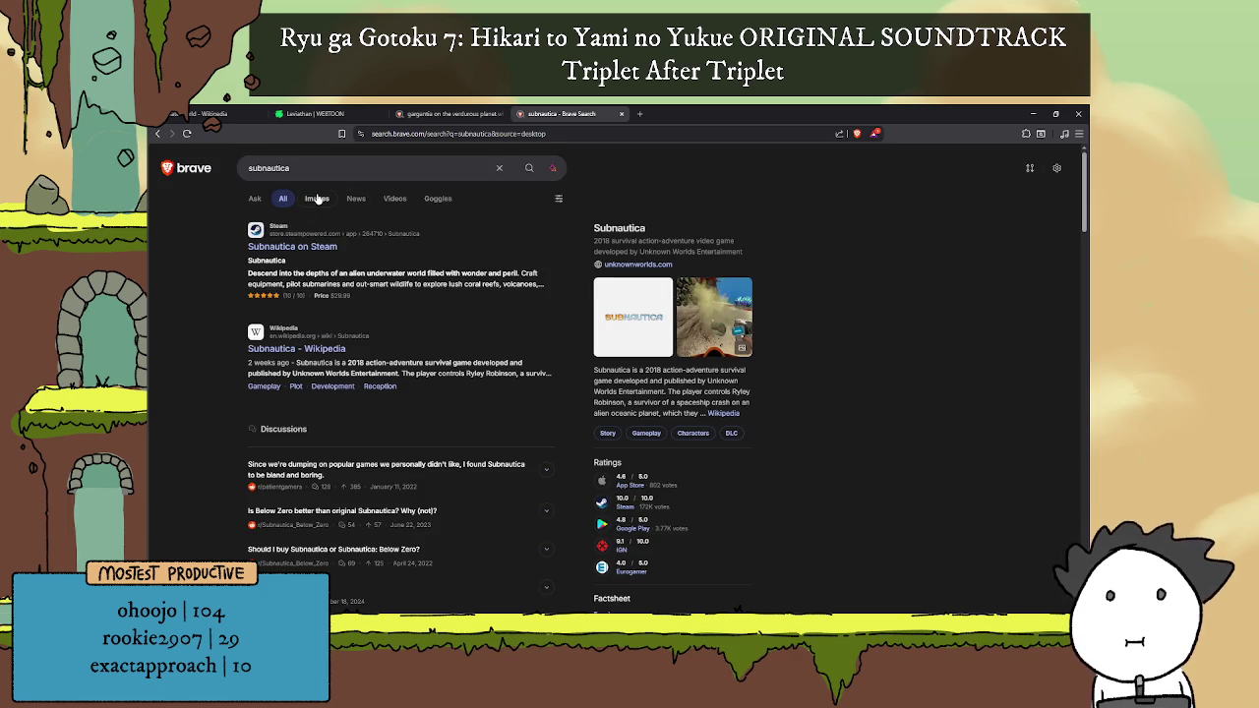
Step: Browse Subnautica image results, previewing the PlayStation 4 image and then the HD Wallpaper image
{"action": "left_click", "coordinate": [317, 199]}
{"action": "scroll", "coordinate": [636, 287], "scroll_direction": "down", "scroll_amount": 3}
{"action": "scroll", "coordinate": [634, 290], "scroll_direction": "down", "scroll_amount": 3}
{"action": "scroll", "coordinate": [644, 311], "scroll_direction": "up", "scroll_amount": 3}
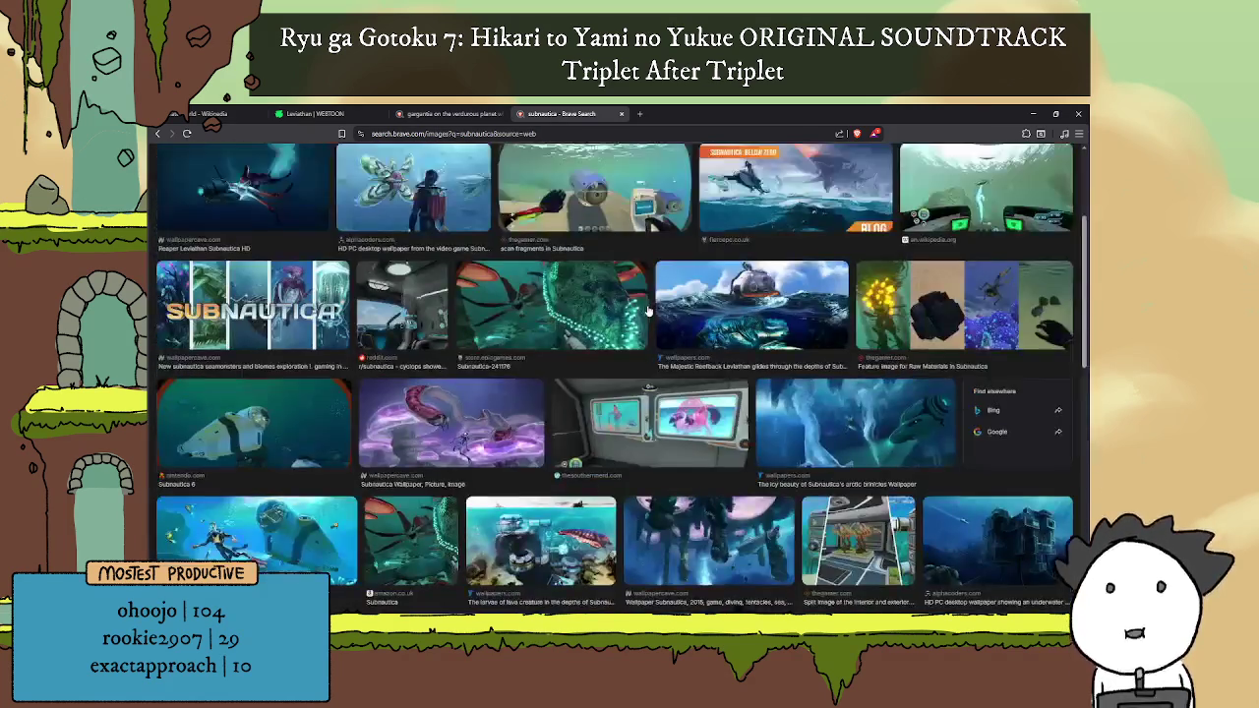
{"action": "scroll", "coordinate": [644, 310], "scroll_direction": "up", "scroll_amount": 3}
{"action": "left_click", "coordinate": [939, 261]}
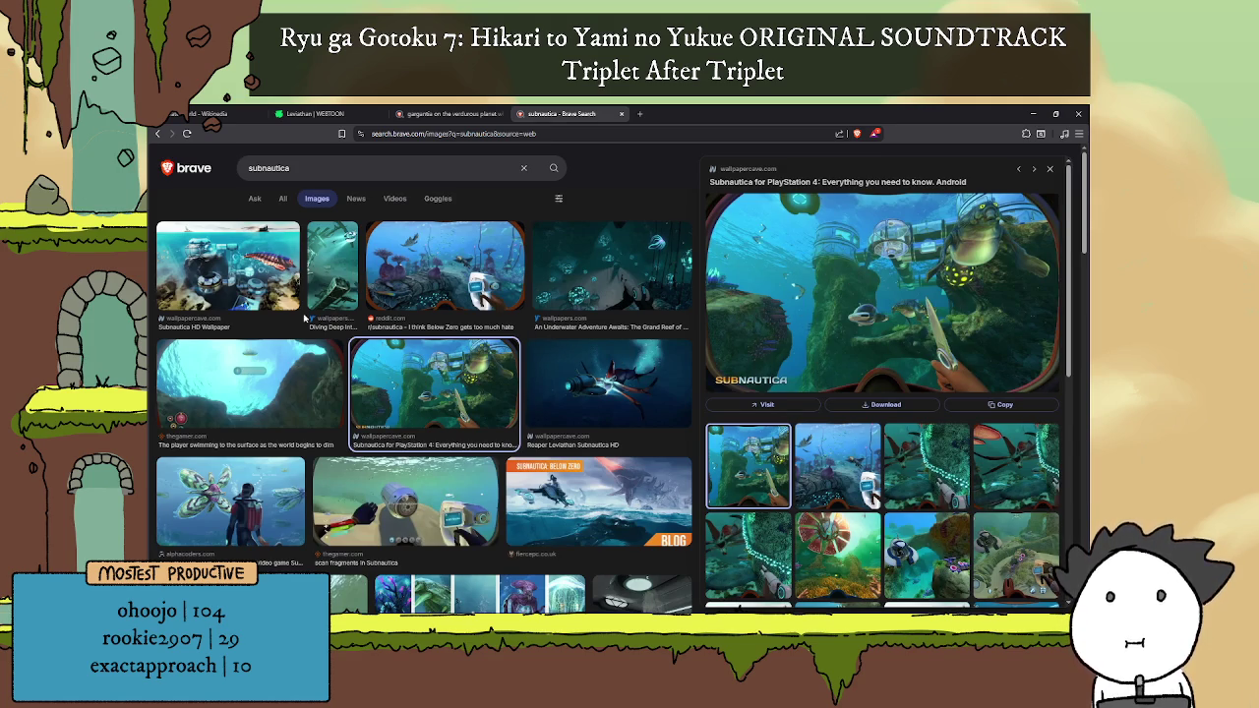
{"action": "left_click", "coordinate": [251, 262]}
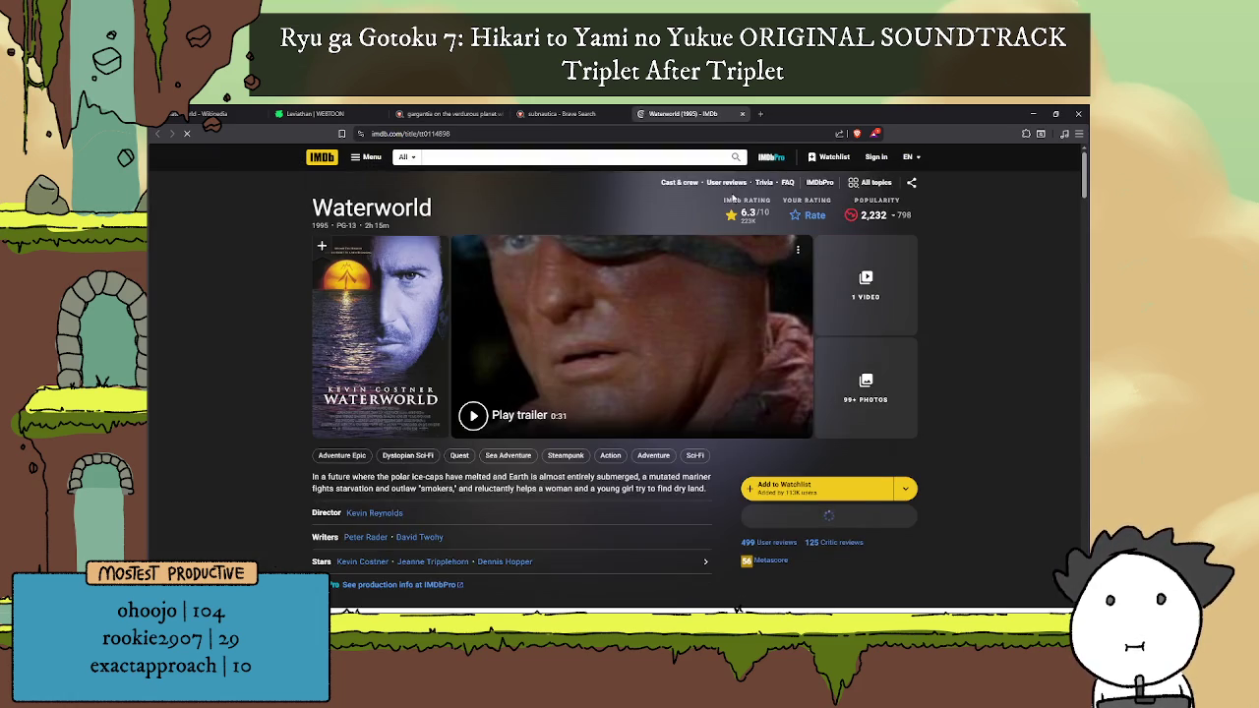
Step: Compare the Waterworld tabs, then close the IMDb Waterworld page
{"action": "scroll", "coordinate": [704, 281], "scroll_direction": "down", "scroll_amount": 3}
{"action": "scroll", "coordinate": [704, 280], "scroll_direction": "down", "scroll_amount": 1}
{"action": "scroll", "coordinate": [704, 280], "scroll_direction": "up", "scroll_amount": 4}
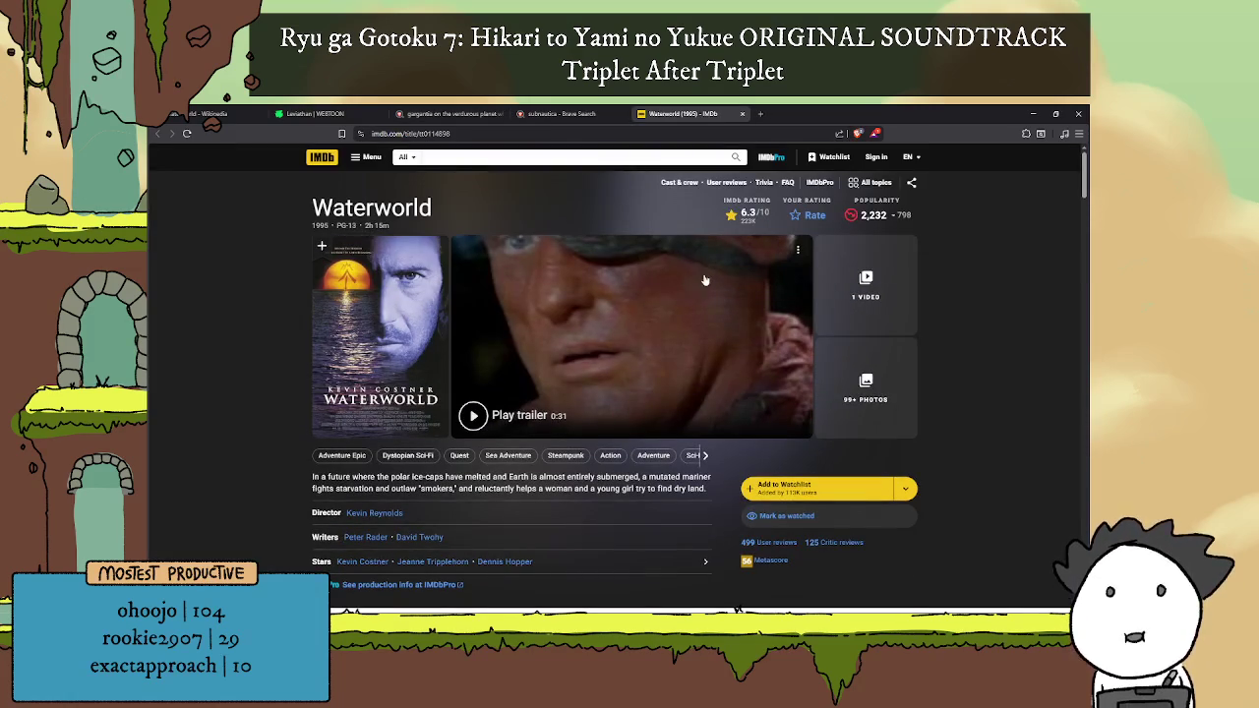
{"action": "left_click", "coordinate": [223, 114]}
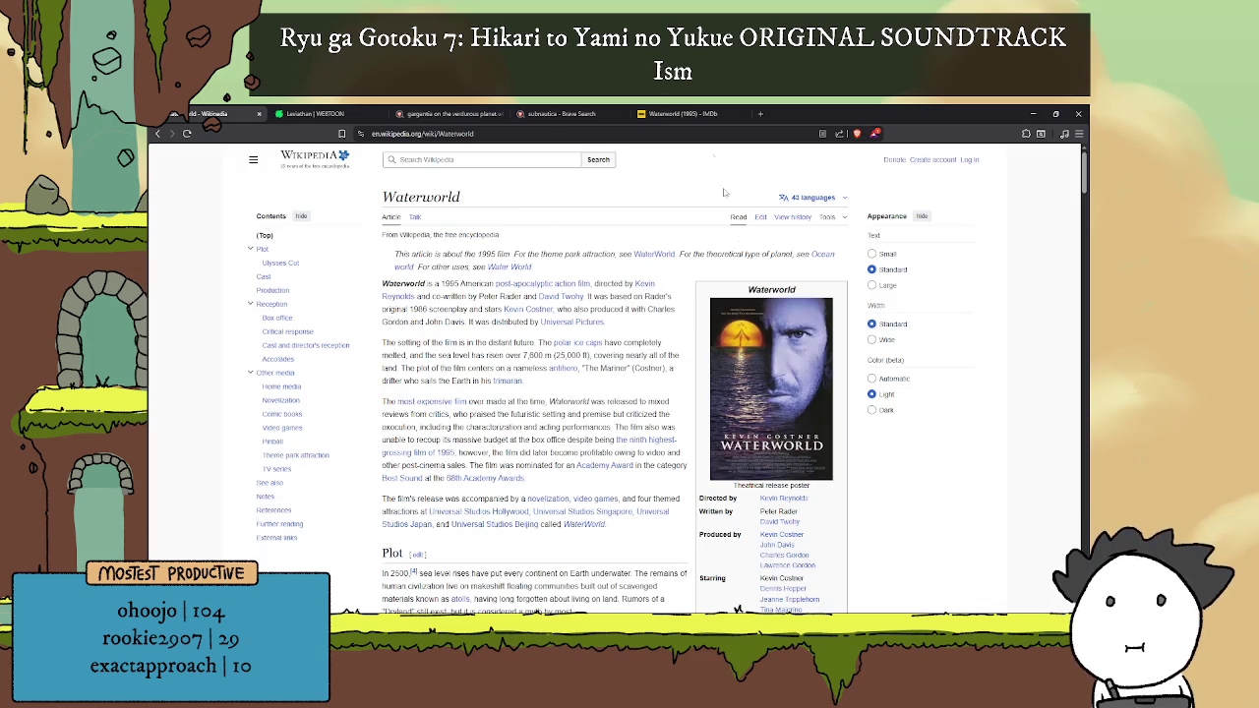
{"action": "left_click", "coordinate": [678, 113]}
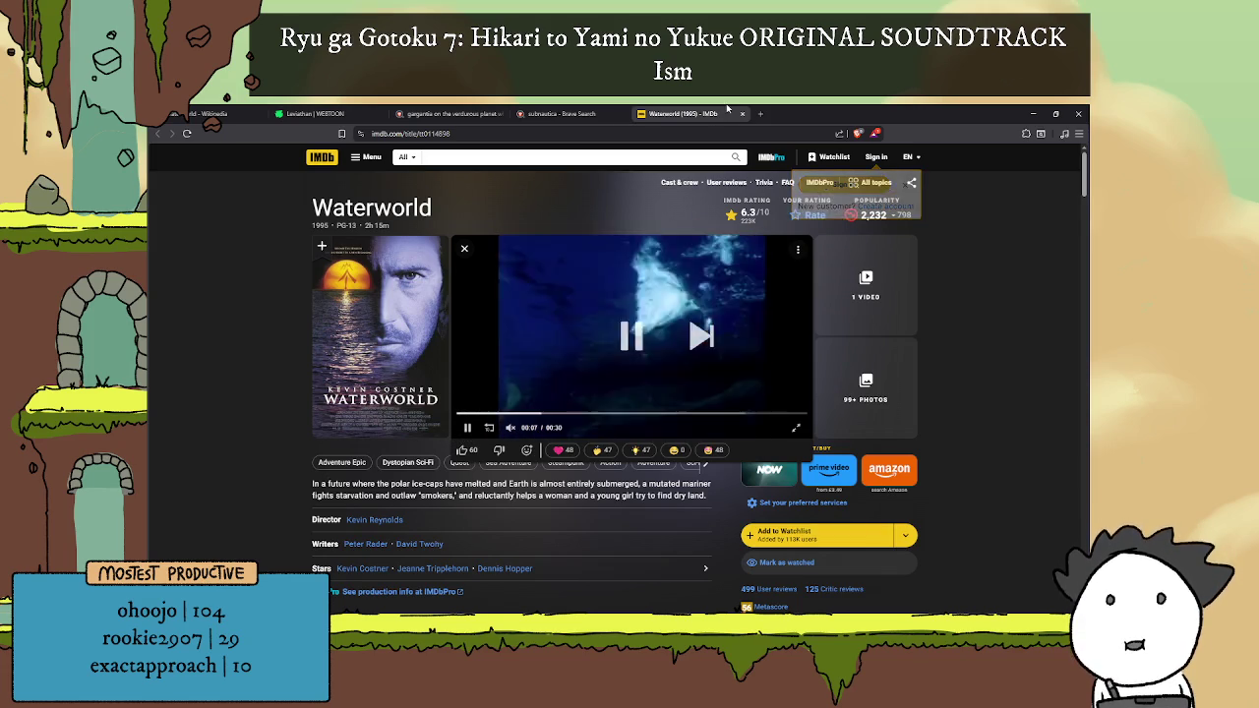
{"action": "key", "text": "ctrl+shift+Tab"}
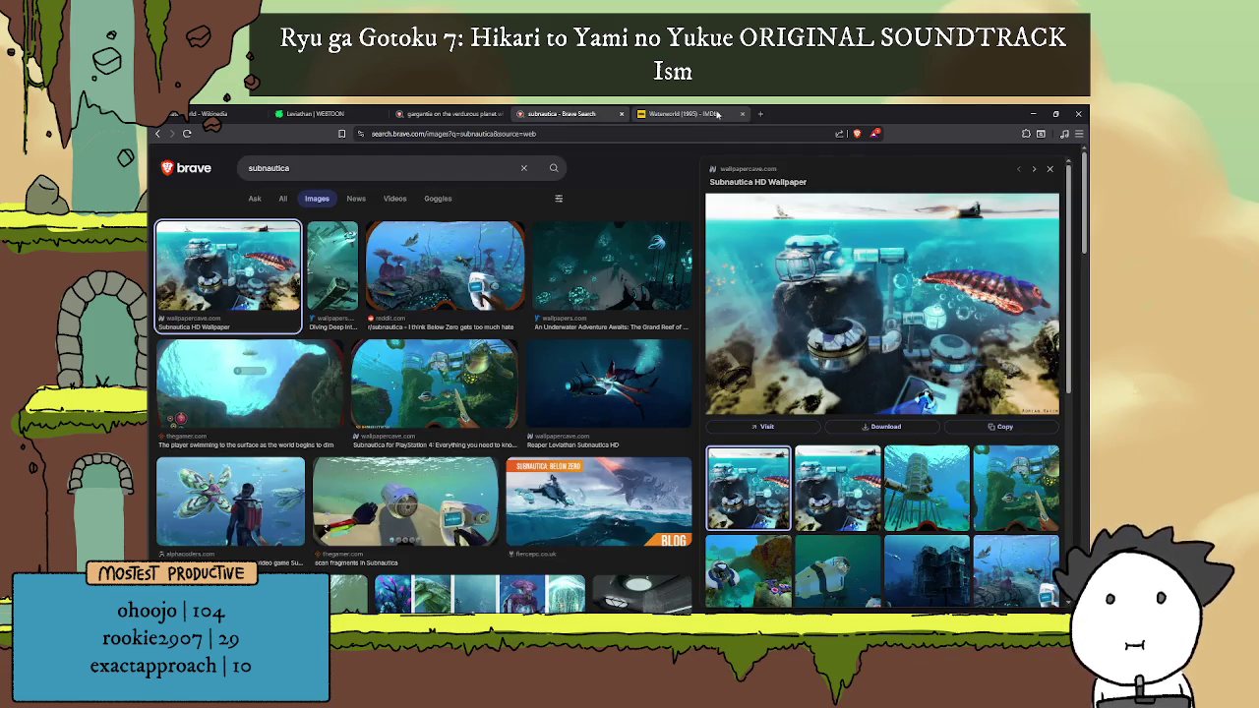
{"action": "left_click", "coordinate": [741, 115]}
Step: Glance over the Wikipedia Waterworld article and the Subnautica images before returning to the article
{"action": "left_click", "coordinate": [206, 114]}
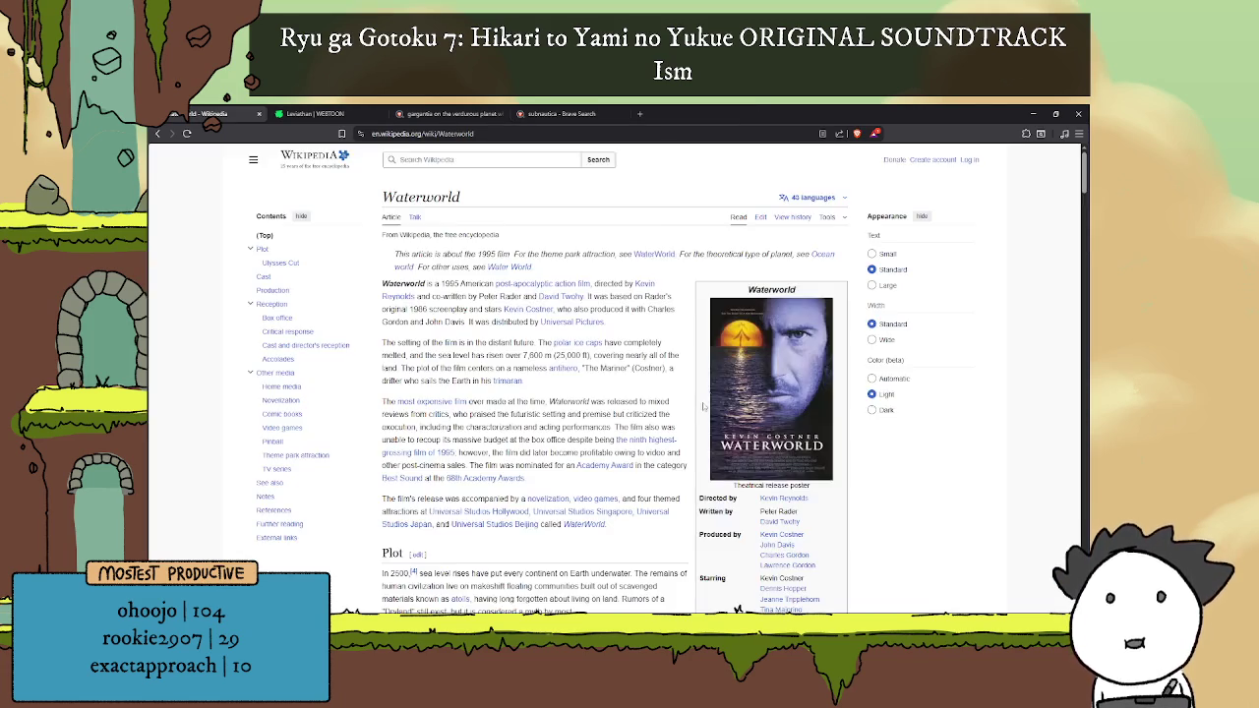
{"action": "scroll", "coordinate": [767, 364], "scroll_direction": "down", "scroll_amount": 5}
{"action": "scroll", "coordinate": [768, 349], "scroll_direction": "up", "scroll_amount": 3}
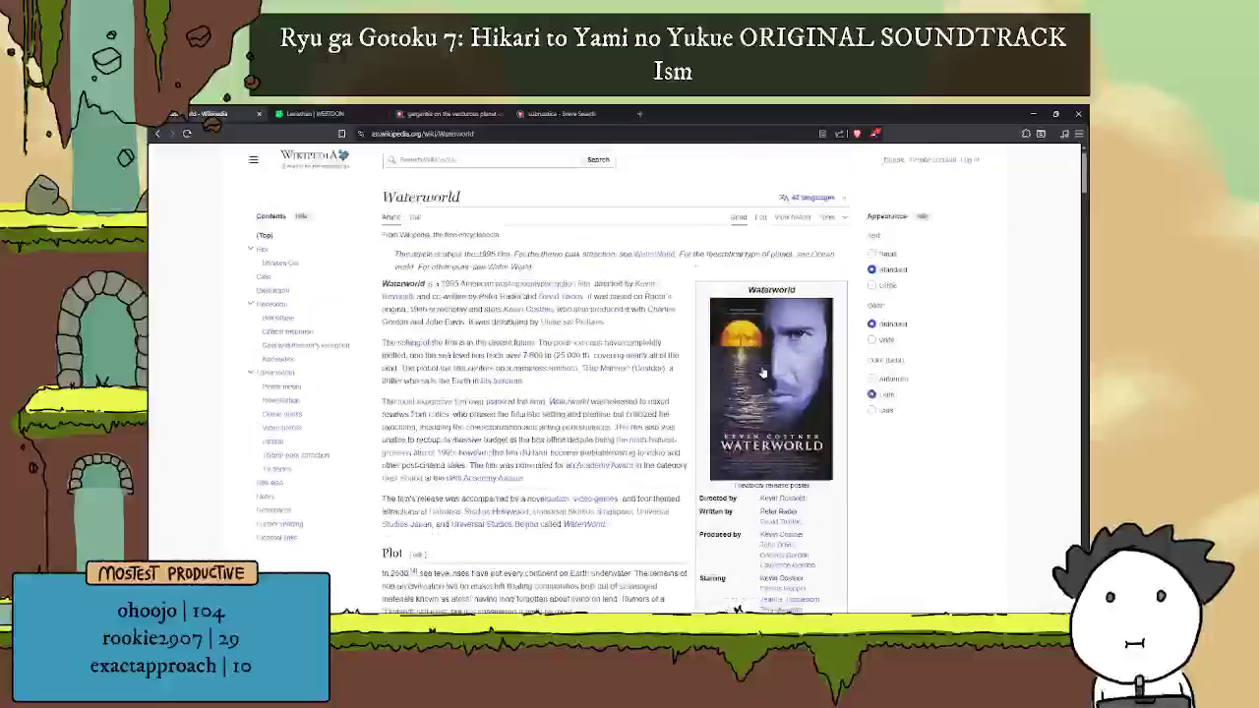
{"action": "left_click", "coordinate": [551, 114]}
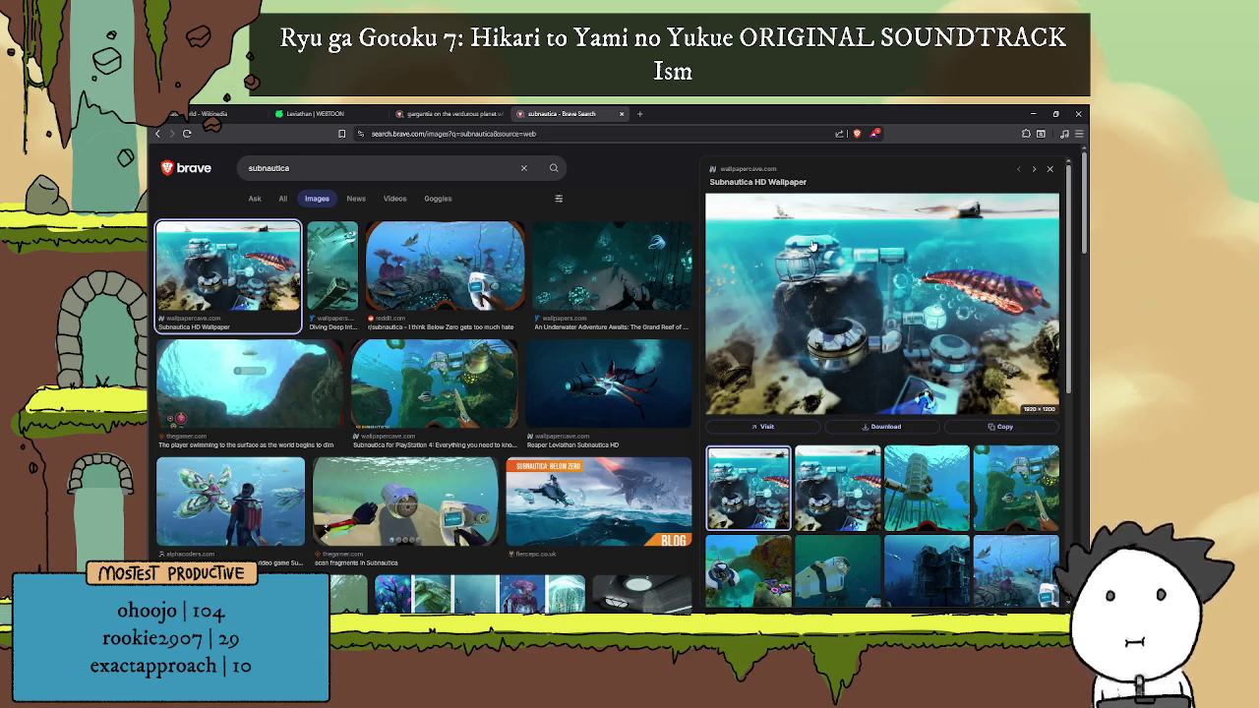
{"action": "left_click", "coordinate": [211, 113]}
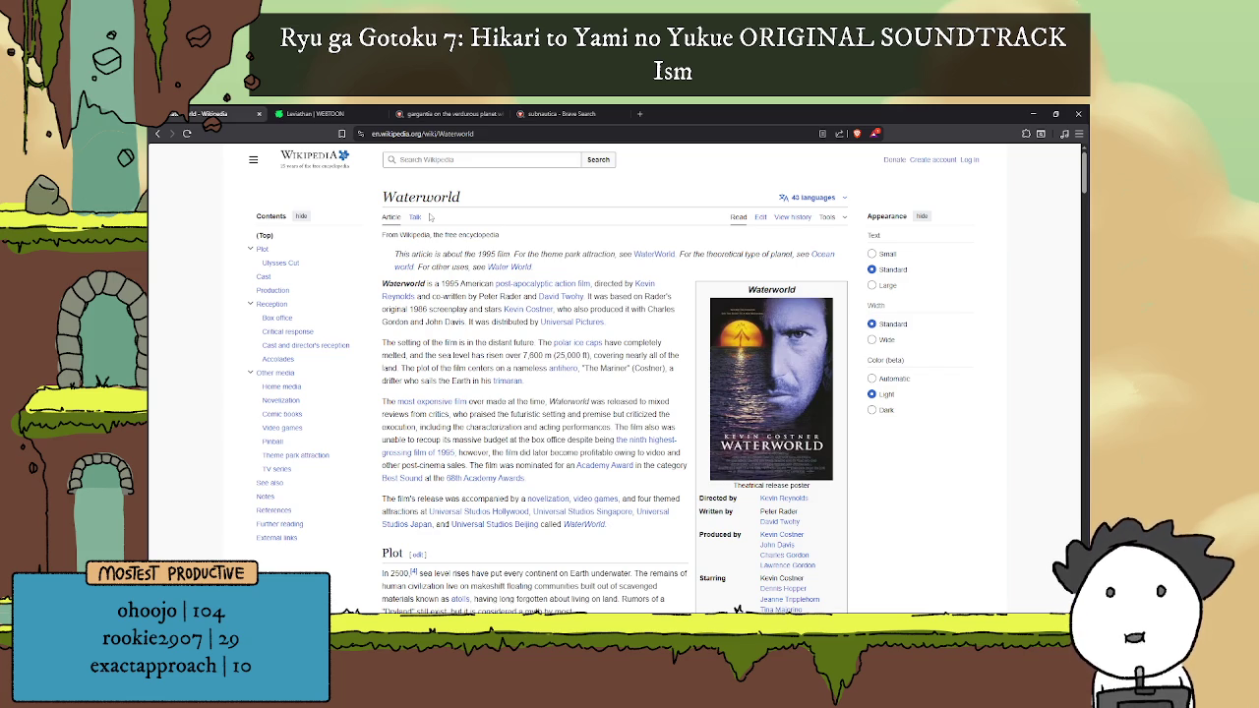
Step: Read through the Waterworld film article and open the WaterWorld theme-park article in the background
{"action": "scroll", "coordinate": [745, 423], "scroll_direction": "down", "scroll_amount": 2}
{"action": "scroll", "coordinate": [738, 421], "scroll_direction": "down", "scroll_amount": 4}
{"action": "scroll", "coordinate": [728, 417], "scroll_direction": "down", "scroll_amount": 4}
{"action": "scroll", "coordinate": [717, 413], "scroll_direction": "down", "scroll_amount": 3}
{"action": "scroll", "coordinate": [723, 408], "scroll_direction": "down", "scroll_amount": 3}
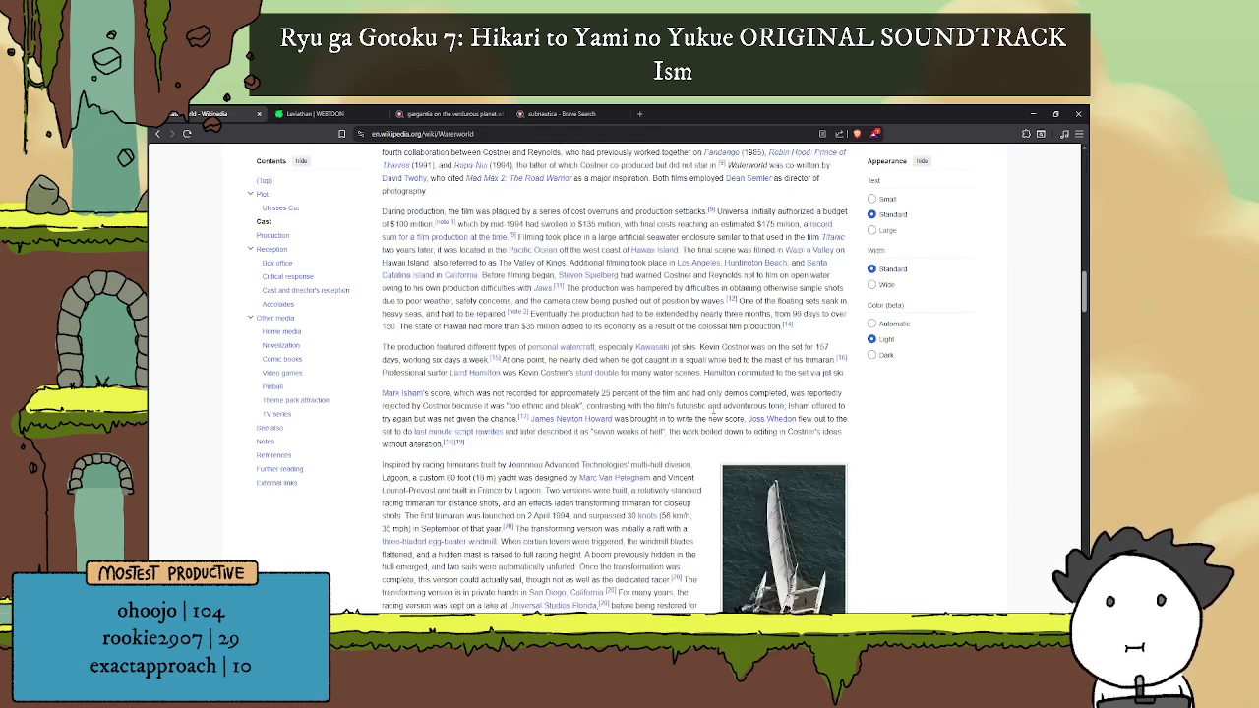
{"action": "scroll", "coordinate": [728, 395], "scroll_direction": "down", "scroll_amount": 3}
{"action": "key", "text": "Home"}
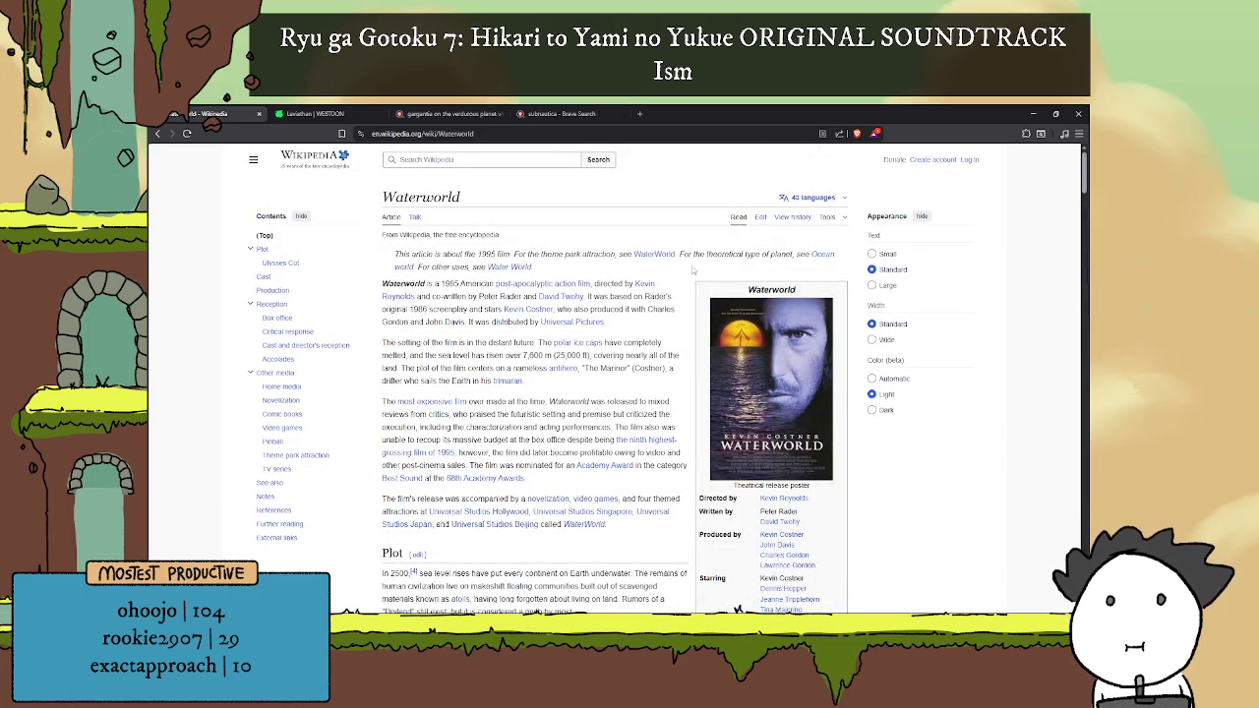
{"action": "middle_click", "coordinate": [653, 253]}
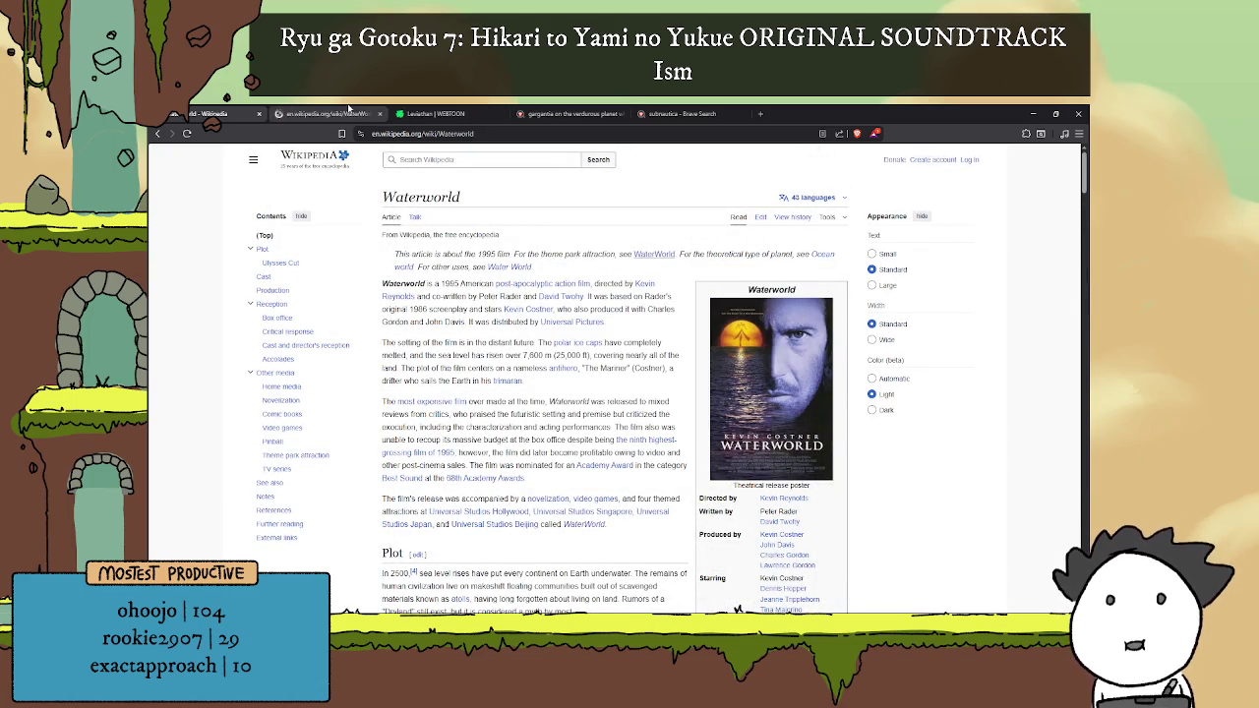
Step: Skim the WaterWorld stunt show article's Plot and References, then close that tab
{"action": "key", "text": "ctrl+Tab"}
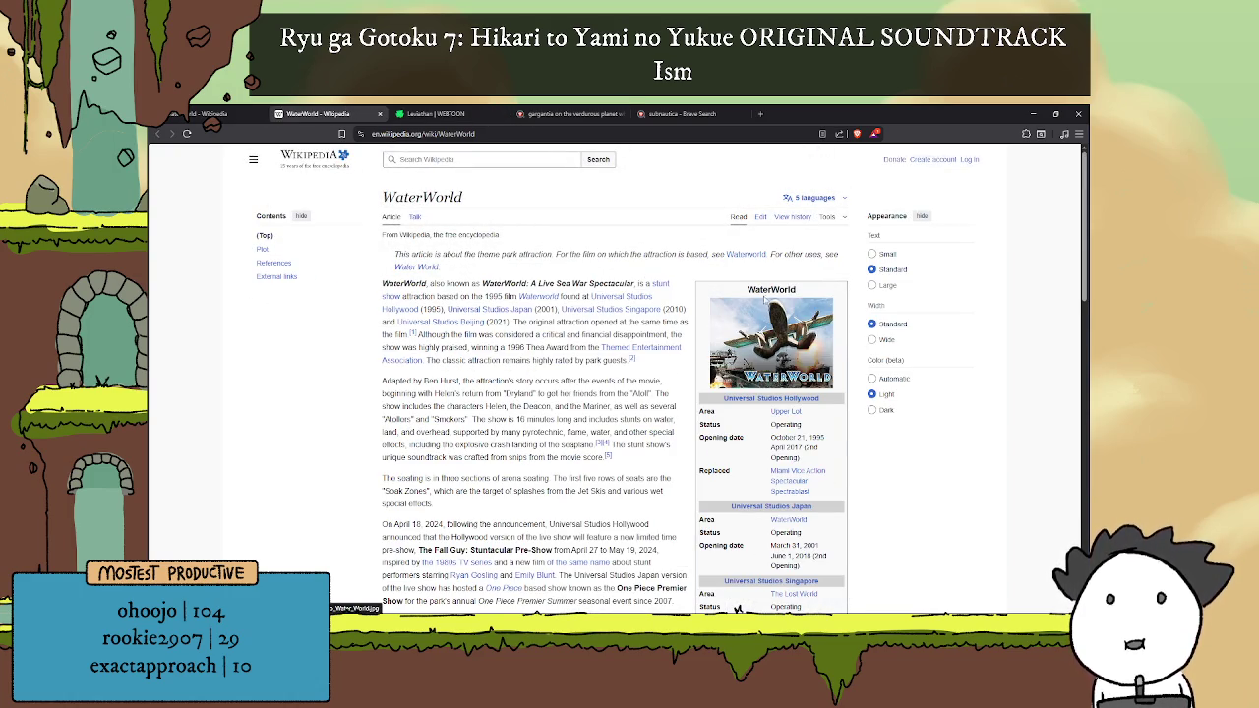
{"action": "scroll", "coordinate": [705, 307], "scroll_direction": "down", "scroll_amount": 5}
{"action": "scroll", "coordinate": [694, 324], "scroll_direction": "down", "scroll_amount": 5}
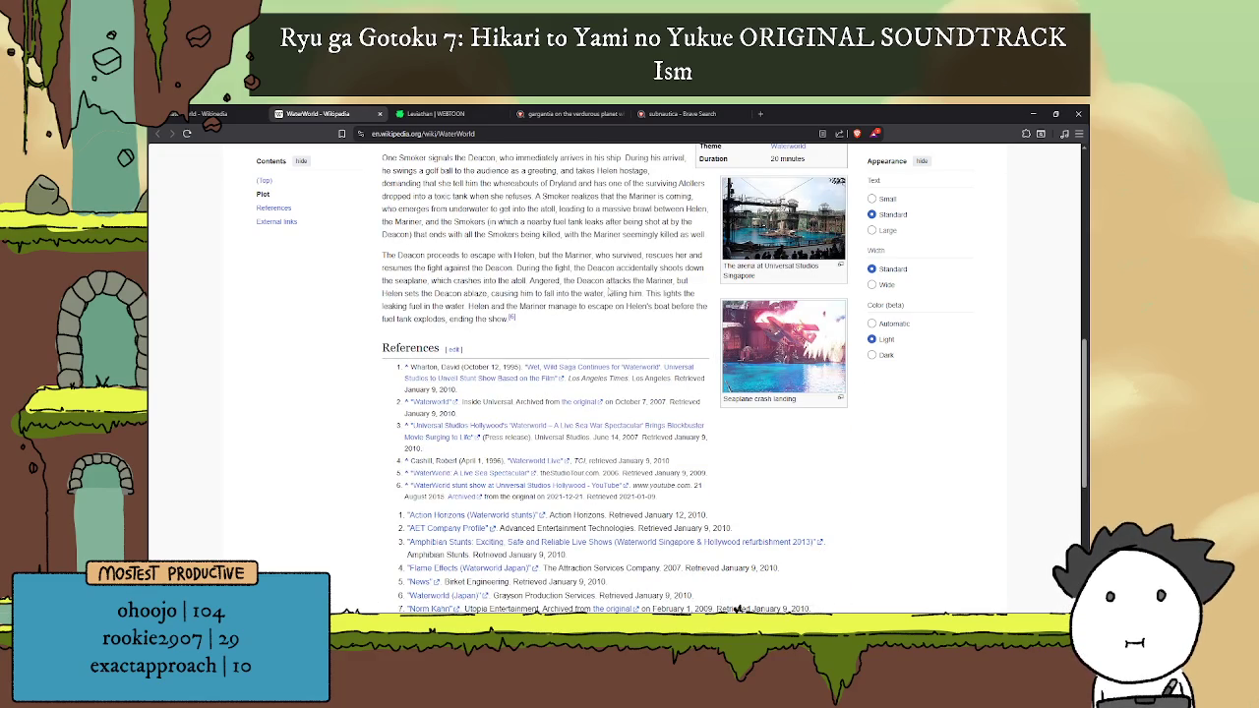
{"action": "scroll", "coordinate": [626, 326], "scroll_direction": "down", "scroll_amount": 5}
{"action": "scroll", "coordinate": [626, 326], "scroll_direction": "up", "scroll_amount": 5}
{"action": "scroll", "coordinate": [626, 325], "scroll_direction": "up", "scroll_amount": 5}
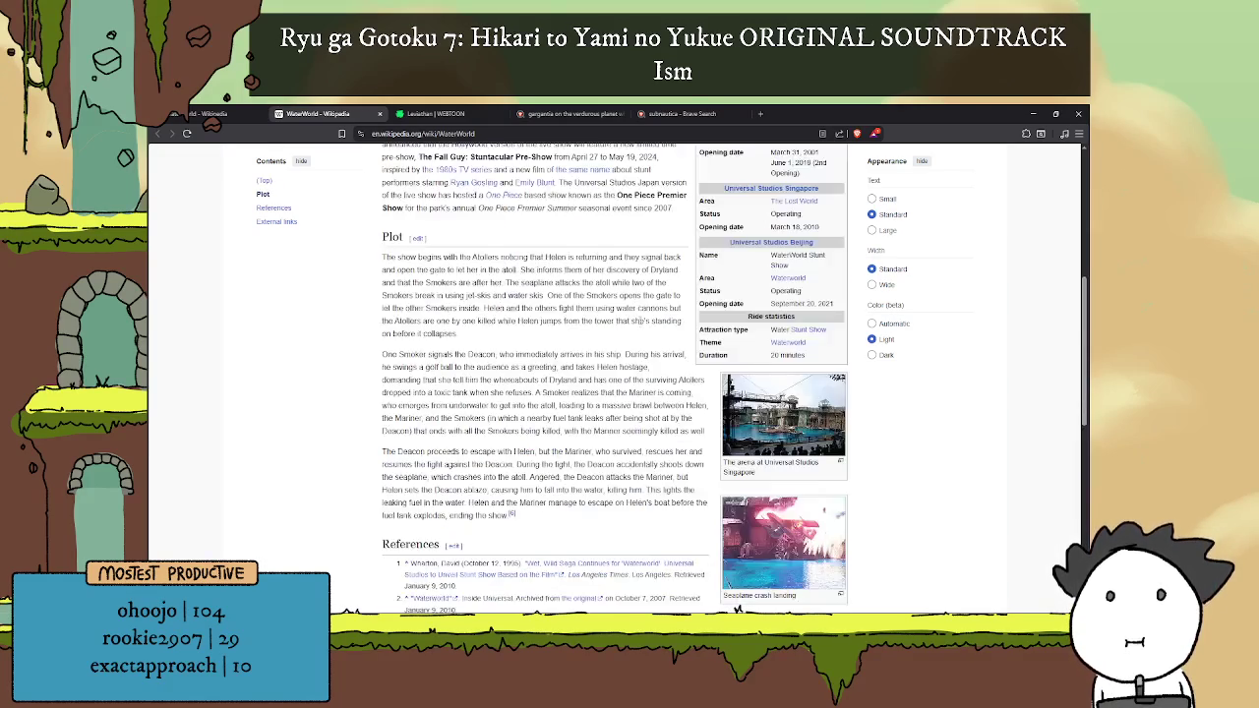
{"action": "scroll", "coordinate": [626, 325], "scroll_direction": "up", "scroll_amount": 5}
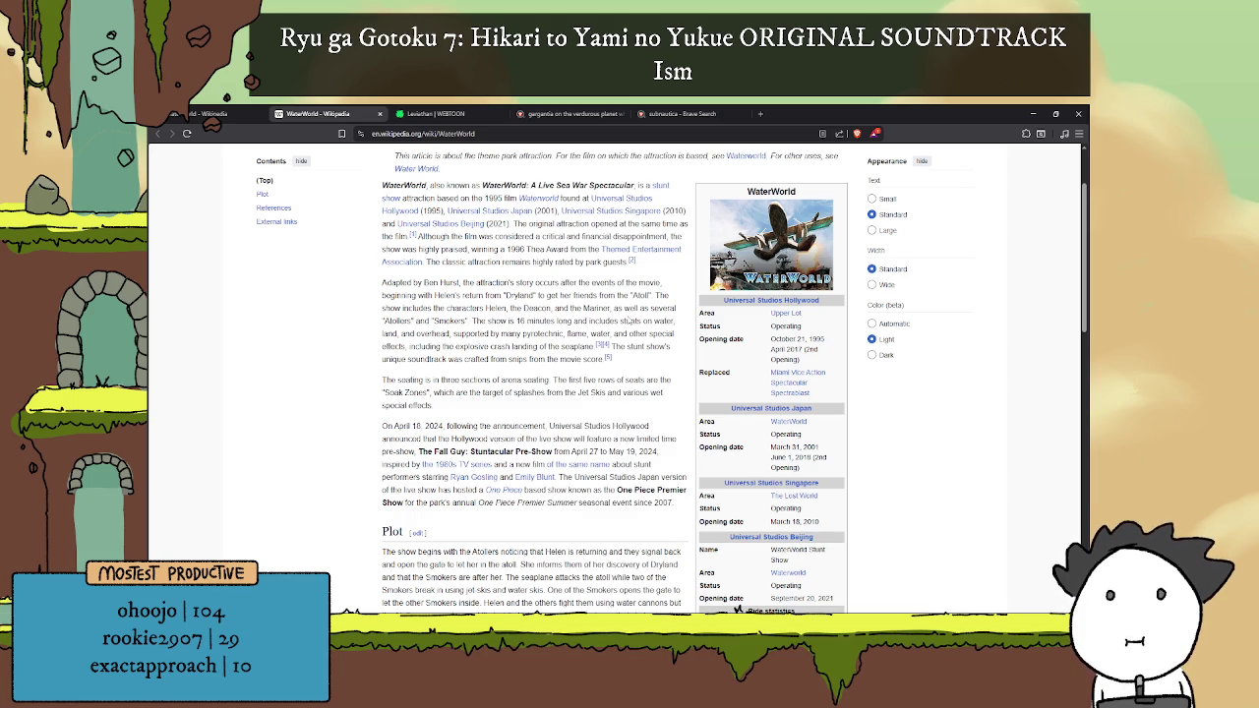
{"action": "scroll", "coordinate": [627, 321], "scroll_direction": "down", "scroll_amount": 2}
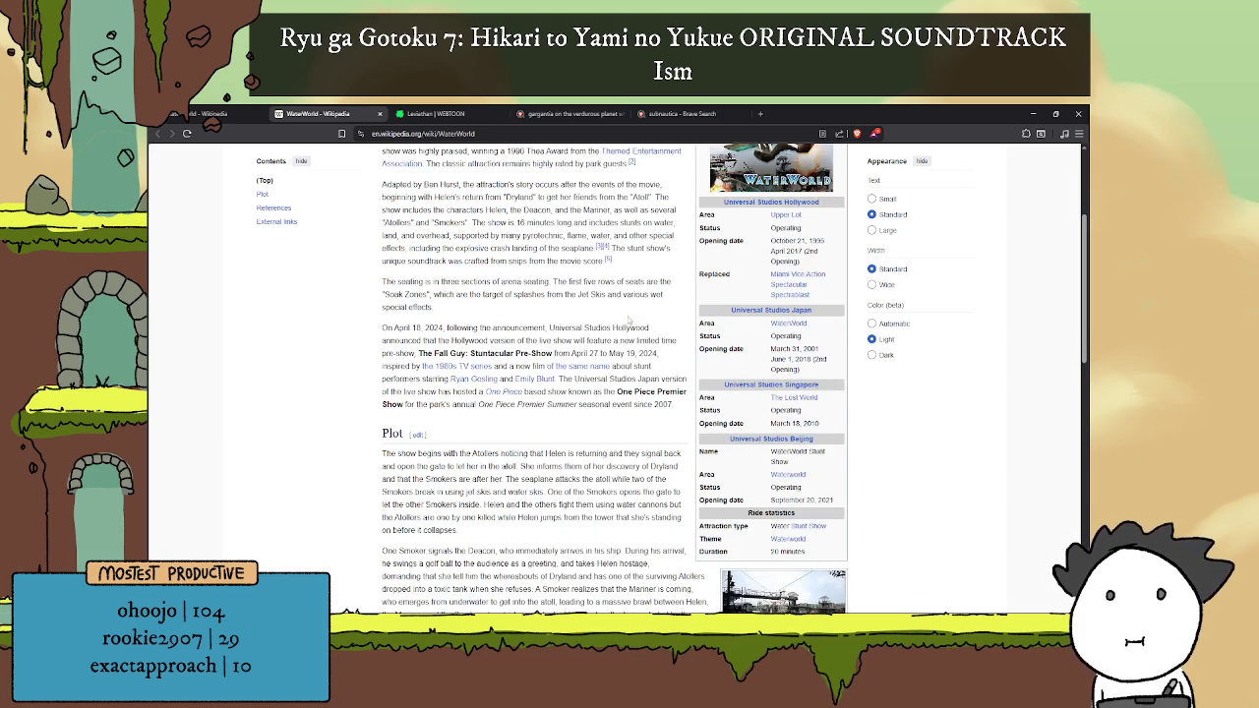
{"action": "scroll", "coordinate": [627, 318], "scroll_direction": "up", "scroll_amount": 4}
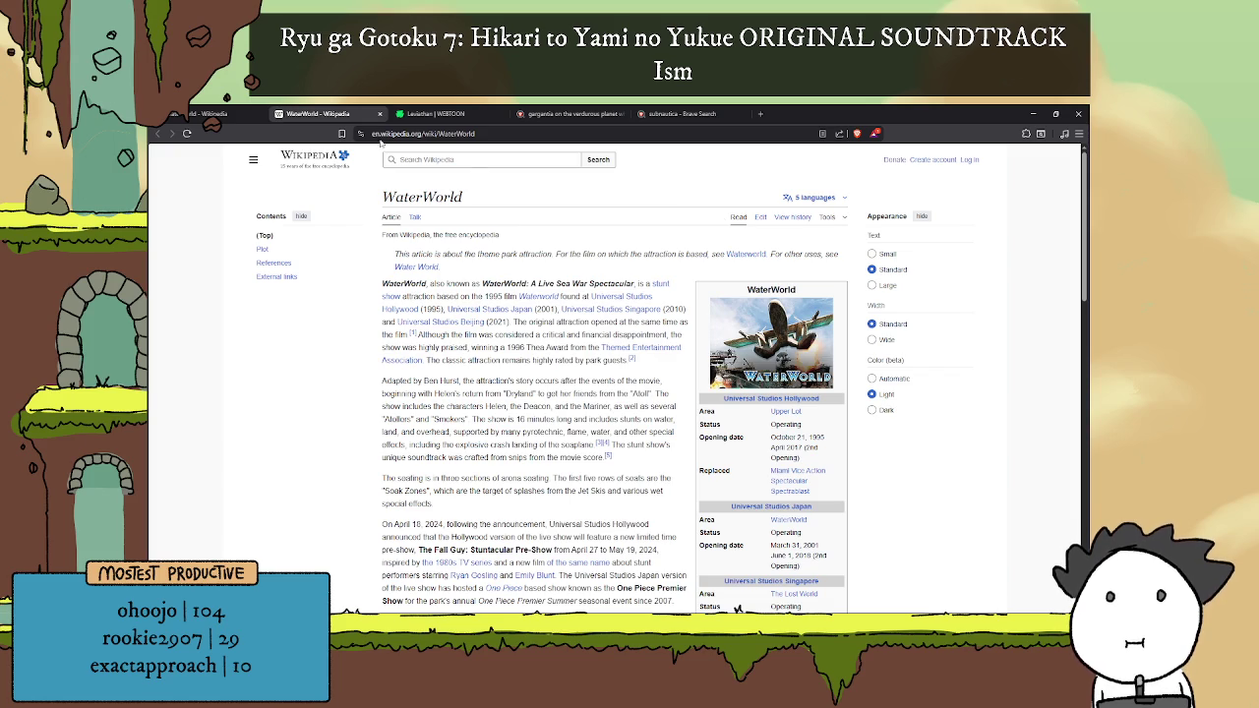
{"action": "left_click", "coordinate": [379, 115]}
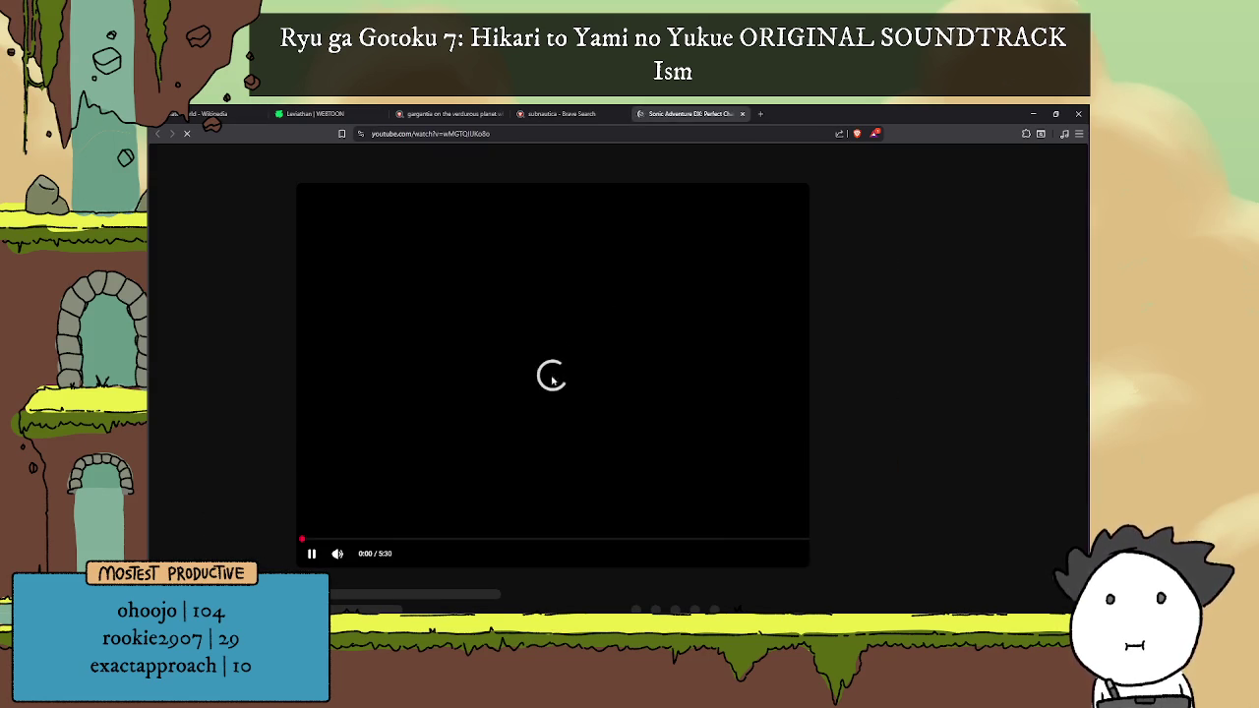
Step: Skip through the Sonic Adventure DX video at 0:59, 1:50, 2:49 and 2:27
{"action": "left_click", "coordinate": [313, 554]}
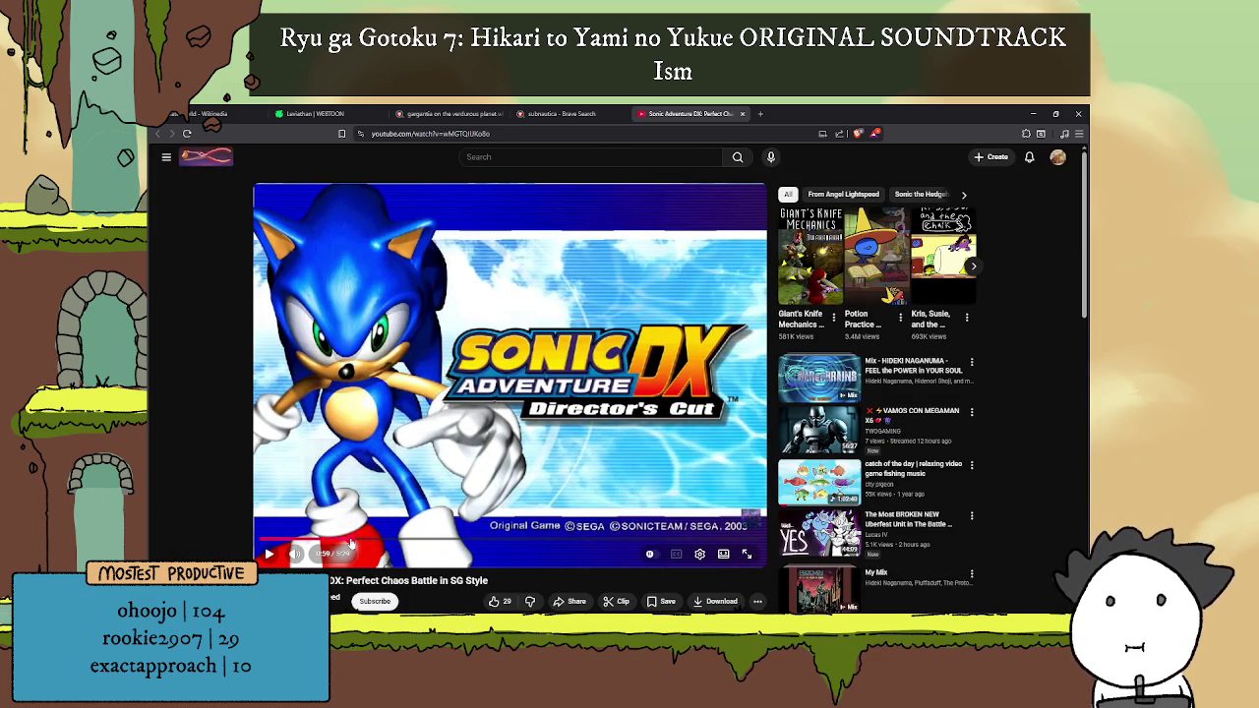
{"action": "left_click", "coordinate": [362, 544]}
{"action": "key", "text": "space"}
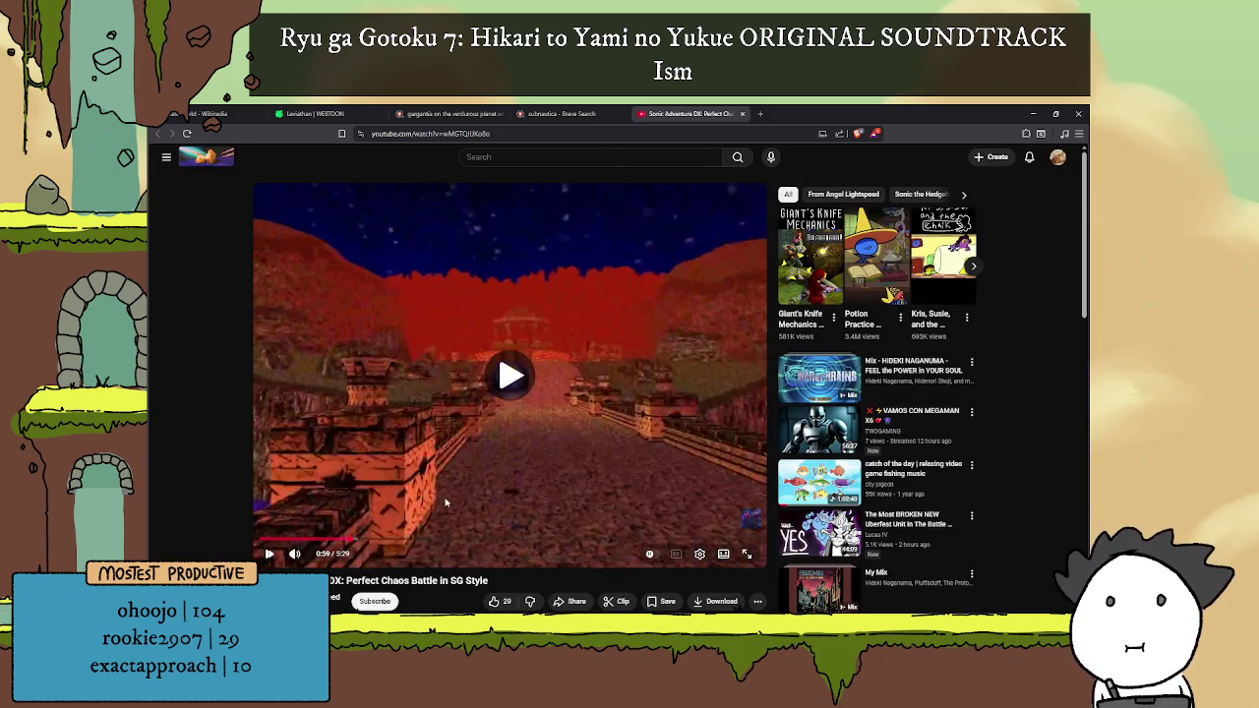
{"action": "left_click", "coordinate": [427, 540]}
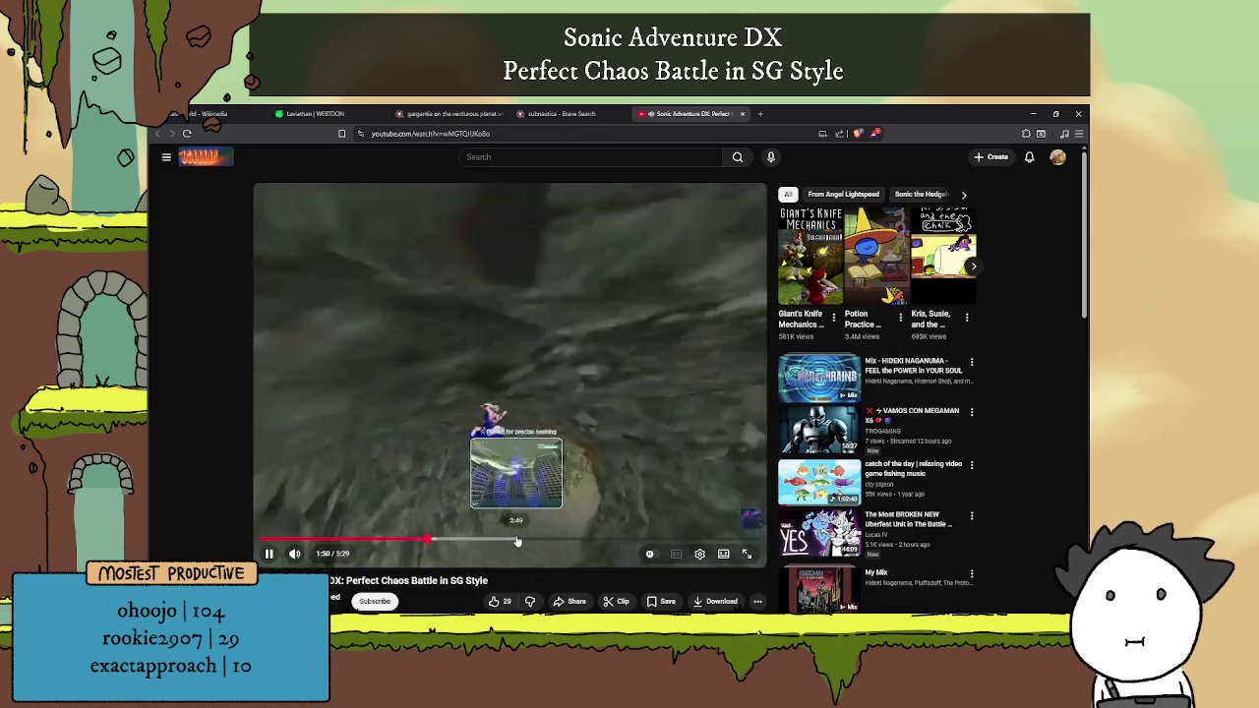
{"action": "left_click", "coordinate": [517, 541]}
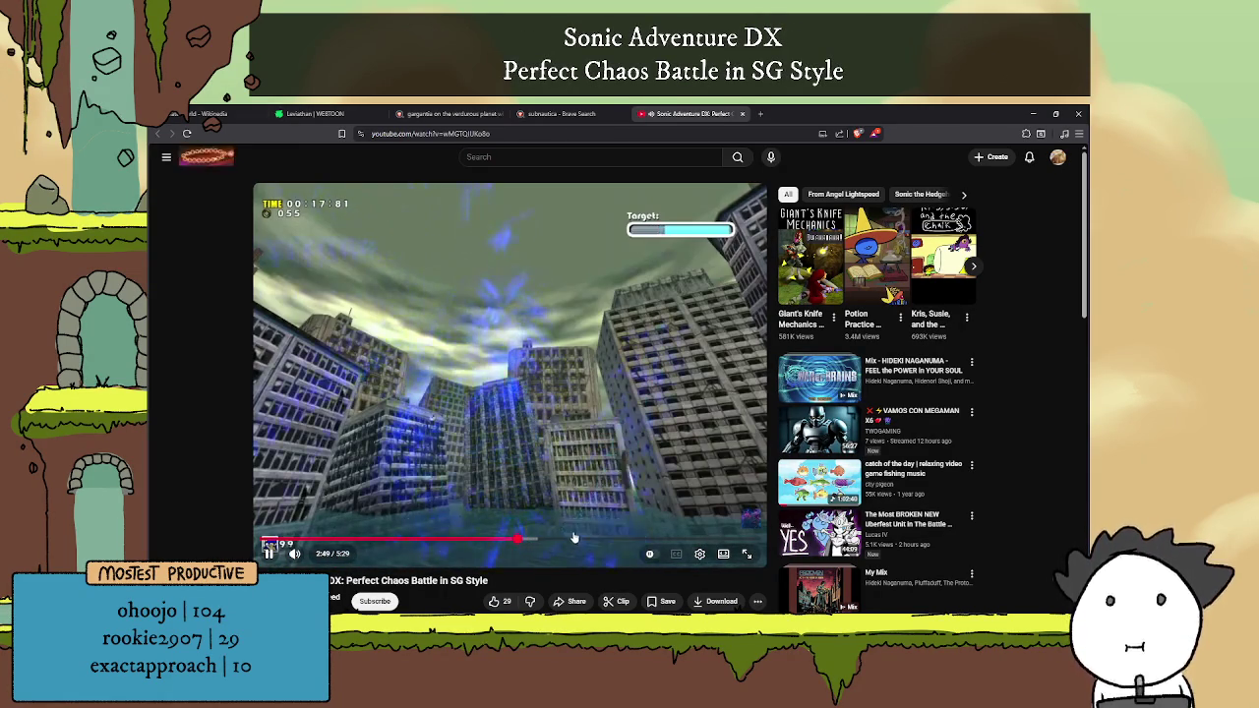
{"action": "left_click", "coordinate": [503, 531]}
{"action": "left_click", "coordinate": [484, 540]}
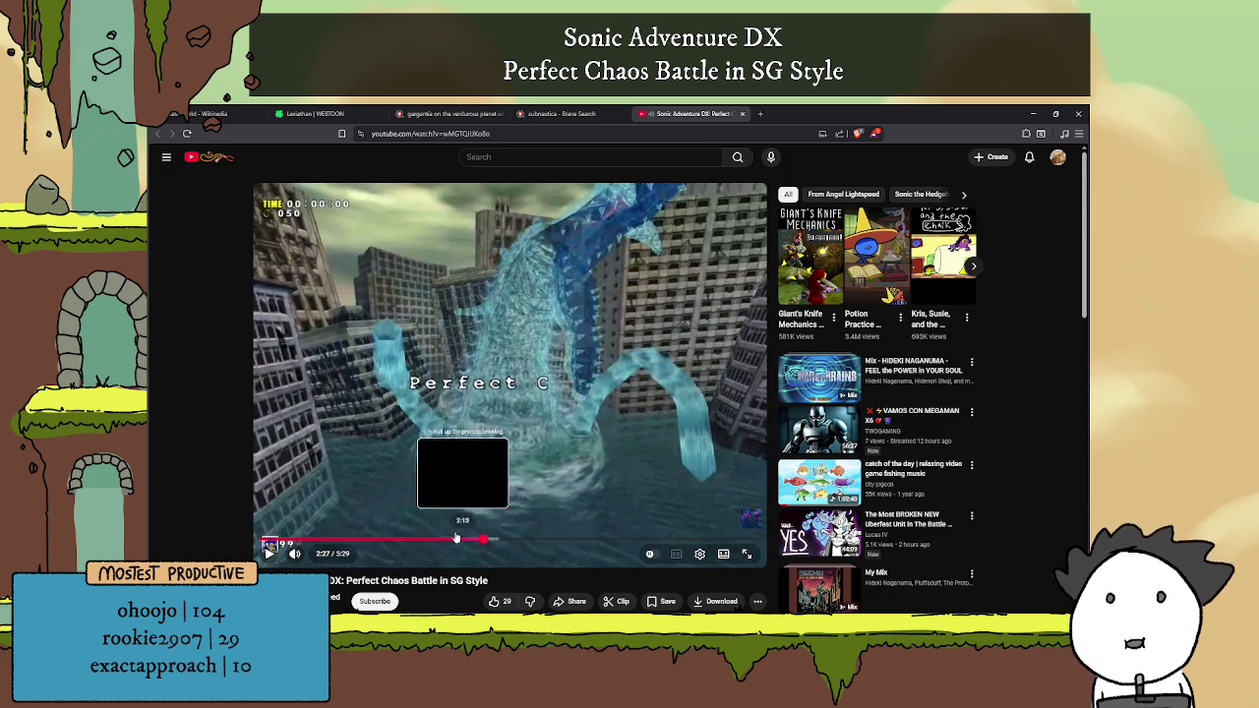
{"action": "key", "text": "space"}
Step: Jump via 1:50, 2:20 and 3:44 to the flooded-city scene and pause near 4:19
{"action": "left_click", "coordinate": [429, 541]}
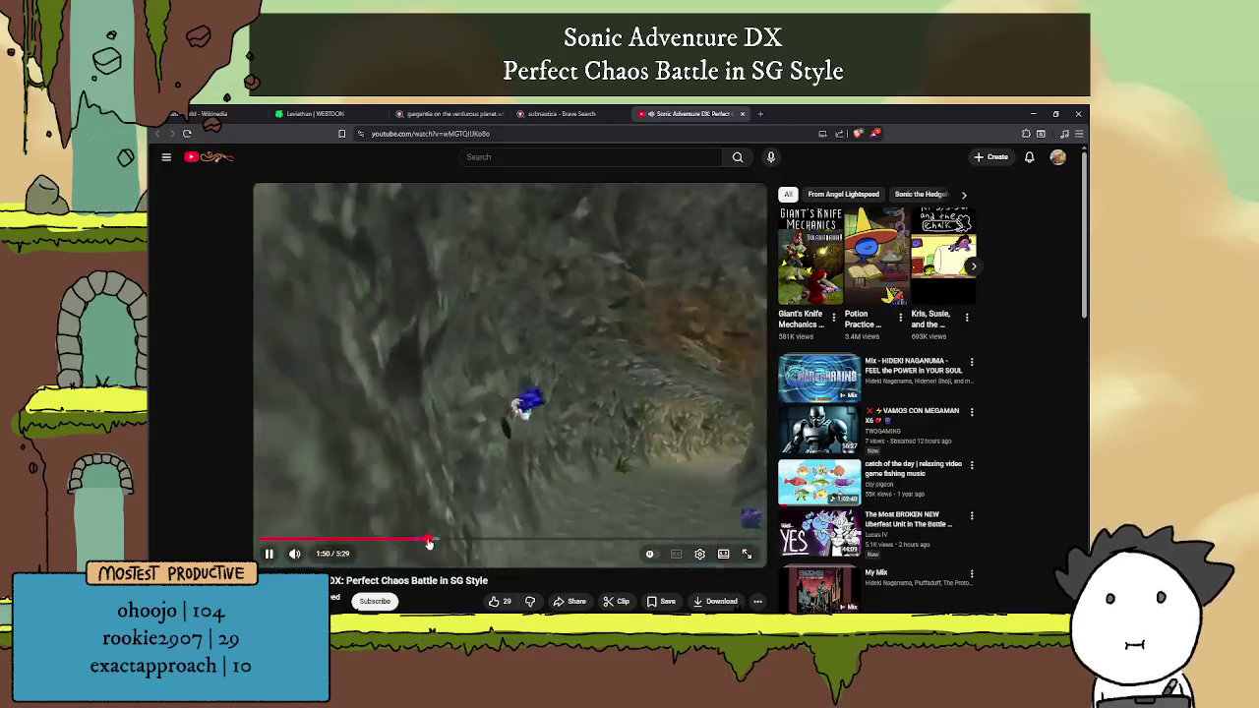
{"action": "left_click", "coordinate": [473, 541]}
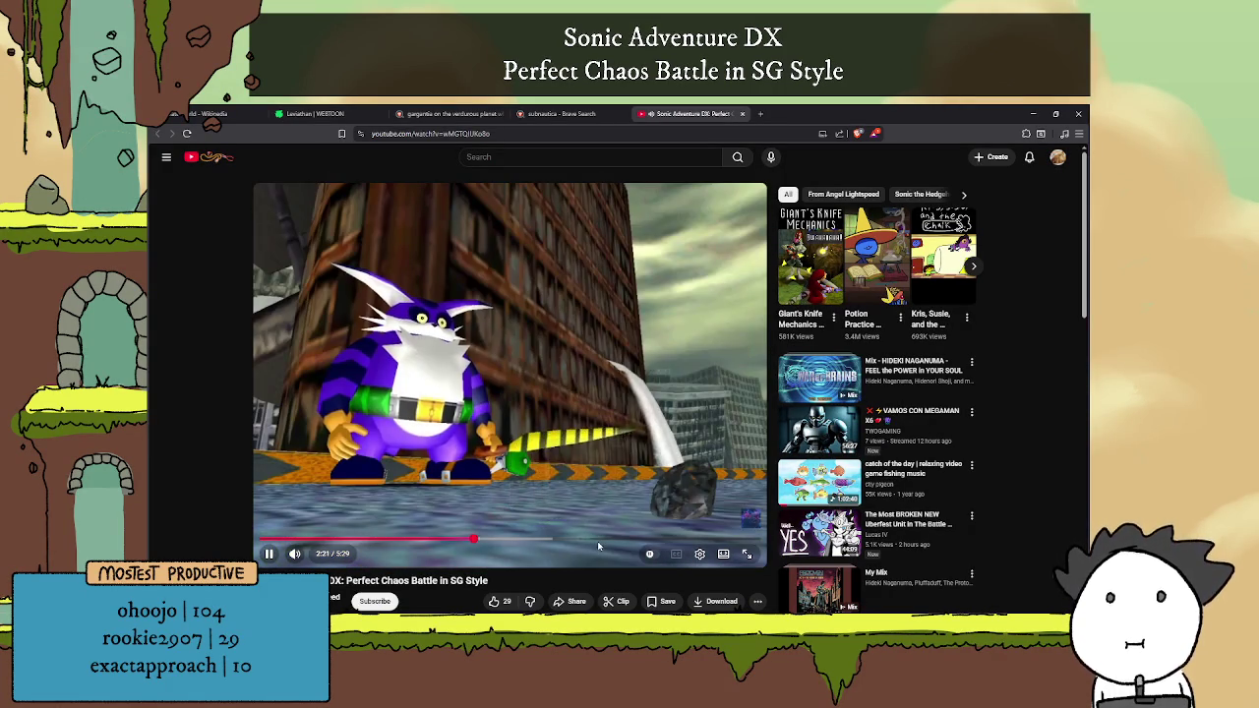
{"action": "left_click", "coordinate": [601, 541]}
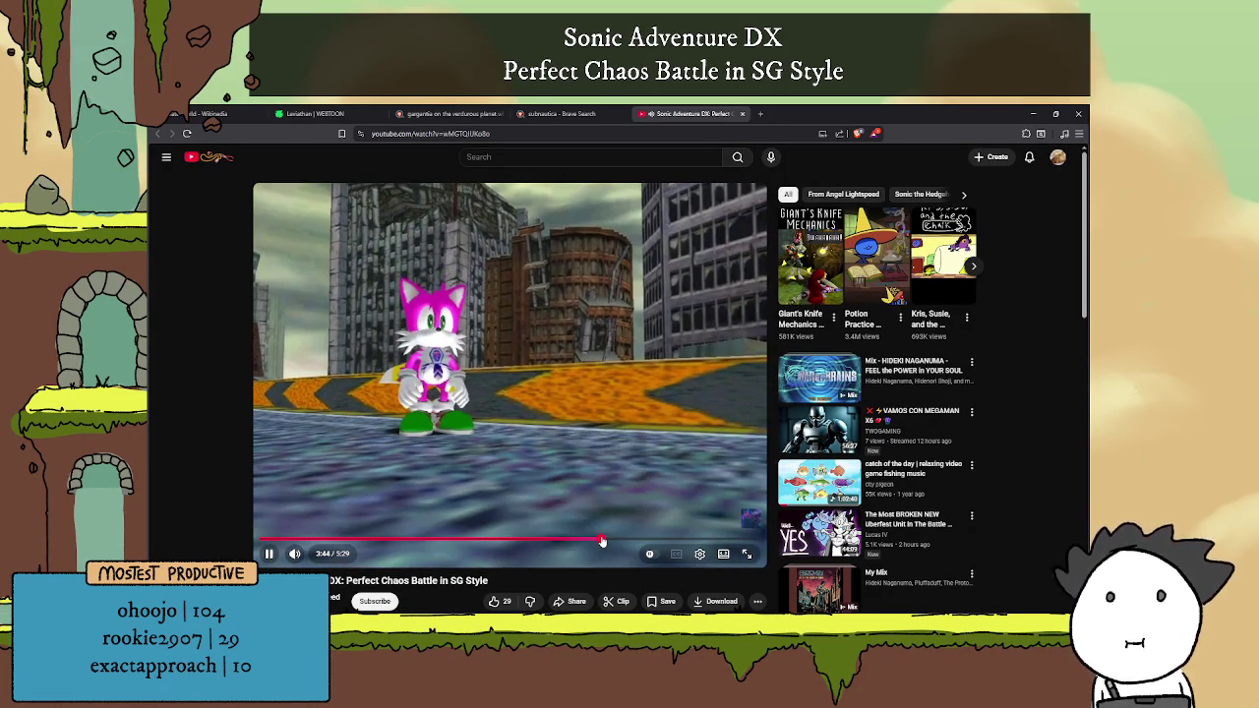
{"action": "left_click", "coordinate": [645, 541]}
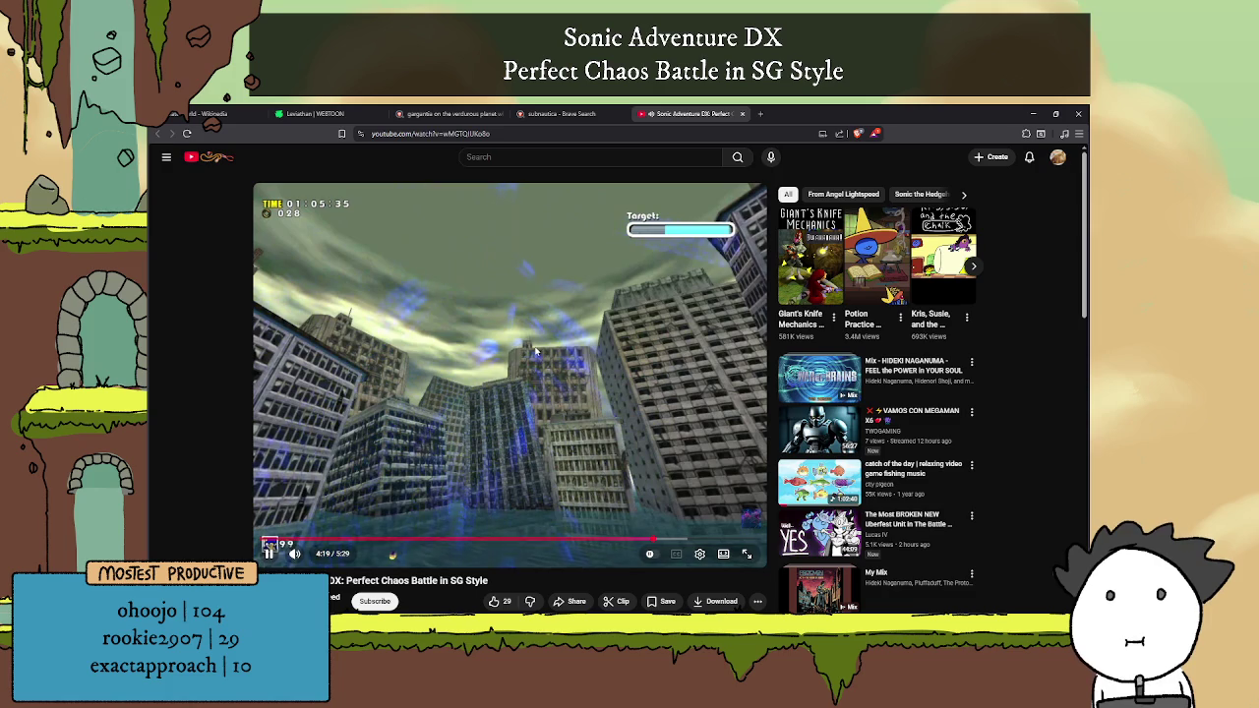
{"action": "left_click", "coordinate": [534, 354]}
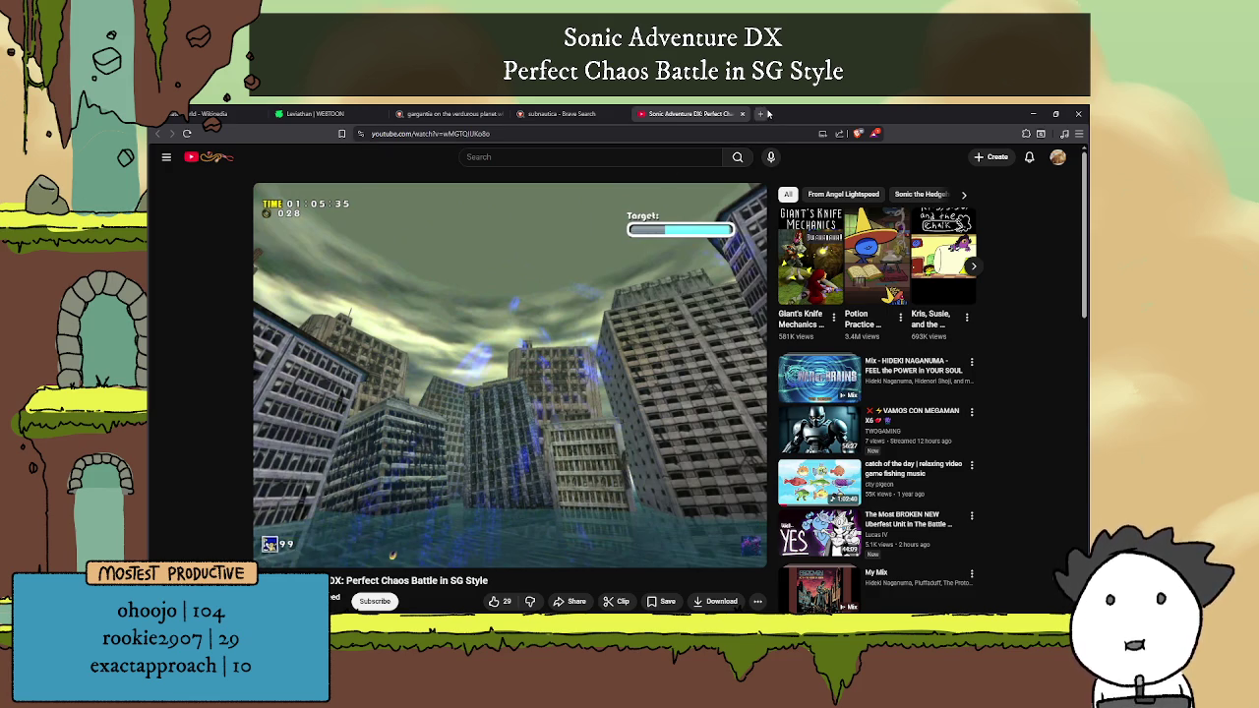
{"action": "left_click", "coordinate": [759, 113]}
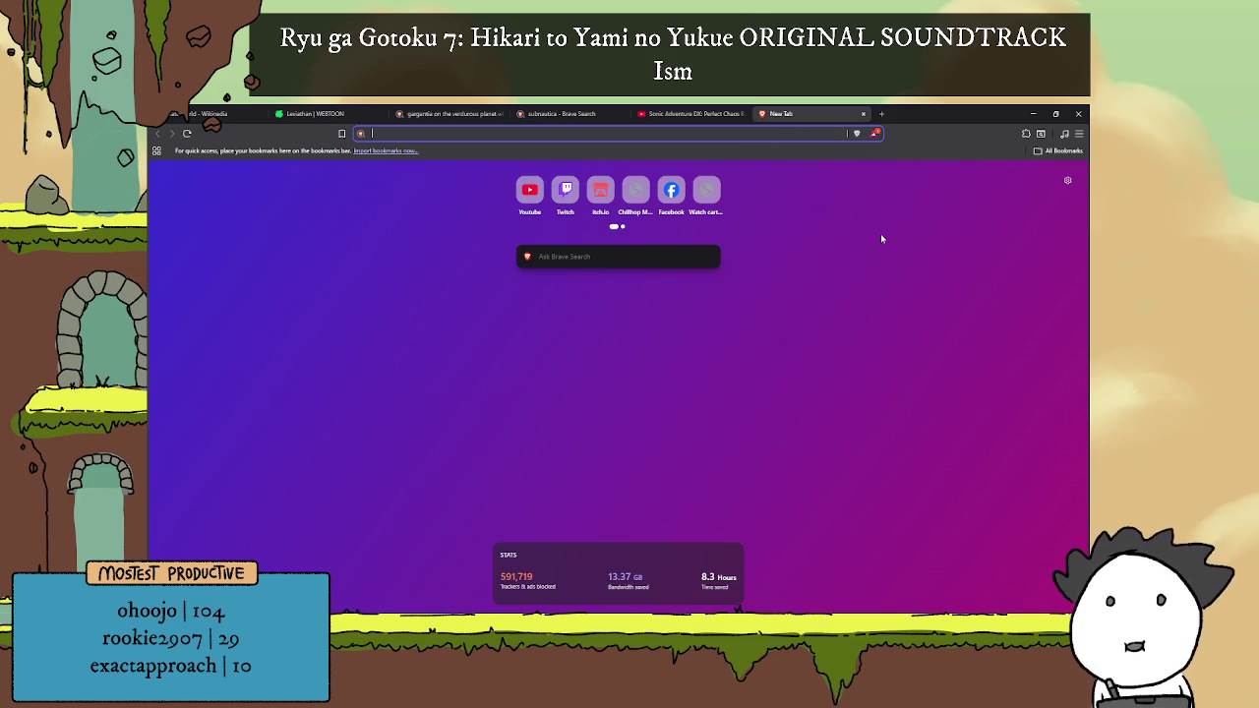
Step: Search for a PS4 game in a drowned world about finding a cure for your brother
{"action": "type", "text": "ps4"}
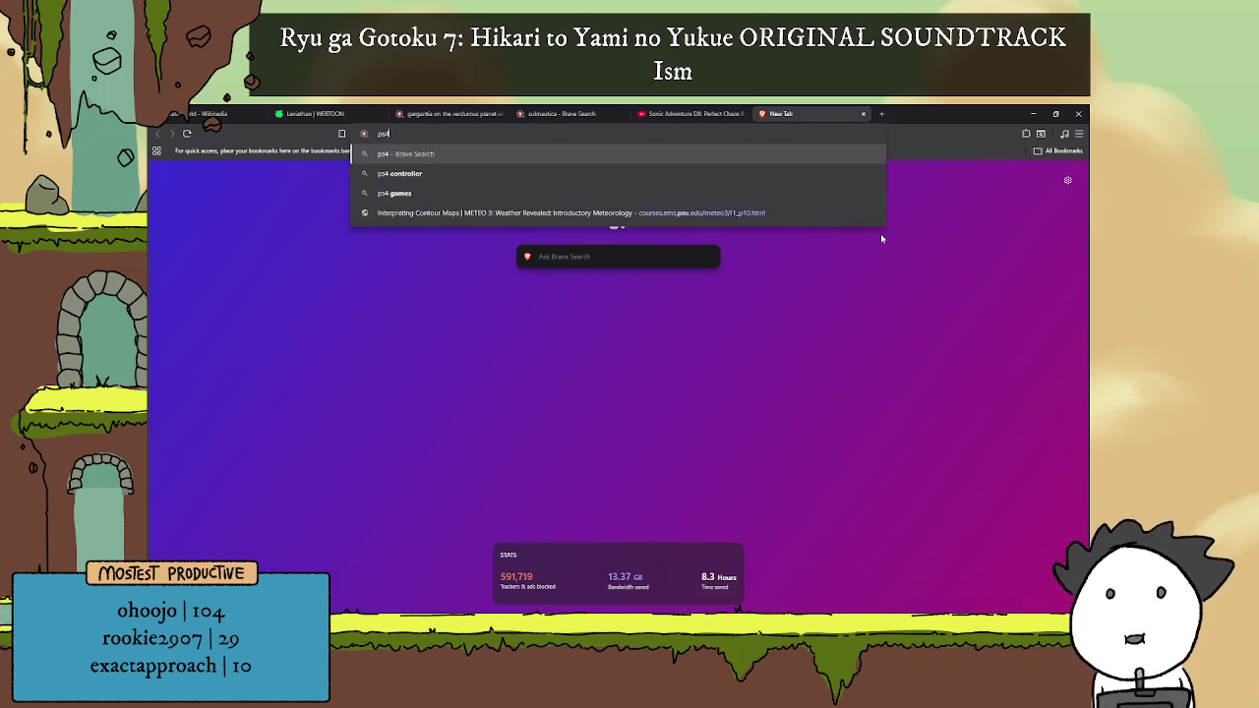
{"action": "type", "text": " game "}
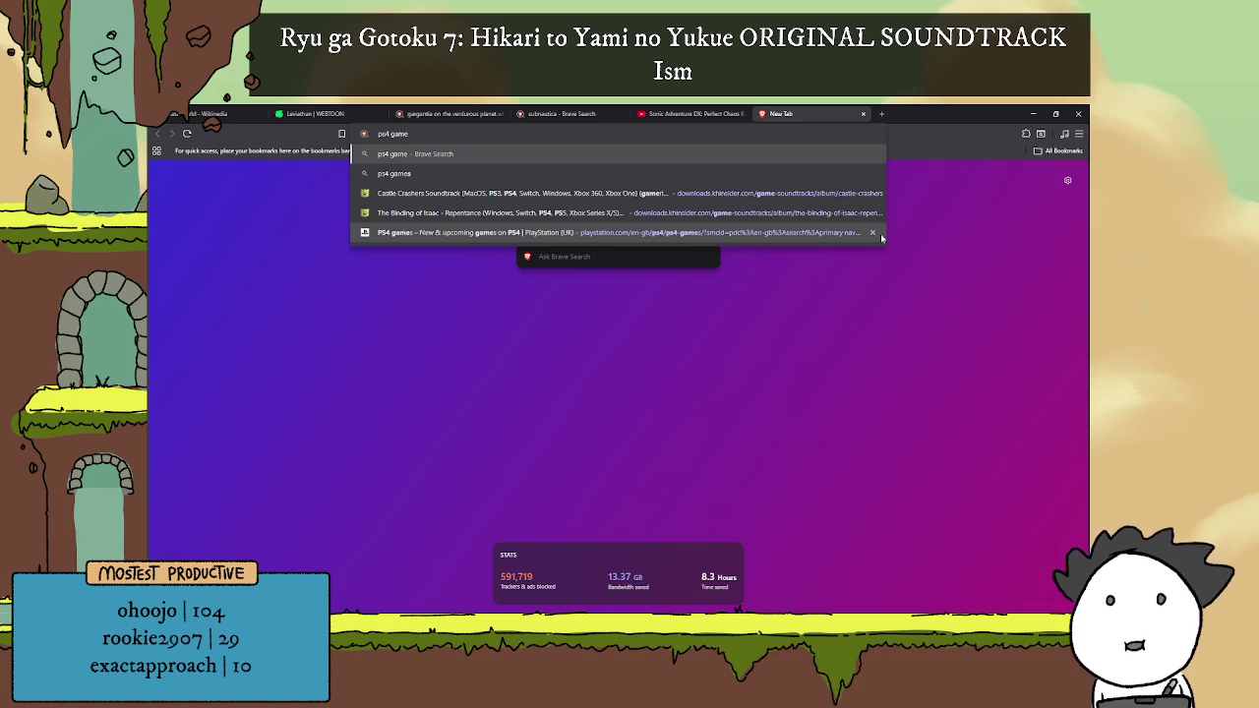
{"action": "type", "text": "in a drawned world"}
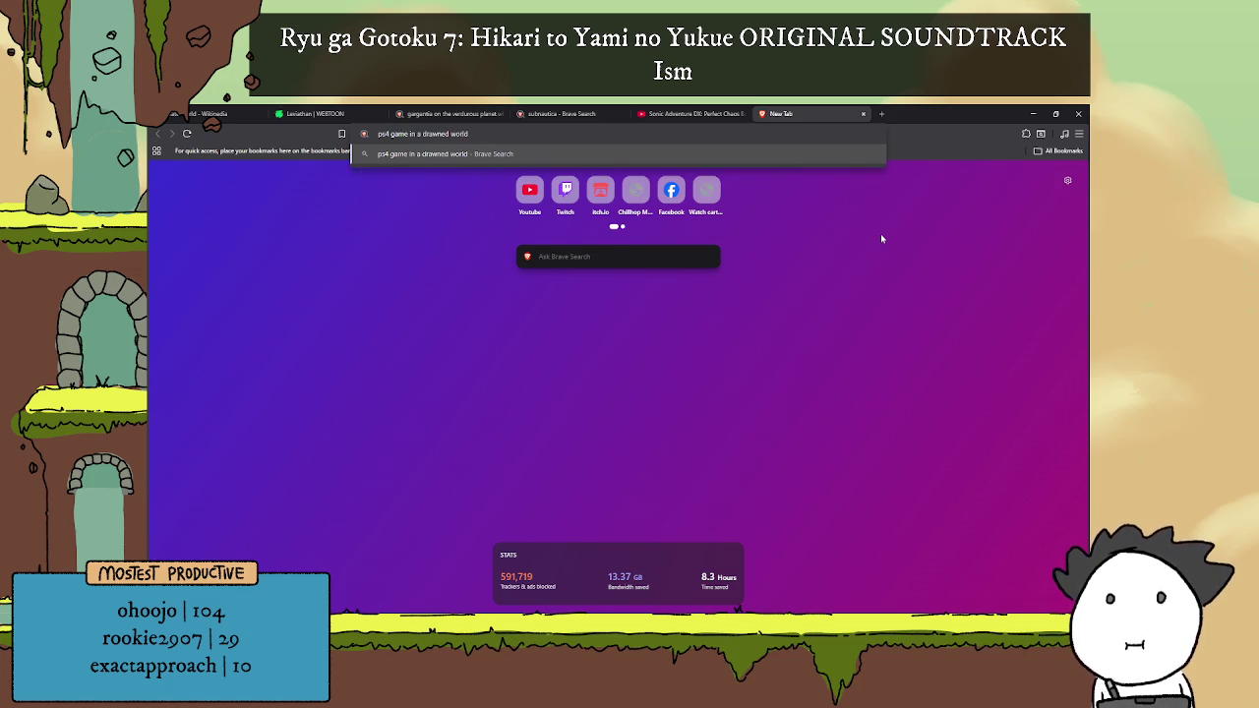
{"action": "type", "text": " where you are trying to find a cure for your brother"}
{"action": "key", "text": "Return"}
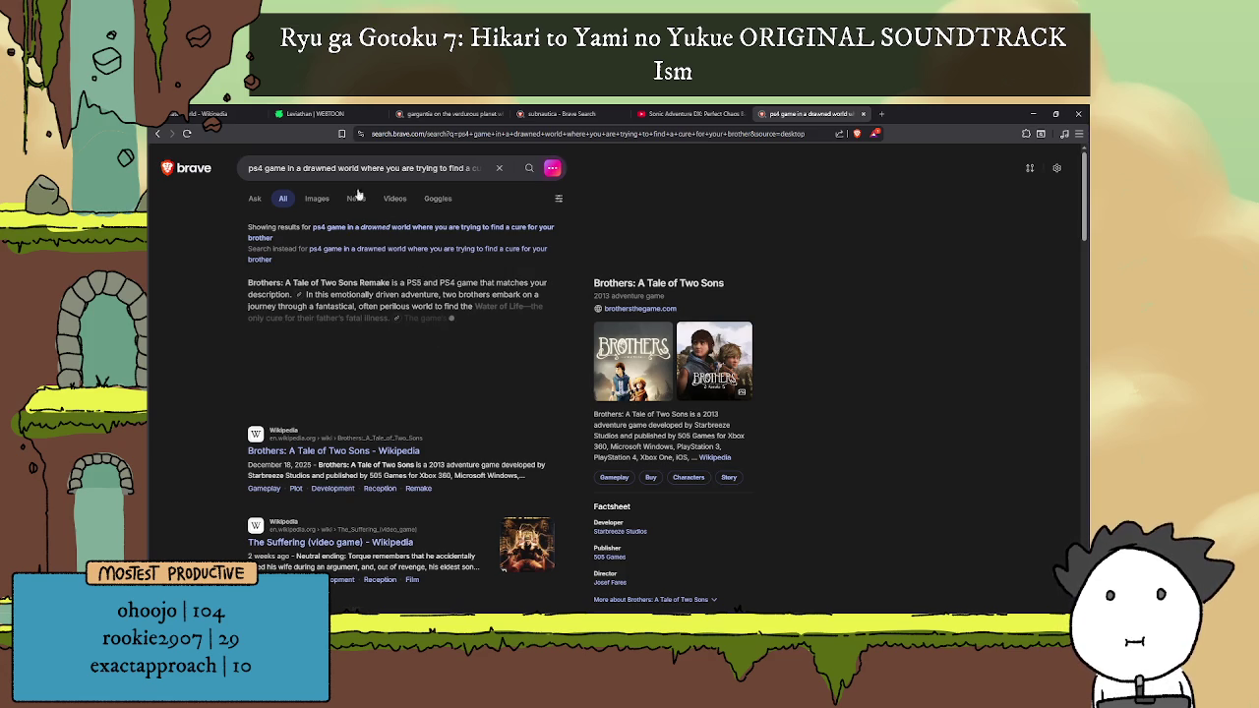
{"action": "left_click", "coordinate": [317, 168]}
{"action": "key", "text": "BackSpace"}
{"action": "type", "text": "o"}
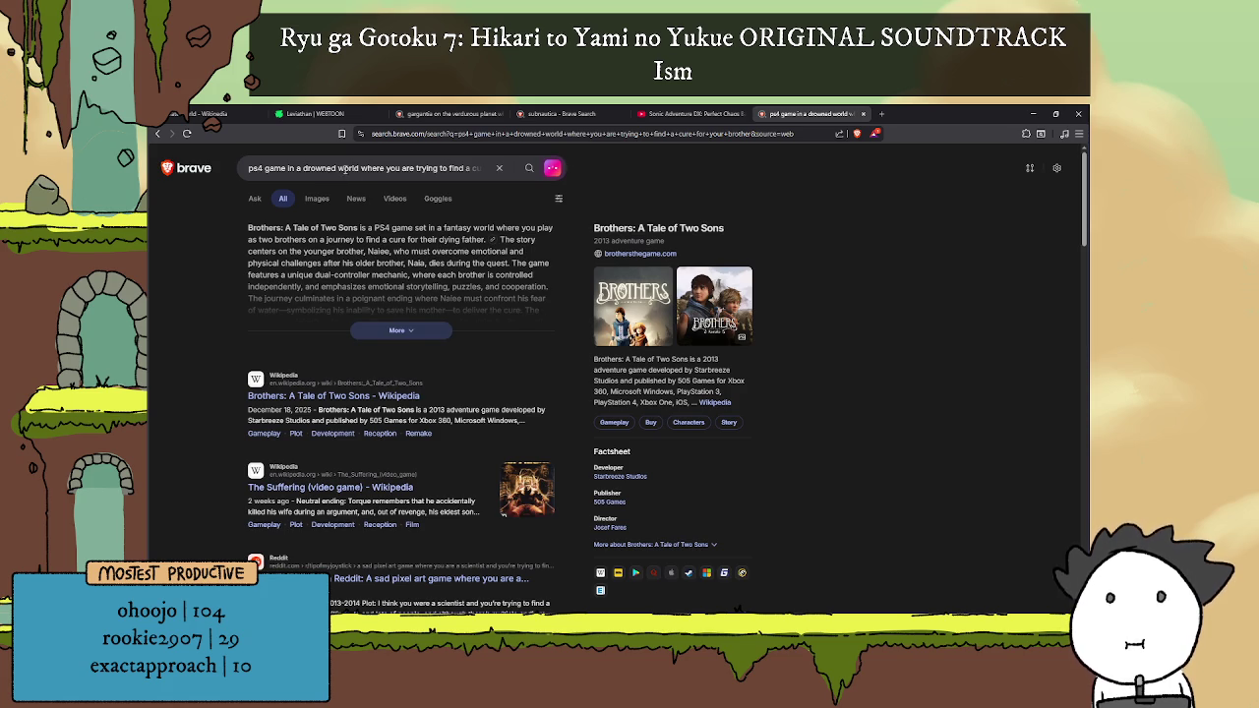
Step: Reword the query, replacing 'drowned world' with 'waterworld like planet'
{"action": "double_click", "coordinate": [333, 168]}
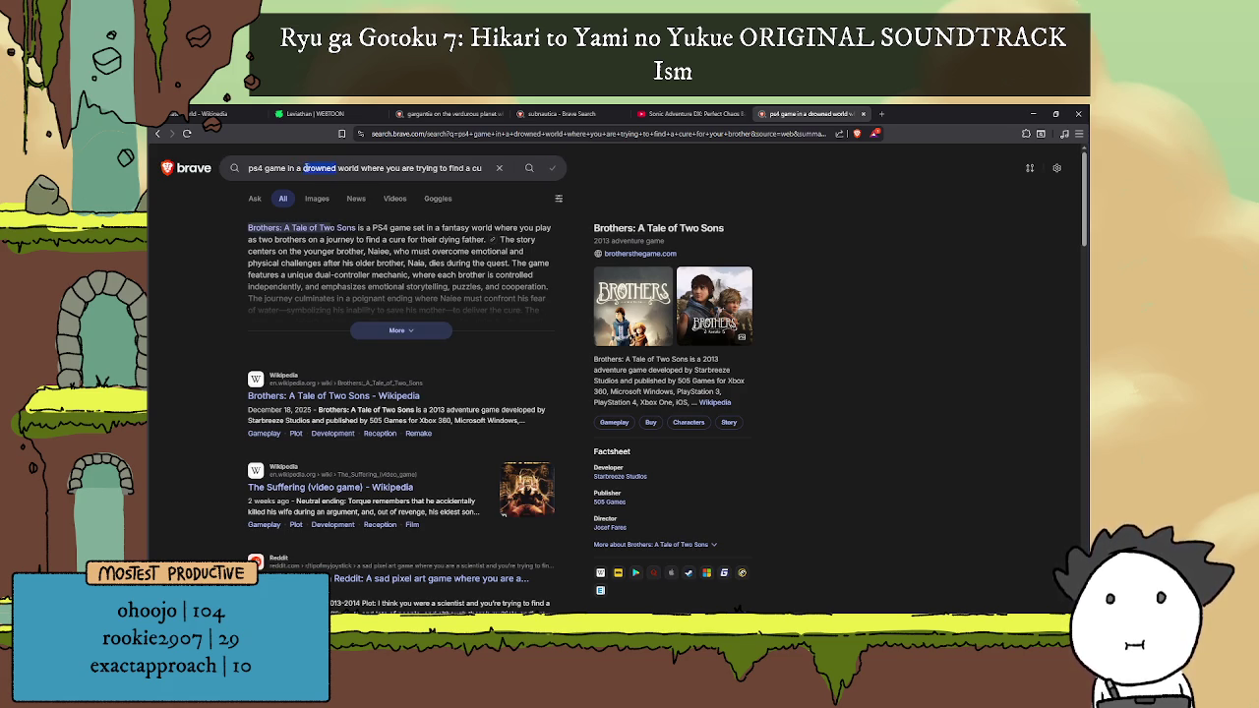
{"action": "type", "text": "waterworld"}
{"action": "key", "text": "Delete"}
{"action": "key", "text": "Delete"}
{"action": "key", "text": "Delete"}
{"action": "type", "text": "li"}
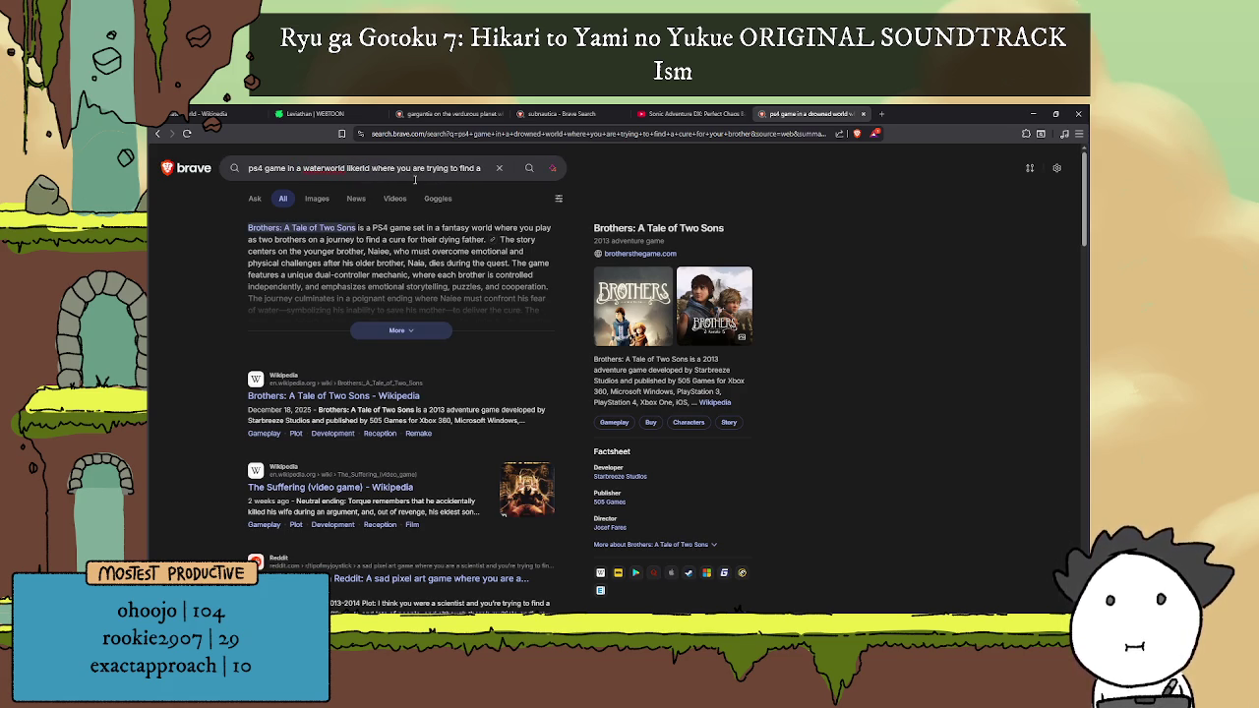
{"action": "type", "text": "ke p"}
{"action": "key", "text": "BackSpace"}
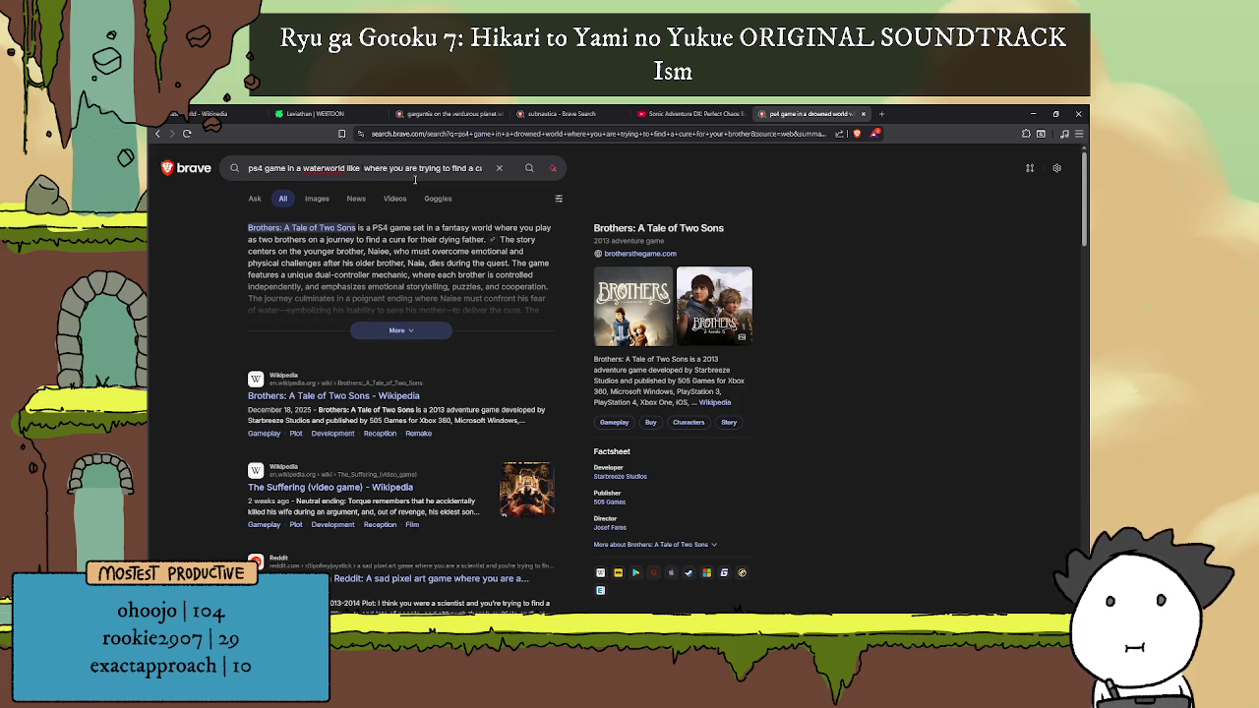
{"action": "type", "text": "planet"}
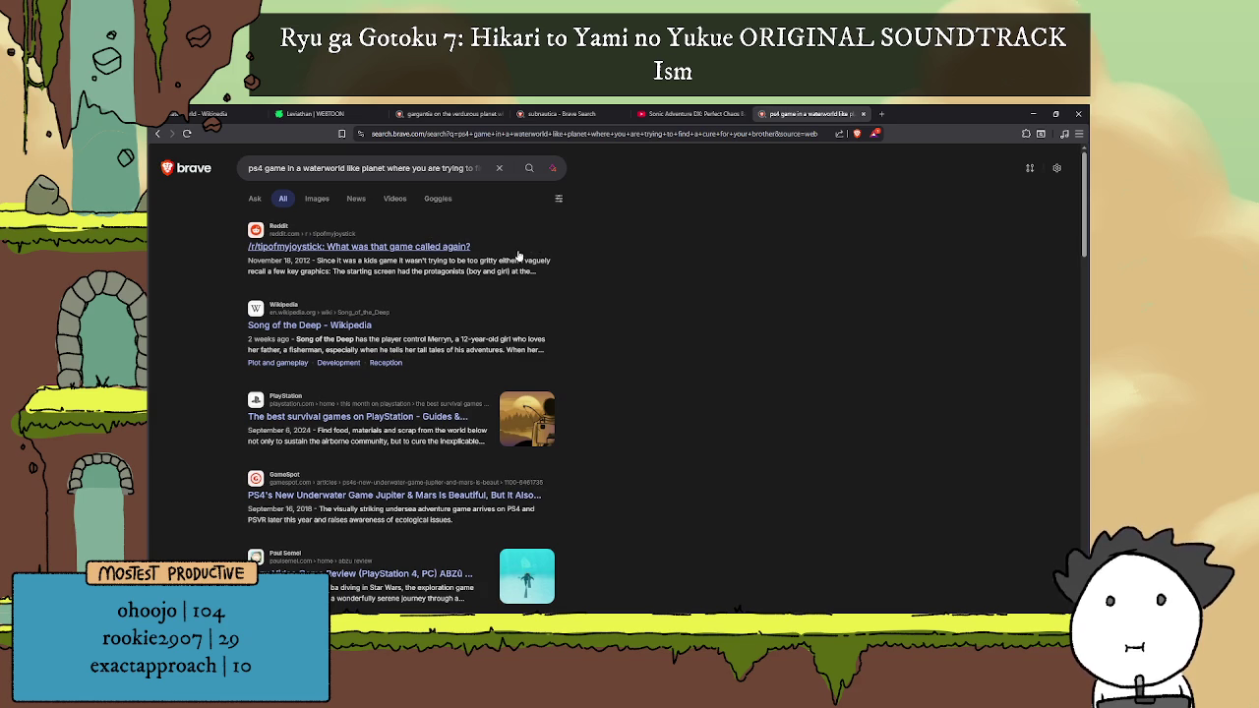
Step: Skim the Song of the Deep Wikipedia article and remaining results, then close the search tab
{"action": "left_click", "coordinate": [331, 324]}
{"action": "scroll", "coordinate": [793, 340], "scroll_direction": "down", "scroll_amount": 3}
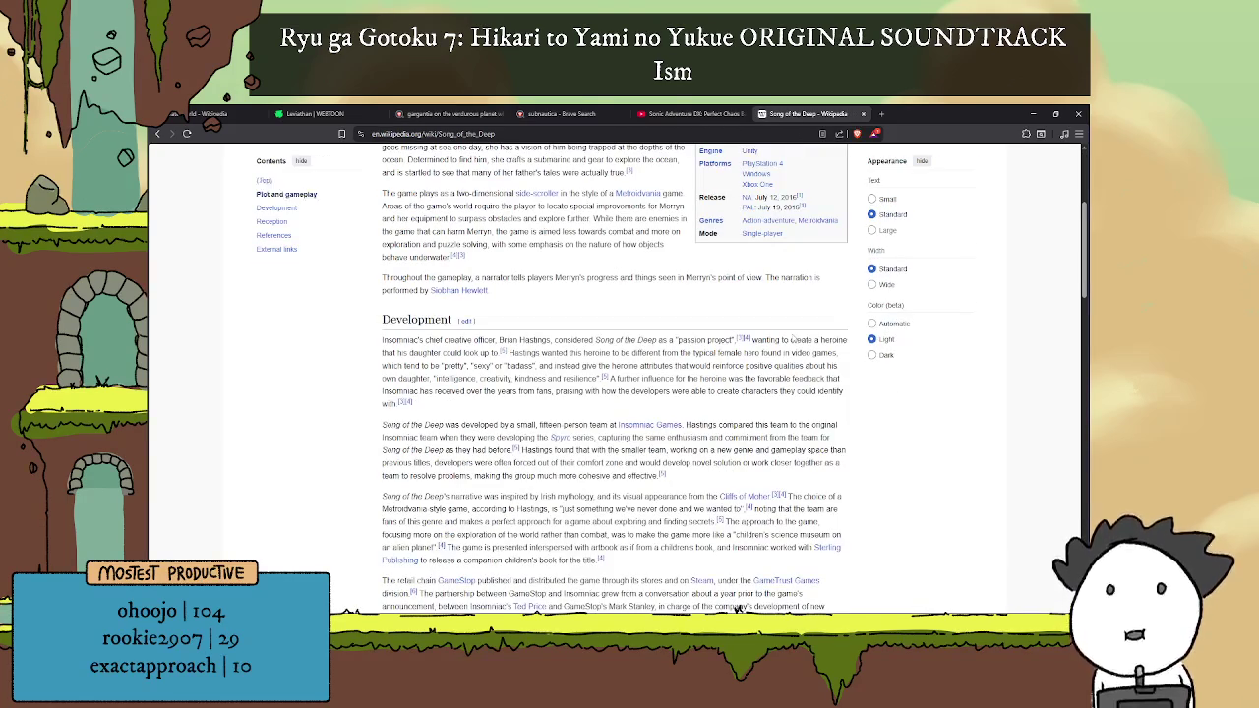
{"action": "scroll", "coordinate": [793, 340], "scroll_direction": "up", "scroll_amount": 3}
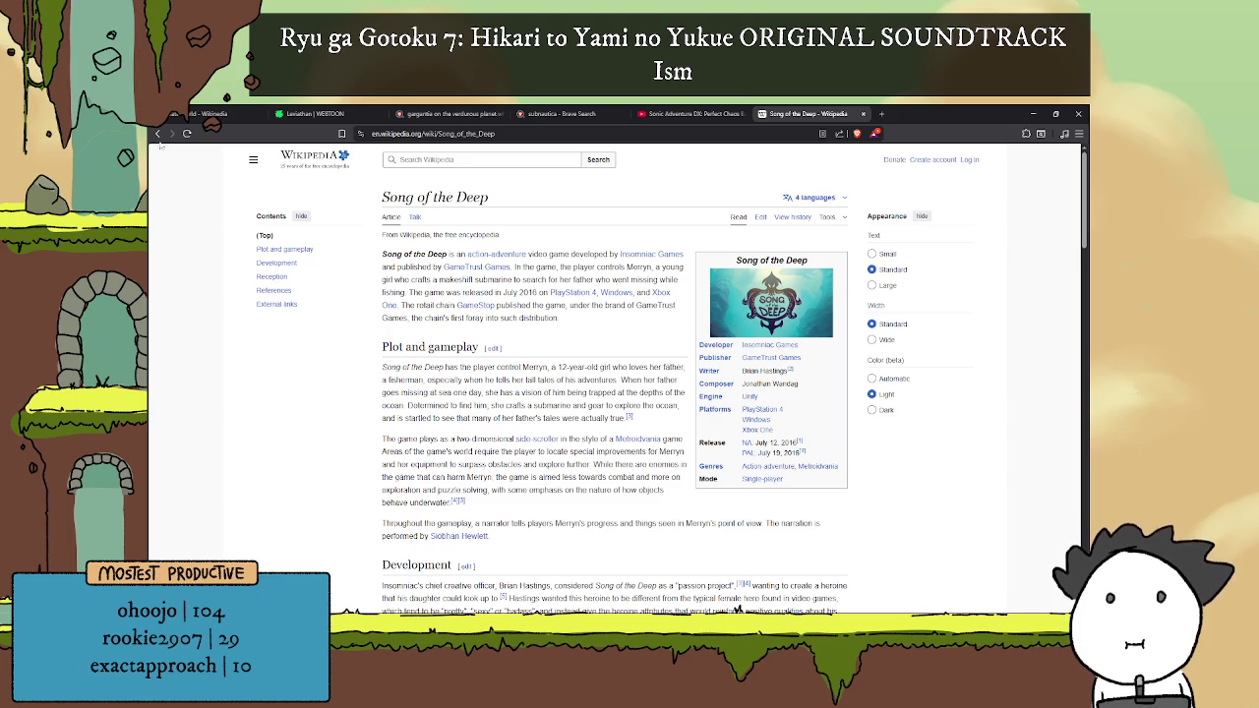
{"action": "left_click", "coordinate": [161, 135]}
{"action": "scroll", "coordinate": [572, 363], "scroll_direction": "down", "scroll_amount": 2}
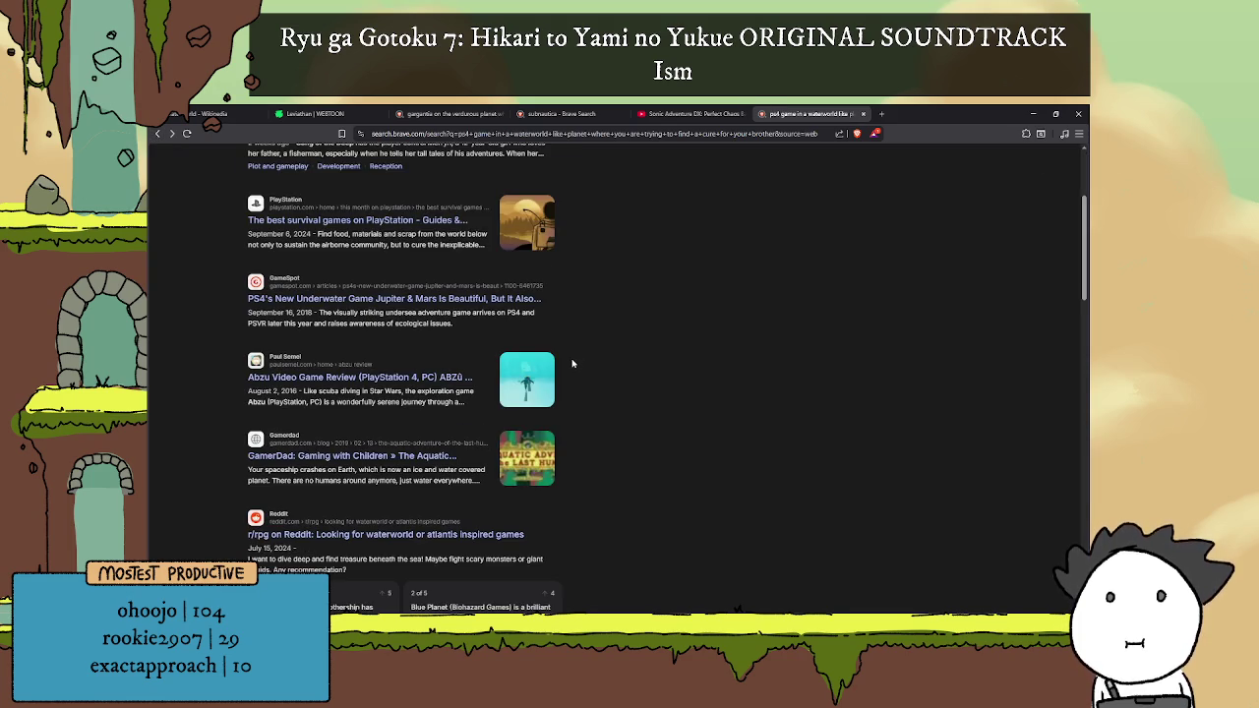
{"action": "scroll", "coordinate": [571, 364], "scroll_direction": "down", "scroll_amount": 1}
{"action": "scroll", "coordinate": [571, 364], "scroll_direction": "down", "scroll_amount": 1}
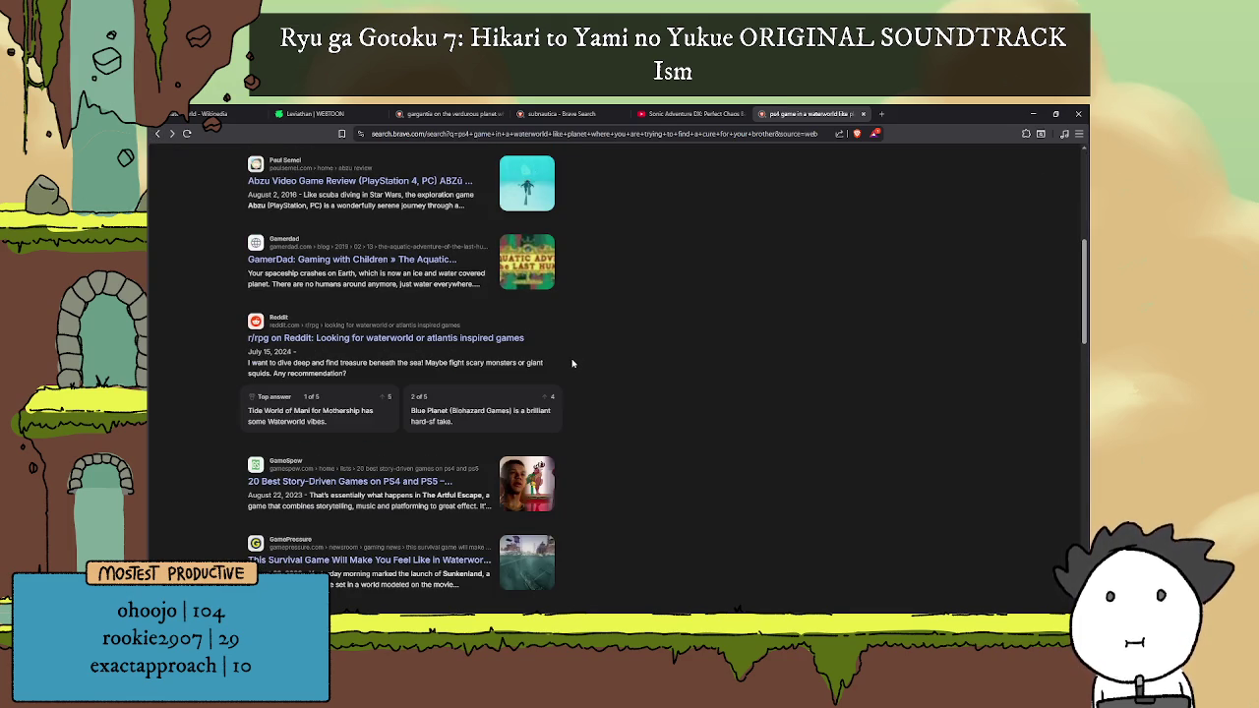
{"action": "scroll", "coordinate": [704, 232], "scroll_direction": "up", "scroll_amount": 4}
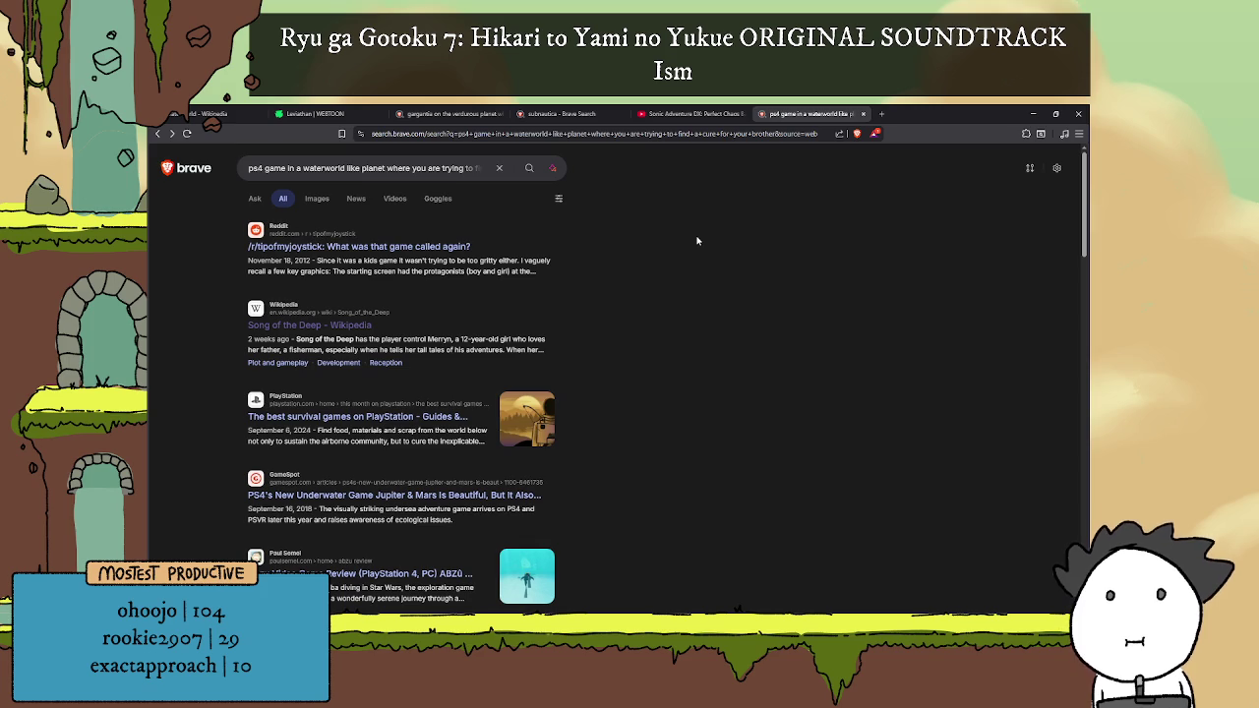
{"action": "left_click", "coordinate": [862, 113]}
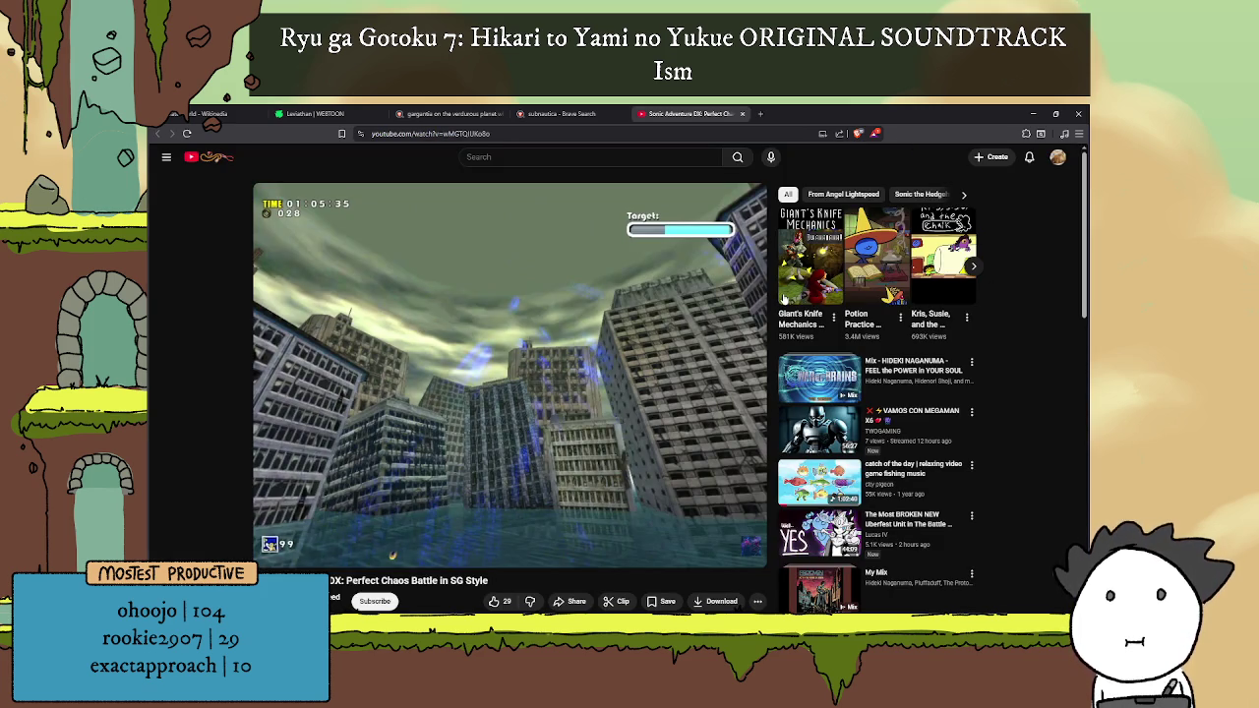
{"action": "mouse_move", "coordinate": [553, 480]}
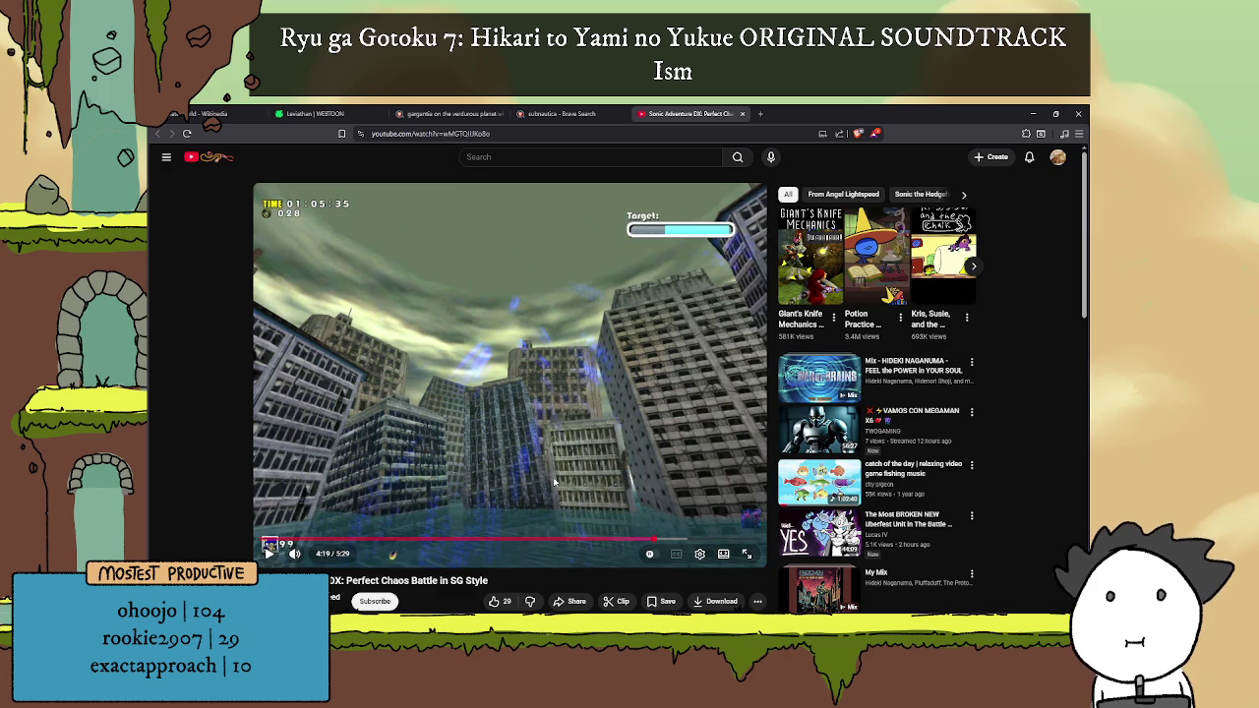
Step: Play the Sonic video ahead to 4:30, pause it and close its tab
{"action": "left_click", "coordinate": [578, 474]}
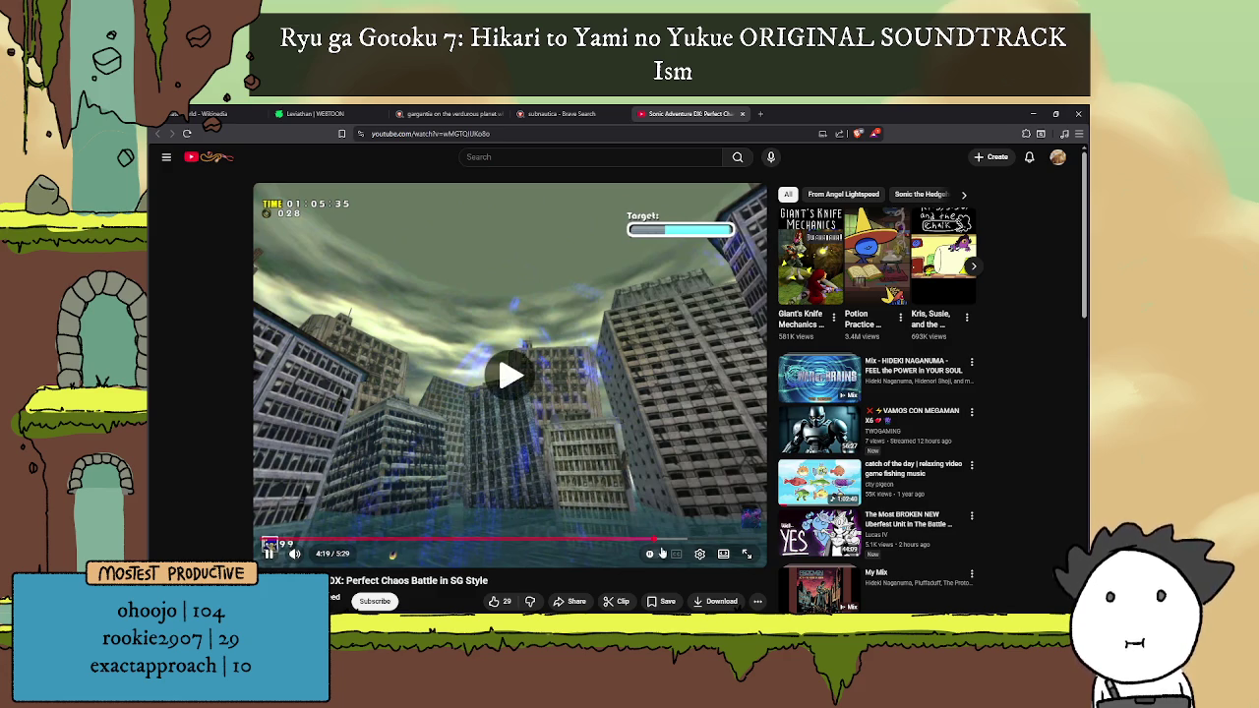
{"action": "left_click", "coordinate": [673, 539]}
{"action": "left_click", "coordinate": [617, 354]}
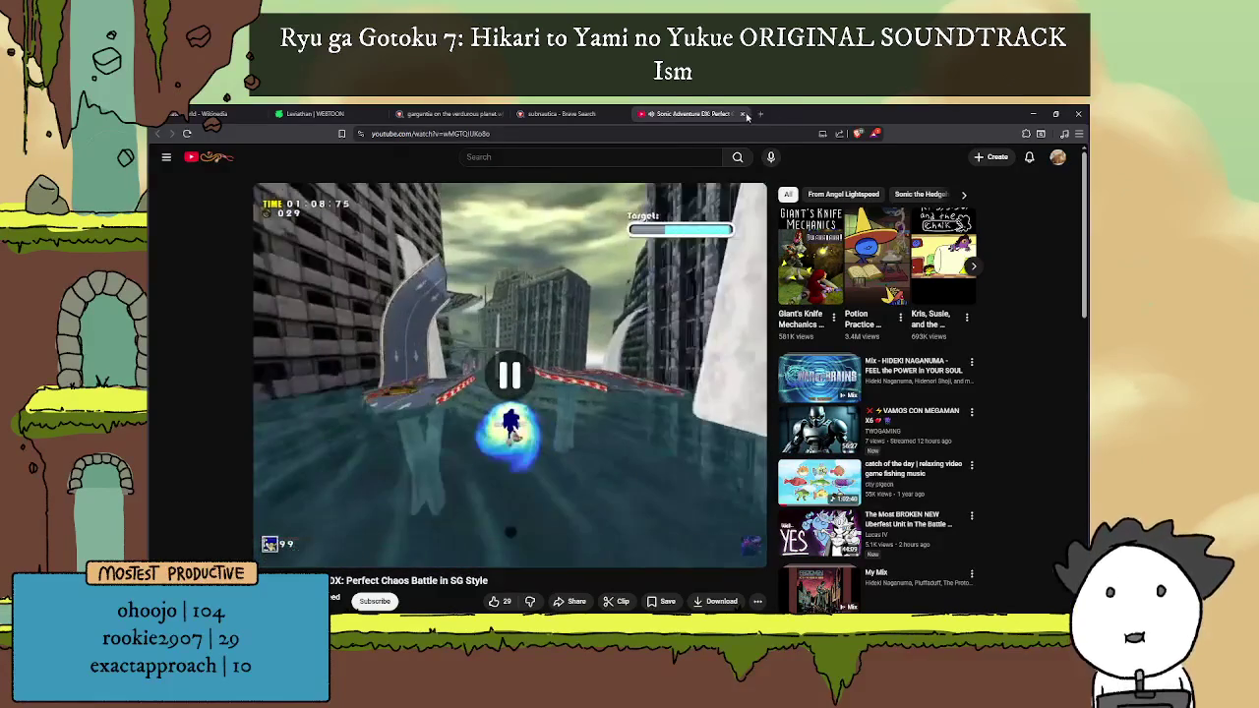
{"action": "left_click", "coordinate": [742, 114]}
Step: Search 'sea of thieves leviathans' in a new tab, view image results, and reopen The Wind Waker tab
{"action": "left_click", "coordinate": [638, 114]}
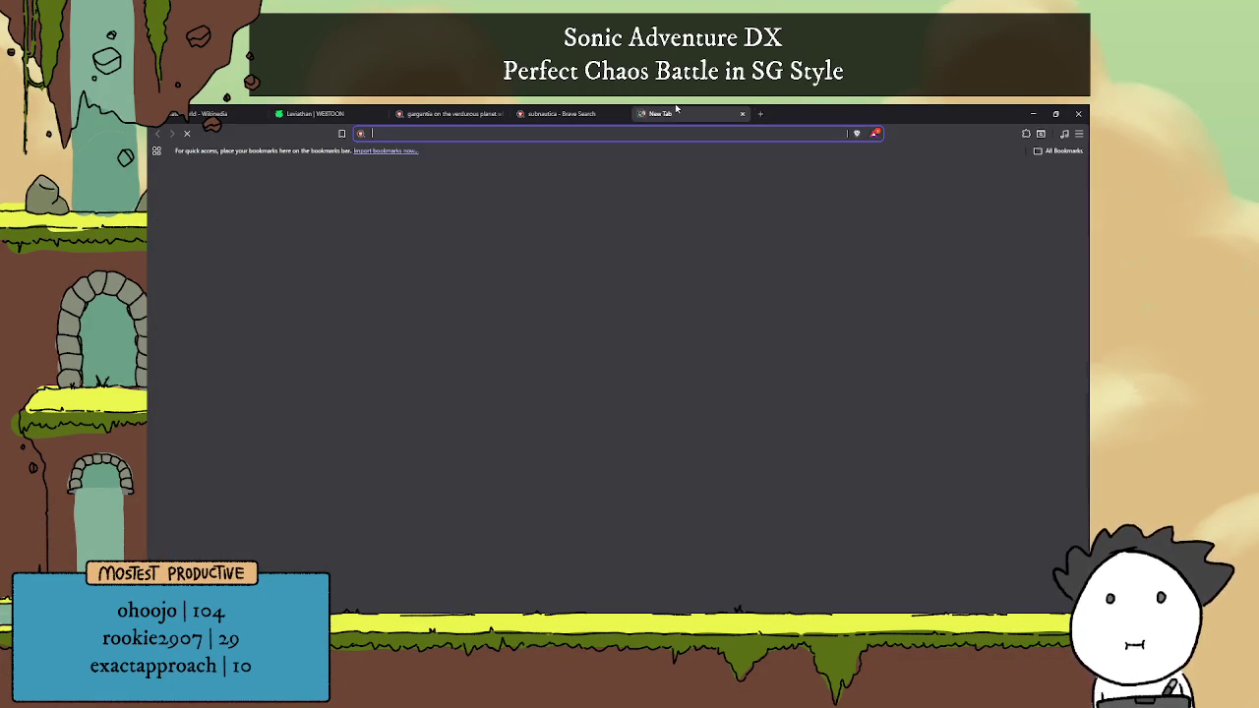
{"action": "type", "text": "sea of thieves "}
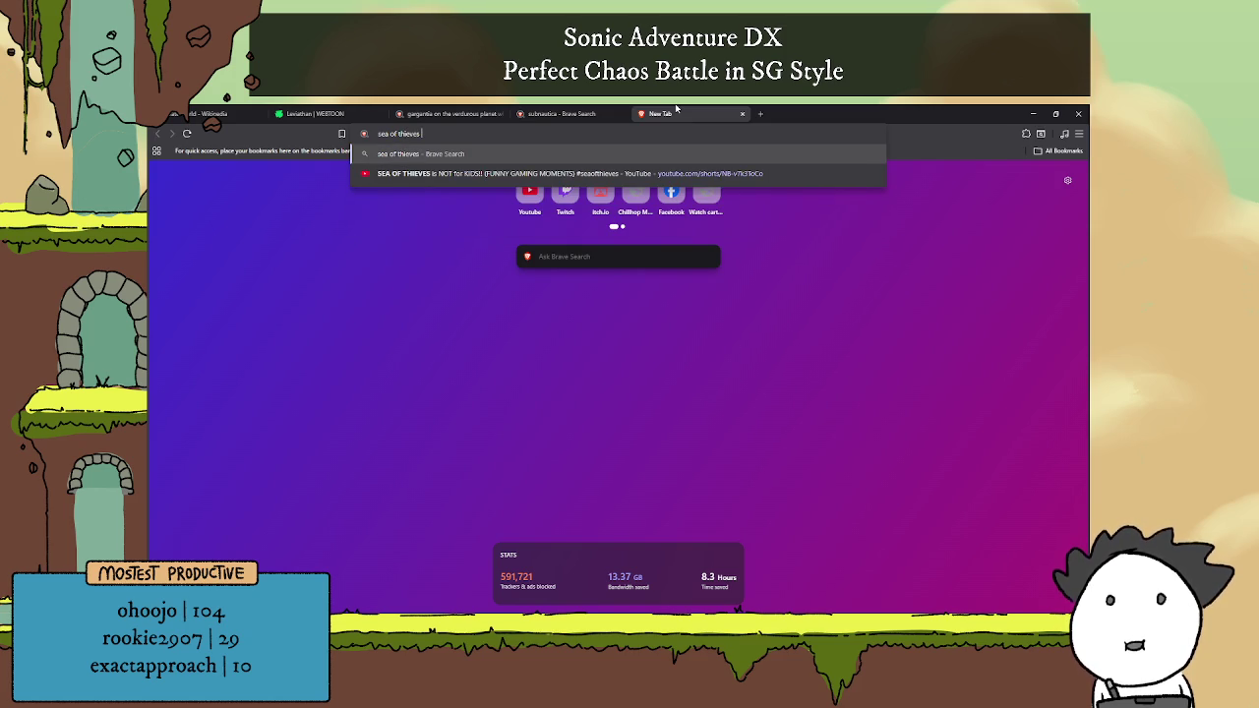
{"action": "type", "text": "lev"}
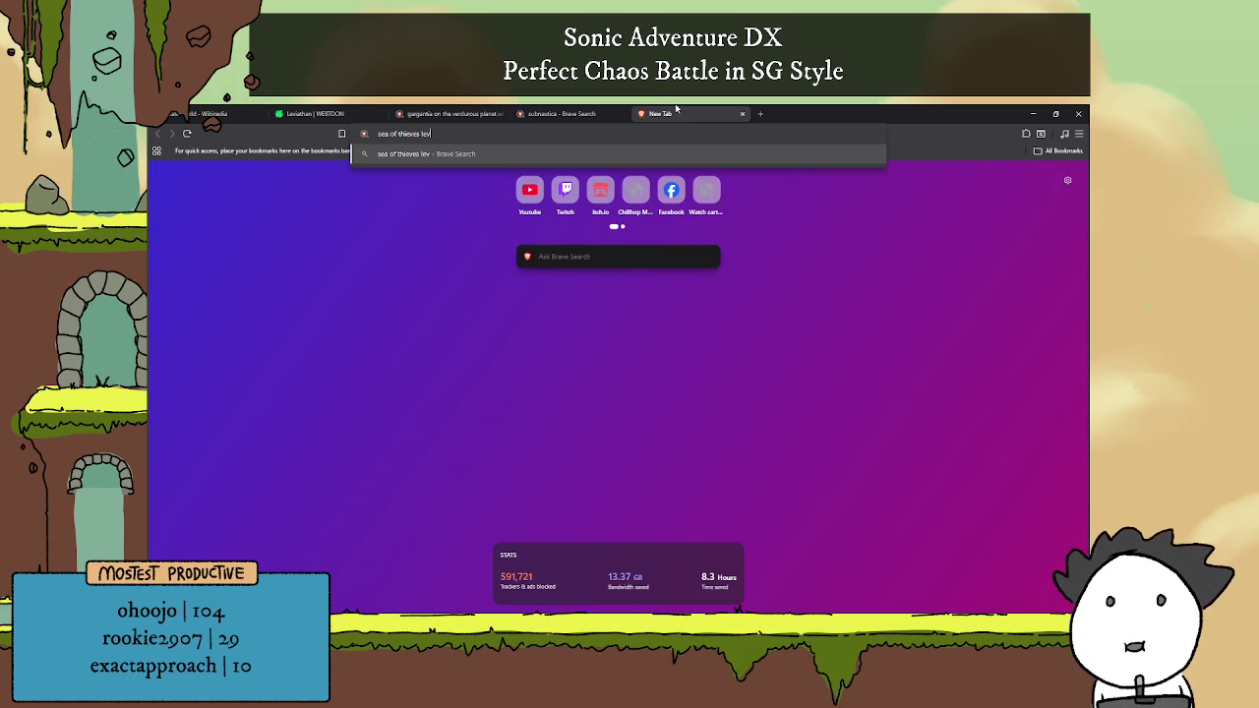
{"action": "type", "text": "iathans"}
{"action": "key", "text": "Return"}
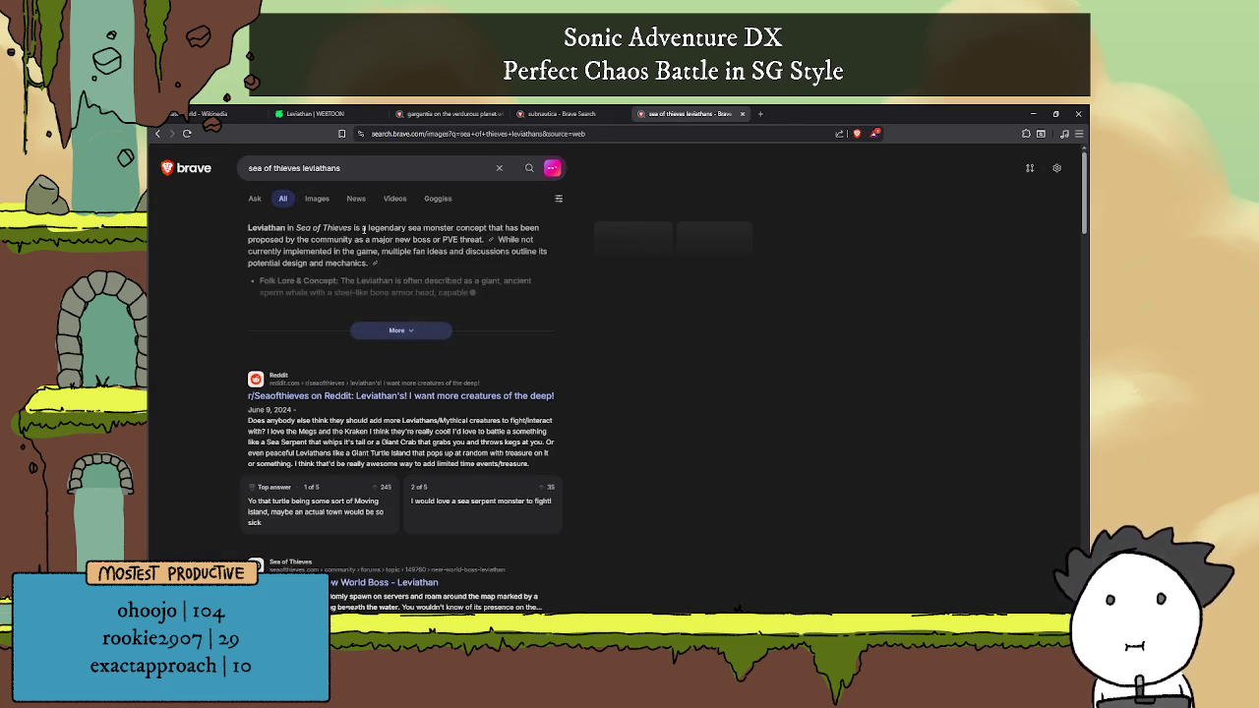
{"action": "left_click", "coordinate": [318, 199]}
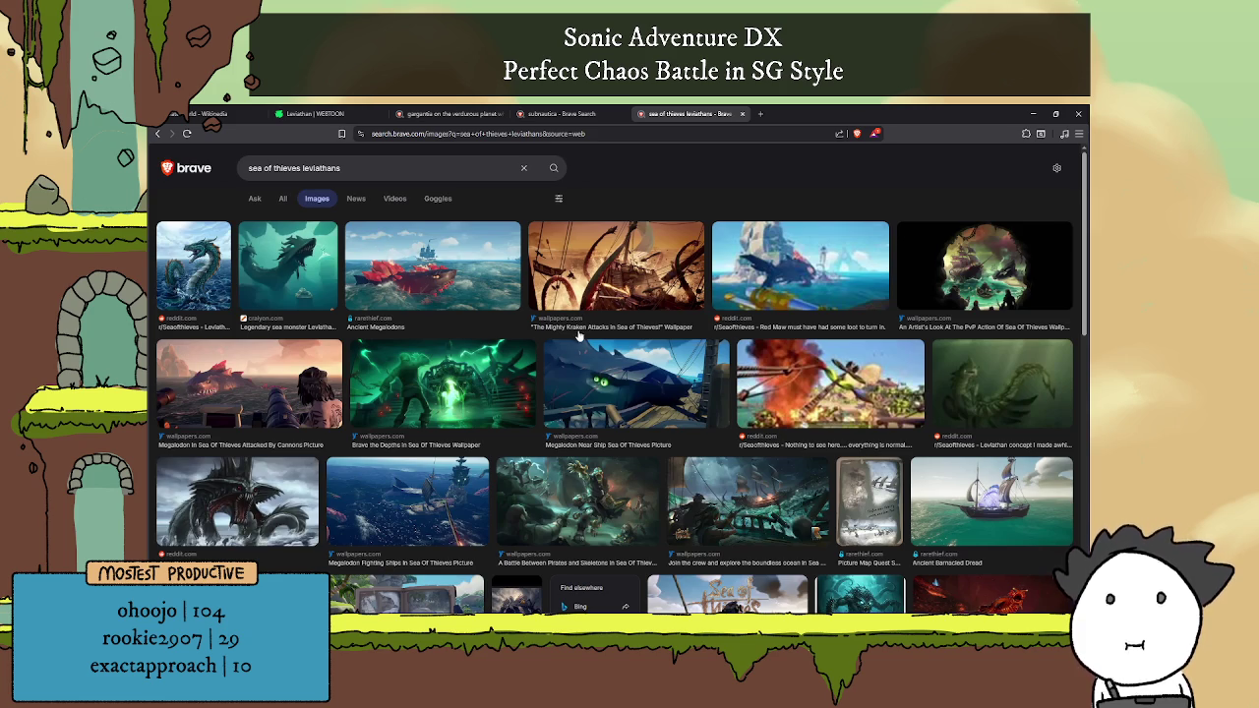
{"action": "scroll", "coordinate": [587, 336], "scroll_direction": "down", "scroll_amount": 1}
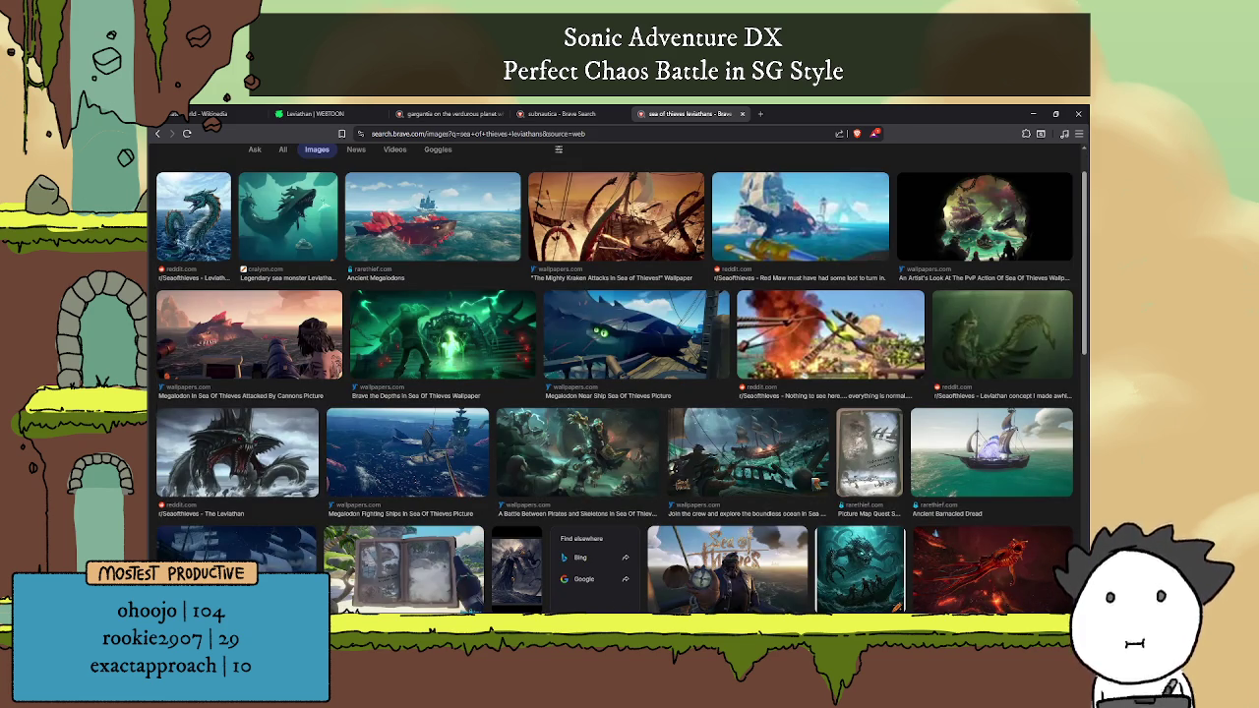
{"action": "key", "text": "ctrl+shift+t"}
Step: Read through The Wind Waker Wikipedia article, return to its top, and close the tab
{"action": "scroll", "coordinate": [668, 303], "scroll_direction": "down", "scroll_amount": 3}
{"action": "scroll", "coordinate": [667, 303], "scroll_direction": "down", "scroll_amount": 5}
{"action": "scroll", "coordinate": [667, 303], "scroll_direction": "down", "scroll_amount": 5}
{"action": "scroll", "coordinate": [667, 302], "scroll_direction": "down", "scroll_amount": 5}
{"action": "scroll", "coordinate": [668, 303], "scroll_direction": "down", "scroll_amount": 3}
{"action": "scroll", "coordinate": [668, 303], "scroll_direction": "up", "scroll_amount": 3}
{"action": "scroll", "coordinate": [668, 303], "scroll_direction": "up", "scroll_amount": 1}
{"action": "scroll", "coordinate": [668, 303], "scroll_direction": "up", "scroll_amount": 15}
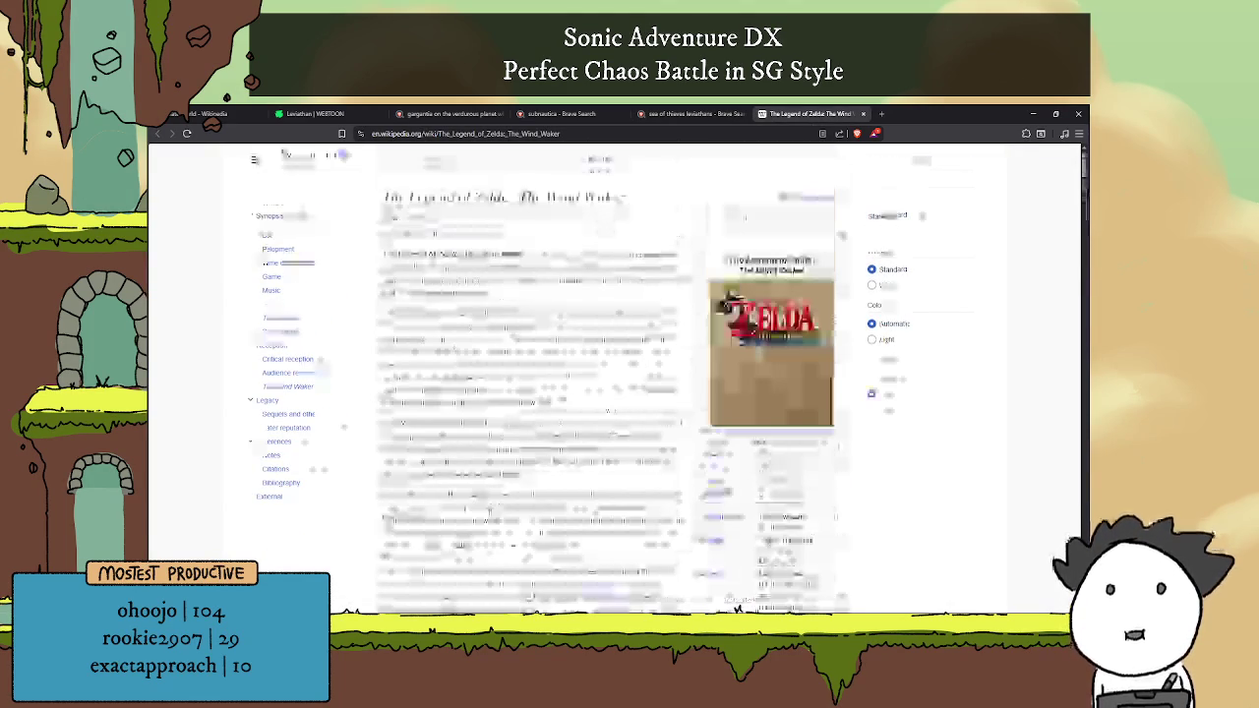
{"action": "scroll", "coordinate": [615, 374], "scroll_direction": "down", "scroll_amount": 10}
{"action": "scroll", "coordinate": [616, 373], "scroll_direction": "down", "scroll_amount": 5}
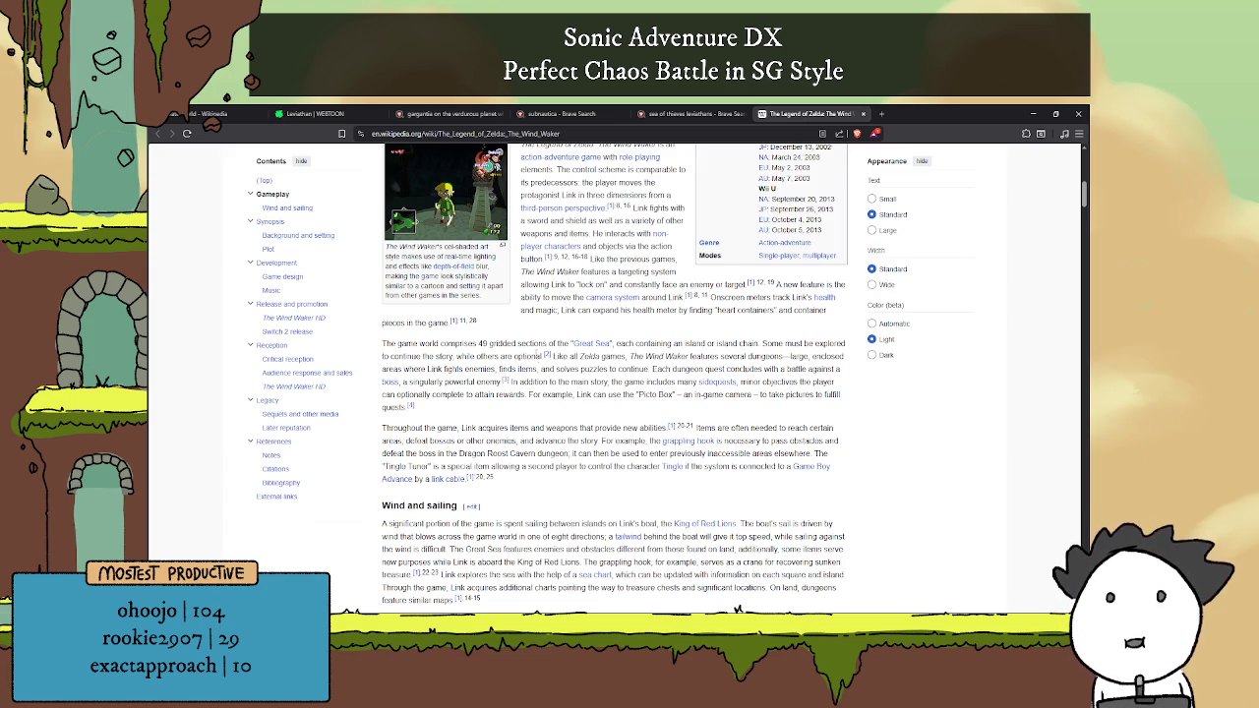
{"action": "scroll", "coordinate": [737, 609], "scroll_direction": "up", "scroll_amount": 2}
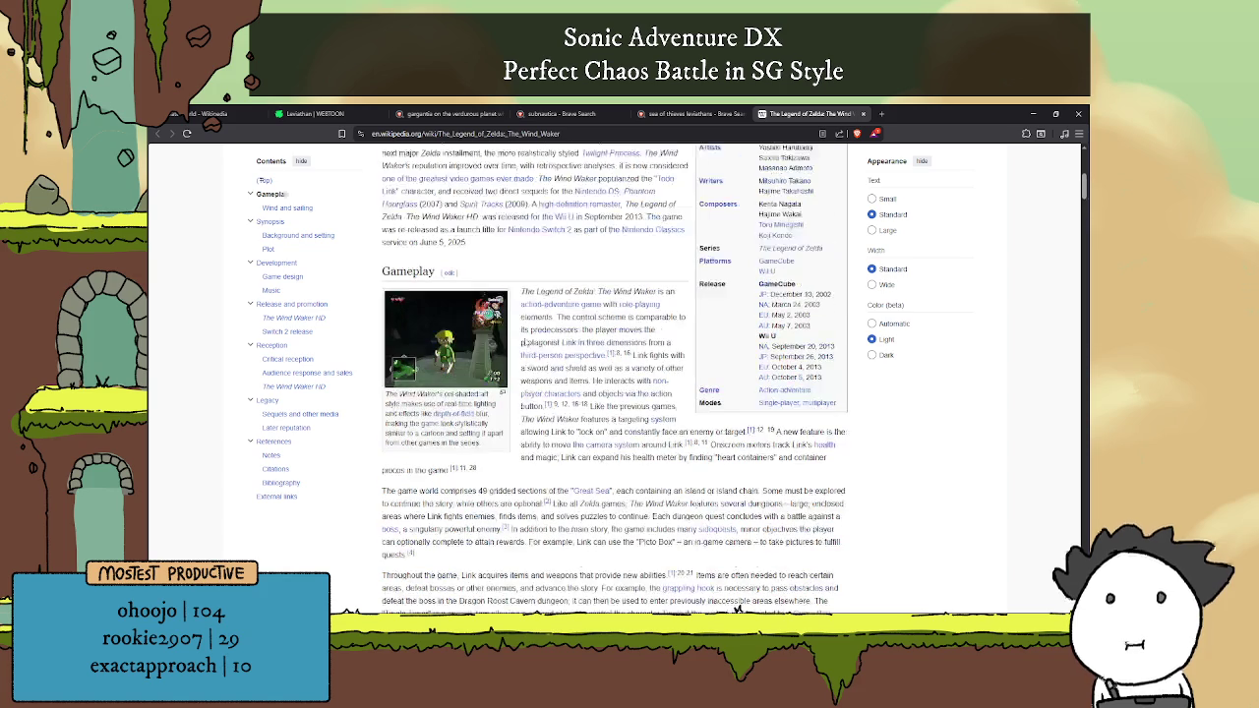
{"action": "scroll", "coordinate": [736, 609], "scroll_direction": "down", "scroll_amount": 5}
{"action": "scroll", "coordinate": [737, 610], "scroll_direction": "up", "scroll_amount": 1}
{"action": "scroll", "coordinate": [736, 608], "scroll_direction": "down", "scroll_amount": 1}
{"action": "scroll", "coordinate": [736, 607], "scroll_direction": "down", "scroll_amount": 5}
{"action": "scroll", "coordinate": [737, 608], "scroll_direction": "down", "scroll_amount": 5}
{"action": "scroll", "coordinate": [737, 608], "scroll_direction": "down", "scroll_amount": 3}
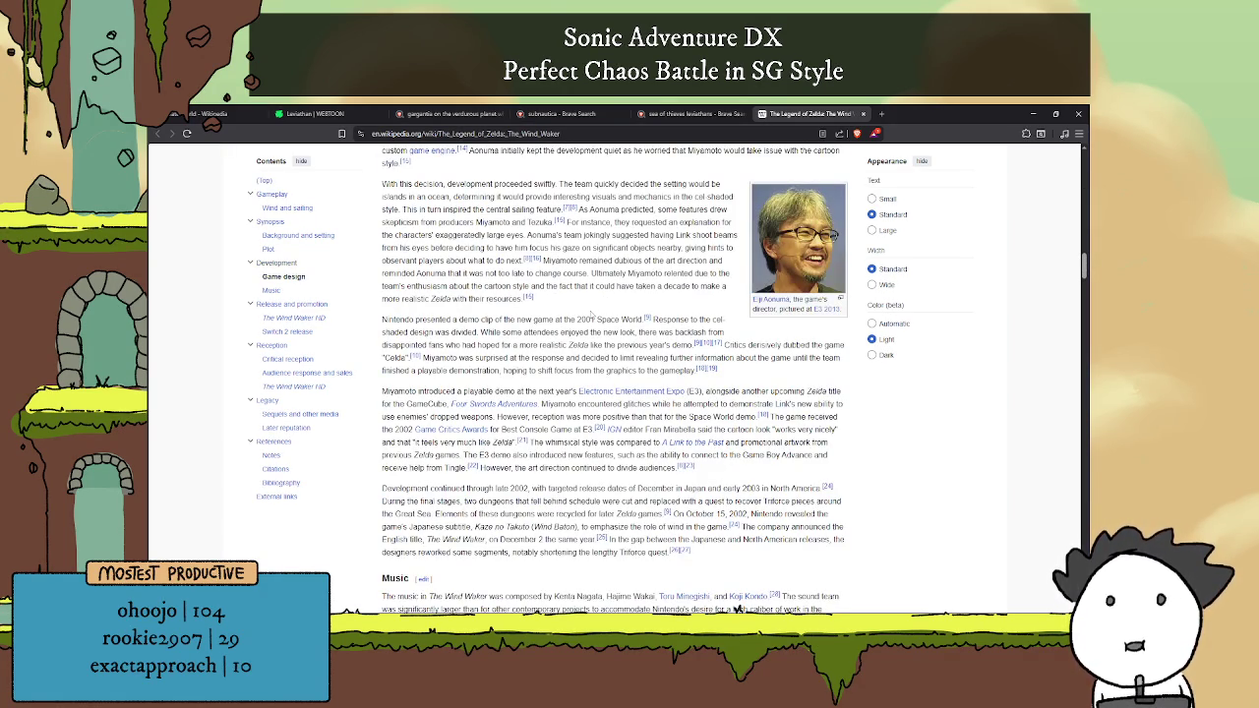
{"action": "scroll", "coordinate": [737, 609], "scroll_direction": "down", "scroll_amount": 3}
{"action": "scroll", "coordinate": [737, 610], "scroll_direction": "down", "scroll_amount": 4}
{"action": "scroll", "coordinate": [736, 610], "scroll_direction": "down", "scroll_amount": 3}
{"action": "scroll", "coordinate": [736, 610], "scroll_direction": "up", "scroll_amount": 1}
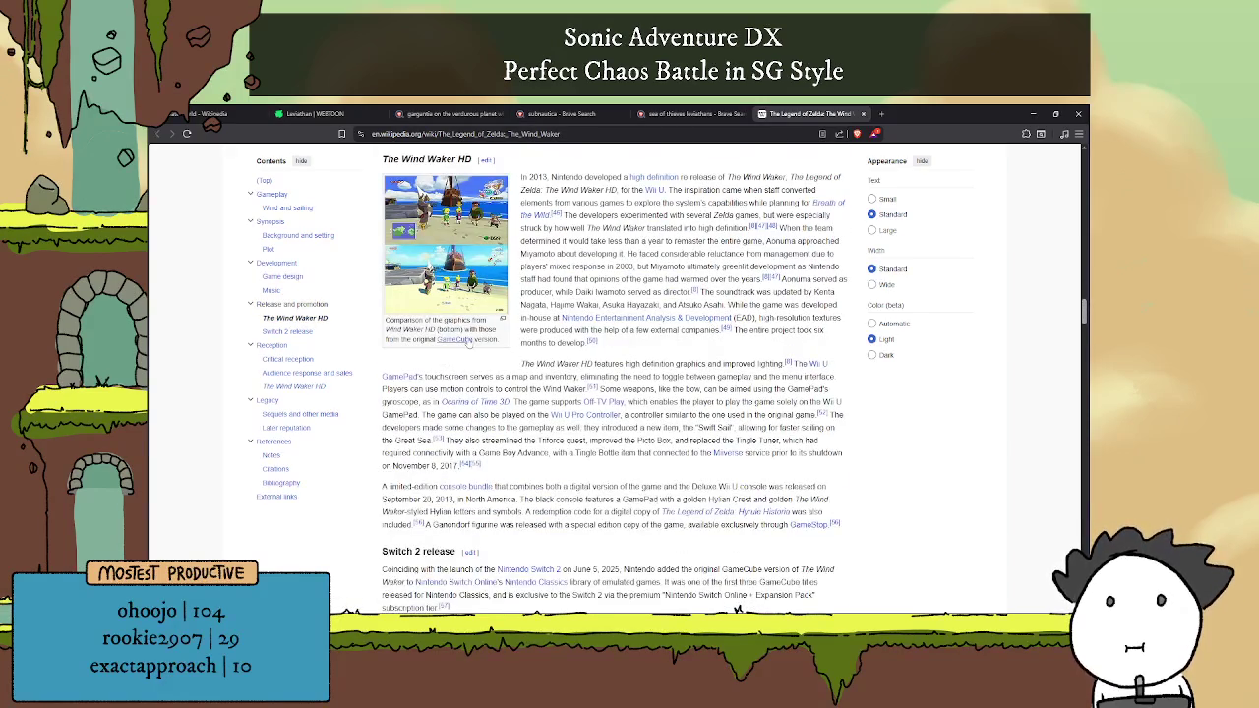
{"action": "scroll", "coordinate": [677, 349], "scroll_direction": "down", "scroll_amount": 4}
{"action": "scroll", "coordinate": [677, 349], "scroll_direction": "down", "scroll_amount": 4}
{"action": "scroll", "coordinate": [679, 348], "scroll_direction": "down", "scroll_amount": 5}
{"action": "scroll", "coordinate": [679, 348], "scroll_direction": "down", "scroll_amount": 5}
{"action": "scroll", "coordinate": [678, 348], "scroll_direction": "down", "scroll_amount": 5}
{"action": "scroll", "coordinate": [666, 339], "scroll_direction": "down", "scroll_amount": 5}
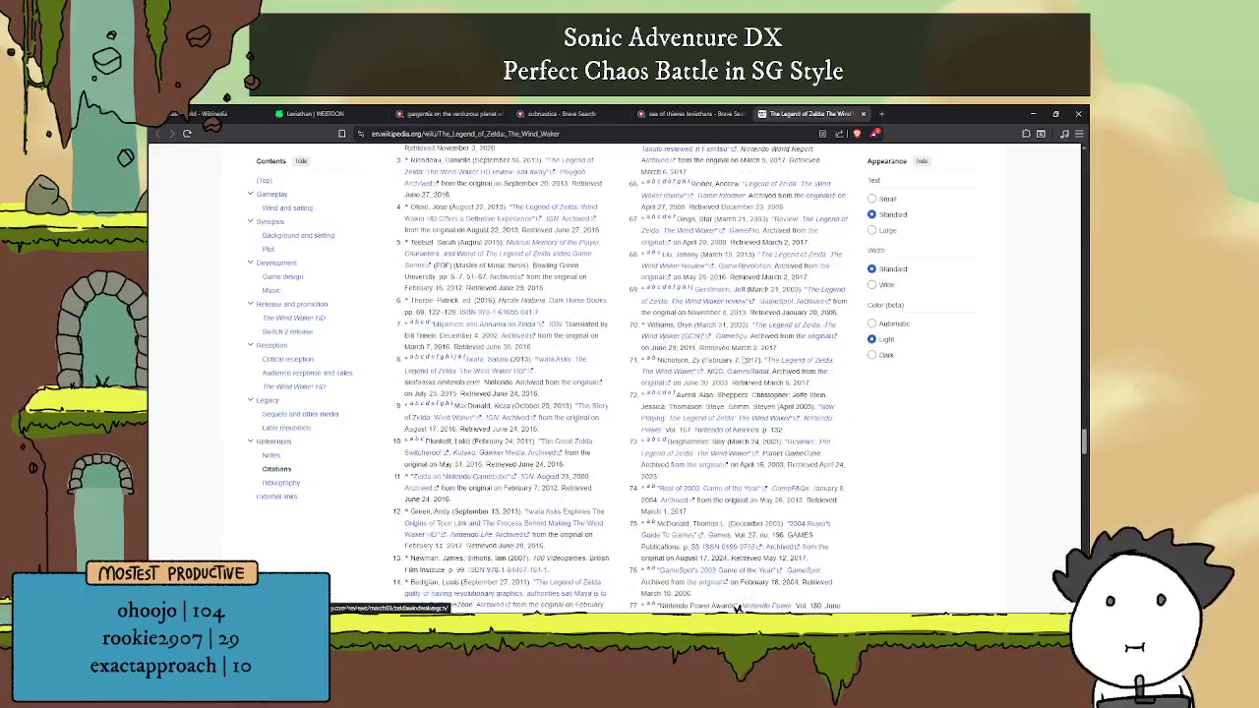
{"action": "key", "text": "Home"}
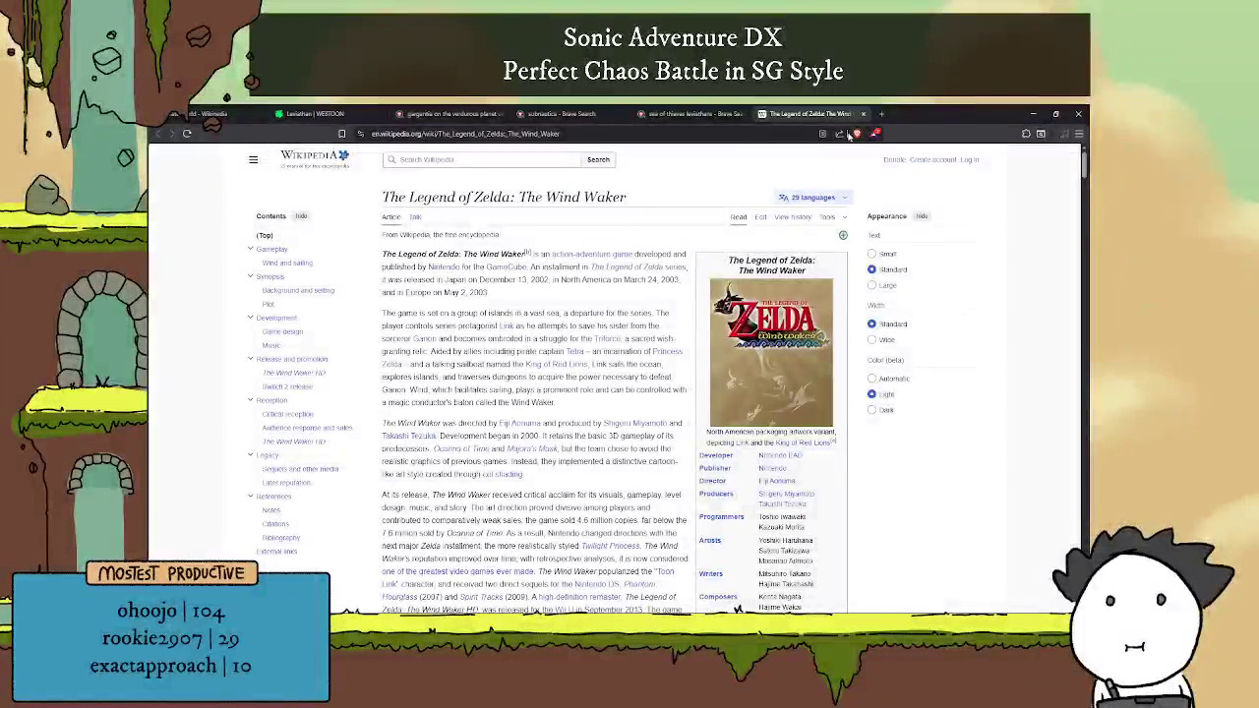
{"action": "left_click", "coordinate": [863, 113]}
{"action": "scroll", "coordinate": [757, 220], "scroll_direction": "up", "scroll_amount": 1}
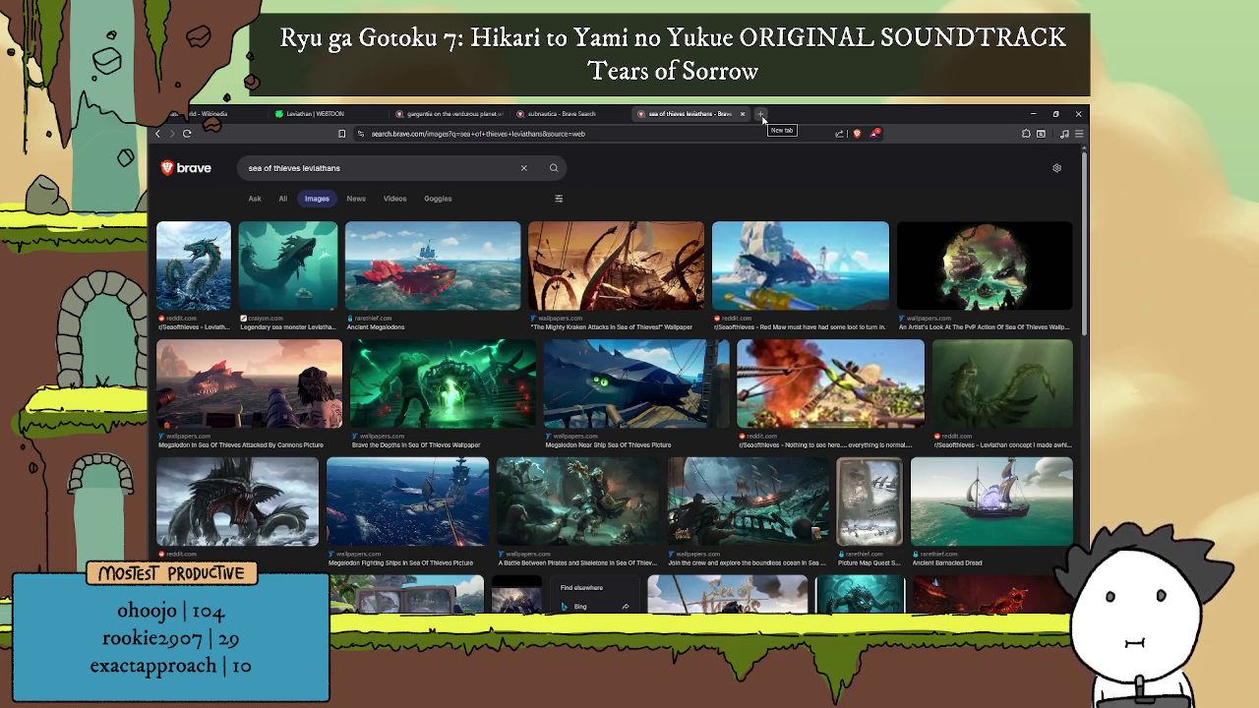
Step: Bring up the Abyssus Steam store page and look over its top section
{"action": "left_click", "coordinate": [762, 115]}
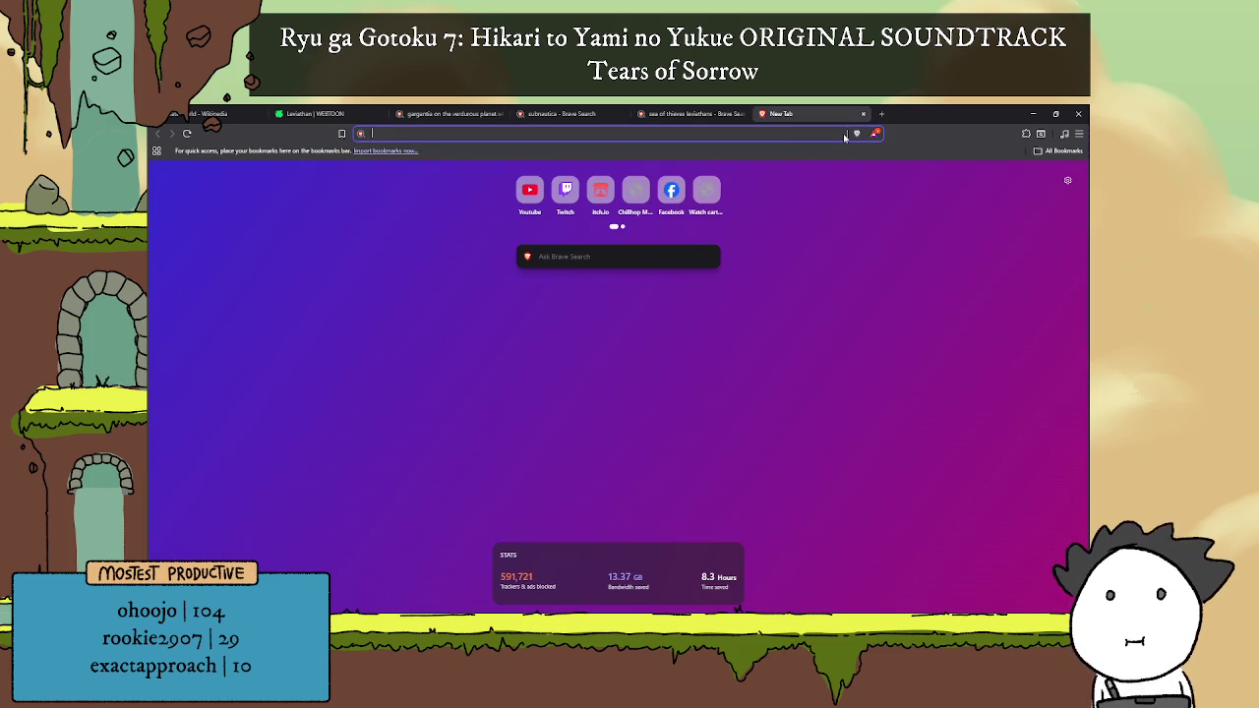
{"action": "left_click", "coordinate": [864, 114]}
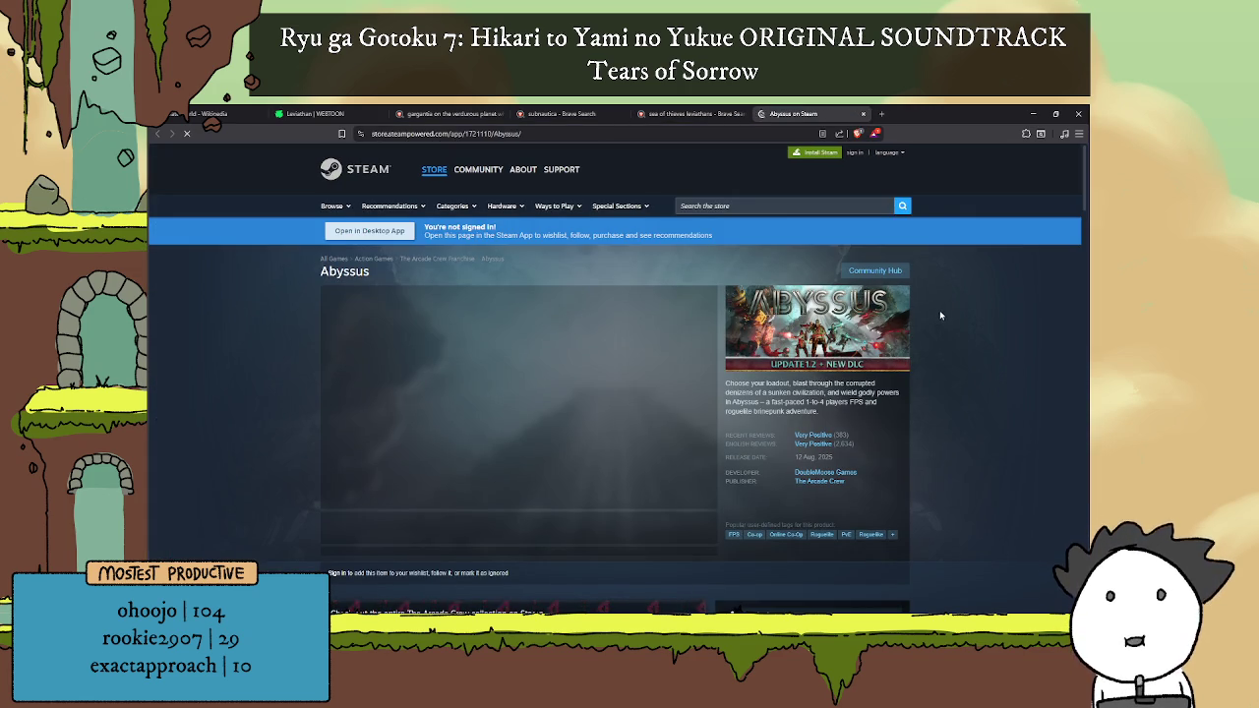
{"action": "scroll", "coordinate": [938, 315], "scroll_direction": "down", "scroll_amount": 5}
{"action": "scroll", "coordinate": [938, 316], "scroll_direction": "up", "scroll_amount": 3}
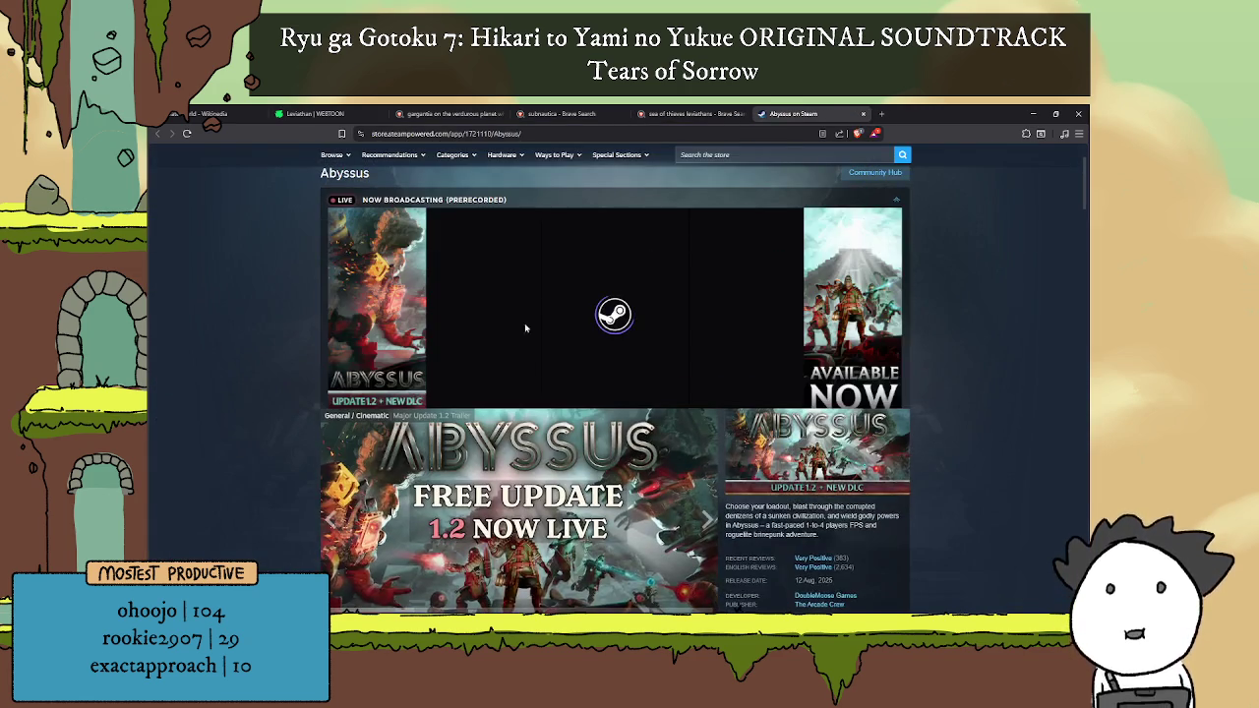
{"action": "scroll", "coordinate": [568, 312], "scroll_direction": "down", "scroll_amount": 3}
{"action": "scroll", "coordinate": [569, 312], "scroll_direction": "down", "scroll_amount": 2}
Step: View the third and fourth Abyssus screenshots and play the trailer, skipping ahead
{"action": "left_click", "coordinate": [467, 406]}
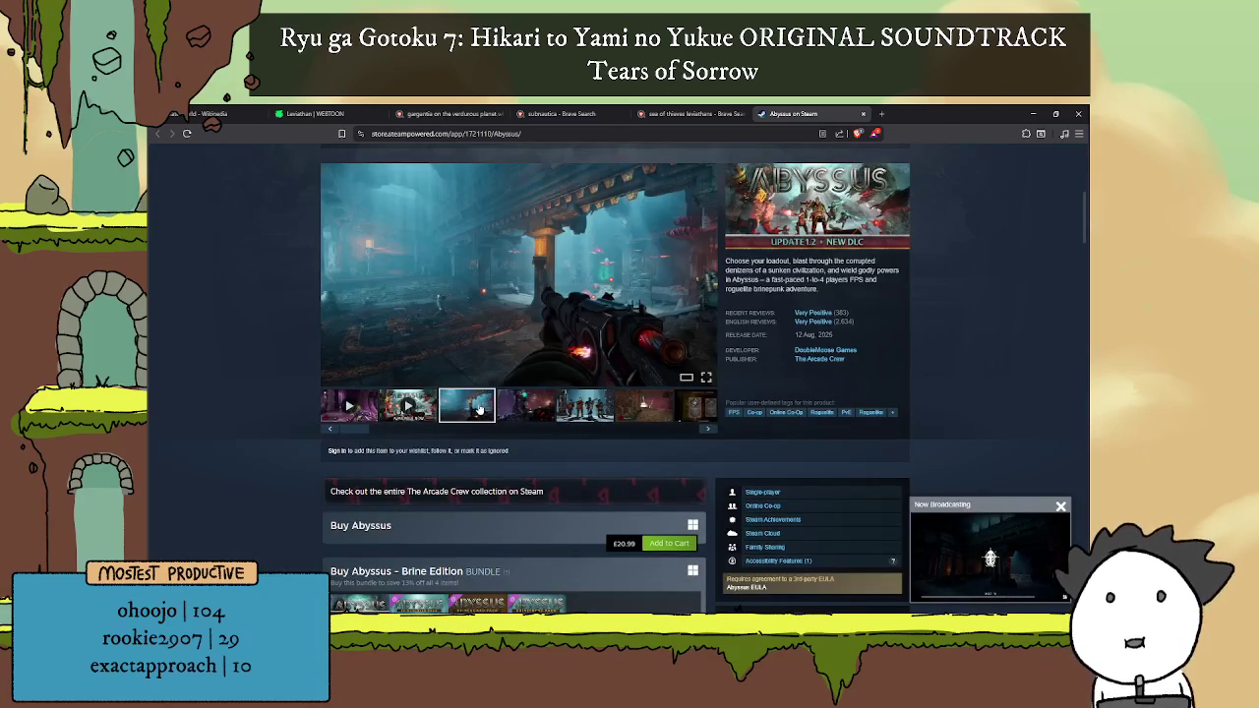
{"action": "left_click", "coordinate": [524, 403]}
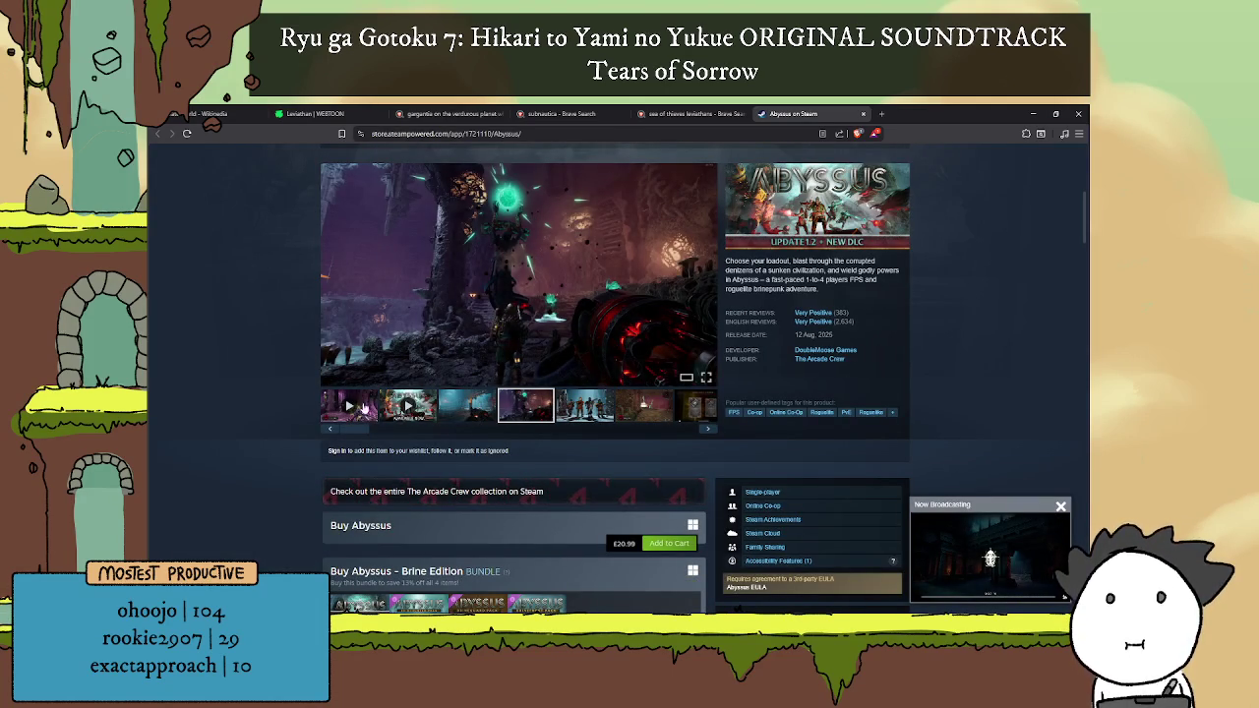
{"action": "left_click", "coordinate": [376, 412]}
{"action": "scroll", "coordinate": [583, 325], "scroll_direction": "up", "scroll_amount": 1}
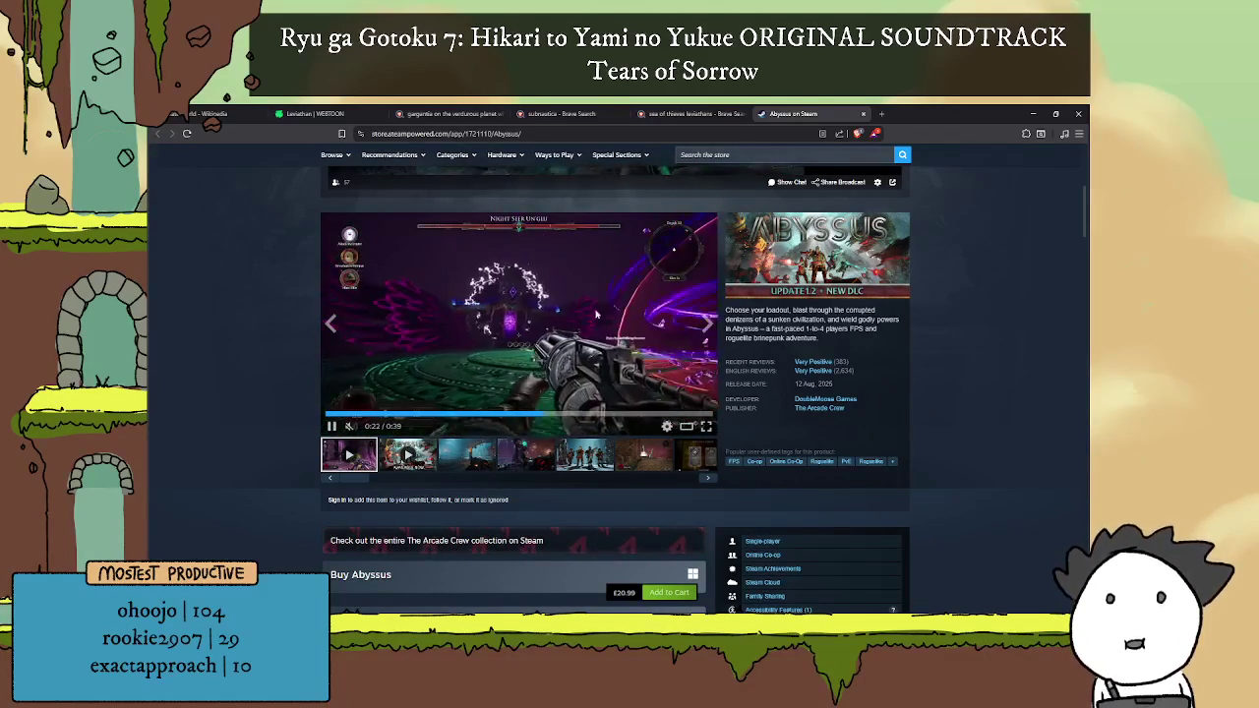
{"action": "left_click", "coordinate": [590, 413]}
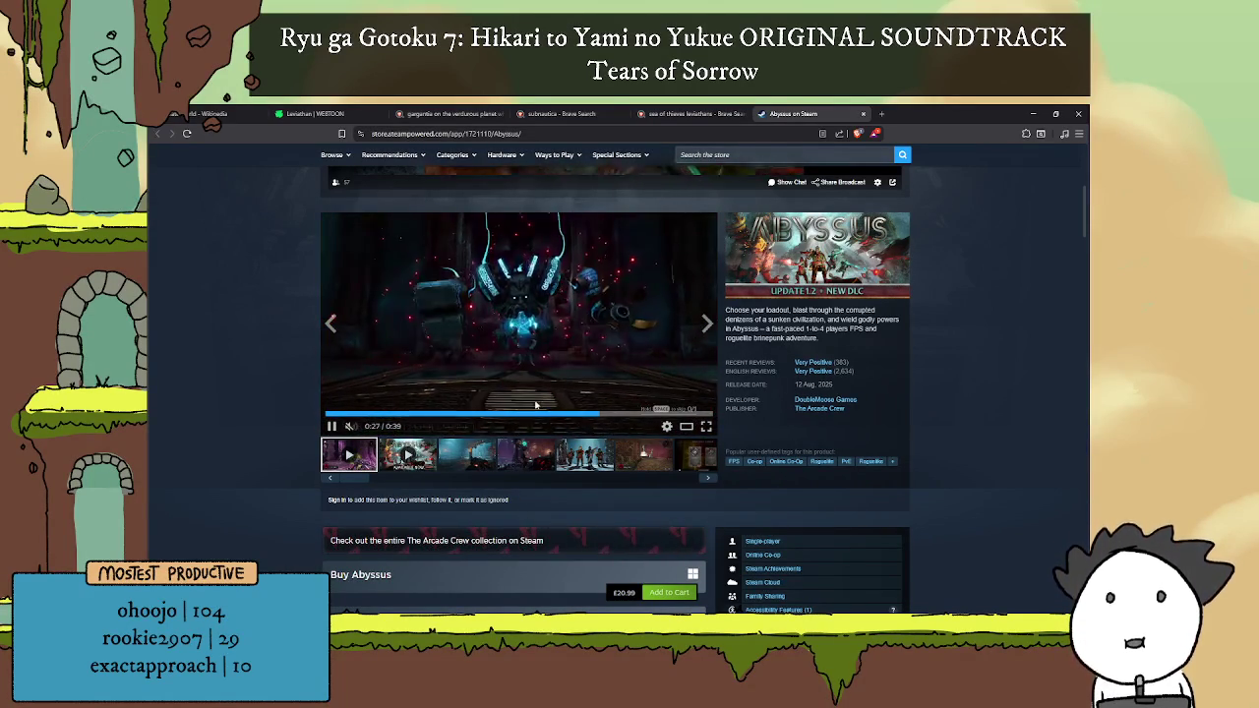
Step: Step through the remaining Abyssus media, including Ancient Forge, Plasma Launcher, Blessing Altar and Deep Dive
{"action": "left_click", "coordinate": [468, 454]}
{"action": "left_click", "coordinate": [526, 454]}
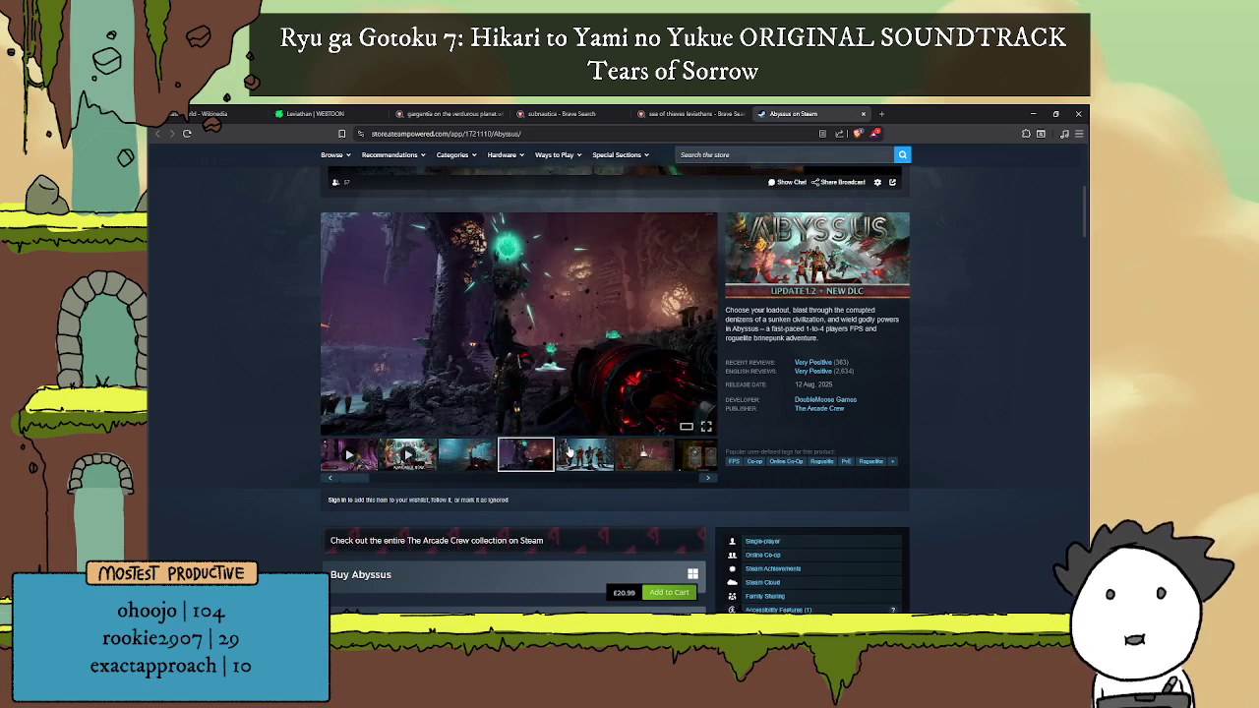
{"action": "left_click", "coordinate": [568, 450]}
{"action": "left_click", "coordinate": [620, 453]}
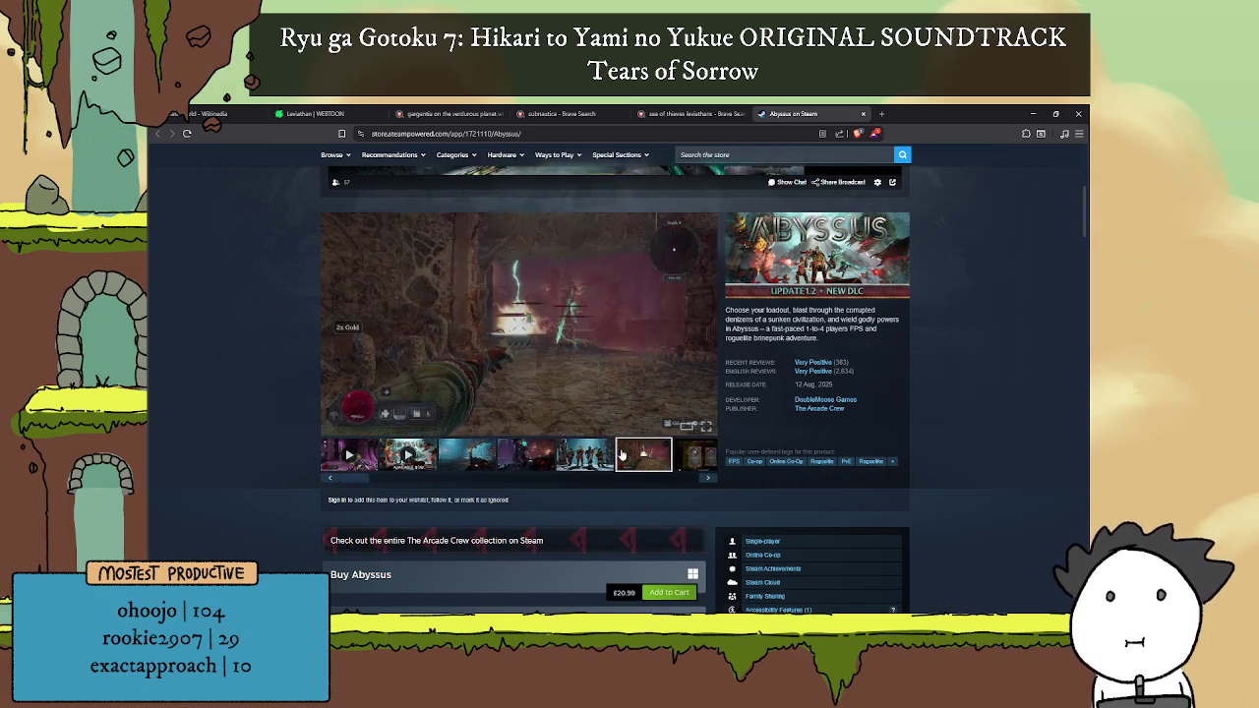
{"action": "left_click", "coordinate": [683, 453]}
{"action": "left_click", "coordinate": [706, 479]}
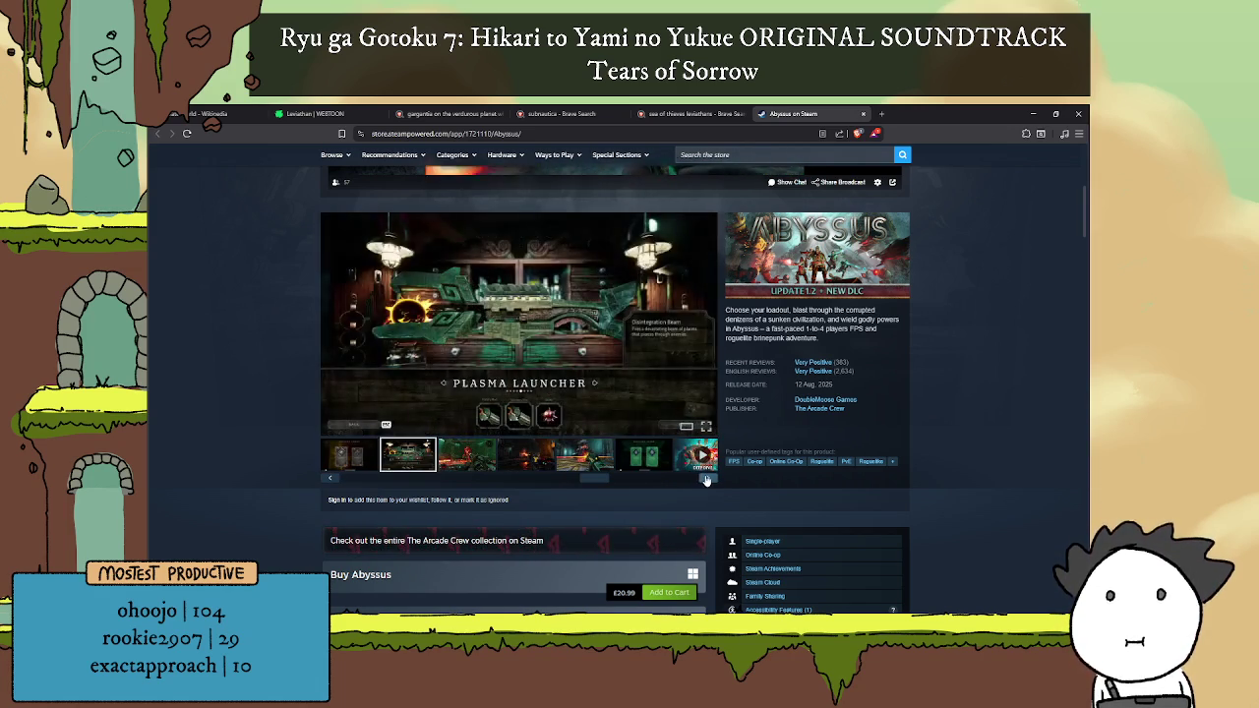
{"action": "left_click", "coordinate": [706, 478]}
{"action": "left_click", "coordinate": [706, 477]}
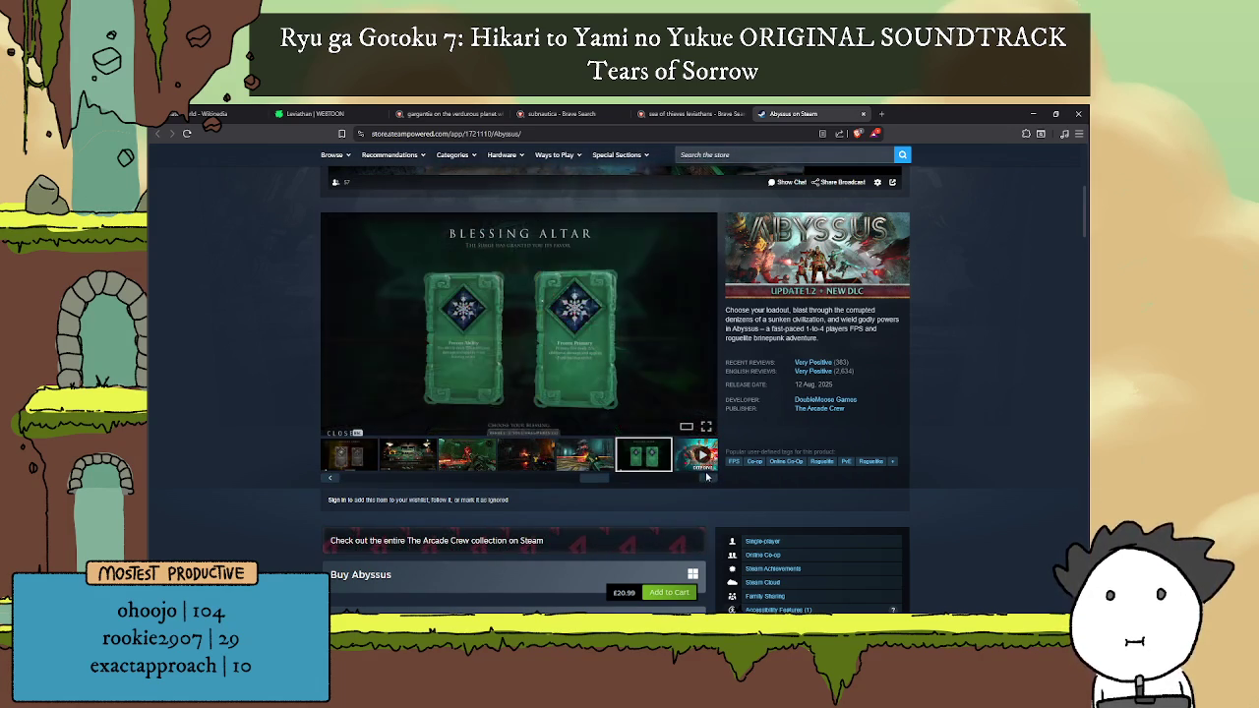
{"action": "left_click", "coordinate": [707, 478]}
{"action": "left_click", "coordinate": [708, 479]}
Step: Expand the full About This Game description for Abyssus
{"action": "scroll", "coordinate": [948, 413], "scroll_direction": "down", "scroll_amount": 3}
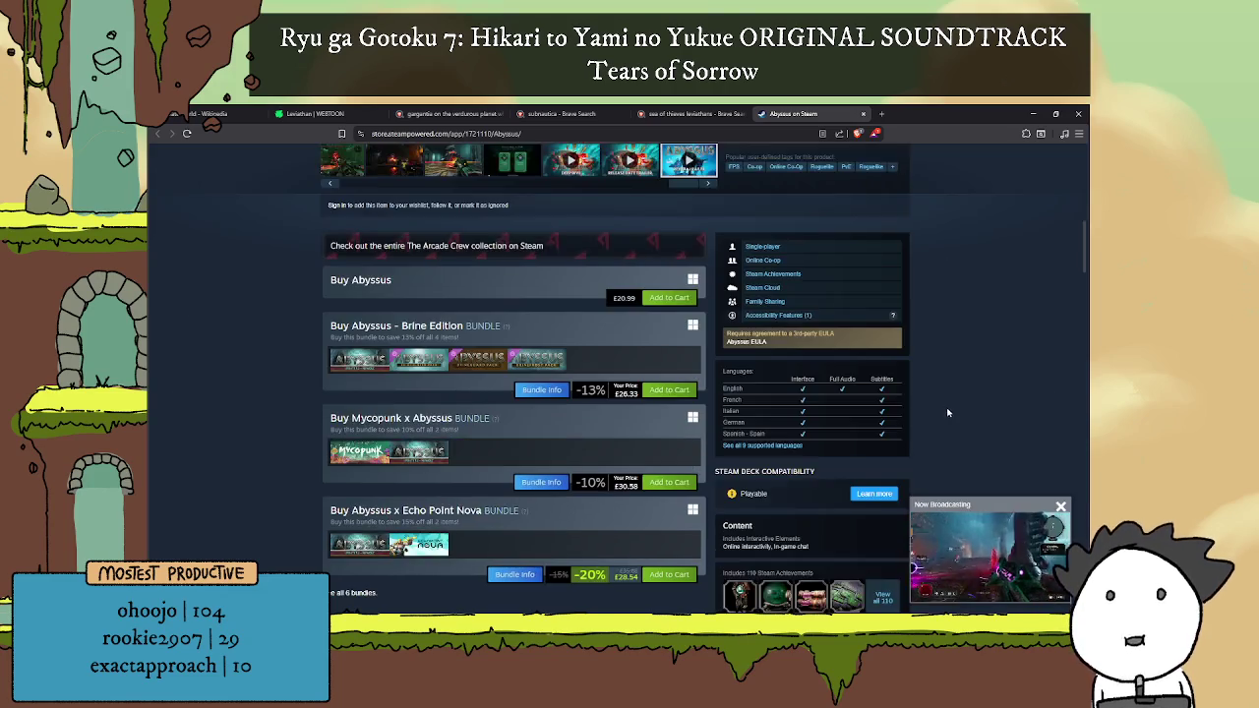
{"action": "scroll", "coordinate": [948, 413], "scroll_direction": "down", "scroll_amount": 3}
{"action": "scroll", "coordinate": [952, 410], "scroll_direction": "down", "scroll_amount": 3}
{"action": "scroll", "coordinate": [958, 406], "scroll_direction": "down", "scroll_amount": 3}
{"action": "scroll", "coordinate": [965, 402], "scroll_direction": "down", "scroll_amount": 3}
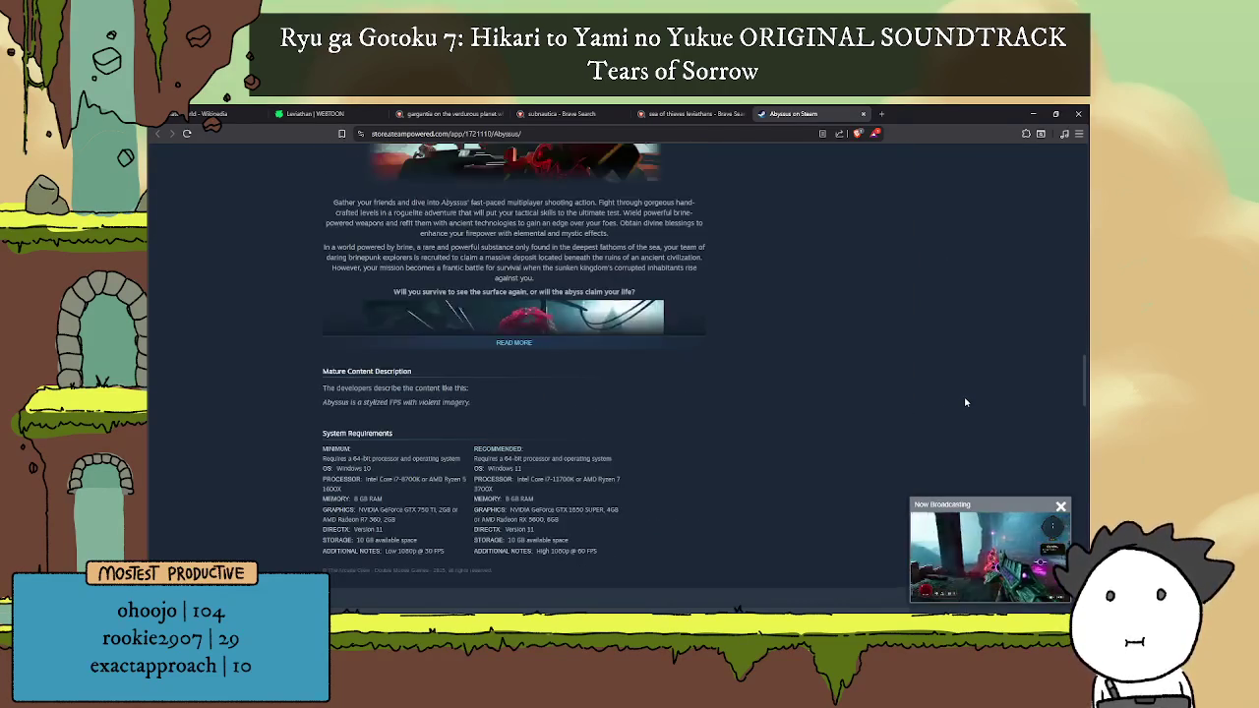
{"action": "left_click", "coordinate": [513, 342]}
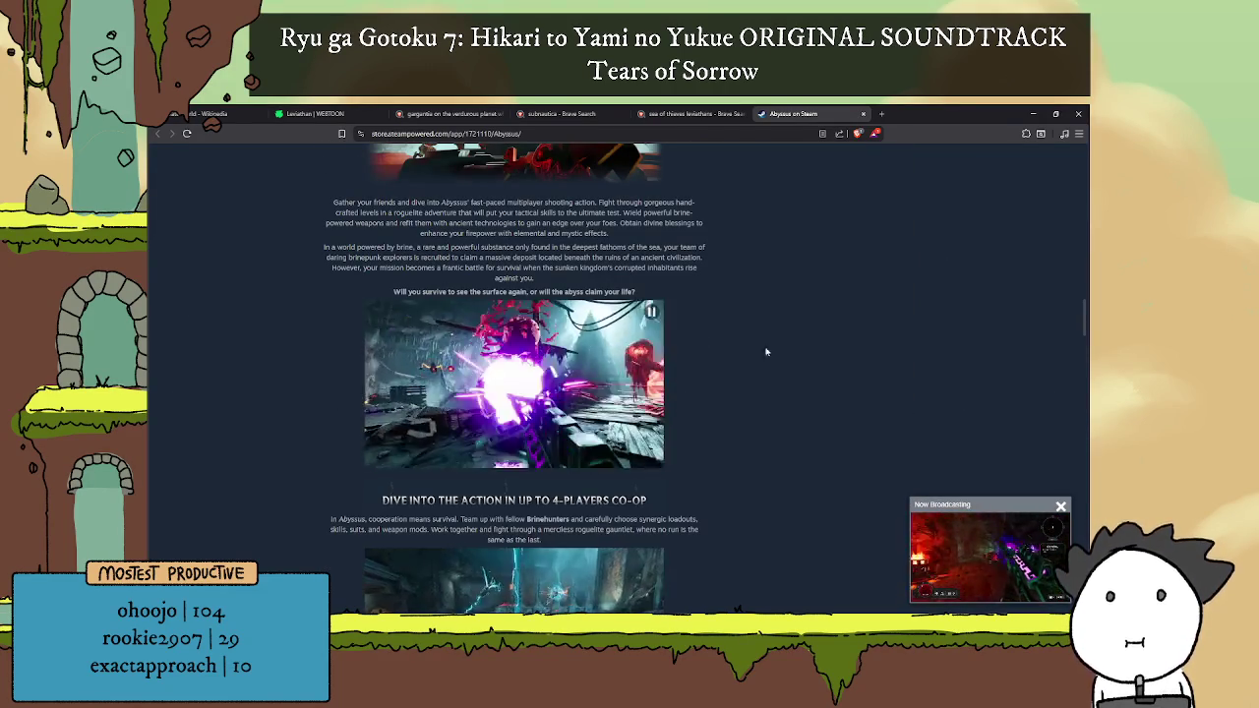
Step: Read through the Abyssus description, then close the store page
{"action": "scroll", "coordinate": [782, 346], "scroll_direction": "down", "scroll_amount": 2}
{"action": "scroll", "coordinate": [786, 345], "scroll_direction": "down", "scroll_amount": 2}
{"action": "scroll", "coordinate": [798, 335], "scroll_direction": "down", "scroll_amount": 2}
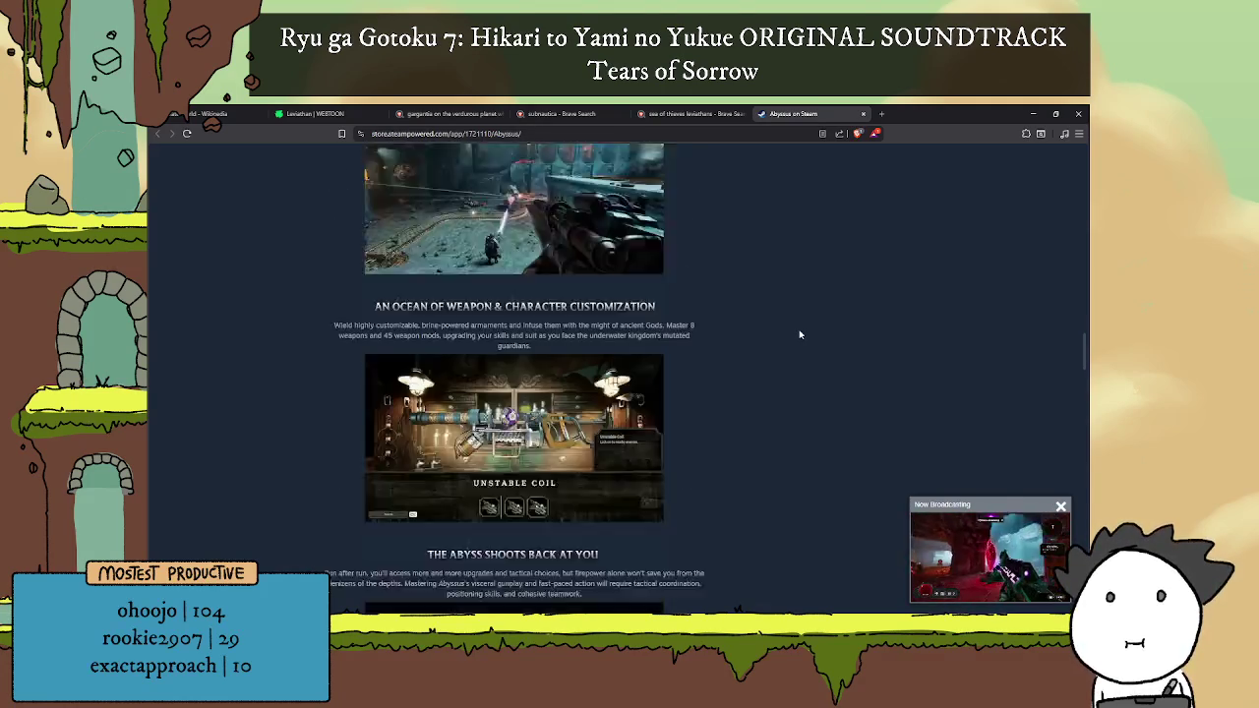
{"action": "scroll", "coordinate": [778, 326], "scroll_direction": "down", "scroll_amount": 1}
{"action": "scroll", "coordinate": [778, 326], "scroll_direction": "down", "scroll_amount": 3}
{"action": "scroll", "coordinate": [778, 326], "scroll_direction": "down", "scroll_amount": 3}
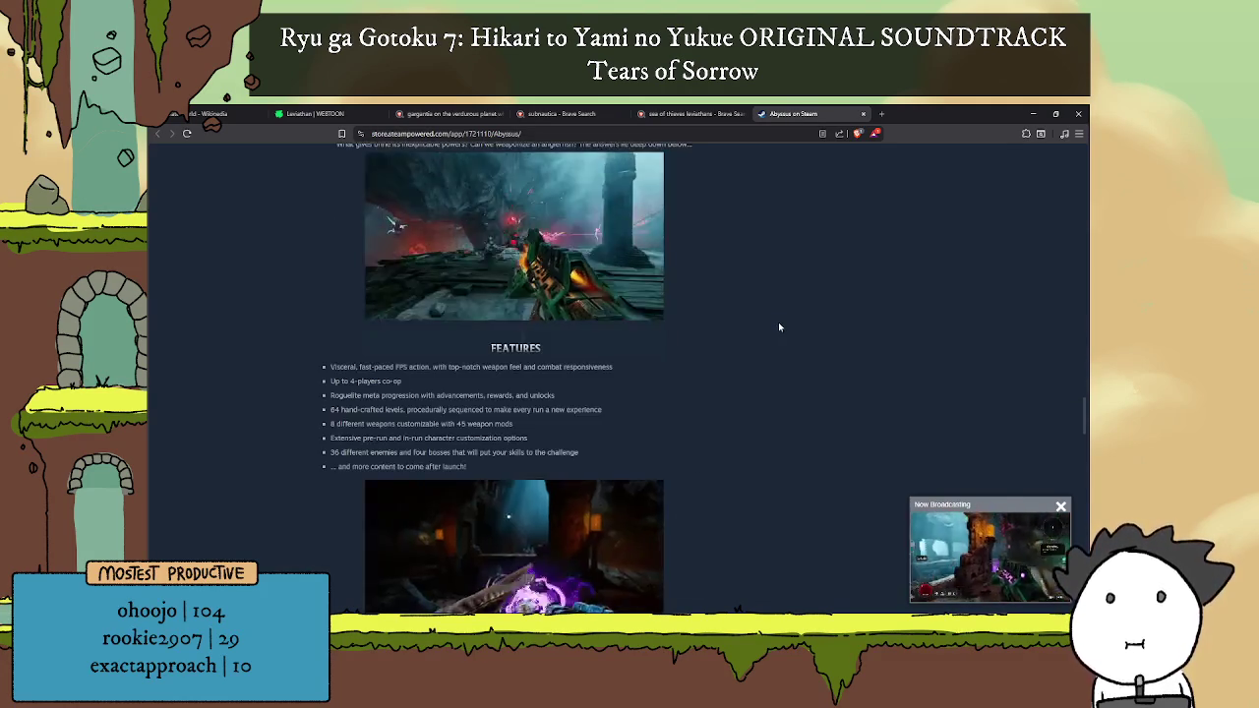
{"action": "scroll", "coordinate": [778, 326], "scroll_direction": "down", "scroll_amount": 3}
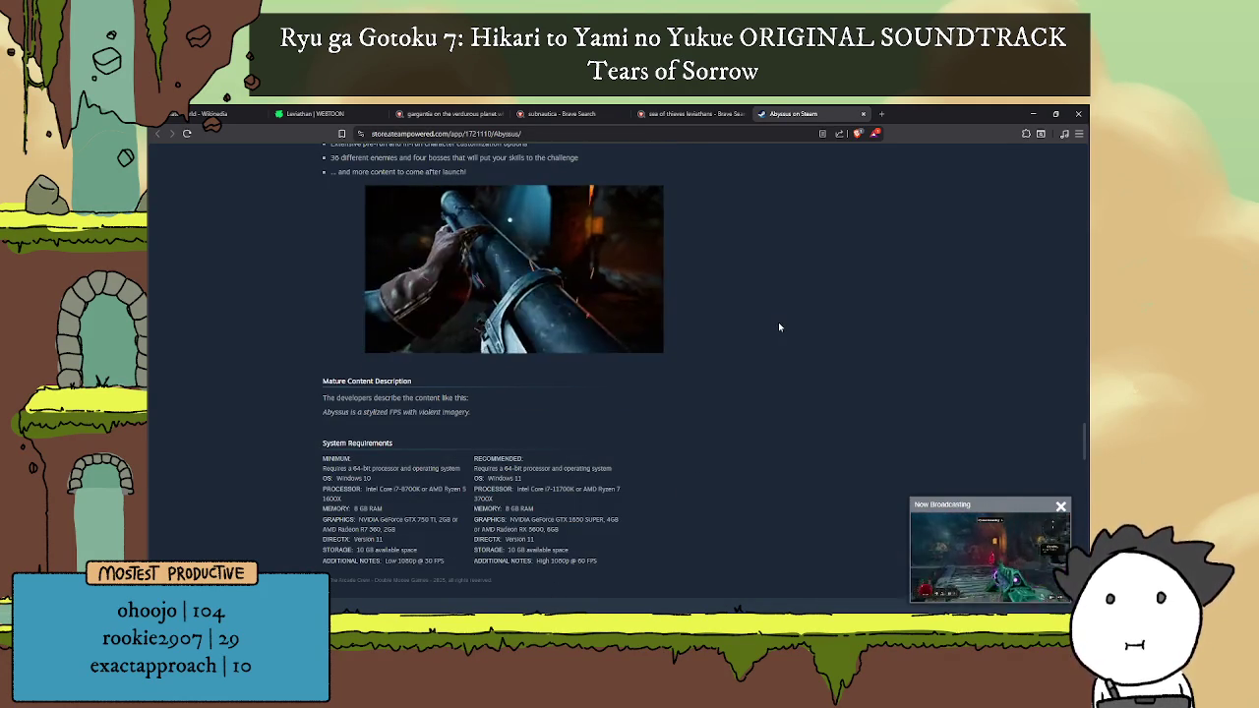
{"action": "scroll", "coordinate": [777, 327], "scroll_direction": "down", "scroll_amount": 1}
{"action": "scroll", "coordinate": [777, 327], "scroll_direction": "down", "scroll_amount": 2}
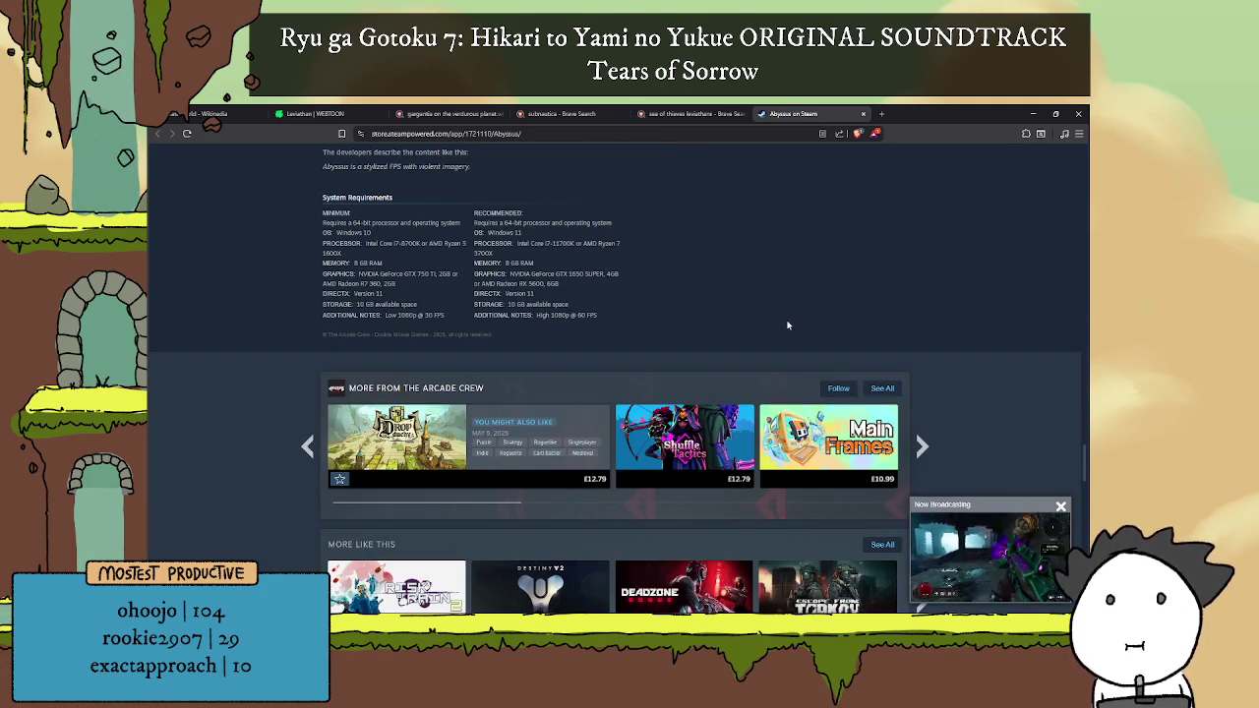
{"action": "scroll", "coordinate": [768, 211], "scroll_direction": "up", "scroll_amount": 2}
{"action": "scroll", "coordinate": [763, 174], "scroll_direction": "up", "scroll_amount": 10}
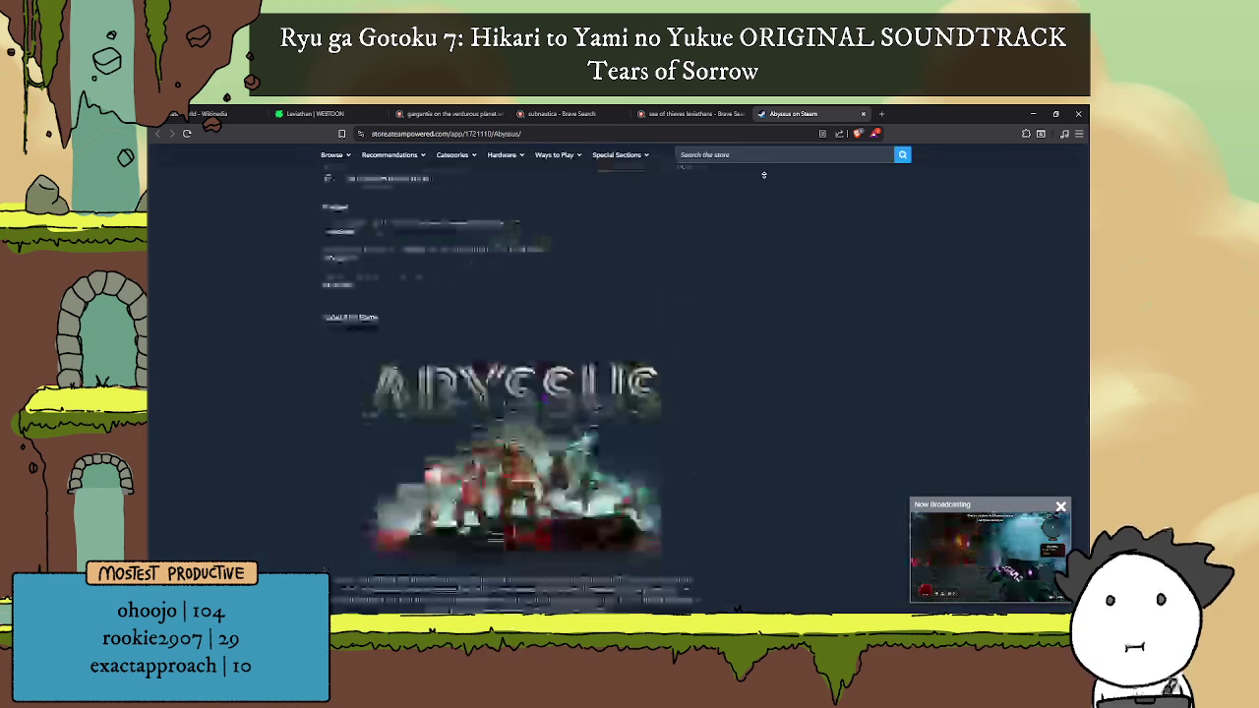
{"action": "middle_click", "coordinate": [778, 114]}
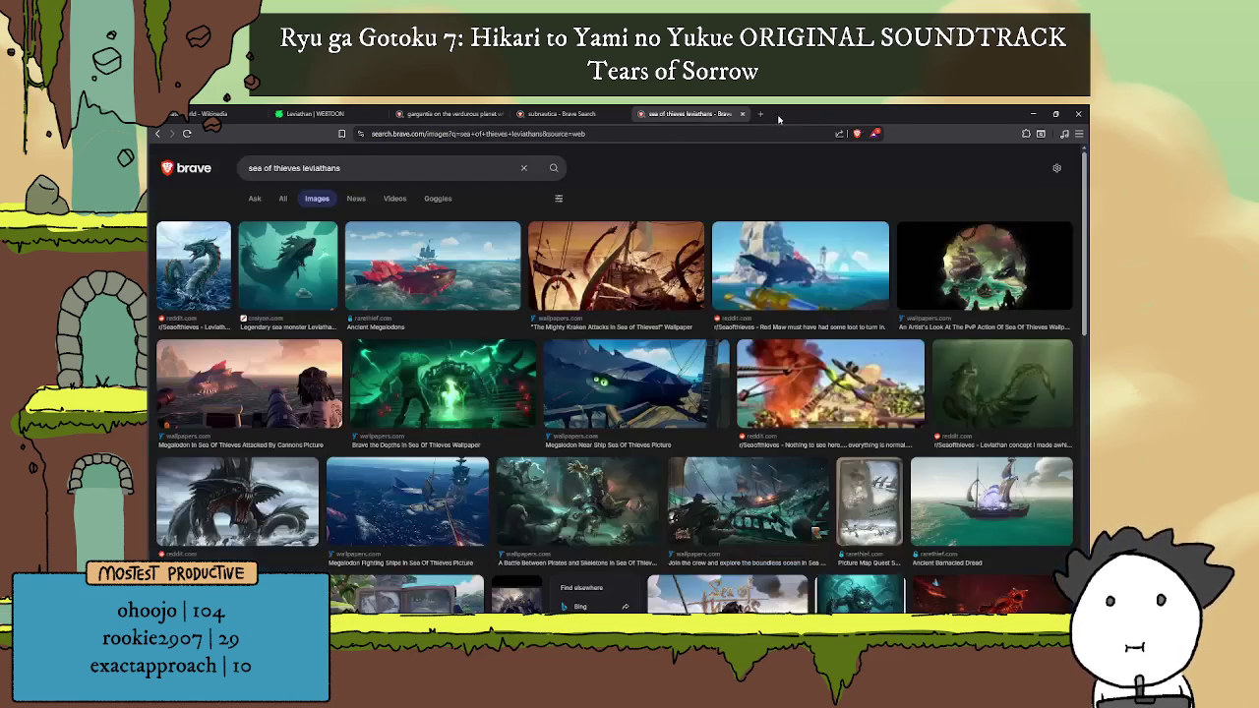
{"action": "left_click", "coordinate": [760, 114]}
{"action": "type", "text": "video games"}
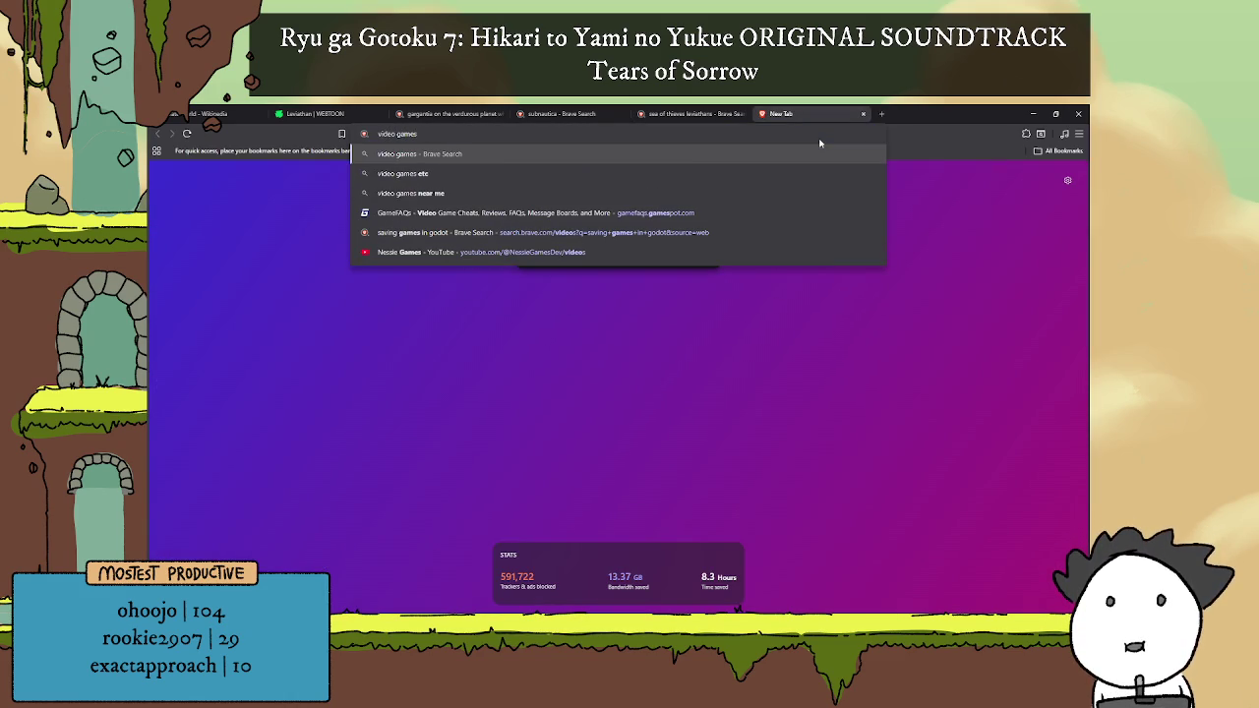
{"action": "type", "text": "in a "}
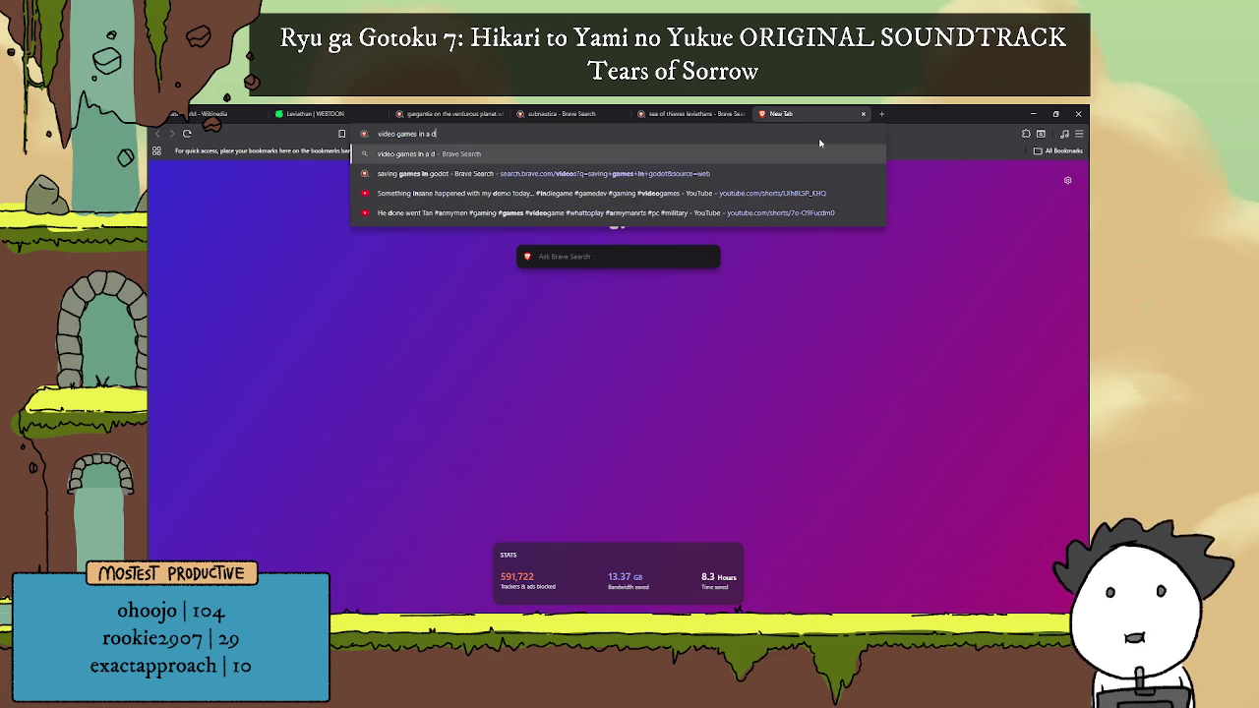
{"action": "type", "text": "drowned world"}
{"action": "key", "text": "Return"}
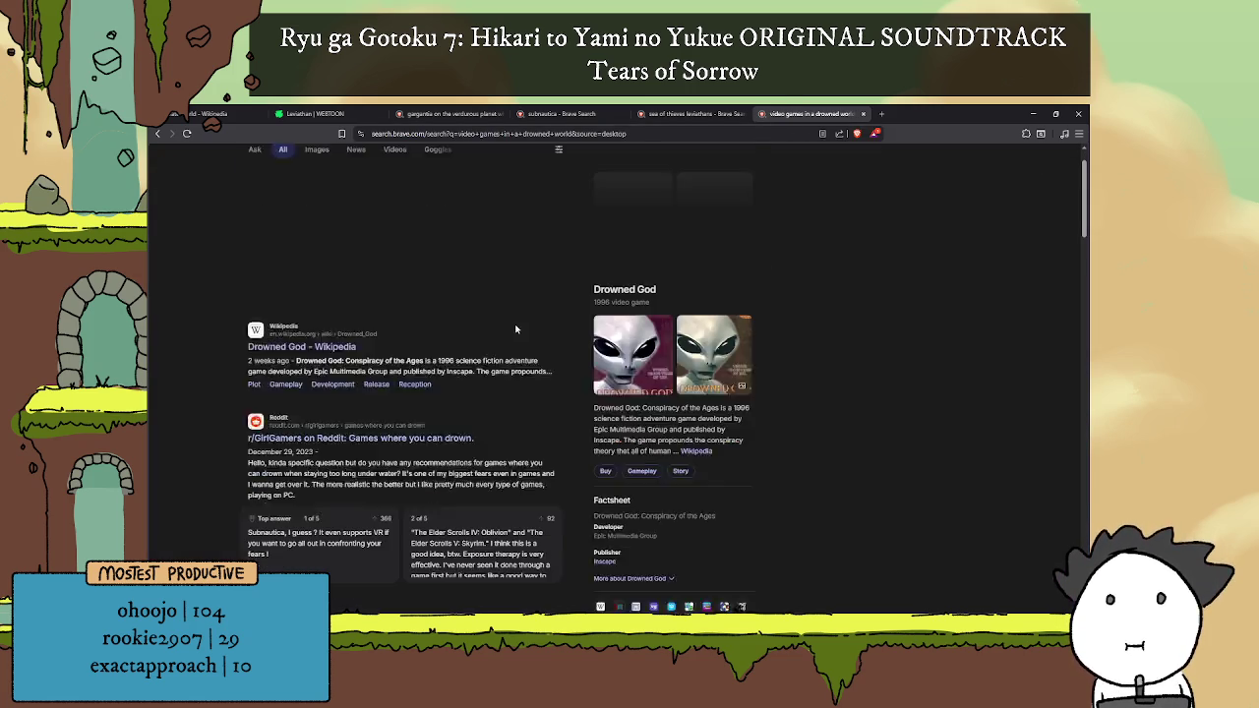
{"action": "scroll", "coordinate": [489, 331], "scroll_direction": "down", "scroll_amount": 2}
{"action": "scroll", "coordinate": [489, 331], "scroll_direction": "up", "scroll_amount": 2}
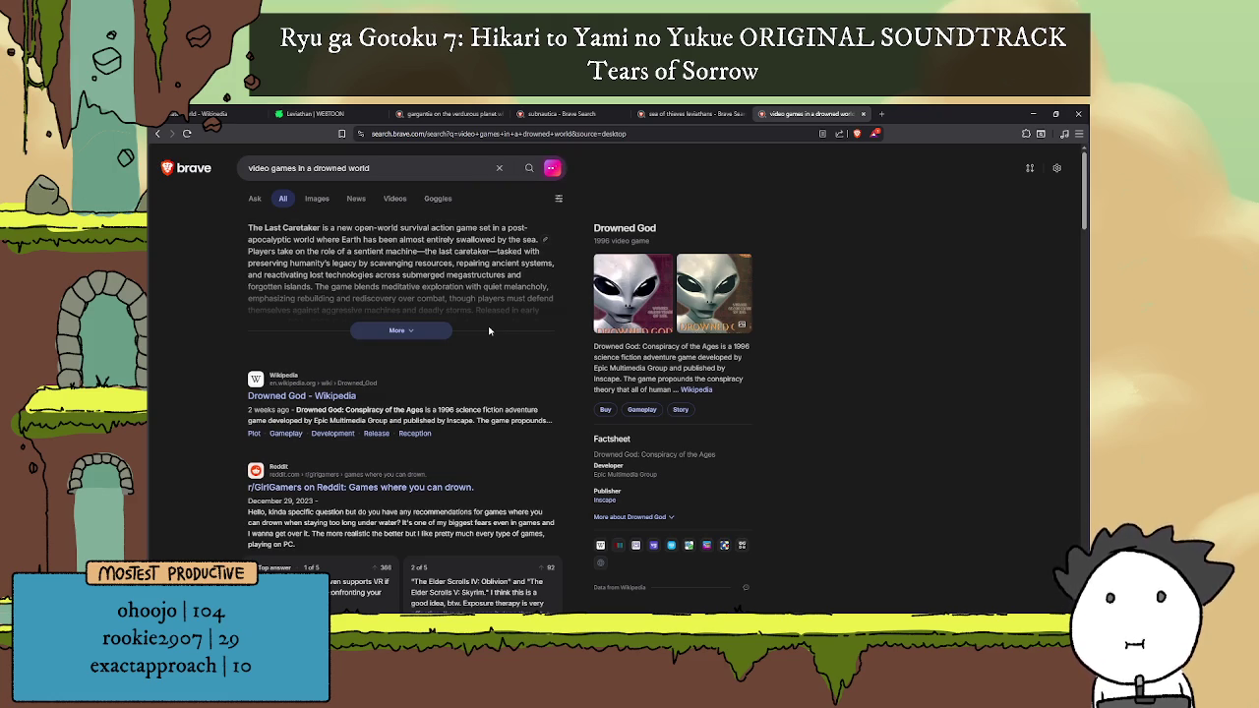
{"action": "scroll", "coordinate": [458, 325], "scroll_direction": "down", "scroll_amount": 2}
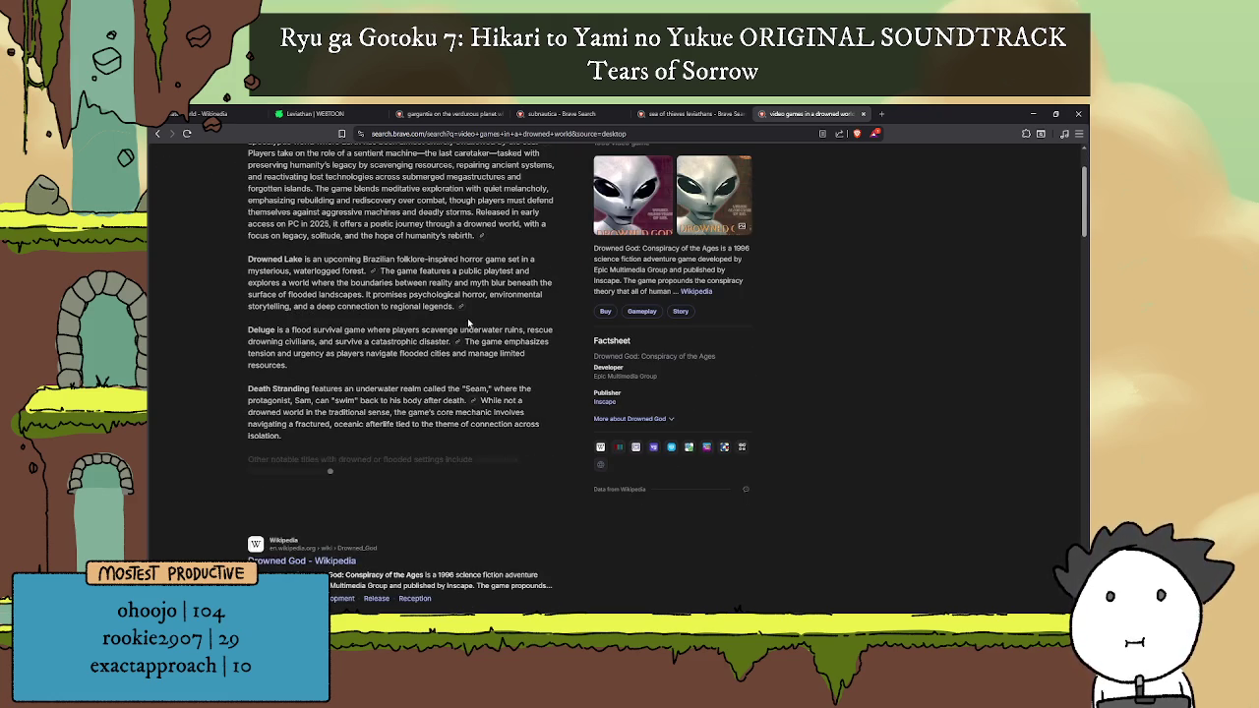
{"action": "scroll", "coordinate": [468, 322], "scroll_direction": "down", "scroll_amount": 5}
{"action": "scroll", "coordinate": [591, 354], "scroll_direction": "down", "scroll_amount": 4}
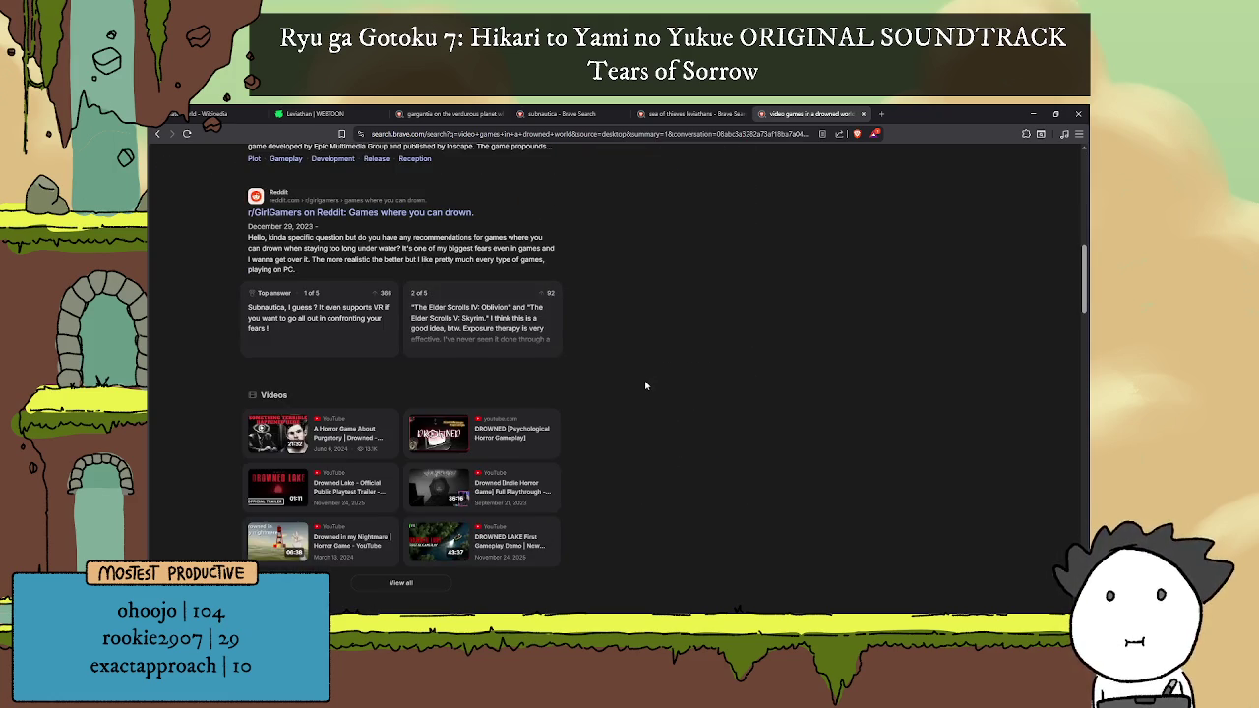
{"action": "scroll", "coordinate": [644, 384], "scroll_direction": "down", "scroll_amount": 4}
{"action": "scroll", "coordinate": [645, 385], "scroll_direction": "up", "scroll_amount": 5}
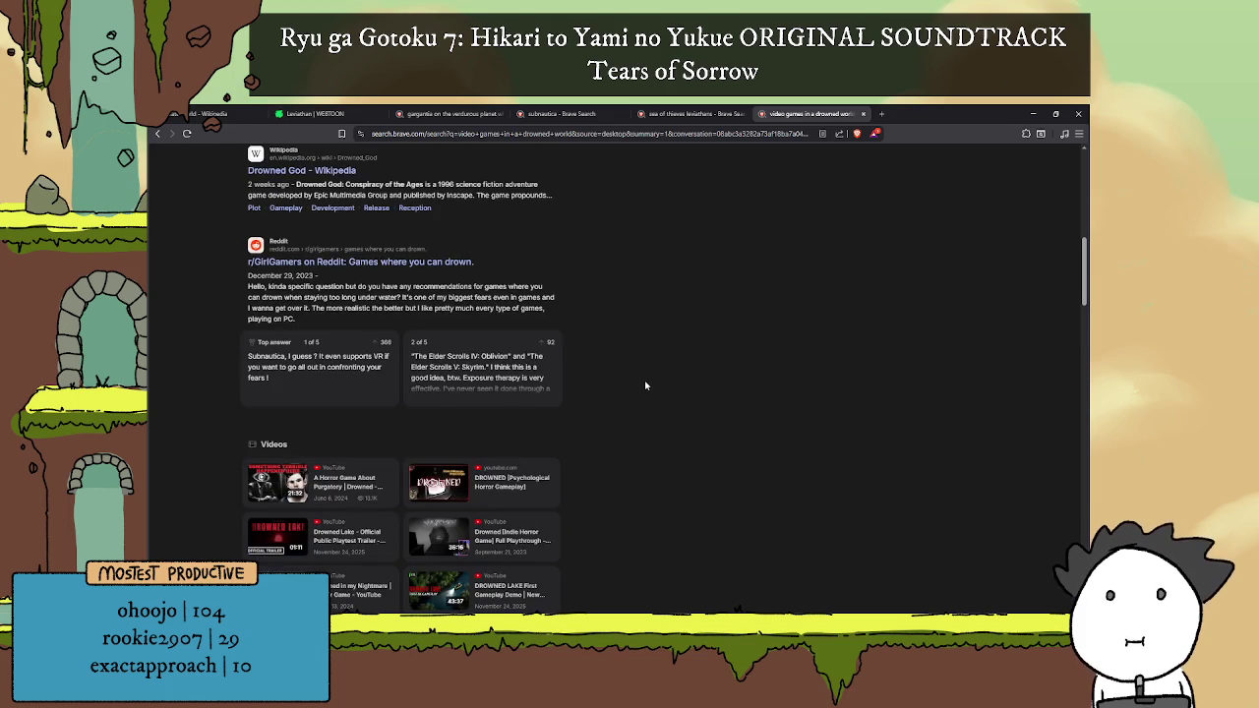
{"action": "scroll", "coordinate": [645, 386], "scroll_direction": "down", "scroll_amount": 5}
{"action": "scroll", "coordinate": [654, 388], "scroll_direction": "down", "scroll_amount": 5}
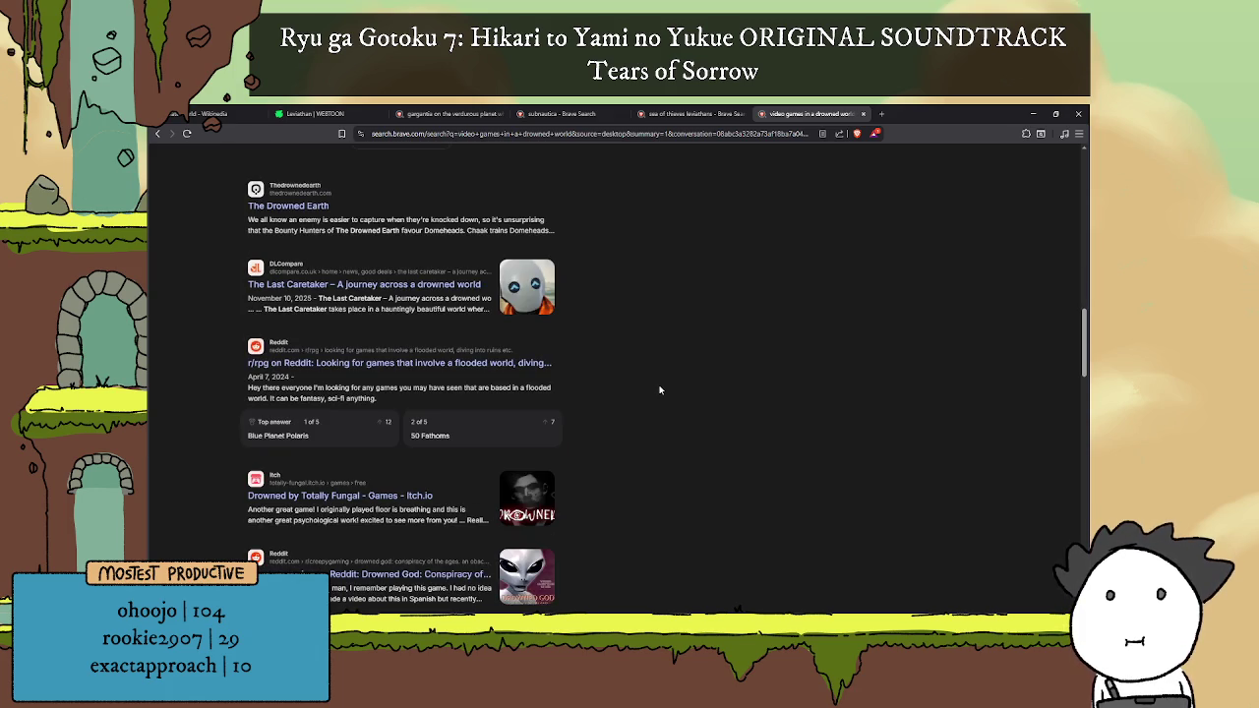
{"action": "left_click", "coordinate": [287, 206]}
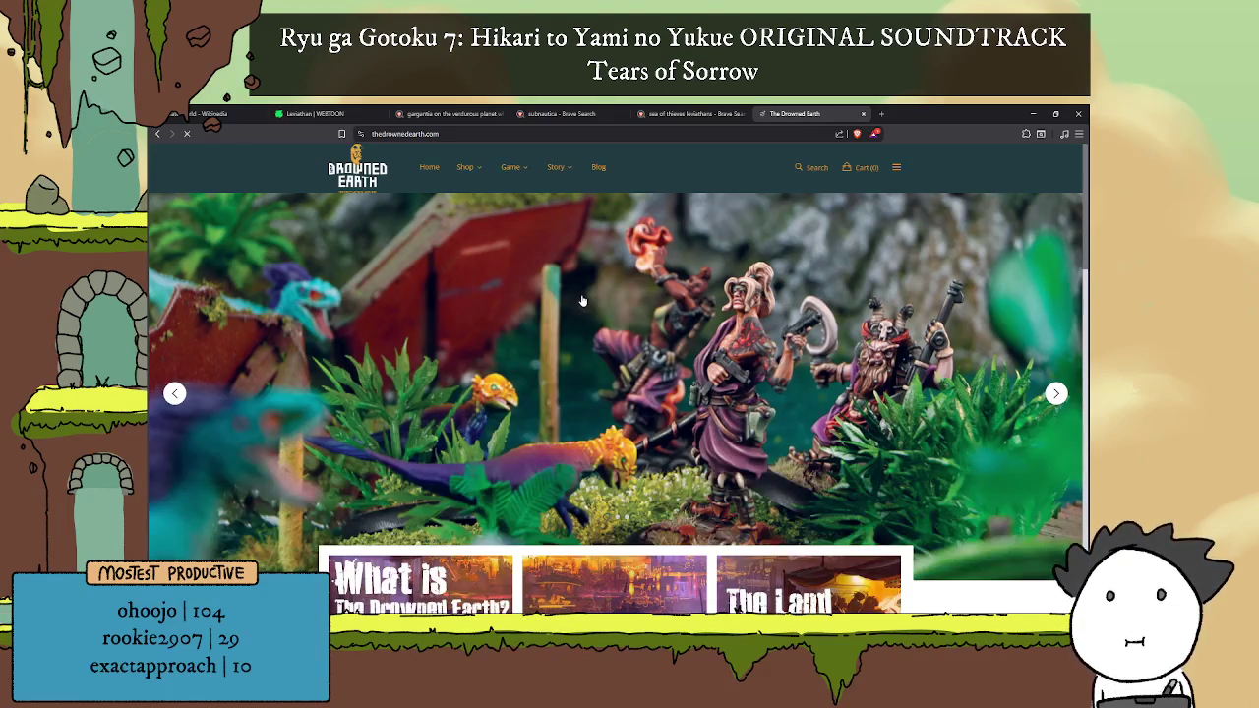
{"action": "scroll", "coordinate": [584, 303], "scroll_direction": "down", "scroll_amount": 3}
{"action": "scroll", "coordinate": [583, 303], "scroll_direction": "down", "scroll_amount": 2}
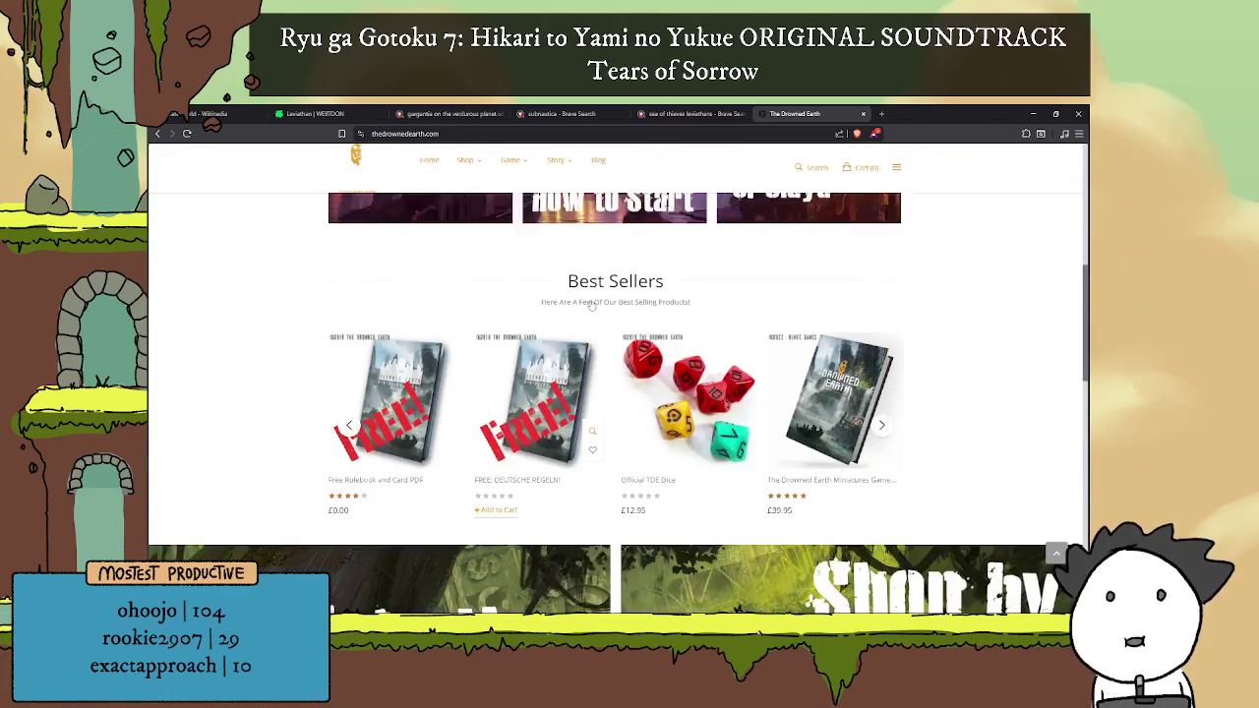
{"action": "scroll", "coordinate": [586, 301], "scroll_direction": "down", "scroll_amount": 2}
{"action": "left_click", "coordinate": [158, 132]}
{"action": "scroll", "coordinate": [794, 369], "scroll_direction": "down", "scroll_amount": 3}
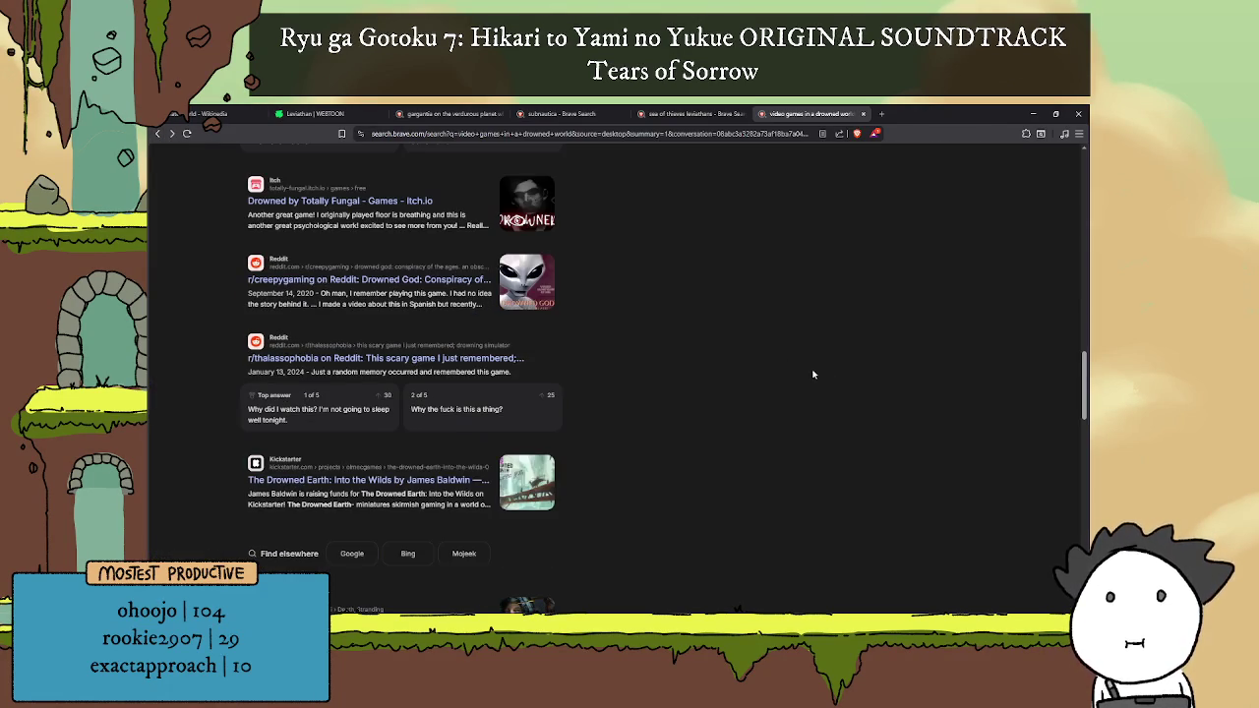
{"action": "left_click", "coordinate": [864, 114]}
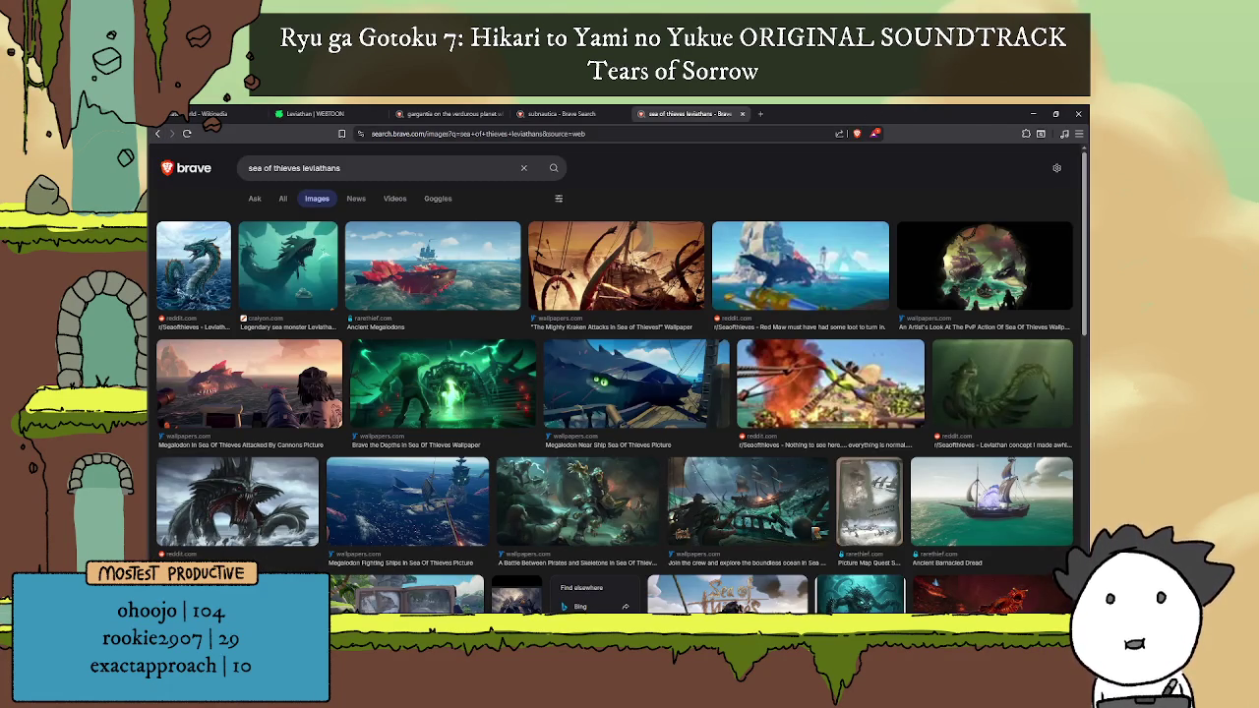
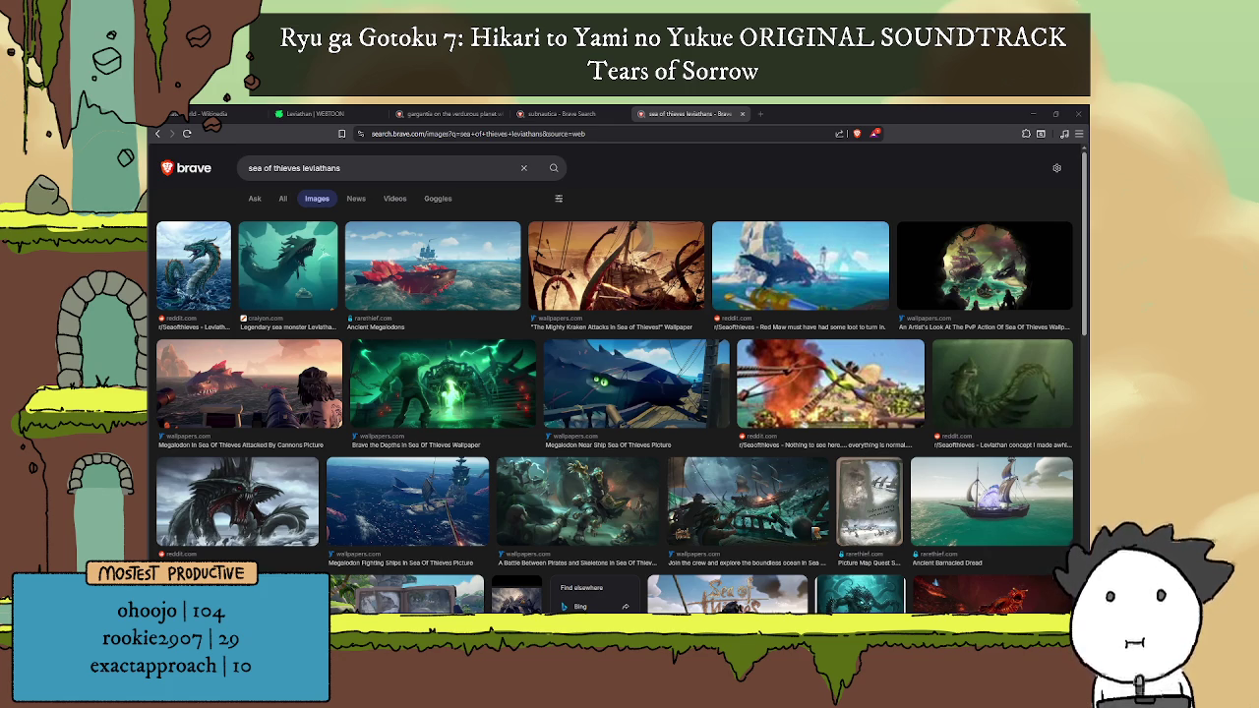
Step: Reopen the submerged search and show image results for 'submerged 2015 game'
{"action": "key", "text": "ctrl+shift+t"}
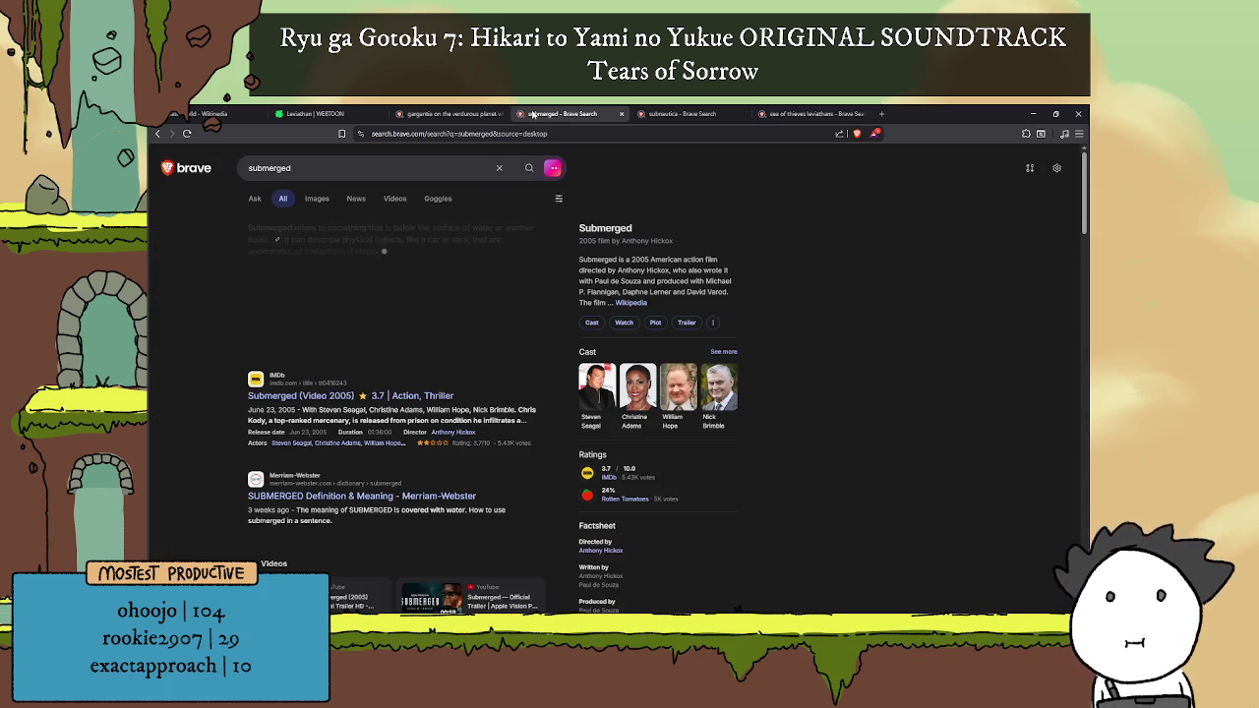
{"action": "left_click", "coordinate": [378, 165]}
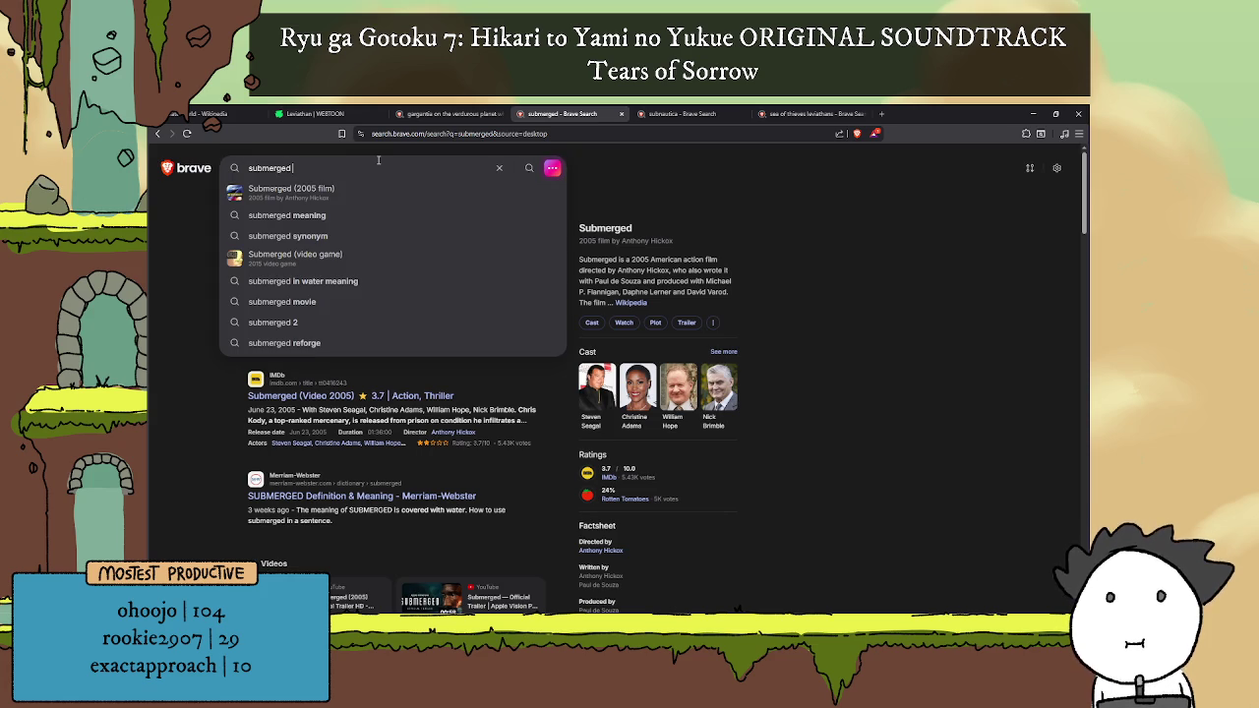
{"action": "type", "text": "2015 game"}
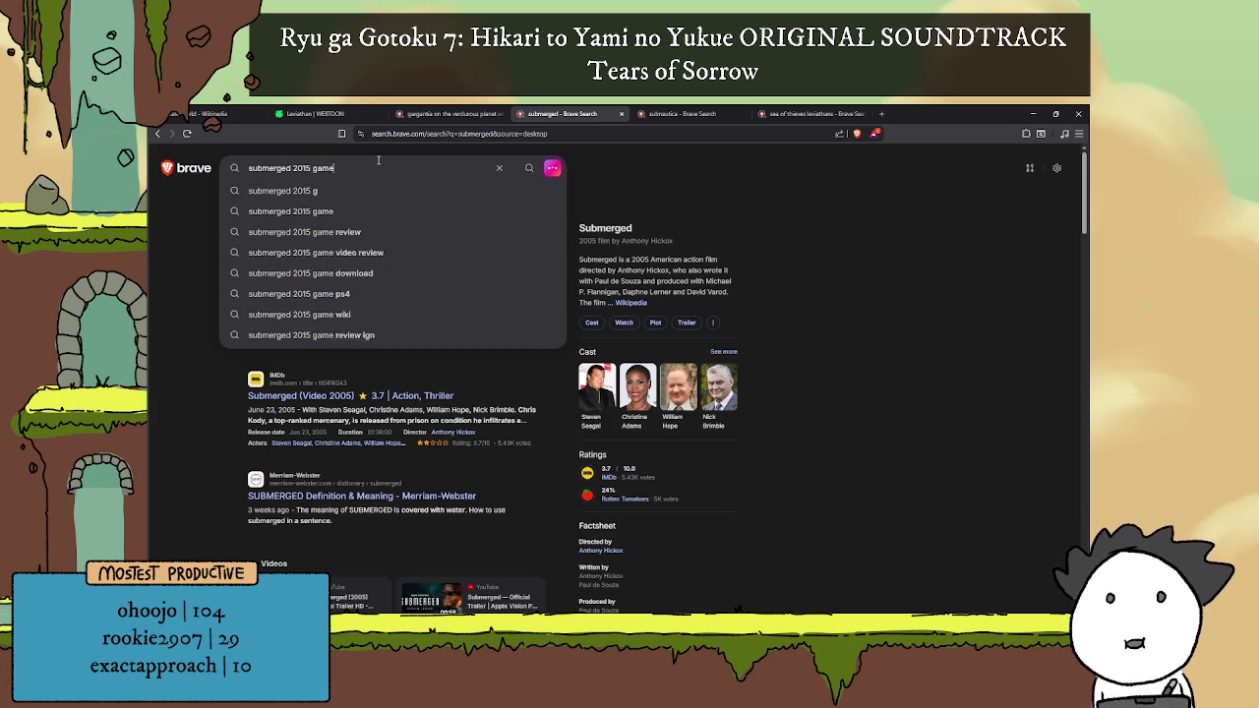
{"action": "key", "text": "Return"}
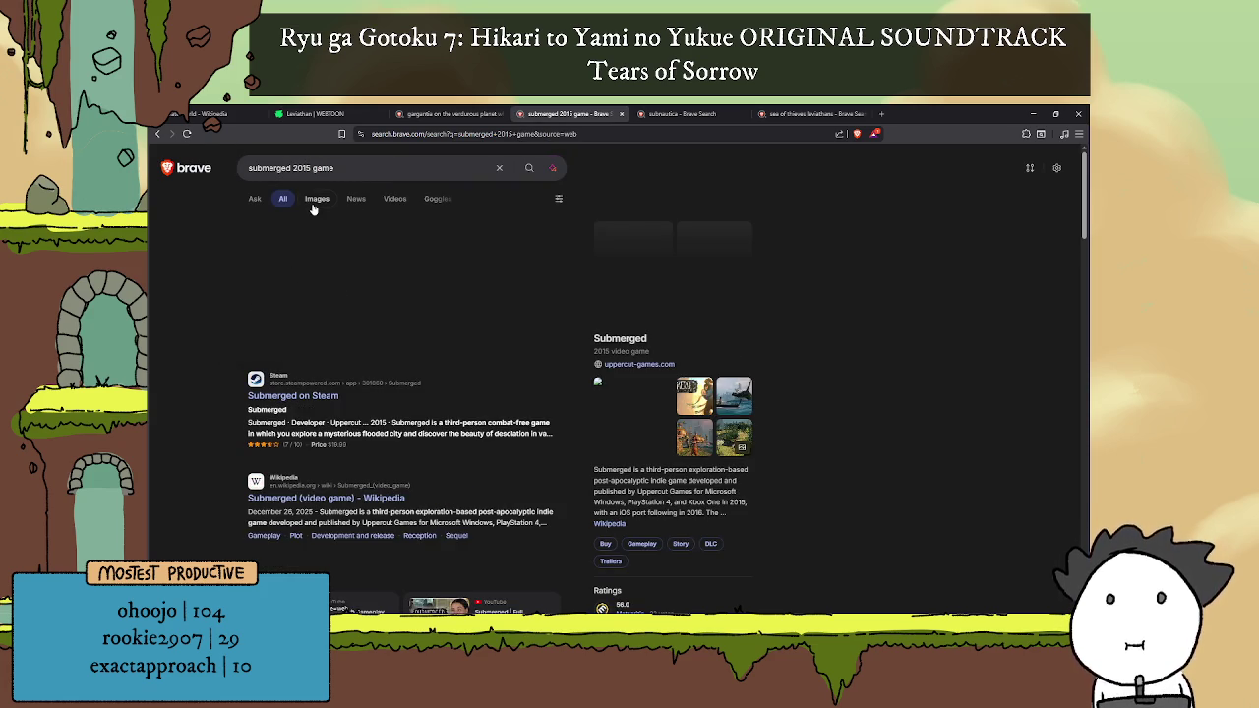
{"action": "left_click", "coordinate": [317, 200]}
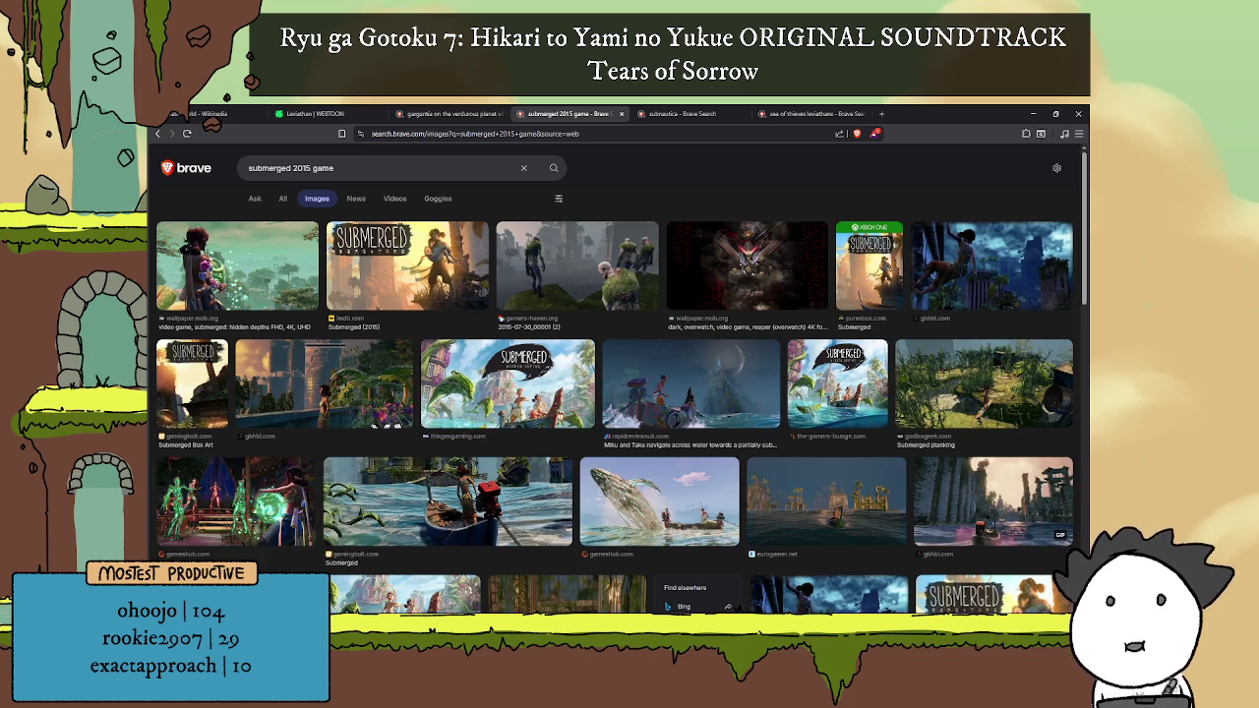
Step: Scroll down through the Ecco the Dolphin (video game) Wikipedia article
{"action": "scroll", "coordinate": [721, 320], "scroll_direction": "down", "scroll_amount": 2}
{"action": "scroll", "coordinate": [721, 321], "scroll_direction": "down", "scroll_amount": 2}
{"action": "scroll", "coordinate": [721, 320], "scroll_direction": "down", "scroll_amount": 3}
{"action": "scroll", "coordinate": [718, 316], "scroll_direction": "down", "scroll_amount": 3}
{"action": "scroll", "coordinate": [713, 313], "scroll_direction": "down", "scroll_amount": 3}
{"action": "scroll", "coordinate": [708, 309], "scroll_direction": "down", "scroll_amount": 3}
{"action": "scroll", "coordinate": [704, 307], "scroll_direction": "down", "scroll_amount": 5}
{"action": "scroll", "coordinate": [682, 444], "scroll_direction": "down", "scroll_amount": 5}
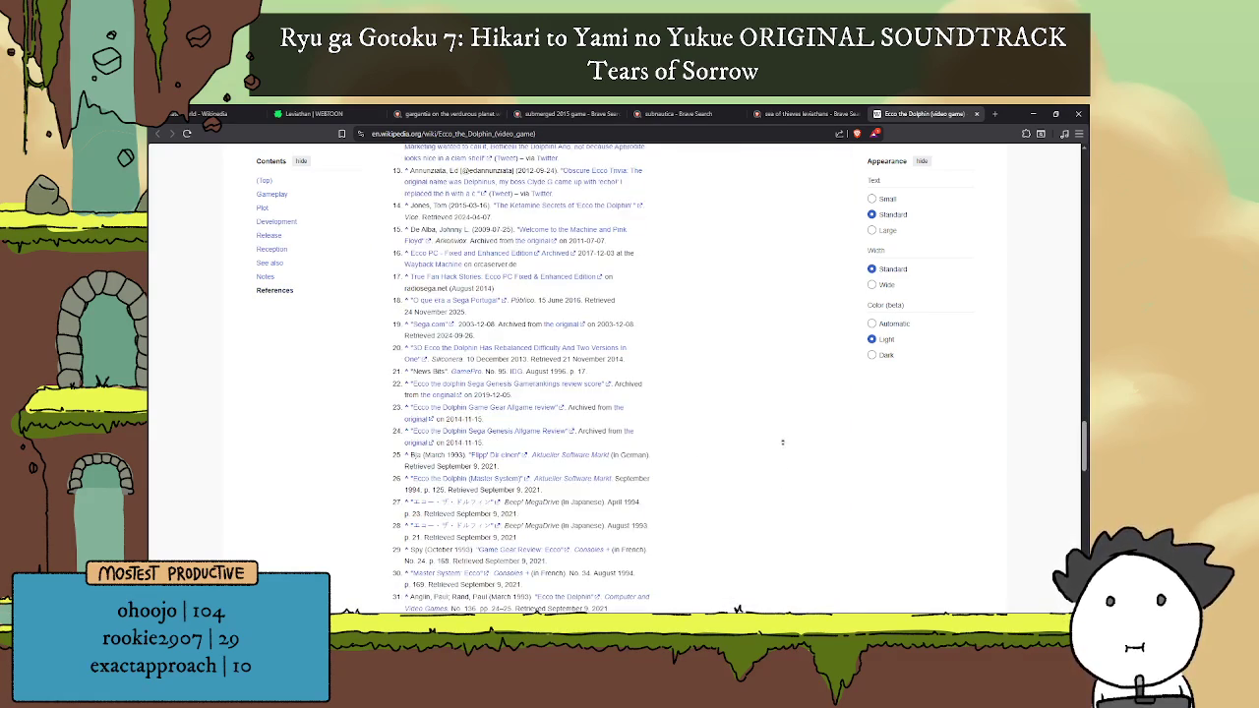
Step: Return to the top of the Ecco article and web-search 'ecco the dolphin sea monster'
{"action": "key", "text": "Home"}
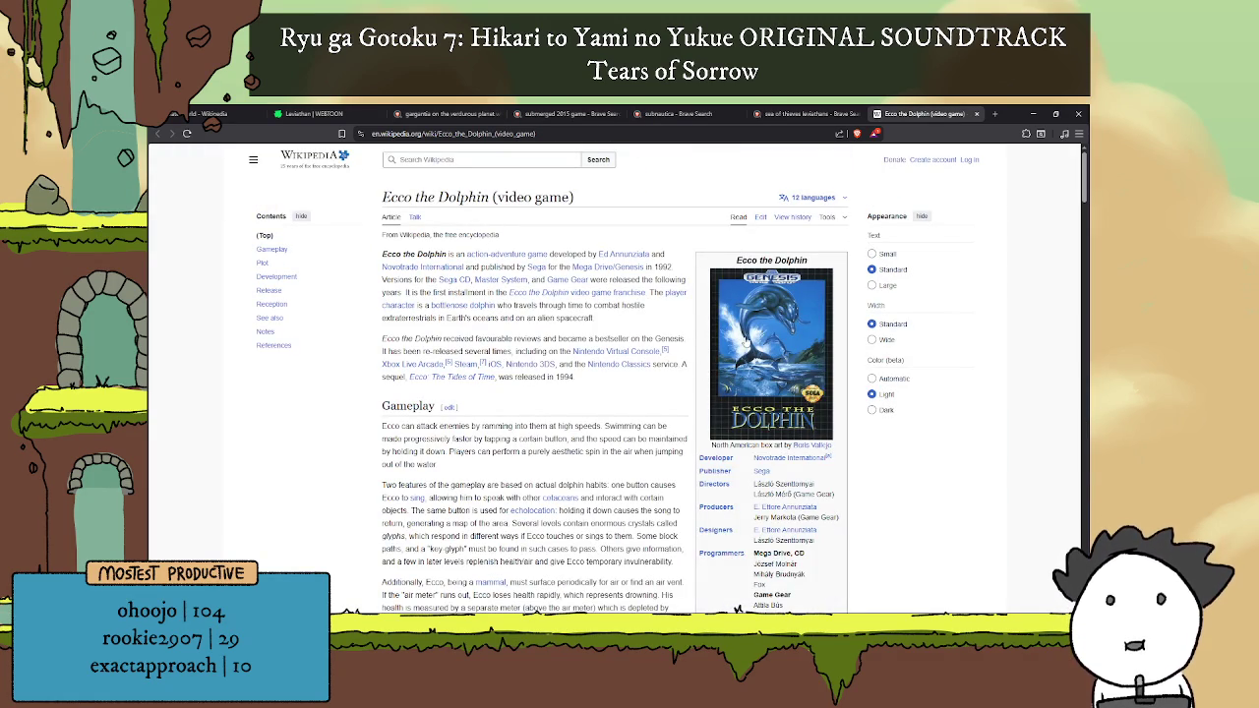
{"action": "left_click", "coordinate": [569, 135]}
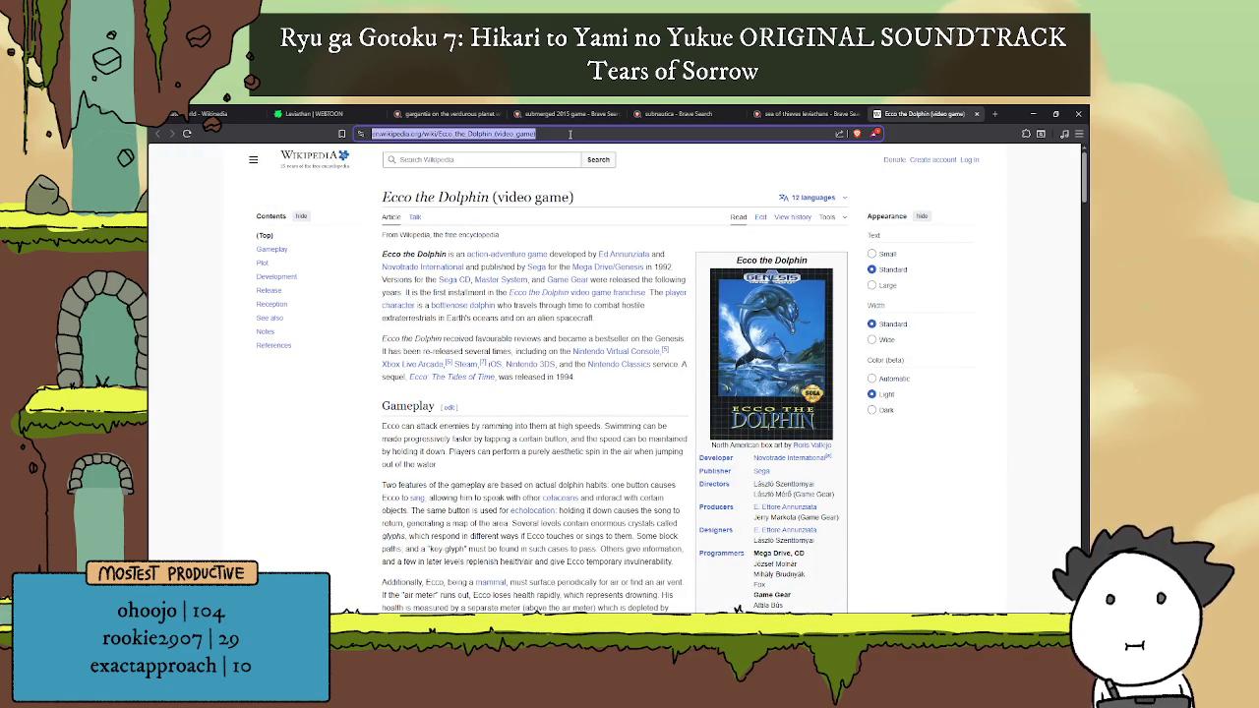
{"action": "type", "text": "ecco t"}
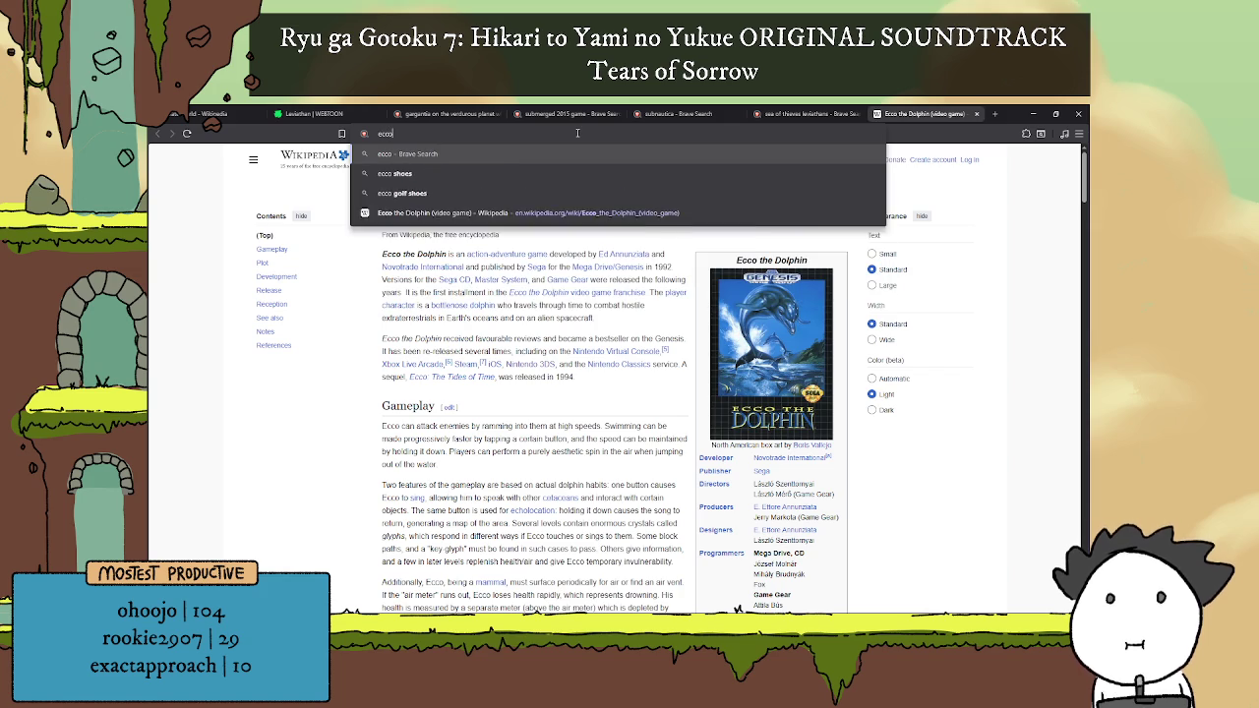
{"action": "type", "text": "he do"}
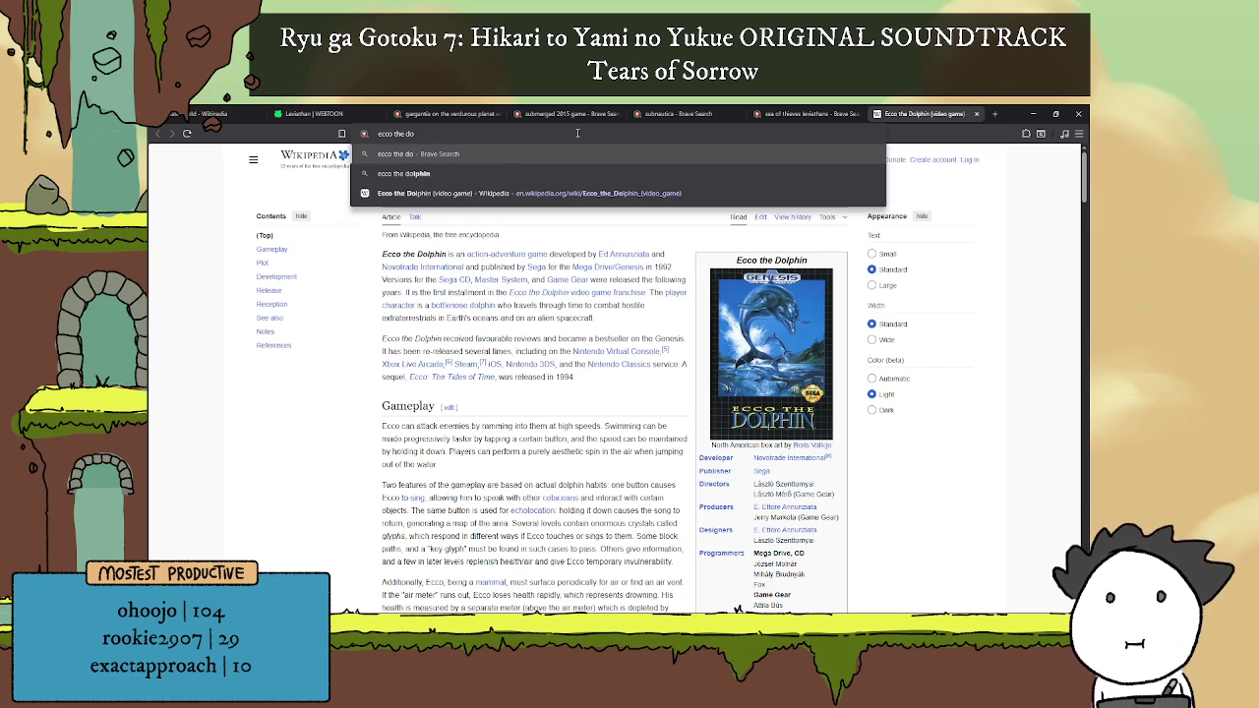
{"action": "type", "text": "lphin sea monster"}
{"action": "key", "text": "Return"}
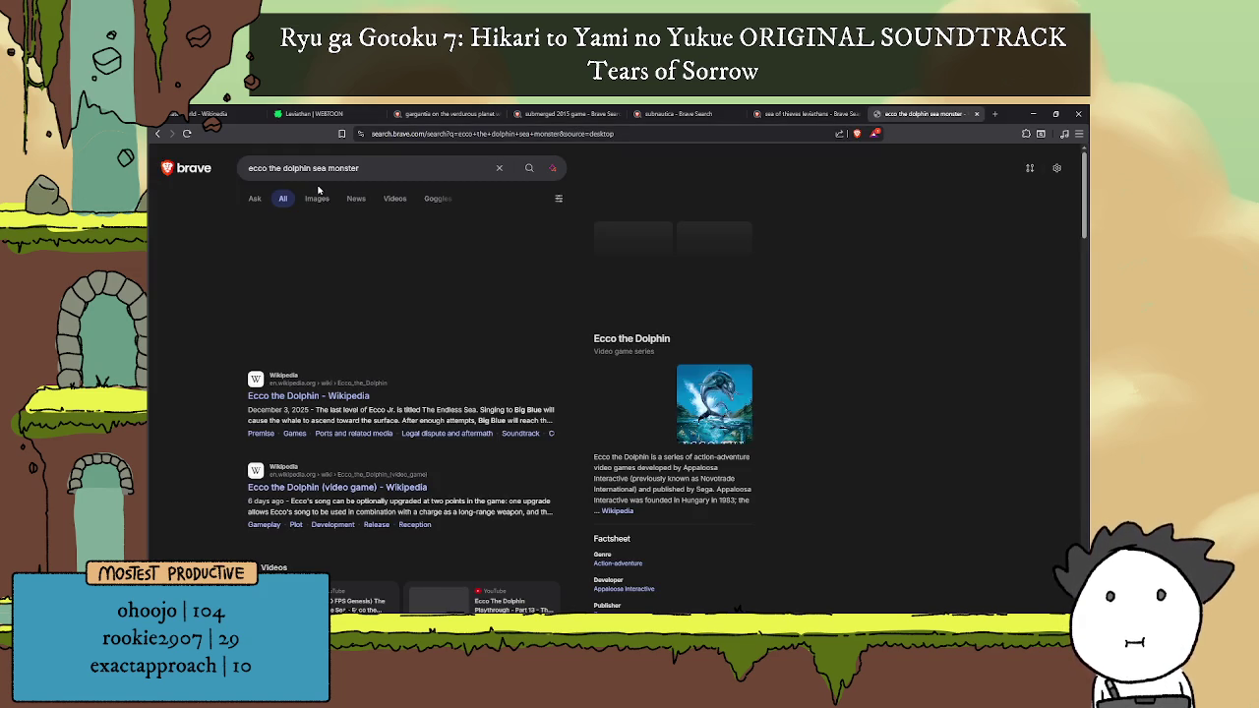
Step: Show image results for the sea monster search and preview the octopus gameplay screenshot
{"action": "left_click", "coordinate": [318, 200]}
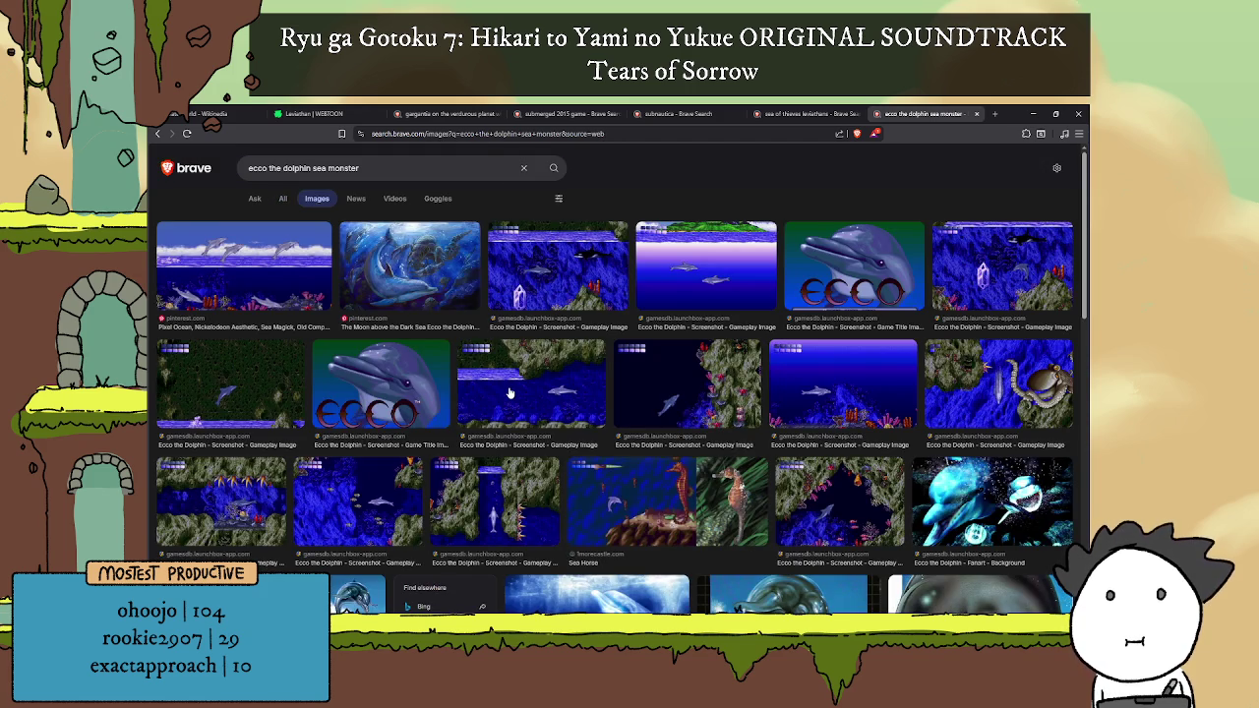
{"action": "scroll", "coordinate": [509, 392], "scroll_direction": "down", "scroll_amount": 3}
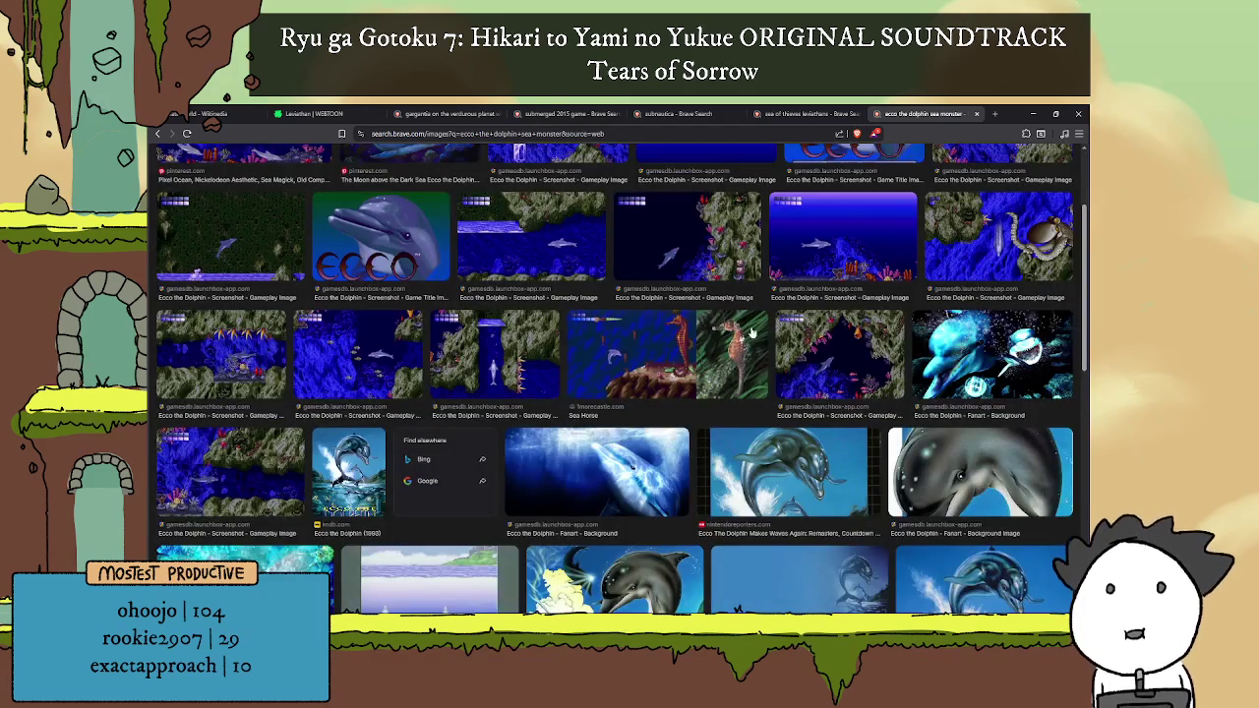
{"action": "left_click", "coordinate": [992, 276]}
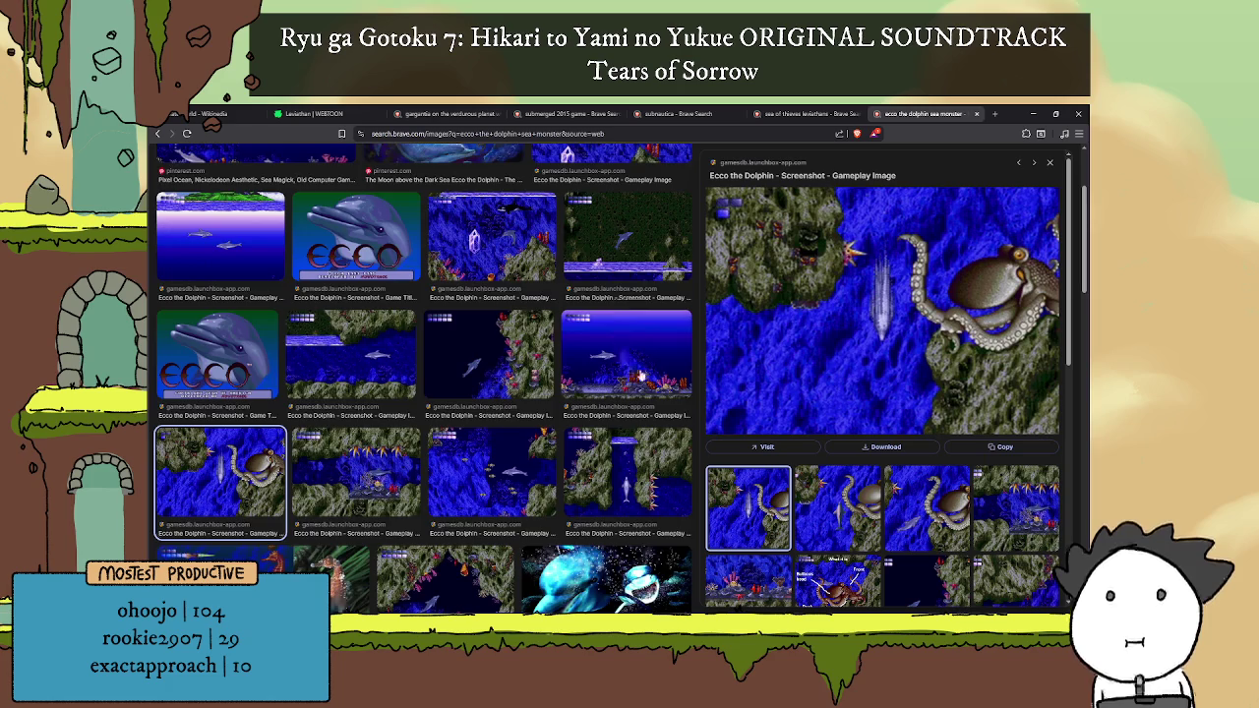
{"action": "scroll", "coordinate": [636, 369], "scroll_direction": "down", "scroll_amount": 5}
{"action": "scroll", "coordinate": [637, 366], "scroll_direction": "down", "scroll_amount": 4}
{"action": "scroll", "coordinate": [636, 364], "scroll_direction": "up", "scroll_amount": 3}
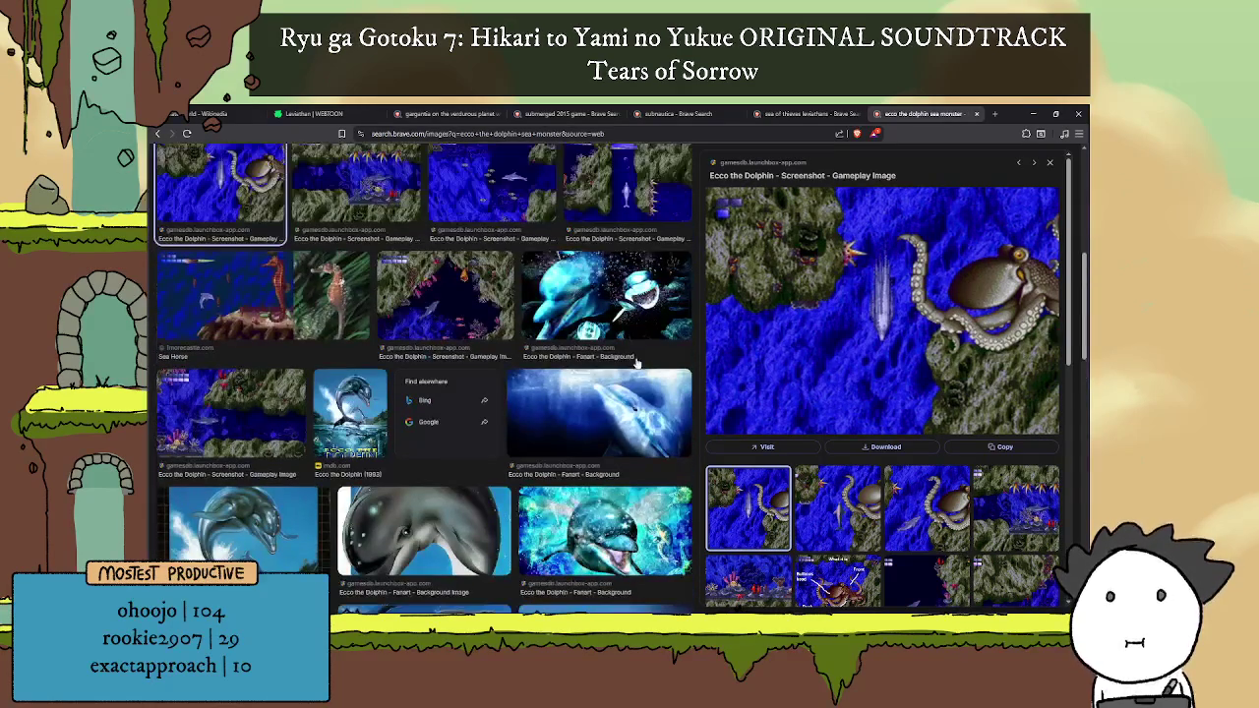
Step: Preview the sea horse, octopus and dolphin painting images, then close the sea monster search
{"action": "left_click", "coordinate": [223, 285]}
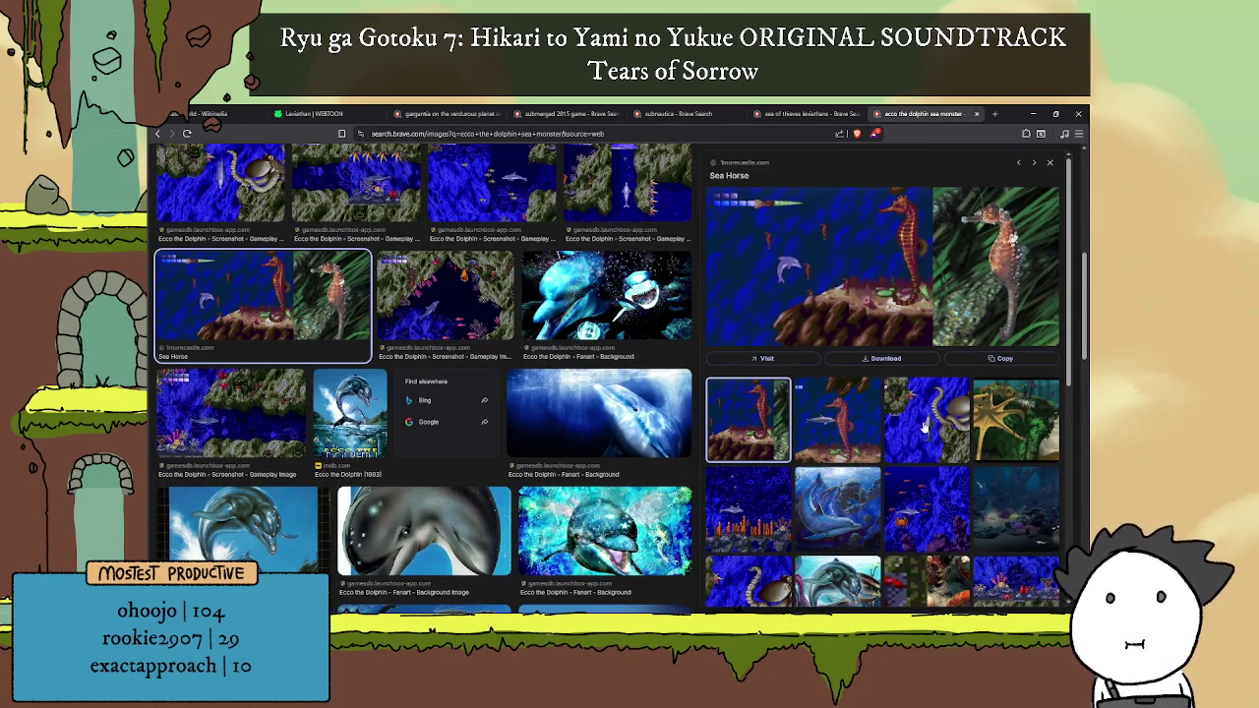
{"action": "left_click", "coordinate": [924, 427]}
{"action": "left_click", "coordinate": [858, 484]}
{"action": "scroll", "coordinate": [863, 425], "scroll_direction": "down", "scroll_amount": 3}
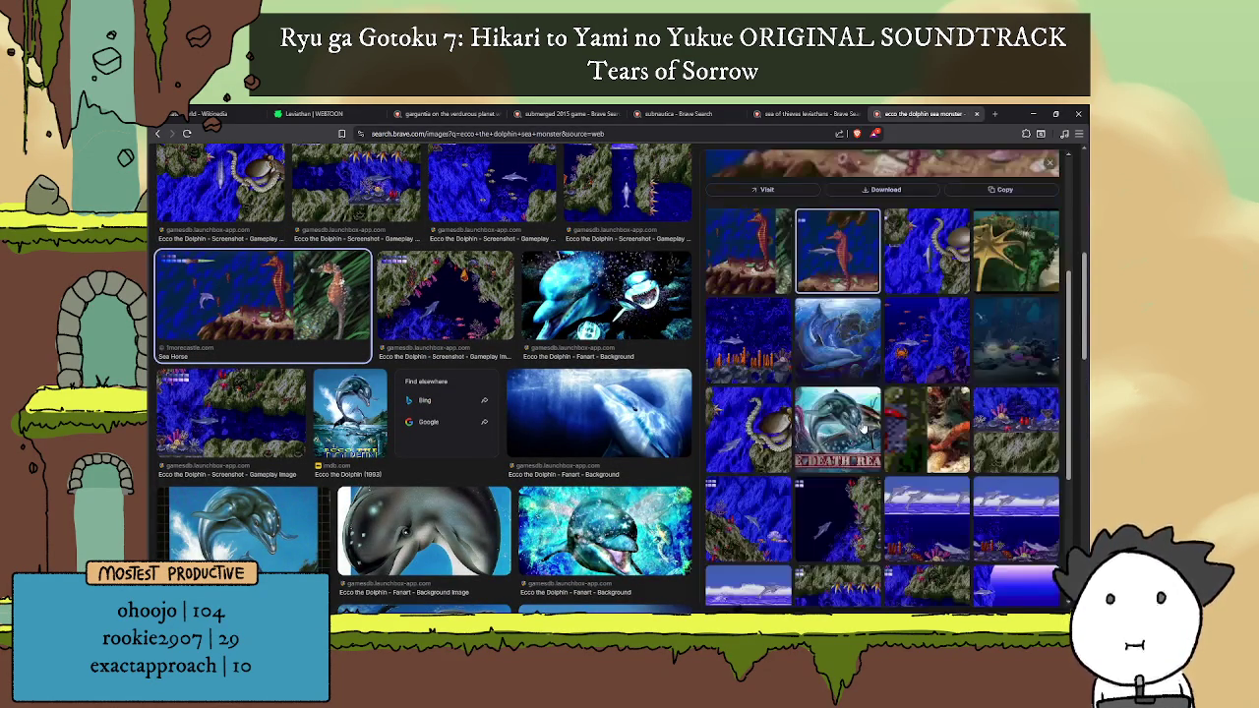
{"action": "left_click", "coordinate": [853, 362]}
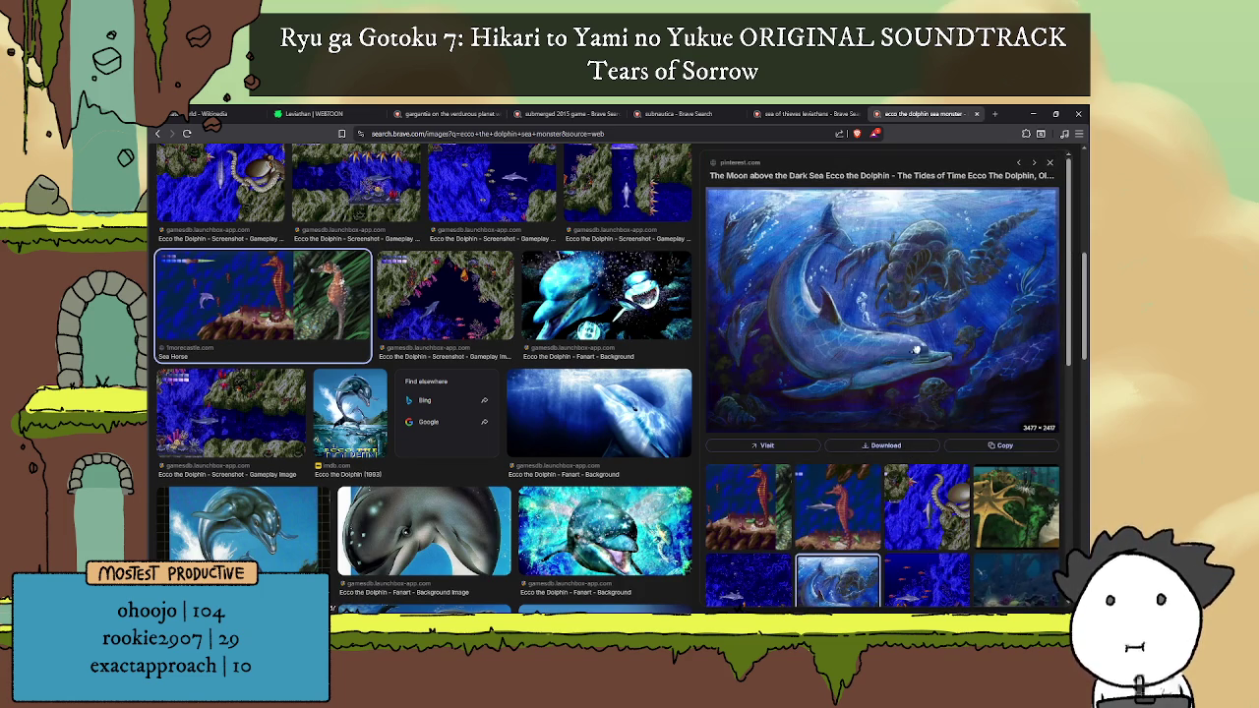
{"action": "left_click", "coordinate": [977, 113]}
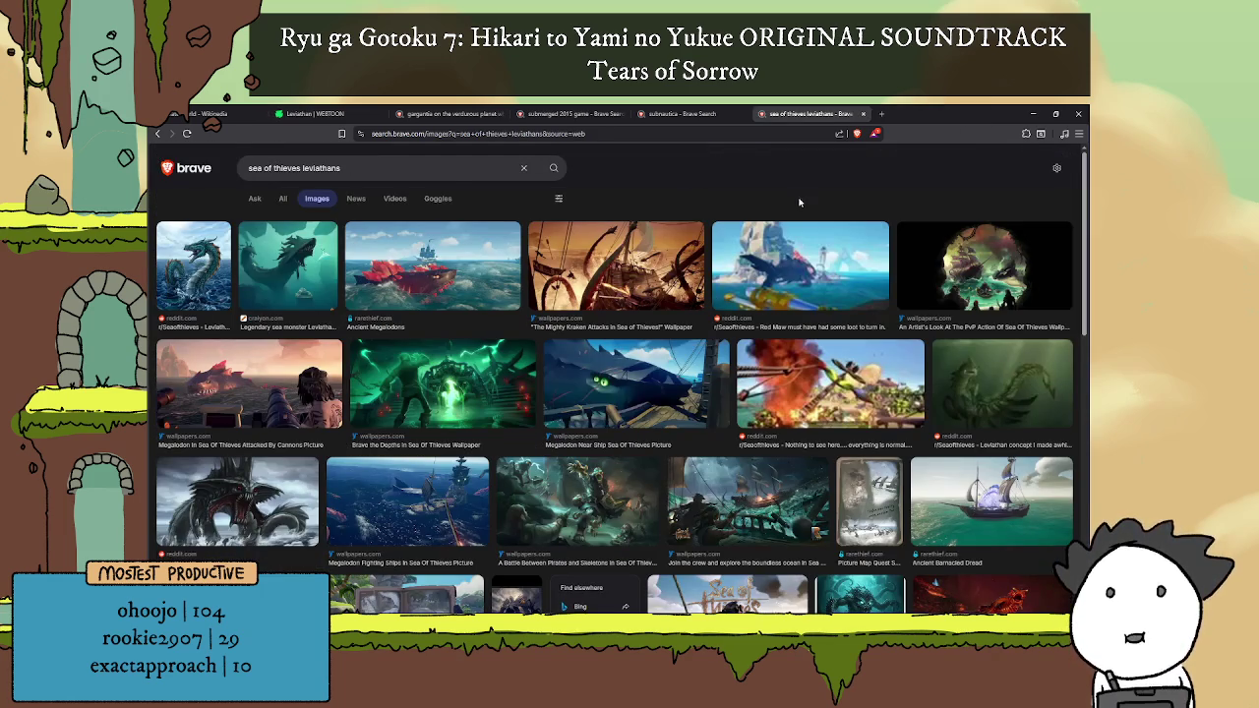
Step: Browse the 'submerged 2015 game' image results, then reopen the X-COM: Terror from the Deep article
{"action": "left_click", "coordinate": [571, 111]}
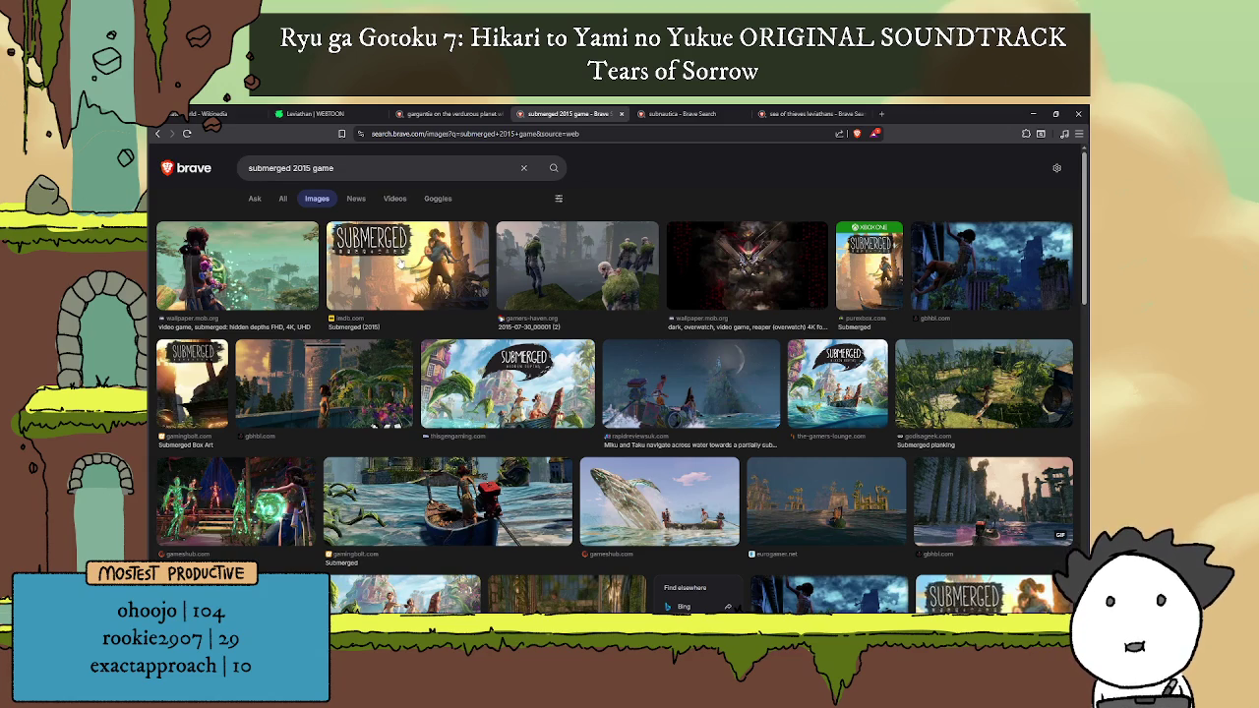
{"action": "scroll", "coordinate": [392, 312], "scroll_direction": "down", "scroll_amount": 2}
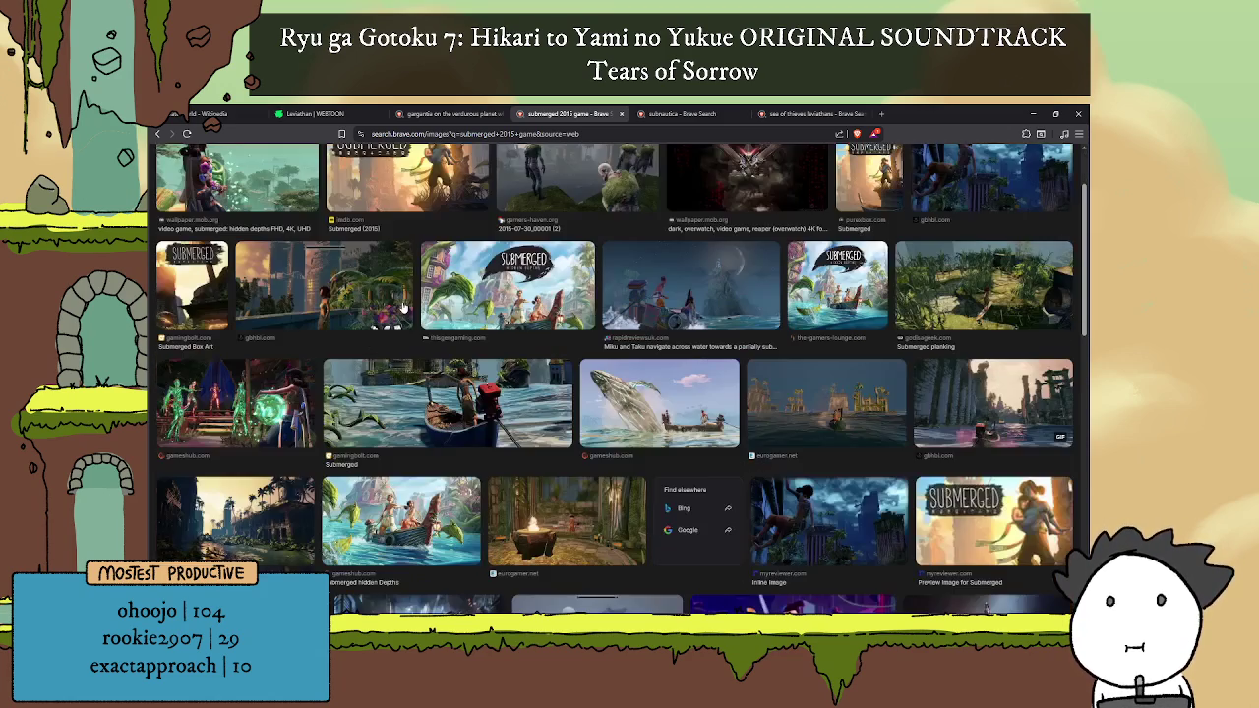
{"action": "scroll", "coordinate": [402, 310], "scroll_direction": "down", "scroll_amount": 1}
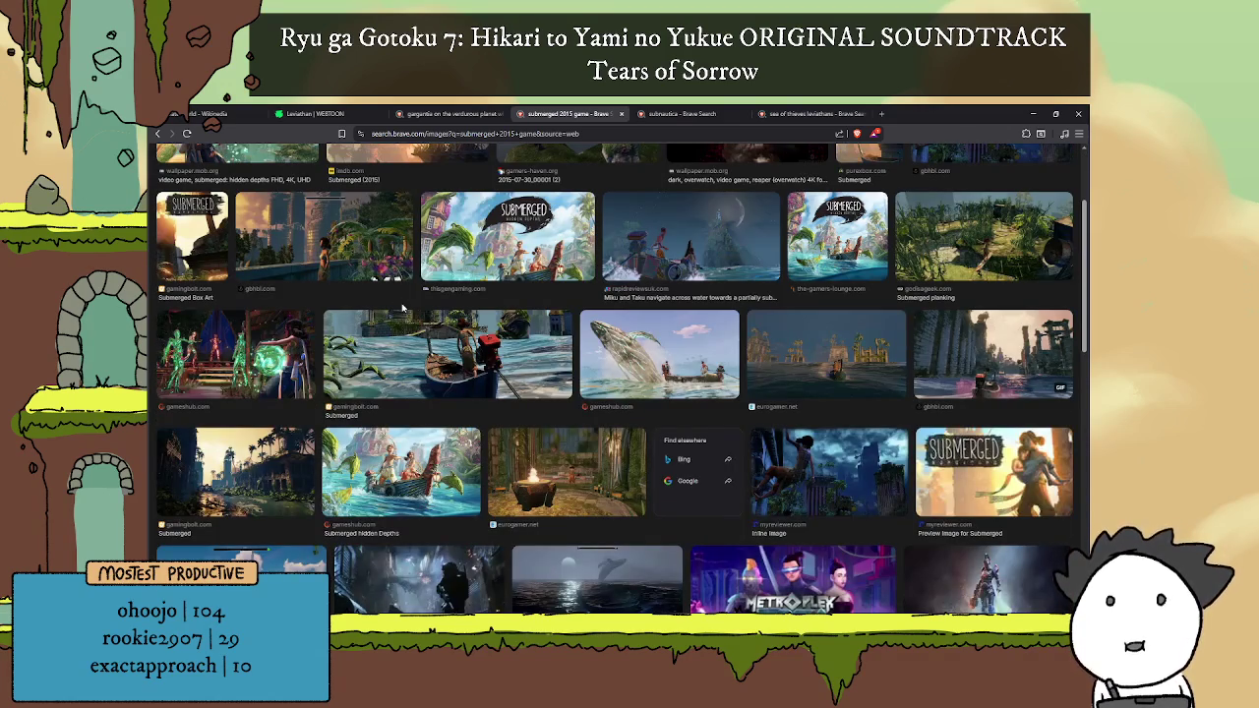
{"action": "scroll", "coordinate": [429, 284], "scroll_direction": "down", "scroll_amount": 5}
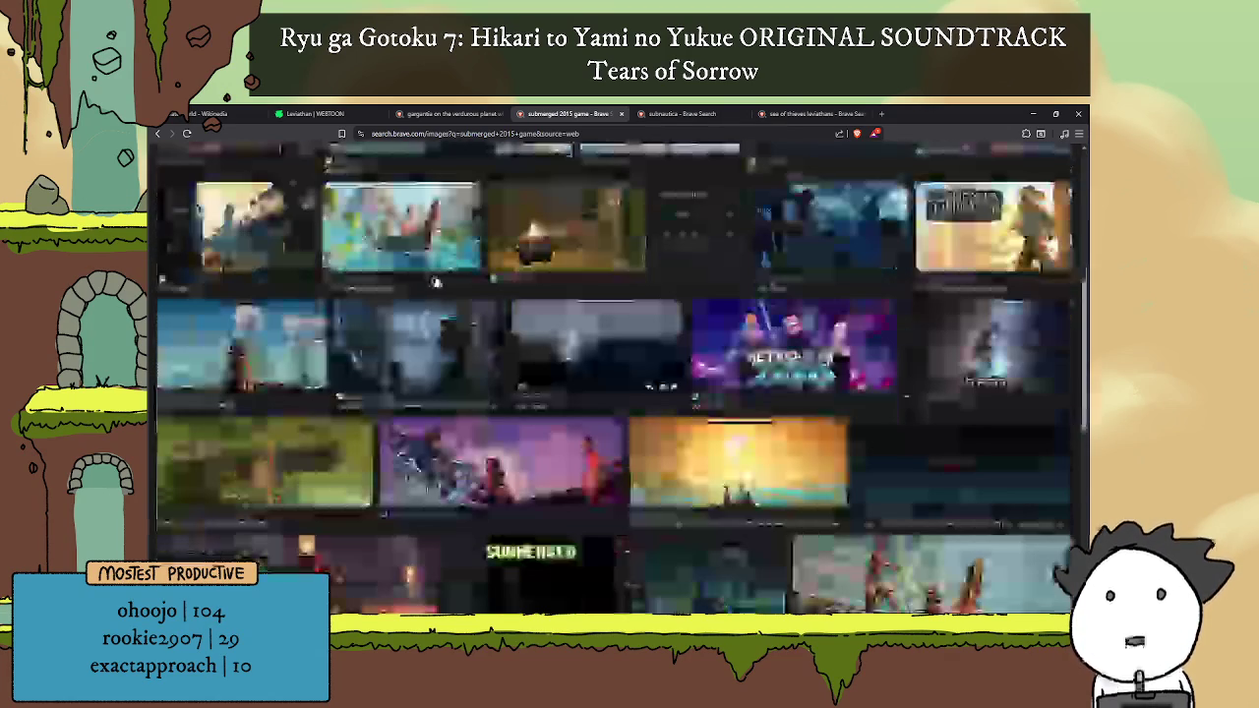
{"action": "scroll", "coordinate": [365, 333], "scroll_direction": "up", "scroll_amount": 4}
{"action": "scroll", "coordinate": [365, 330], "scroll_direction": "down", "scroll_amount": 4}
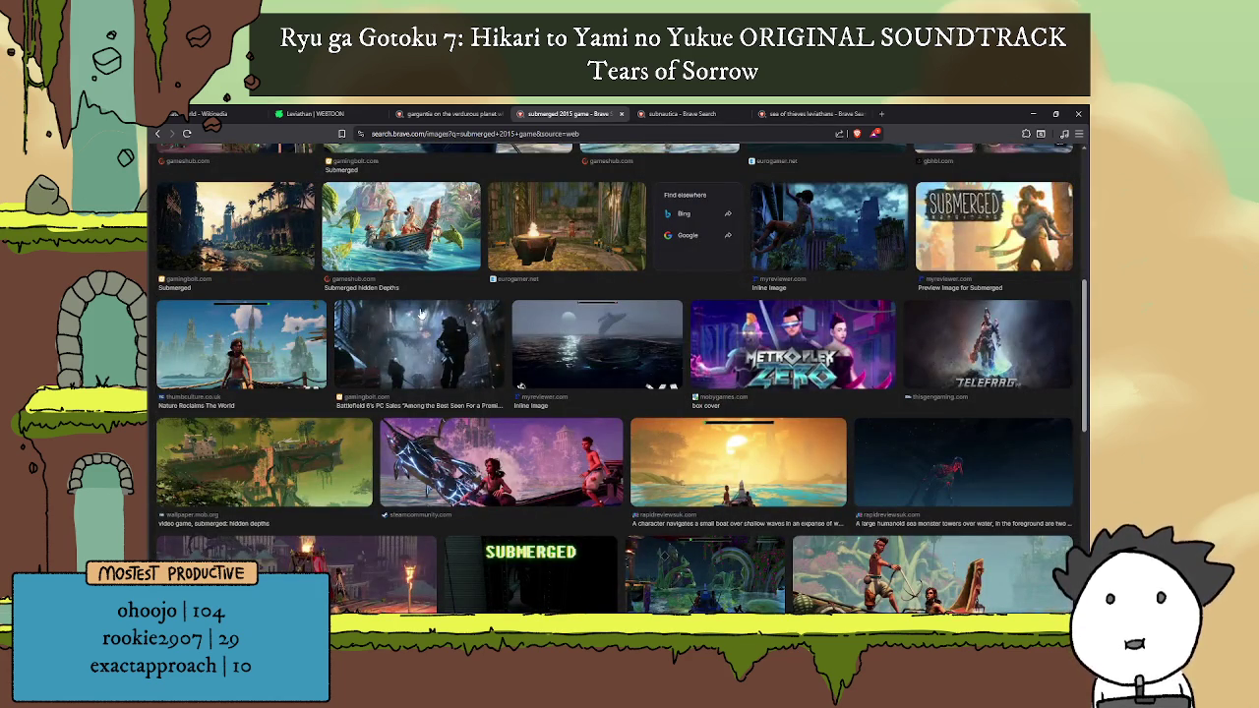
{"action": "scroll", "coordinate": [528, 374], "scroll_direction": "down", "scroll_amount": 1}
{"action": "scroll", "coordinate": [528, 374], "scroll_direction": "up", "scroll_amount": 5}
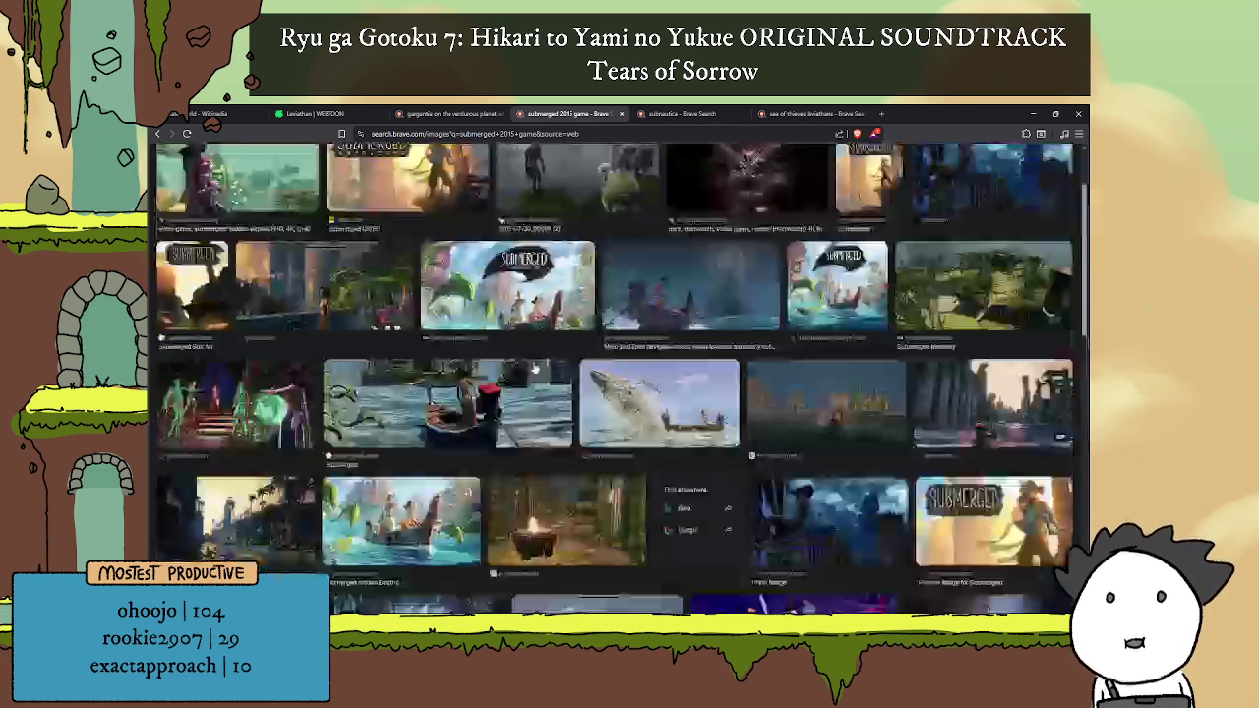
{"action": "scroll", "coordinate": [528, 374], "scroll_direction": "up", "scroll_amount": 3}
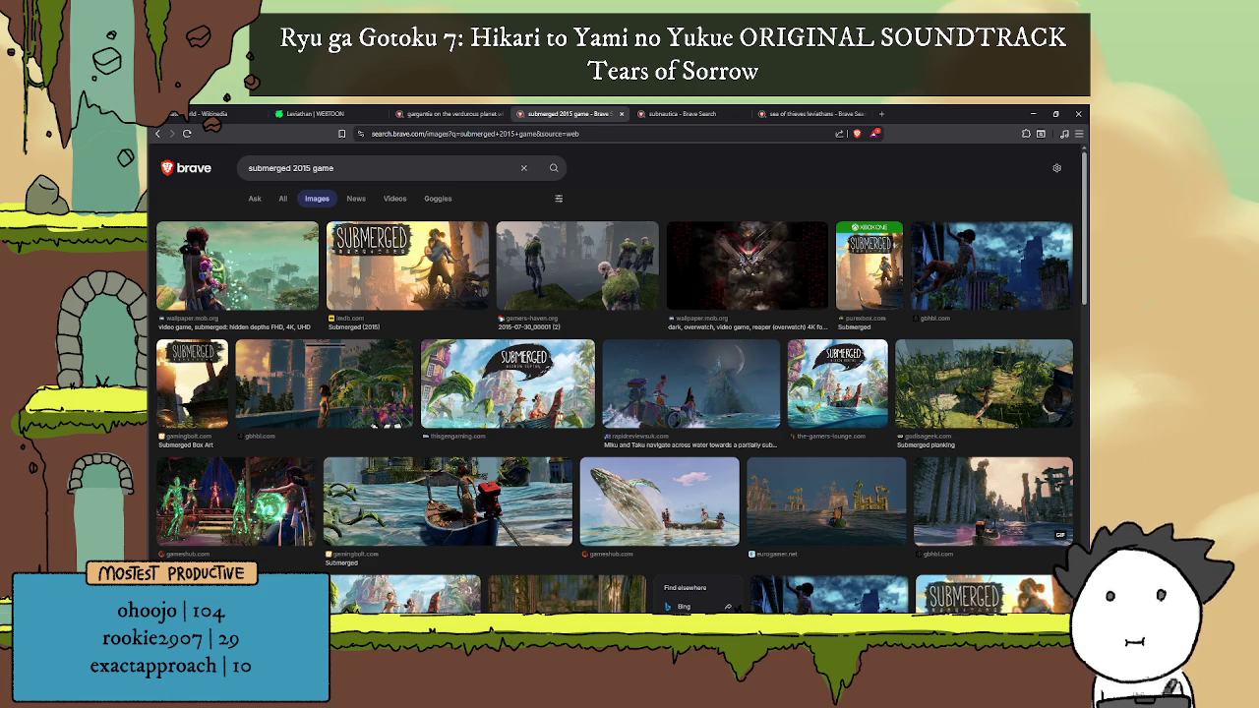
{"action": "key", "text": "ctrl+shift+t"}
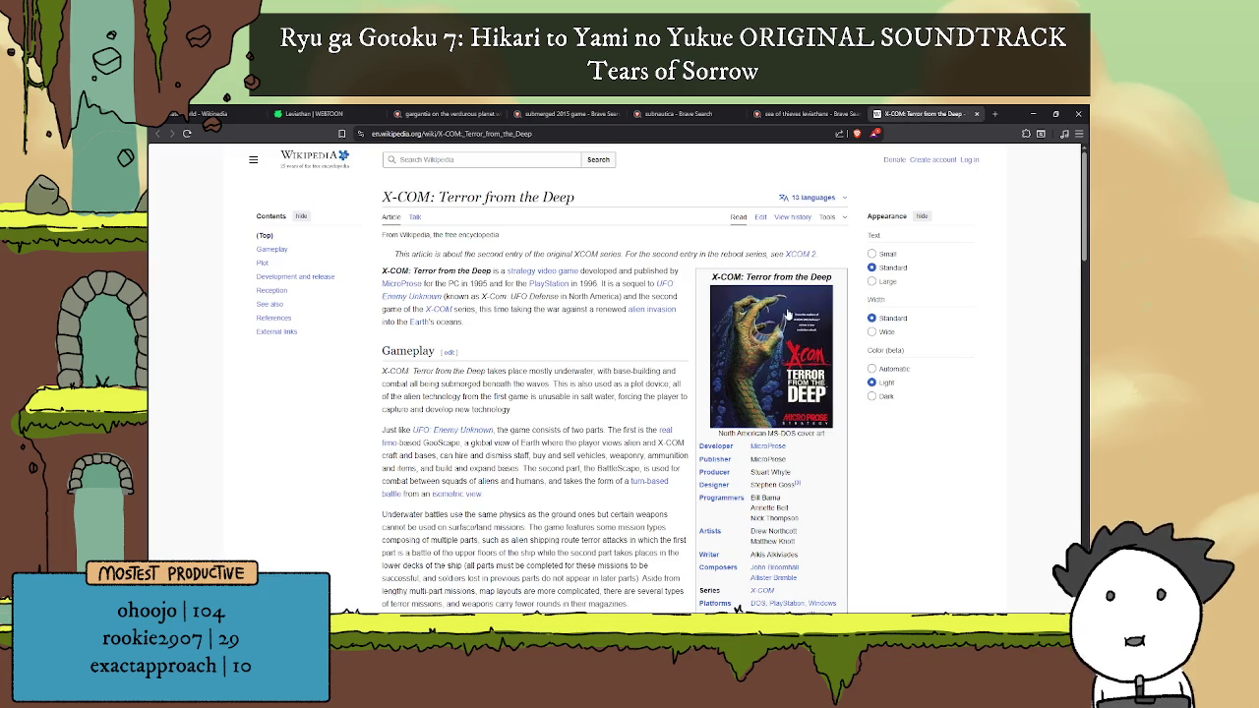
Step: Read the X-COM: Terror from the Deep article down to Reception, then reopen the YouTube review video
{"action": "scroll", "coordinate": [754, 300], "scroll_direction": "down", "scroll_amount": 1}
{"action": "scroll", "coordinate": [754, 300], "scroll_direction": "down", "scroll_amount": 5}
{"action": "scroll", "coordinate": [754, 300], "scroll_direction": "down", "scroll_amount": 3}
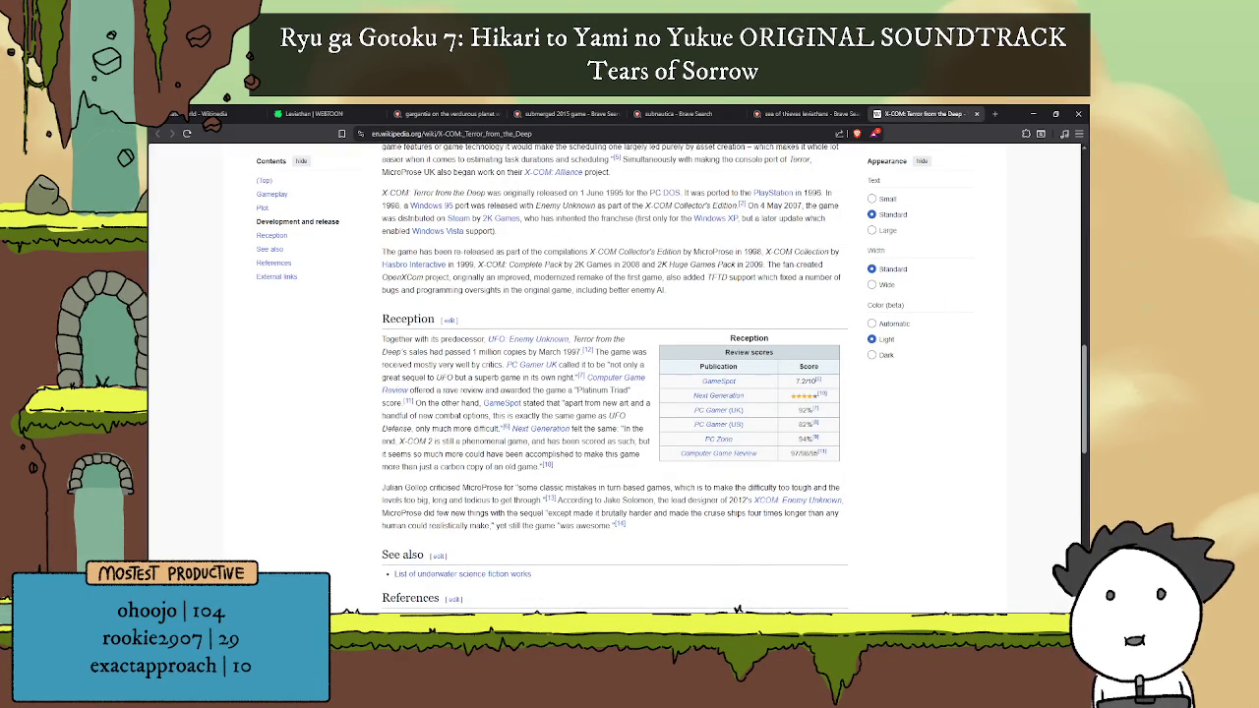
{"action": "key", "text": "ctrl+shift+t"}
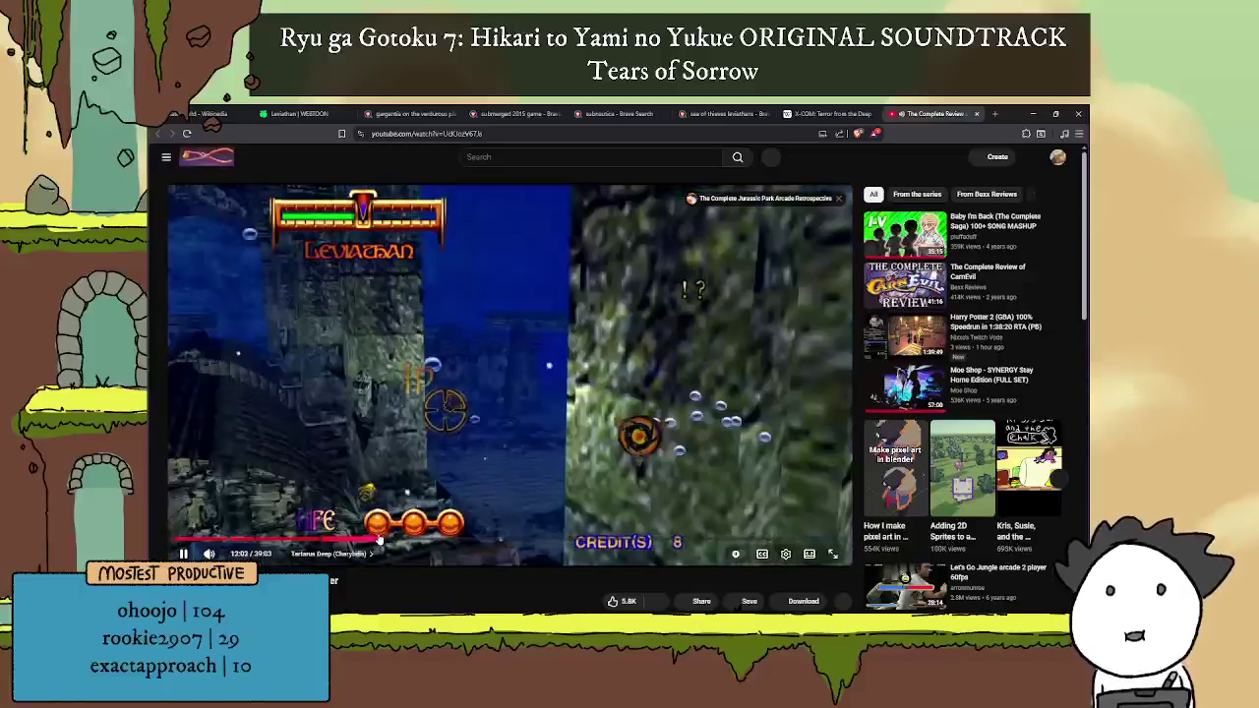
Step: Jump the review to the Tartarus Deep Charybdis fight, pause at 16:48, and return to the X-COM article
{"action": "left_click", "coordinate": [381, 535]}
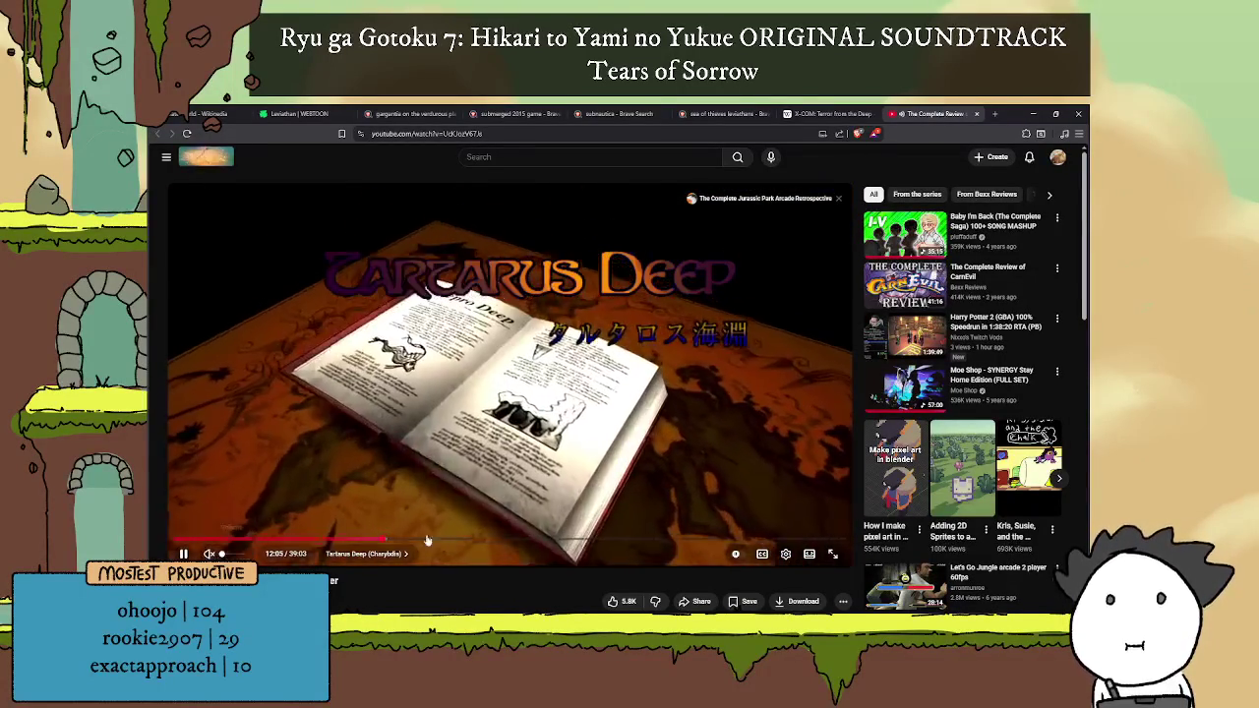
{"action": "left_click", "coordinate": [461, 539]}
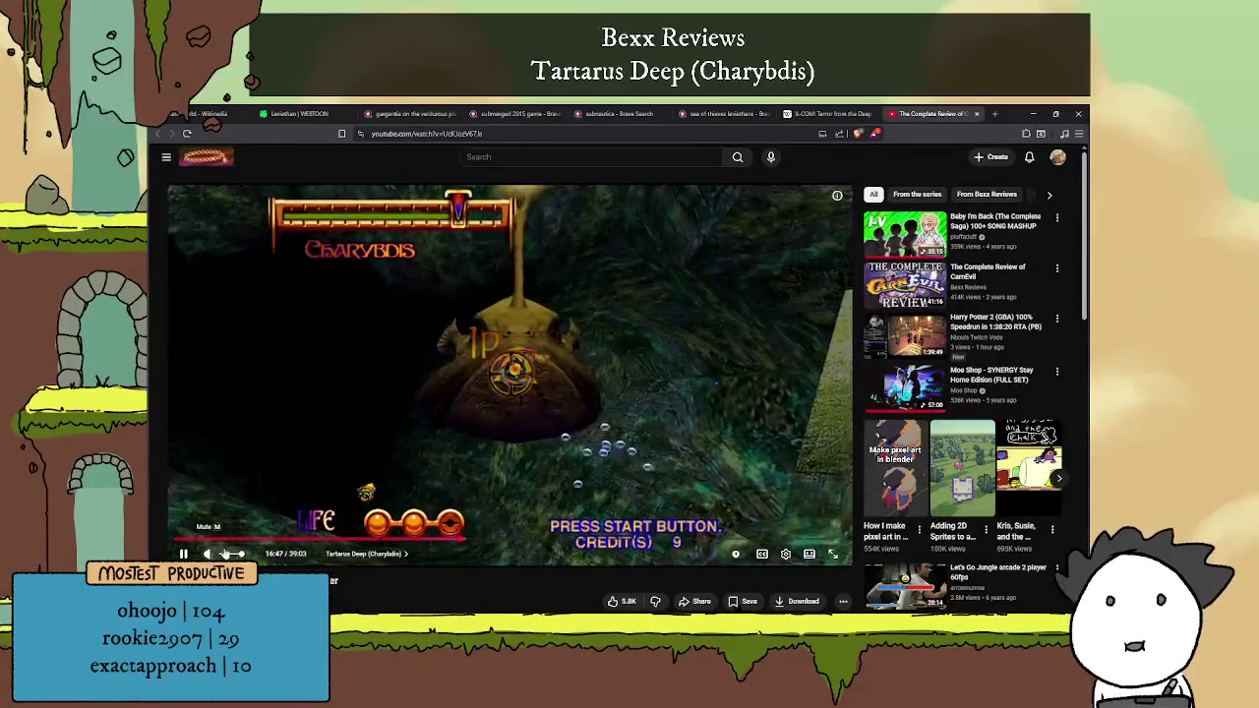
{"action": "key", "text": "space"}
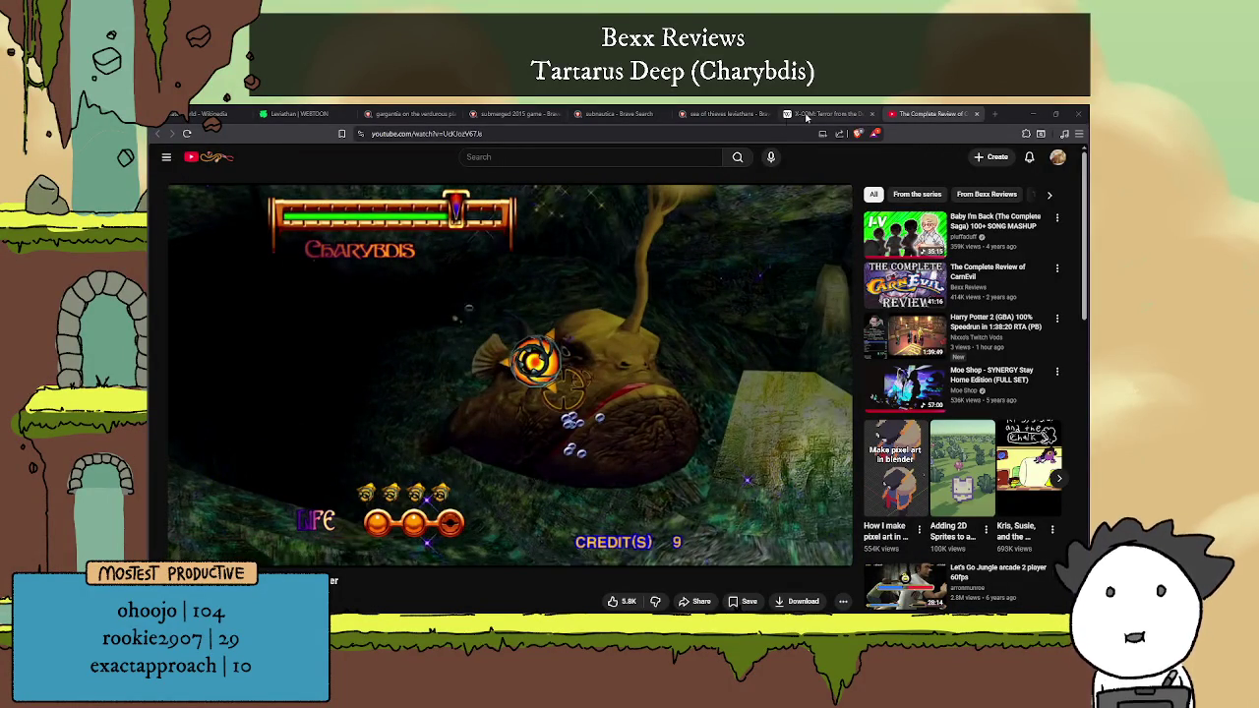
{"action": "key", "text": "ctrl+shift+Tab"}
Step: Scroll through the X-COM article, then web-search 'X-COM: Terror from the Deep gameplay'
{"action": "scroll", "coordinate": [665, 337], "scroll_direction": "down", "scroll_amount": 3}
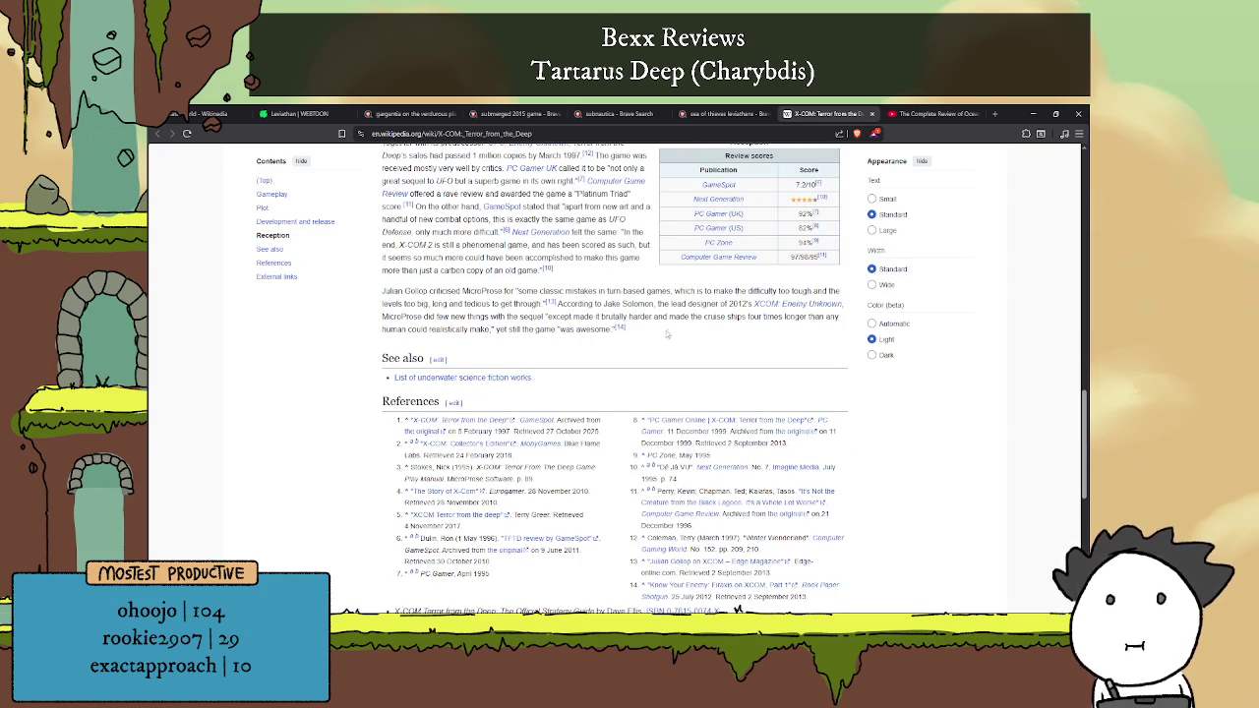
{"action": "scroll", "coordinate": [671, 333], "scroll_direction": "up", "scroll_amount": 2}
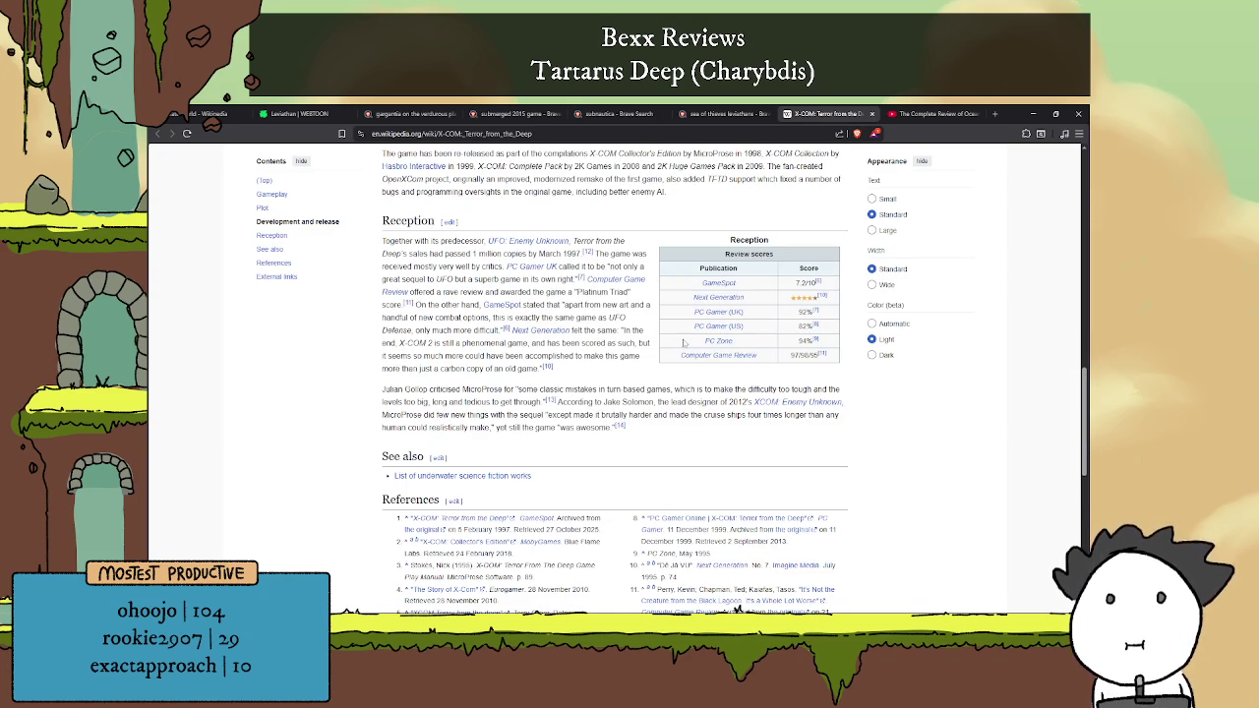
{"action": "scroll", "coordinate": [683, 364], "scroll_direction": "up", "scroll_amount": 3}
{"action": "scroll", "coordinate": [682, 364], "scroll_direction": "up", "scroll_amount": 3}
{"action": "scroll", "coordinate": [682, 364], "scroll_direction": "up", "scroll_amount": 3}
{"action": "scroll", "coordinate": [700, 367], "scroll_direction": "up", "scroll_amount": 3}
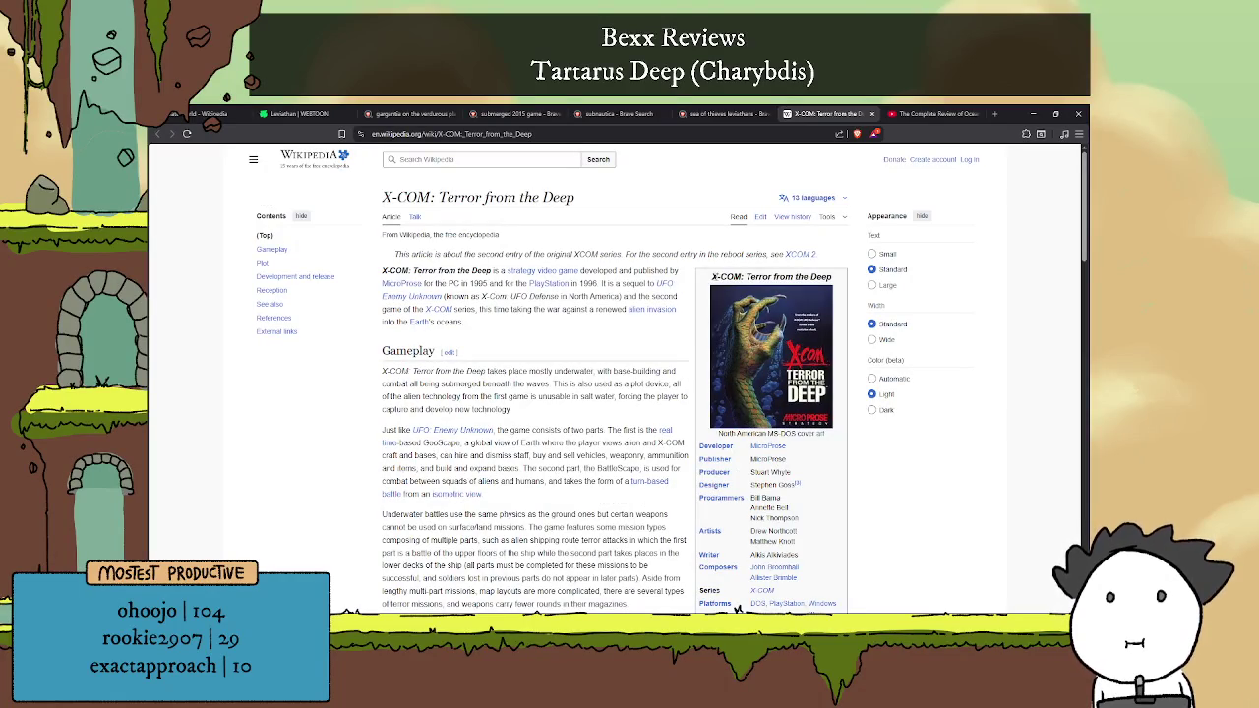
{"action": "left_click", "coordinate": [526, 133]}
{"action": "type", "text": "X-COM: Terror from the Deep"}
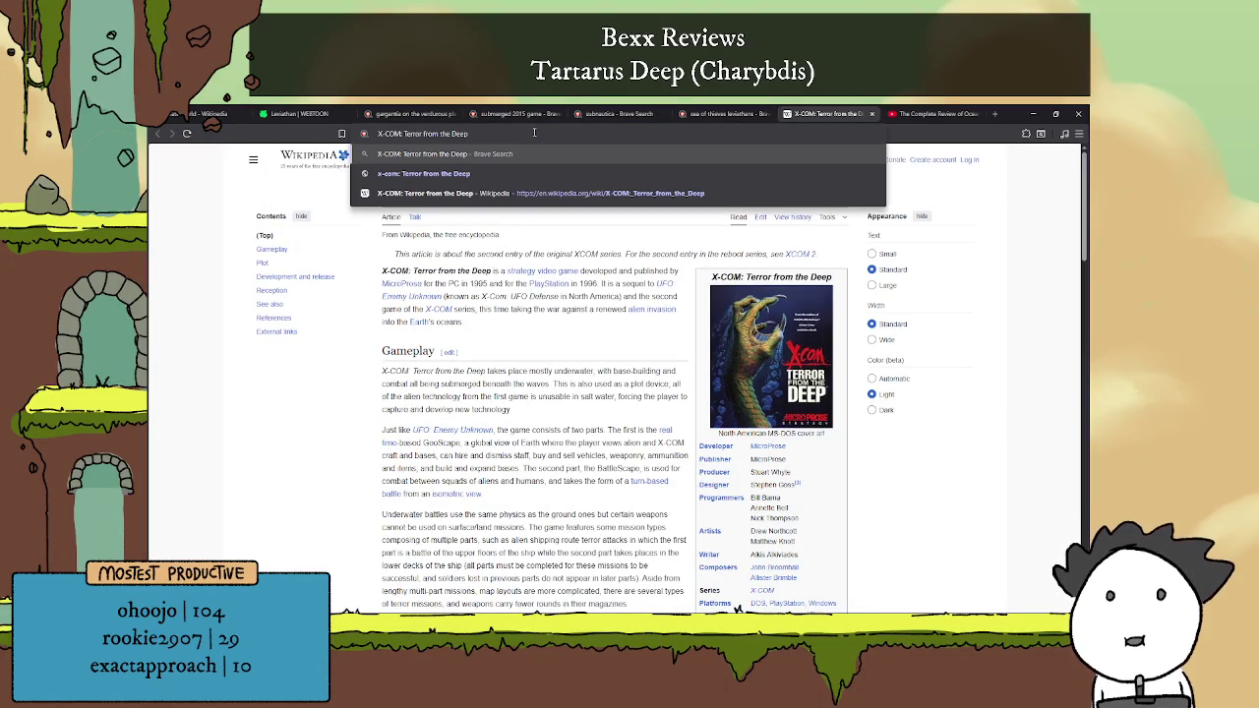
{"action": "type", "text": "gameplay"}
{"action": "key", "text": "Return"}
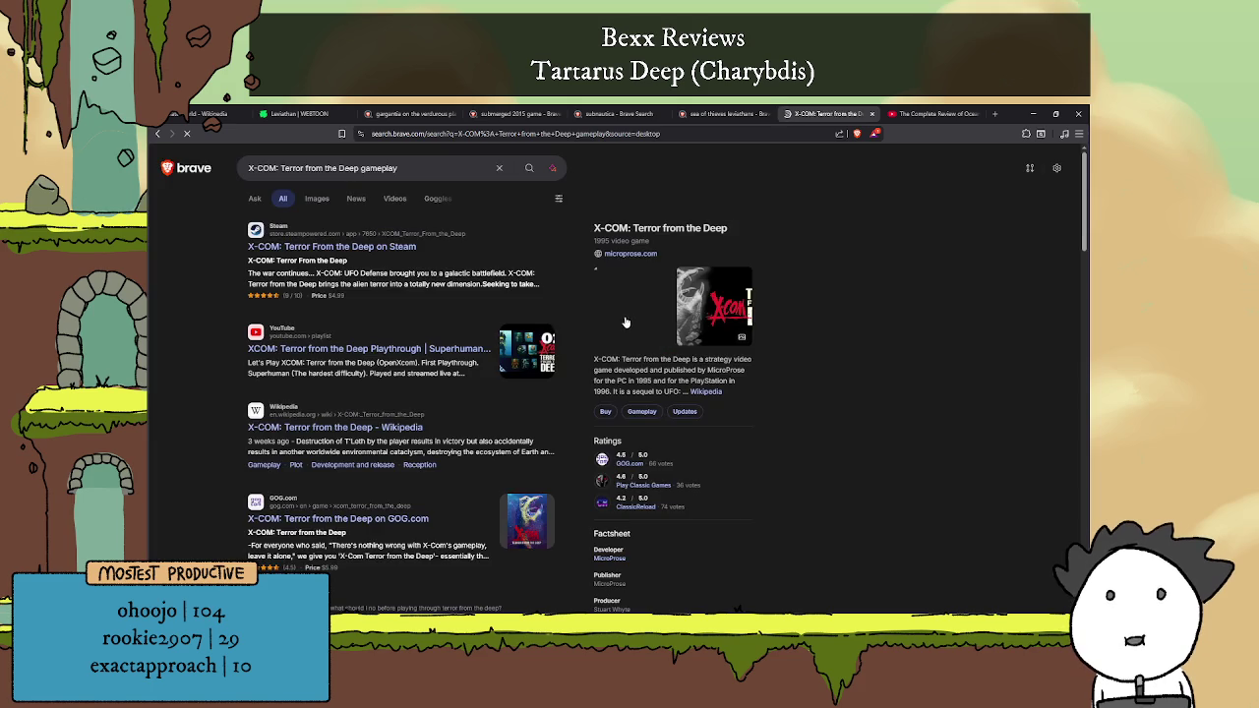
Step: Show image results for X-COM gameplay and preview a DOS screenshot
{"action": "left_click", "coordinate": [317, 199]}
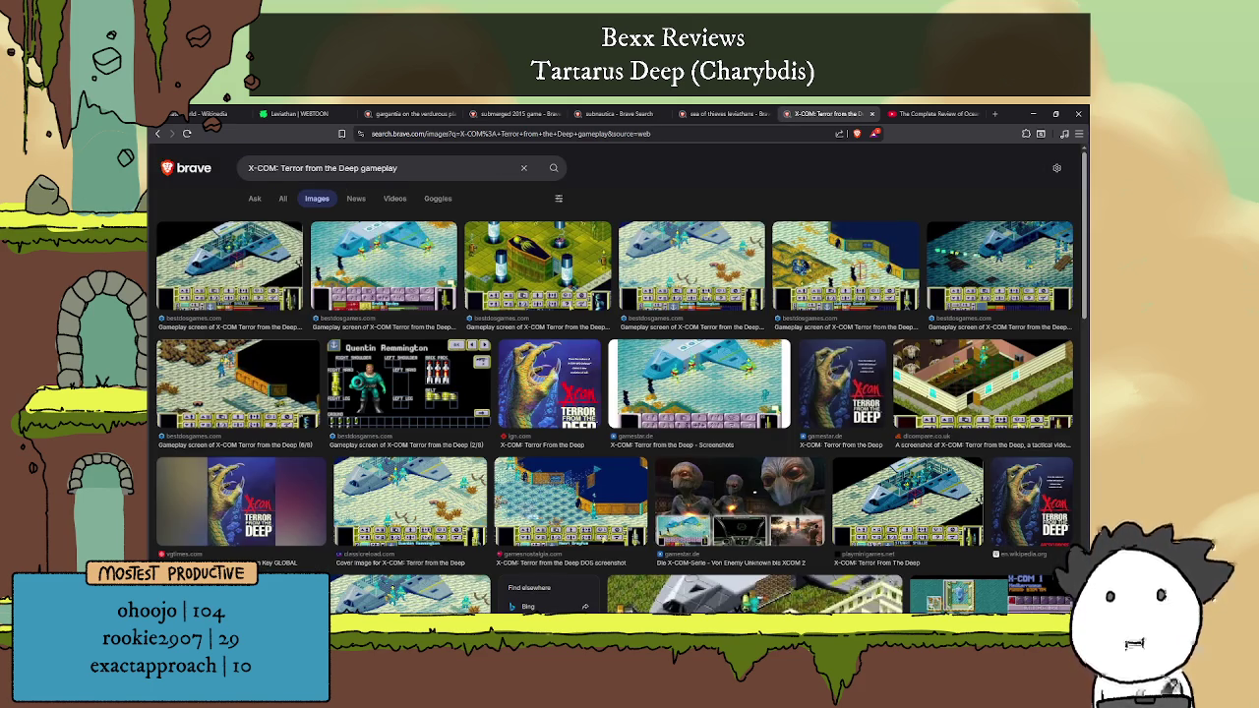
{"action": "scroll", "coordinate": [544, 512], "scroll_direction": "down", "scroll_amount": 3}
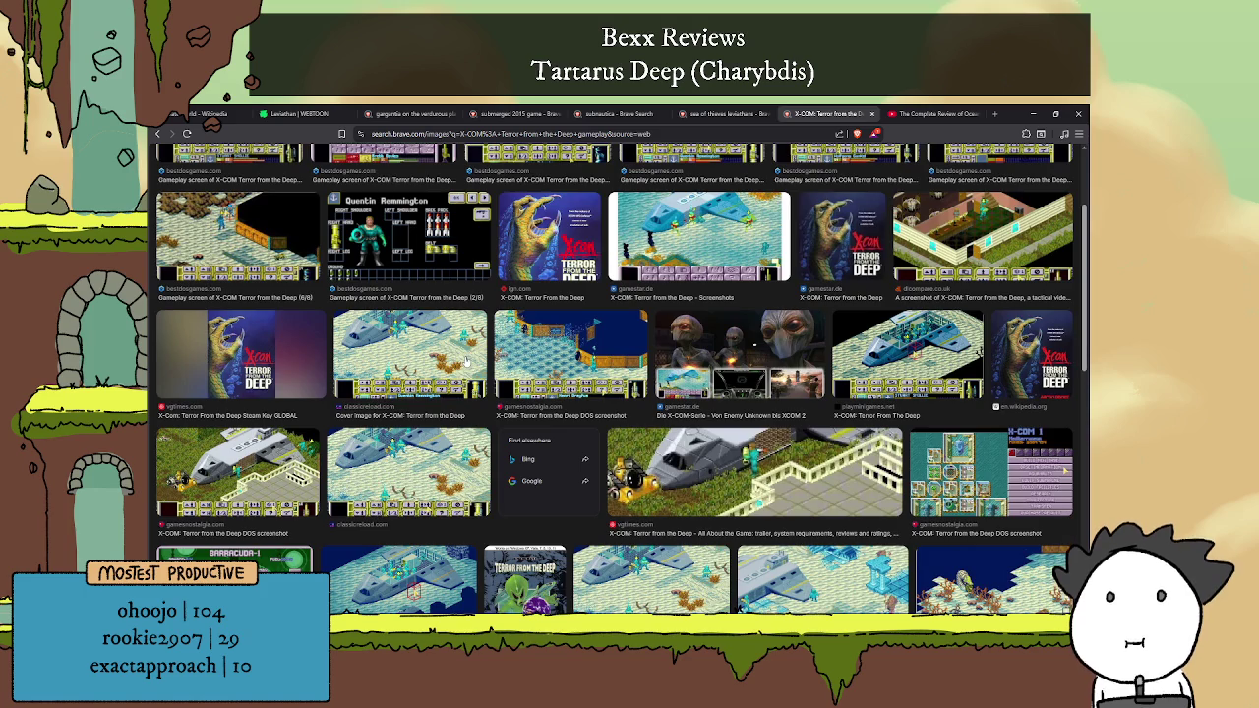
{"action": "scroll", "coordinate": [467, 362], "scroll_direction": "down", "scroll_amount": 3}
{"action": "left_click", "coordinate": [680, 357]}
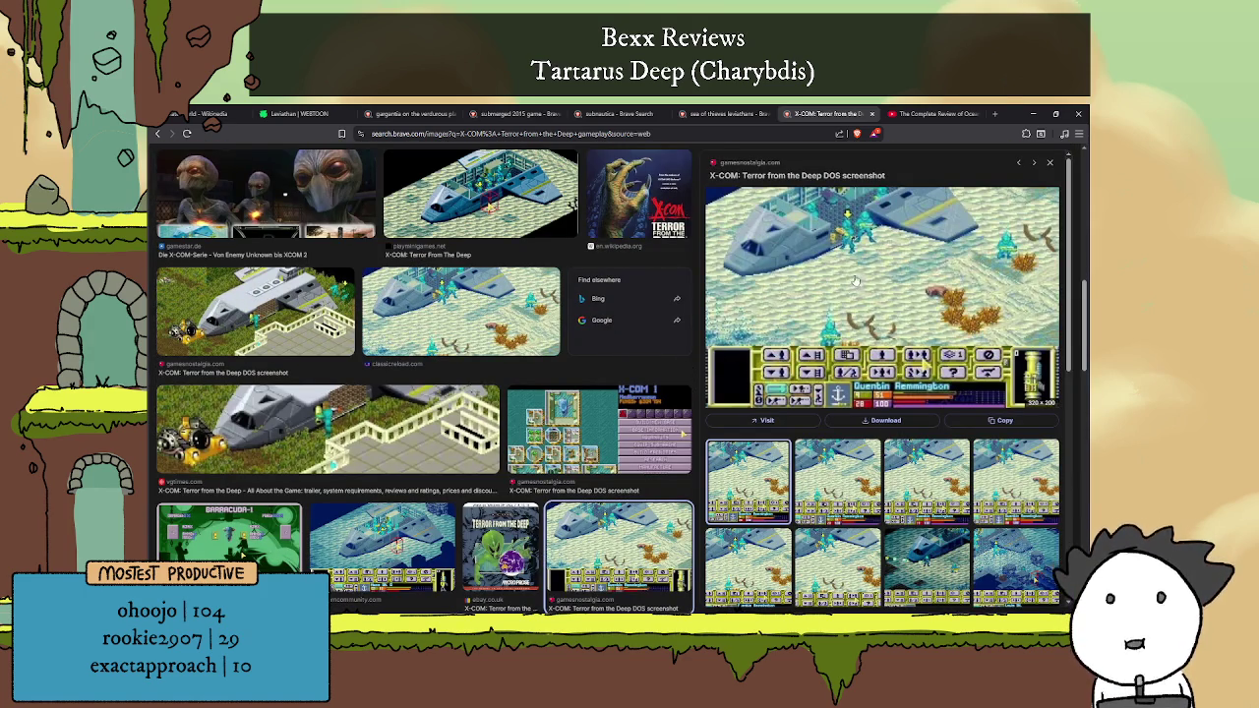
{"action": "scroll", "coordinate": [862, 387], "scroll_direction": "down", "scroll_amount": 5}
{"action": "scroll", "coordinate": [862, 387], "scroll_direction": "down", "scroll_amount": 2}
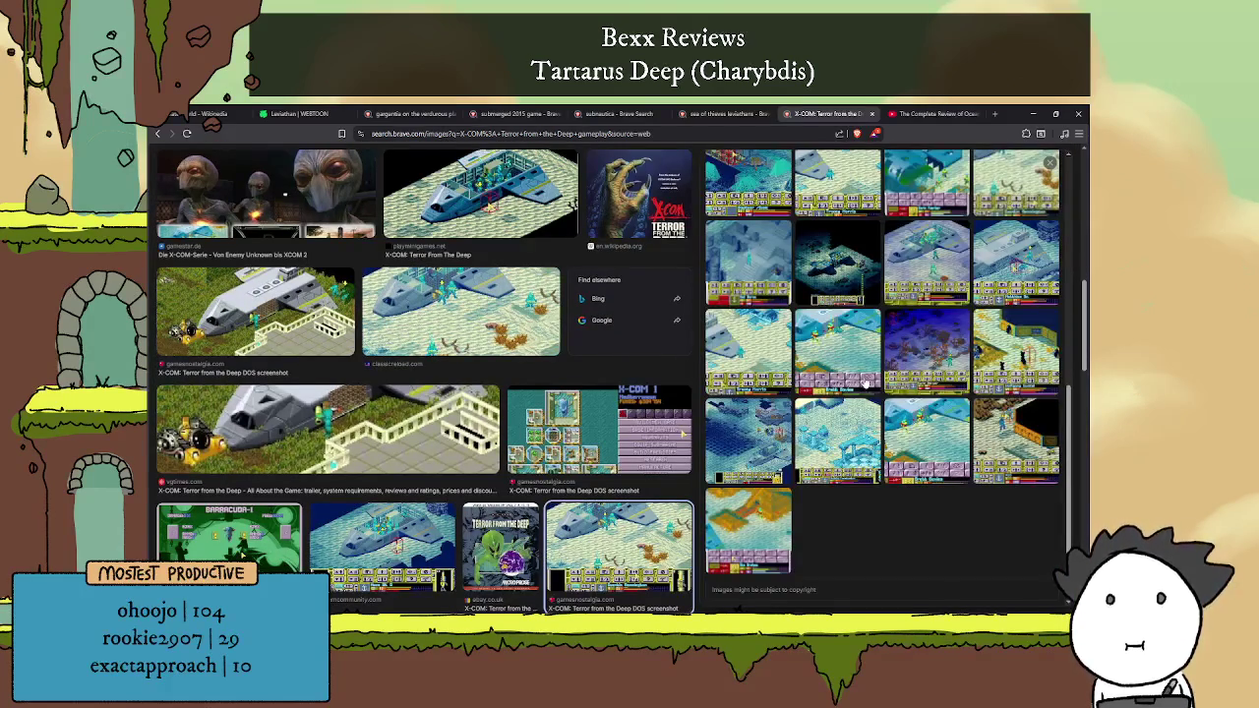
Step: Preview the X-COM base screenshot and other gameplay shots, then close the image search
{"action": "left_click", "coordinate": [415, 409]}
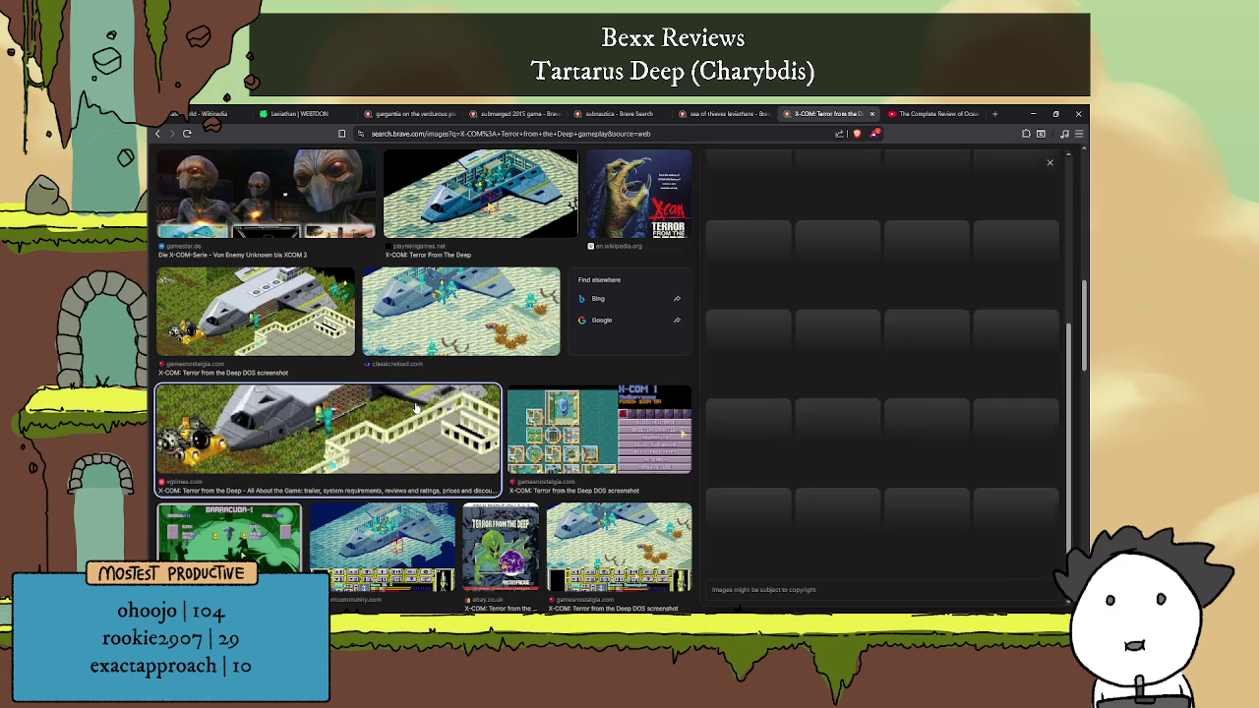
{"action": "scroll", "coordinate": [415, 409], "scroll_direction": "up", "scroll_amount": 3}
{"action": "scroll", "coordinate": [442, 393], "scroll_direction": "up", "scroll_amount": 3}
{"action": "scroll", "coordinate": [574, 339], "scroll_direction": "up", "scroll_amount": 3}
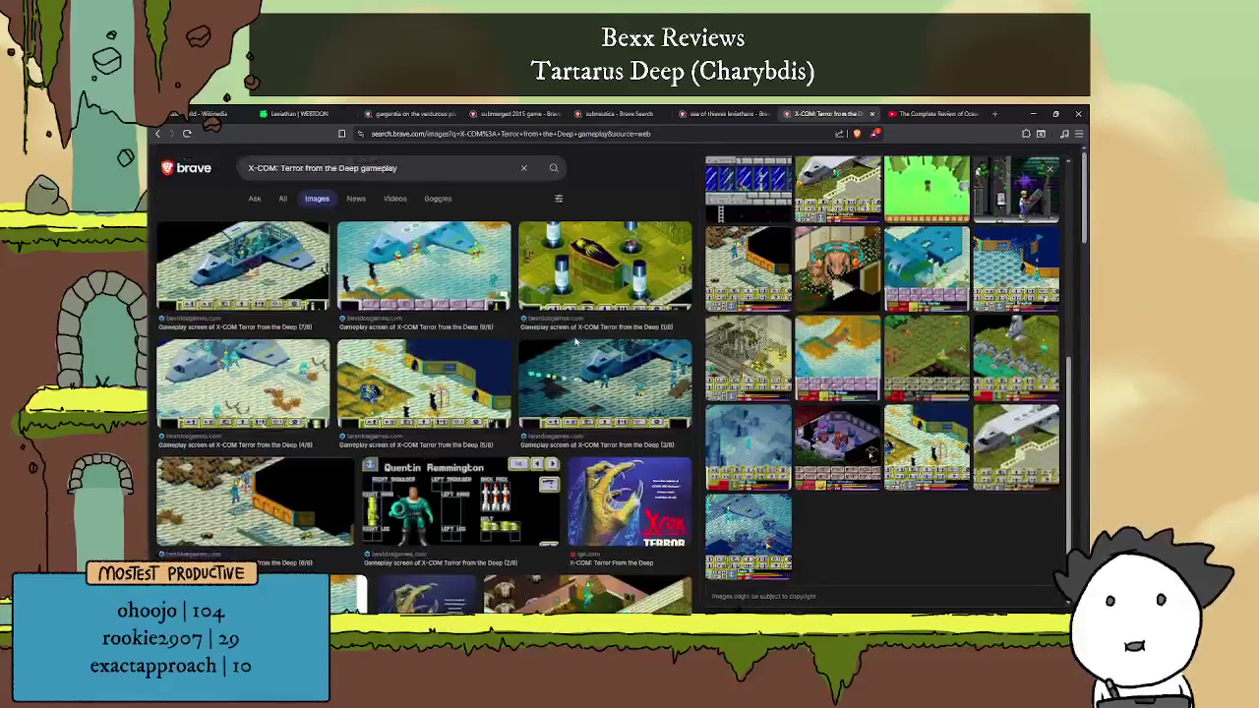
{"action": "left_click", "coordinate": [577, 359]}
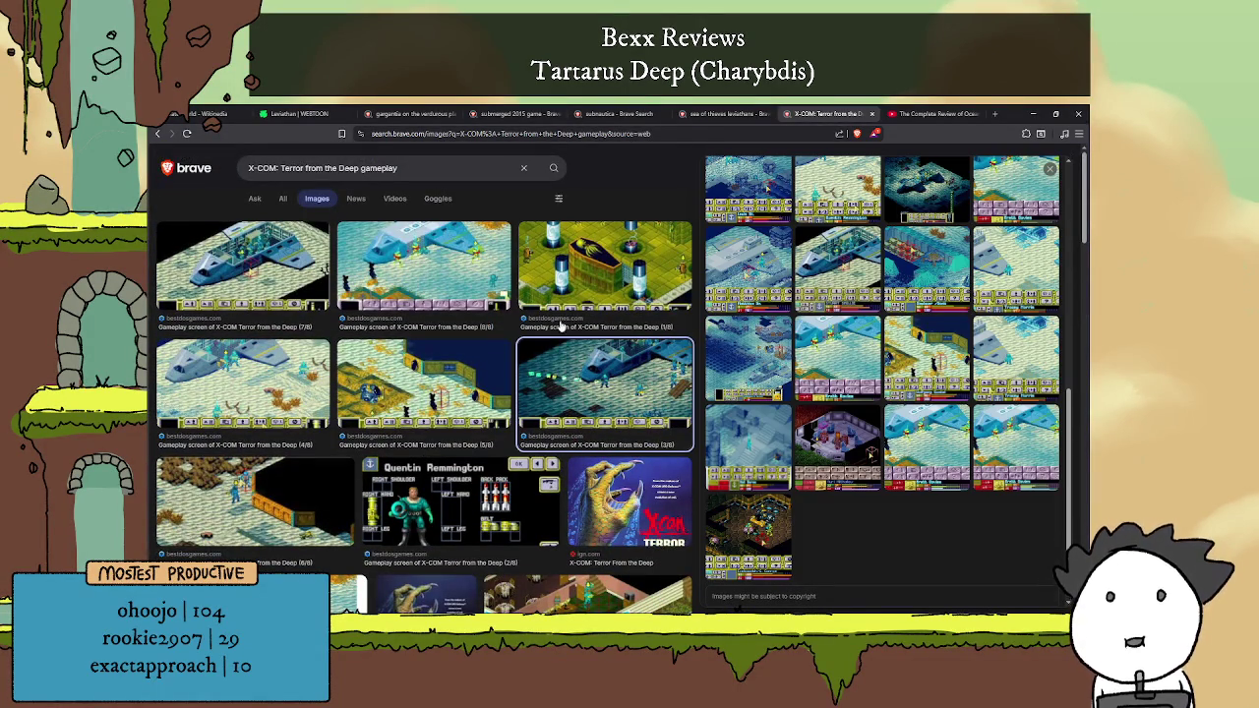
{"action": "left_click", "coordinate": [595, 291]}
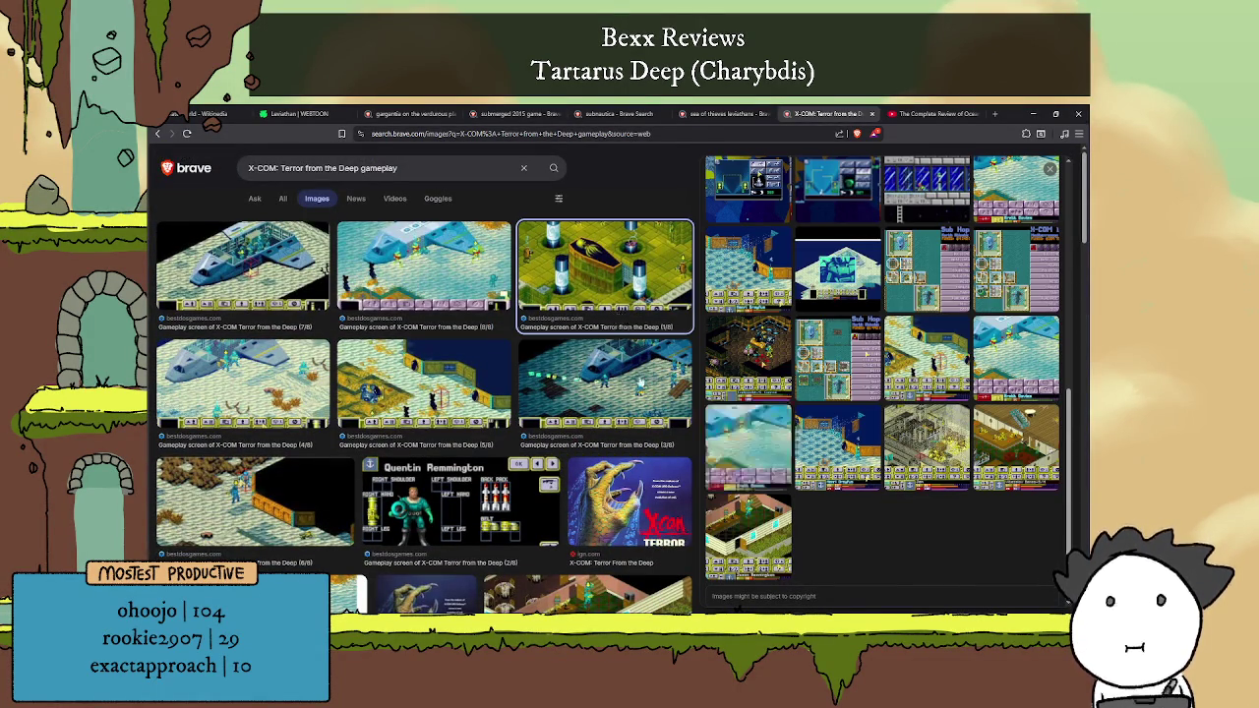
{"action": "scroll", "coordinate": [762, 408], "scroll_direction": "up", "scroll_amount": 5}
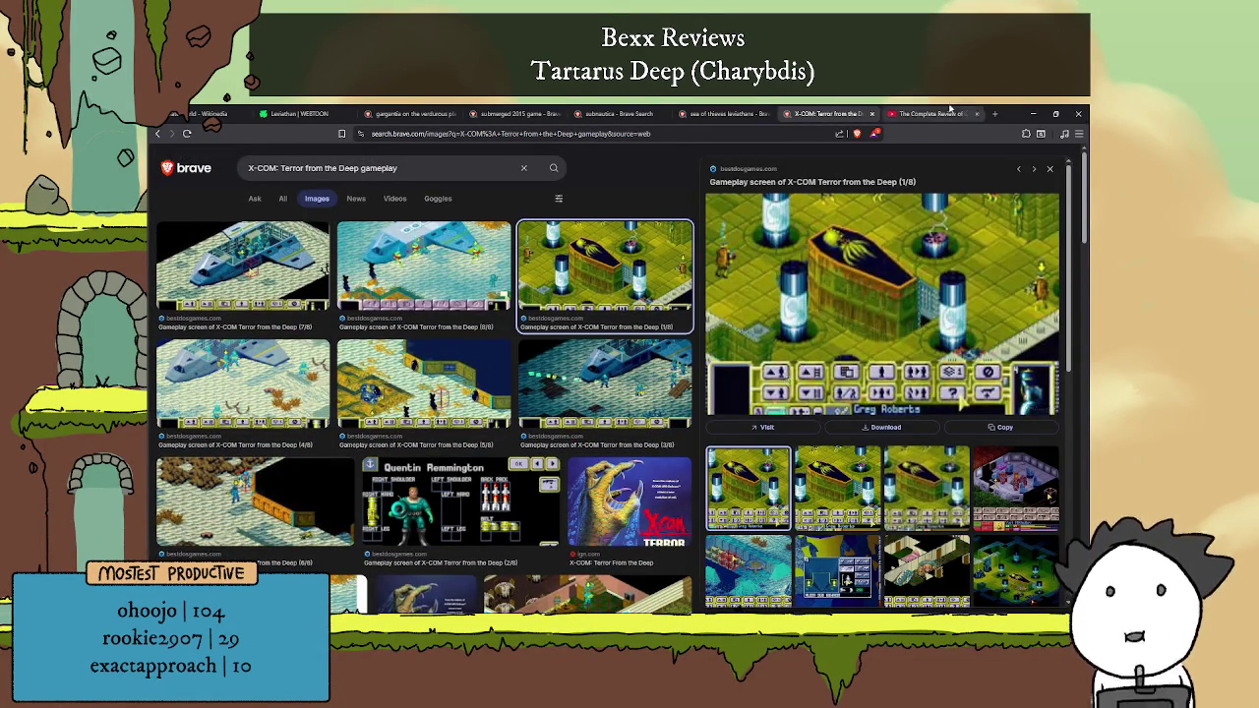
{"action": "left_click", "coordinate": [871, 113]}
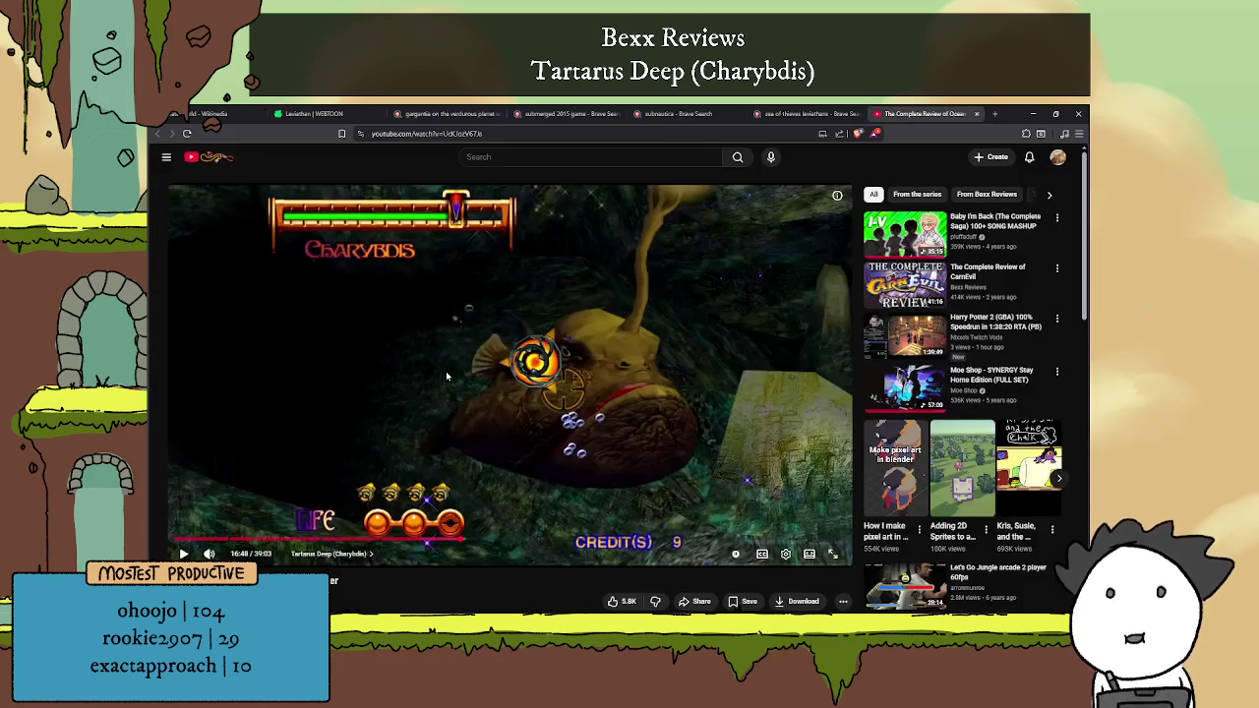
{"action": "mouse_move", "coordinate": [509, 374]}
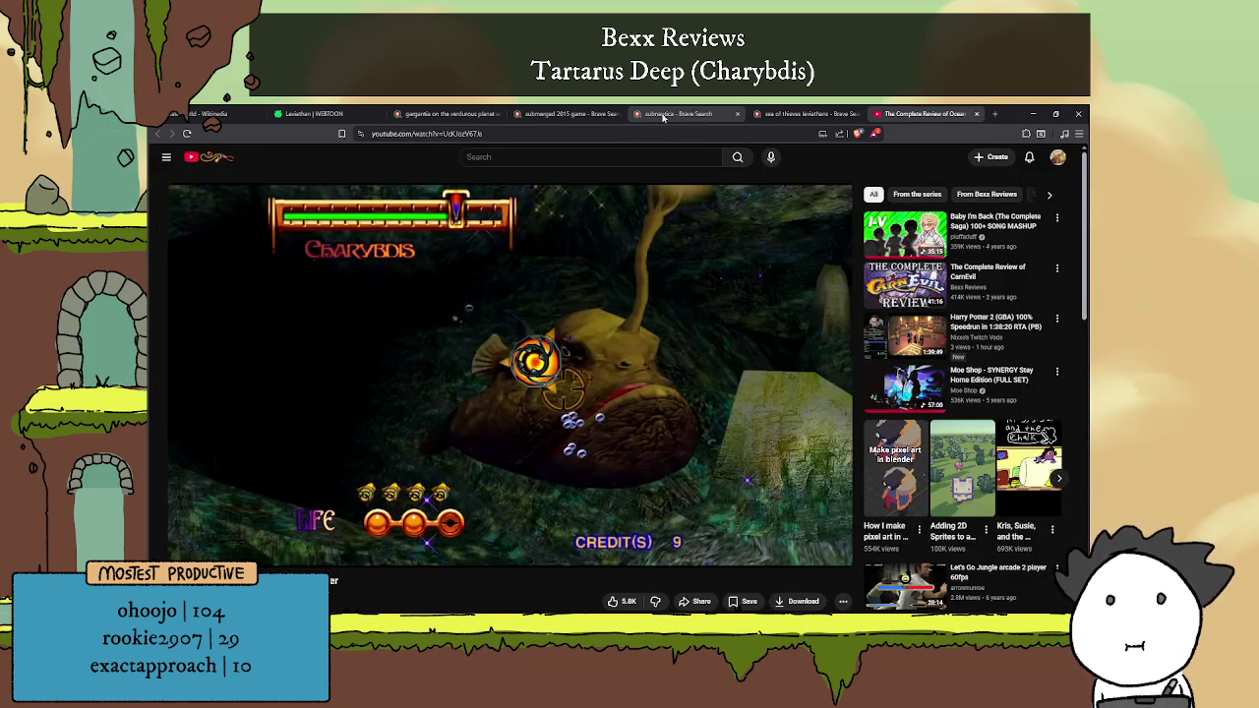
Step: Cycle through the subnautica, Sea of Thieves leviathans and Submerged tabs, previewing the Submerged boat image
{"action": "left_click", "coordinate": [695, 115]}
{"action": "left_click", "coordinate": [769, 115]}
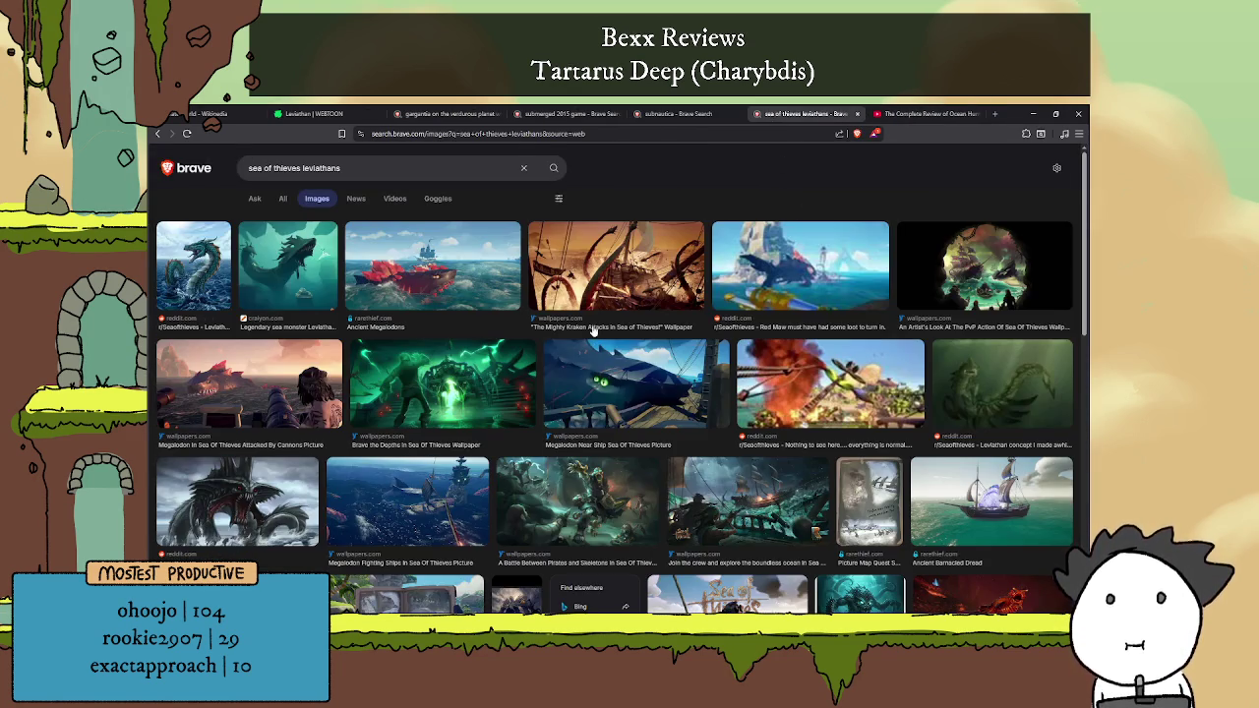
{"action": "left_click", "coordinate": [565, 114]}
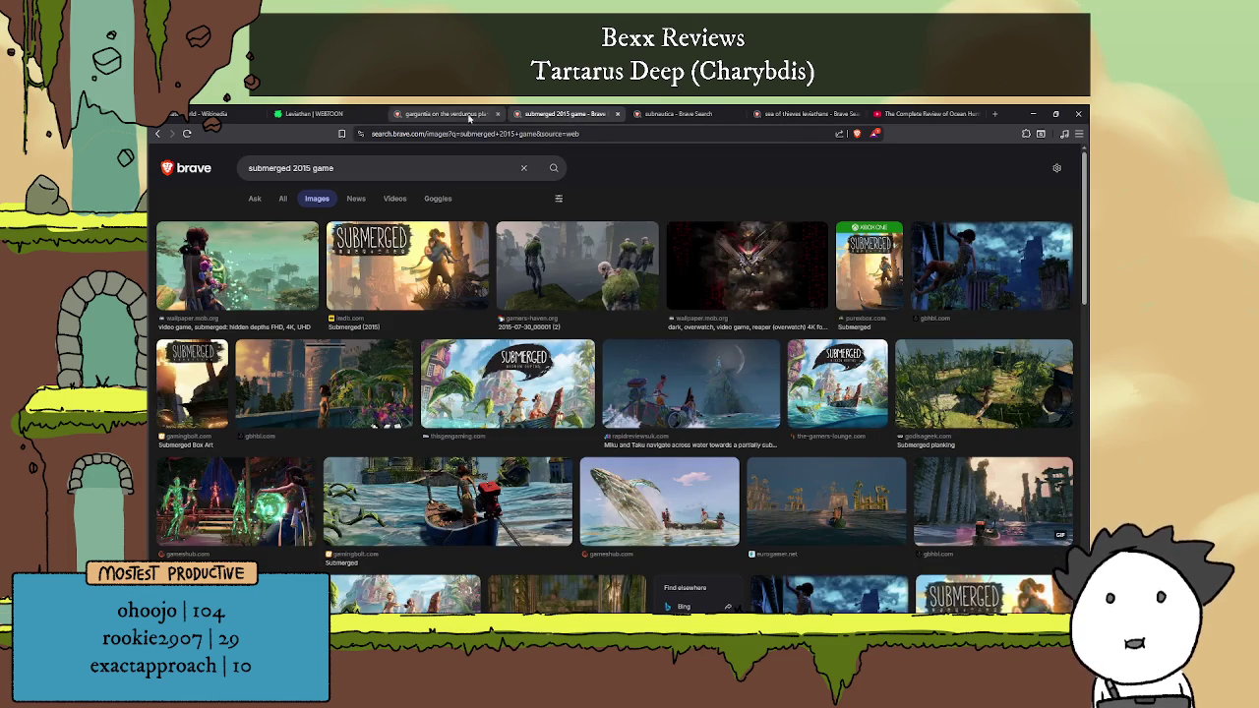
{"action": "scroll", "coordinate": [836, 335], "scroll_direction": "down", "scroll_amount": 3}
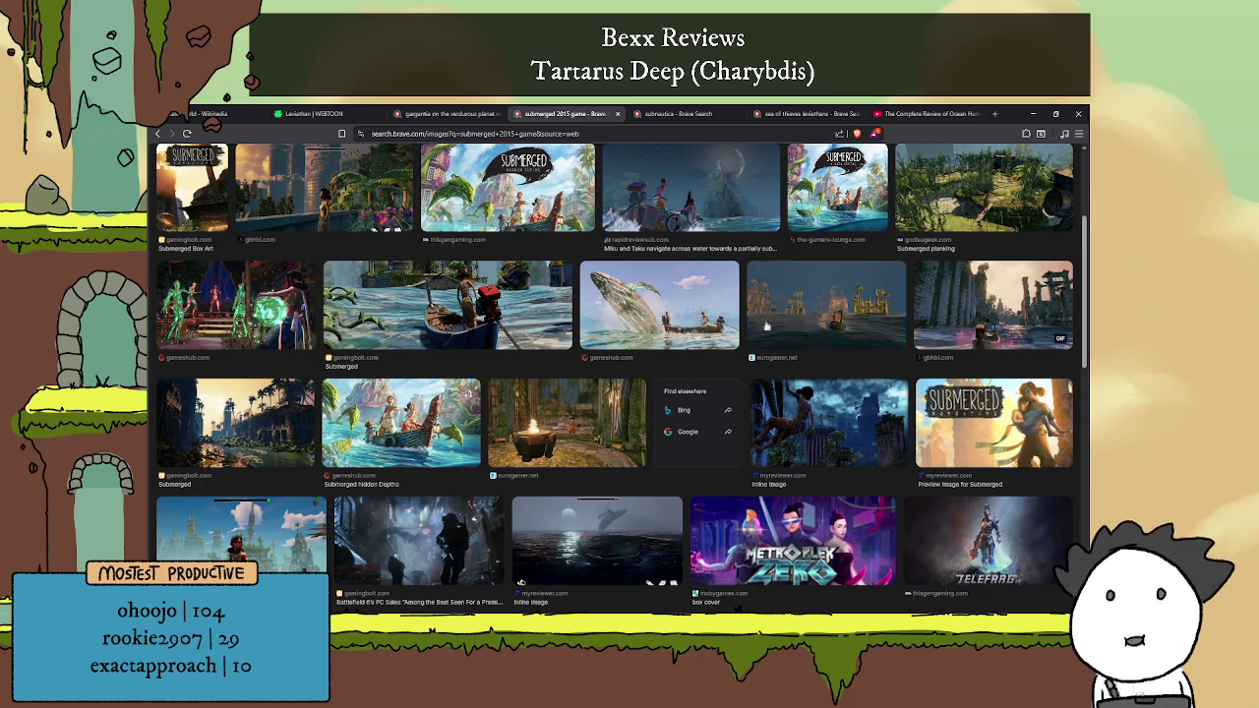
{"action": "left_click", "coordinate": [491, 297]}
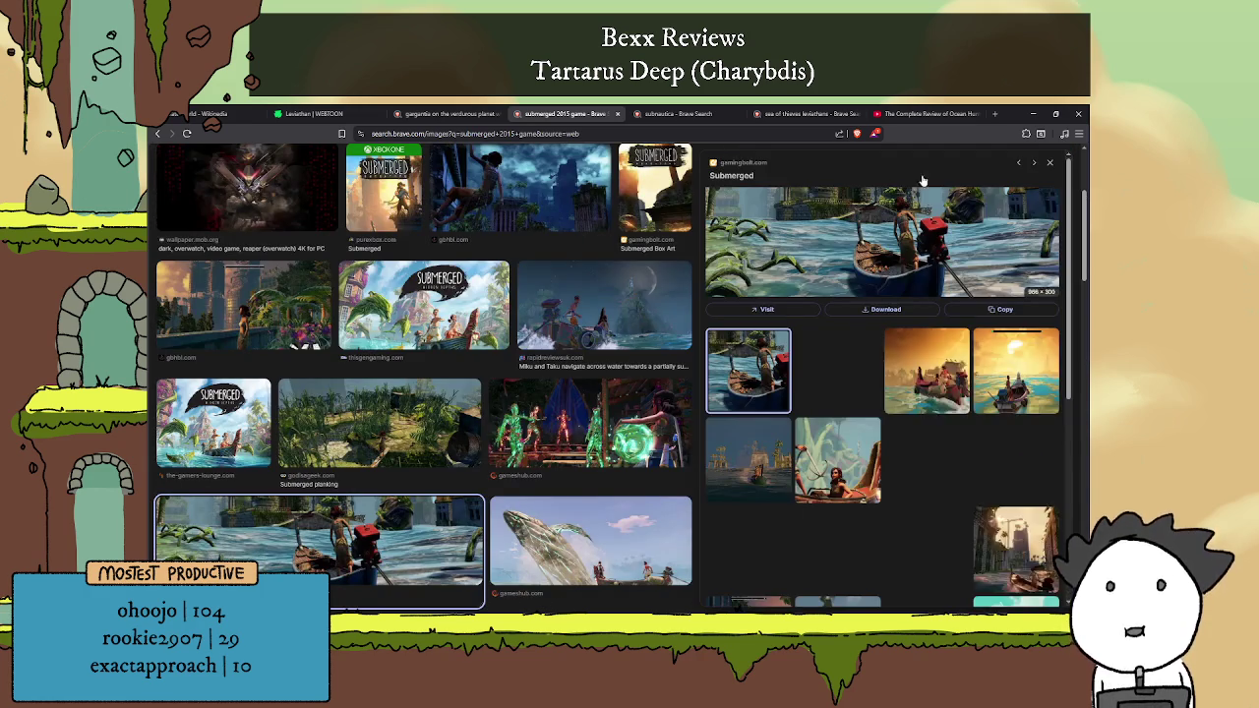
{"action": "scroll", "coordinate": [590, 374], "scroll_direction": "up", "scroll_amount": 3}
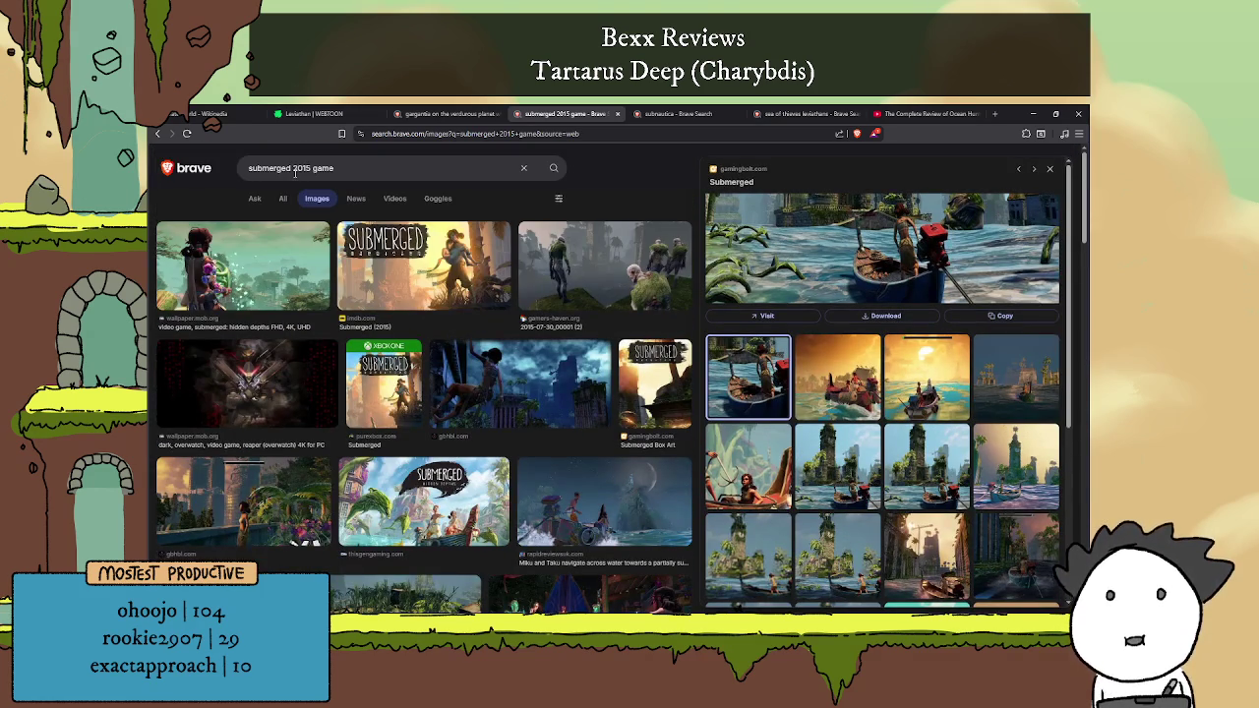
{"action": "left_click", "coordinate": [346, 163]}
Step: Search 'submerged 2015 gameplay' and preview the Submerged: Hidden Depths - World of Water image
{"action": "type", "text": "play"}
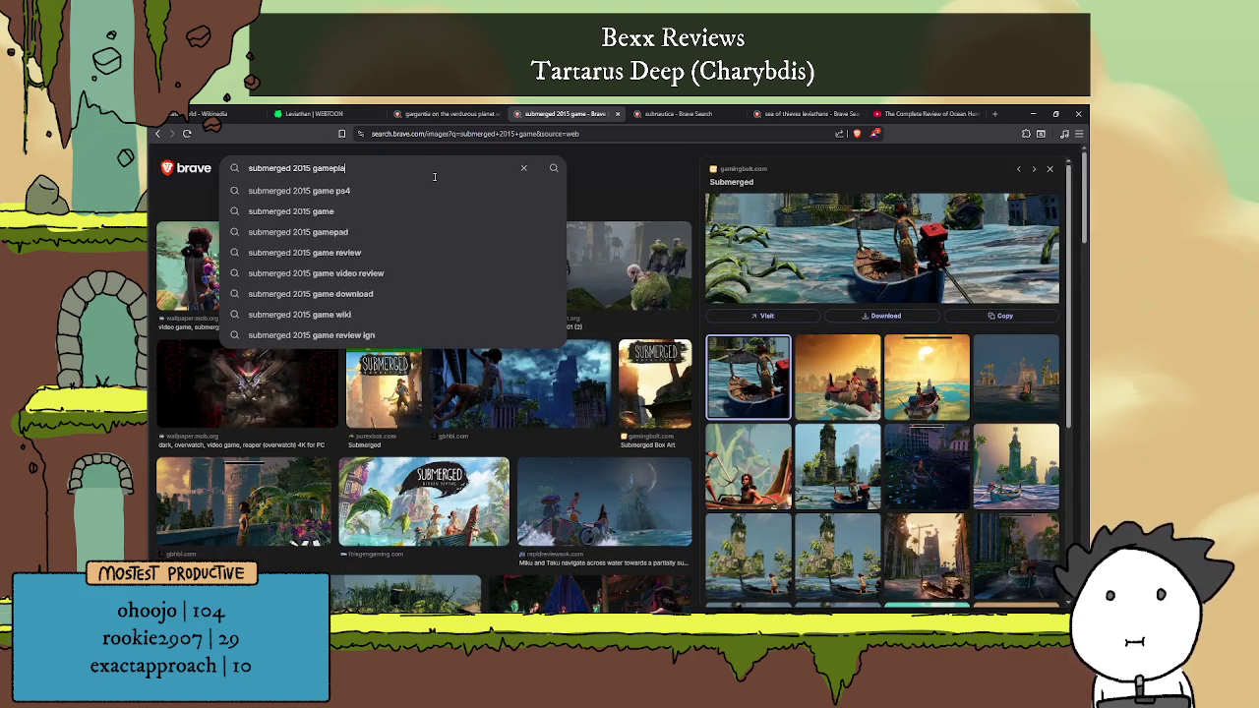
{"action": "key", "text": "Return"}
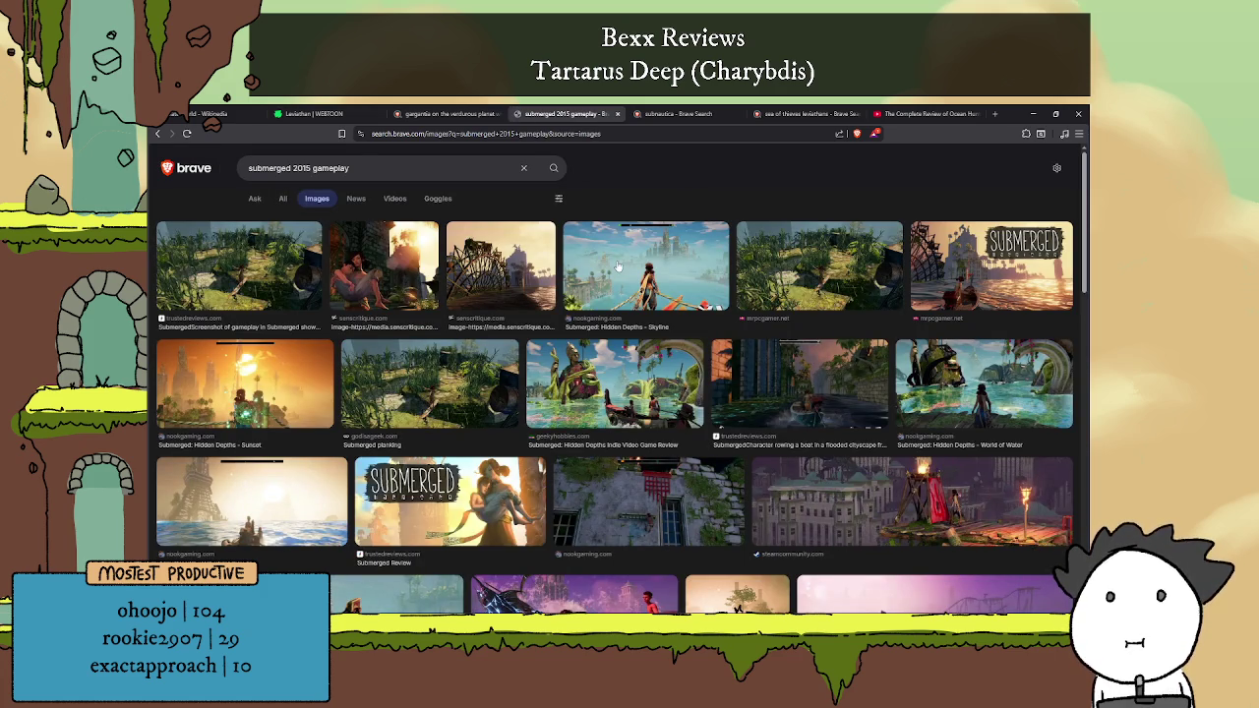
{"action": "scroll", "coordinate": [372, 278], "scroll_direction": "down", "scroll_amount": 1}
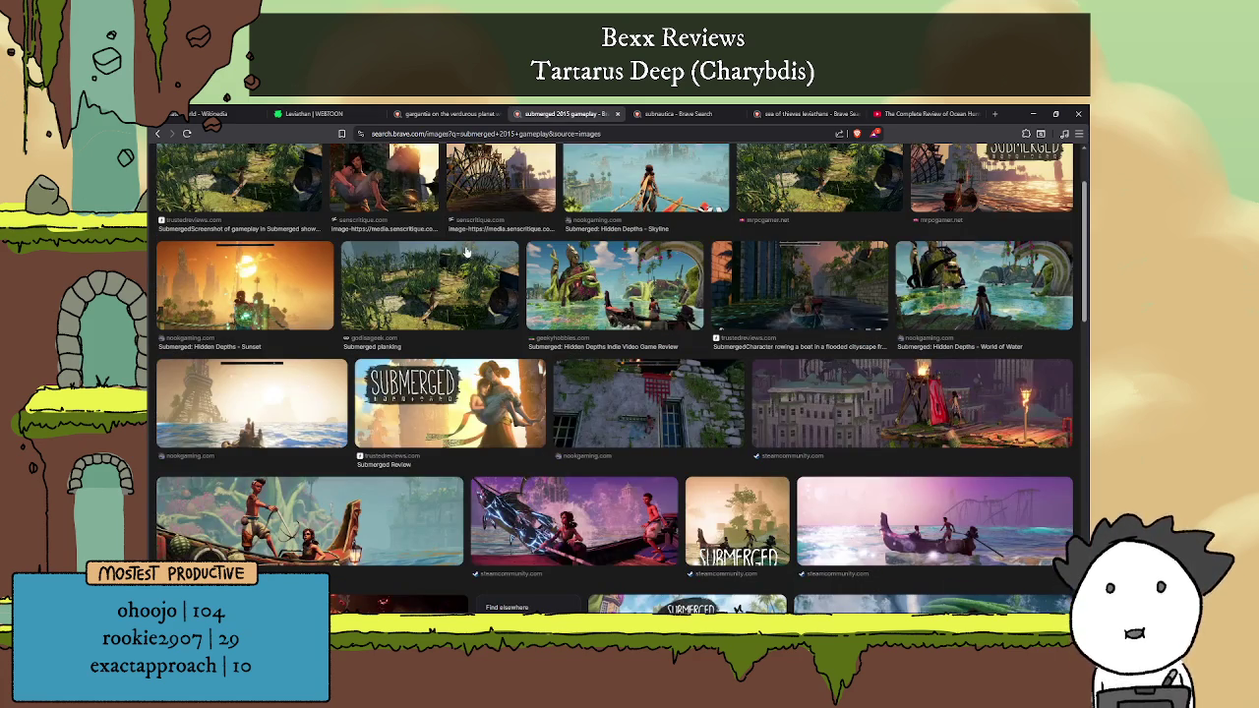
{"action": "scroll", "coordinate": [924, 284], "scroll_direction": "up", "scroll_amount": 1}
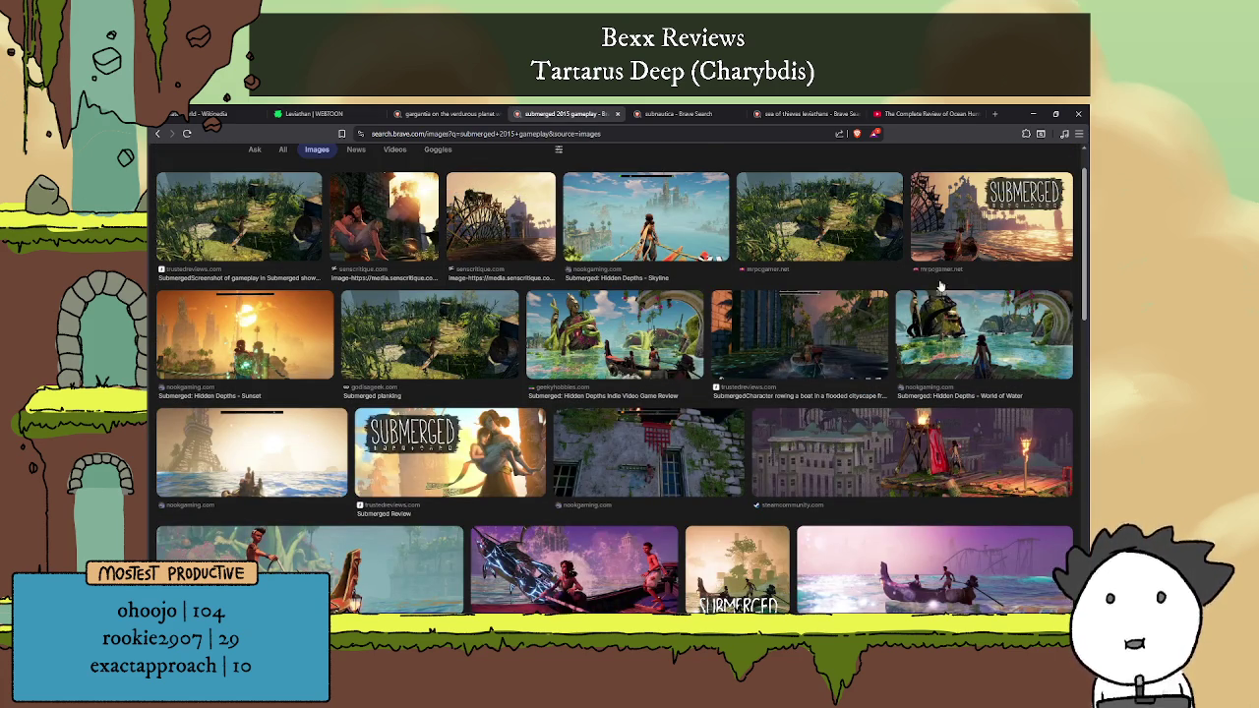
{"action": "left_click", "coordinate": [973, 312]}
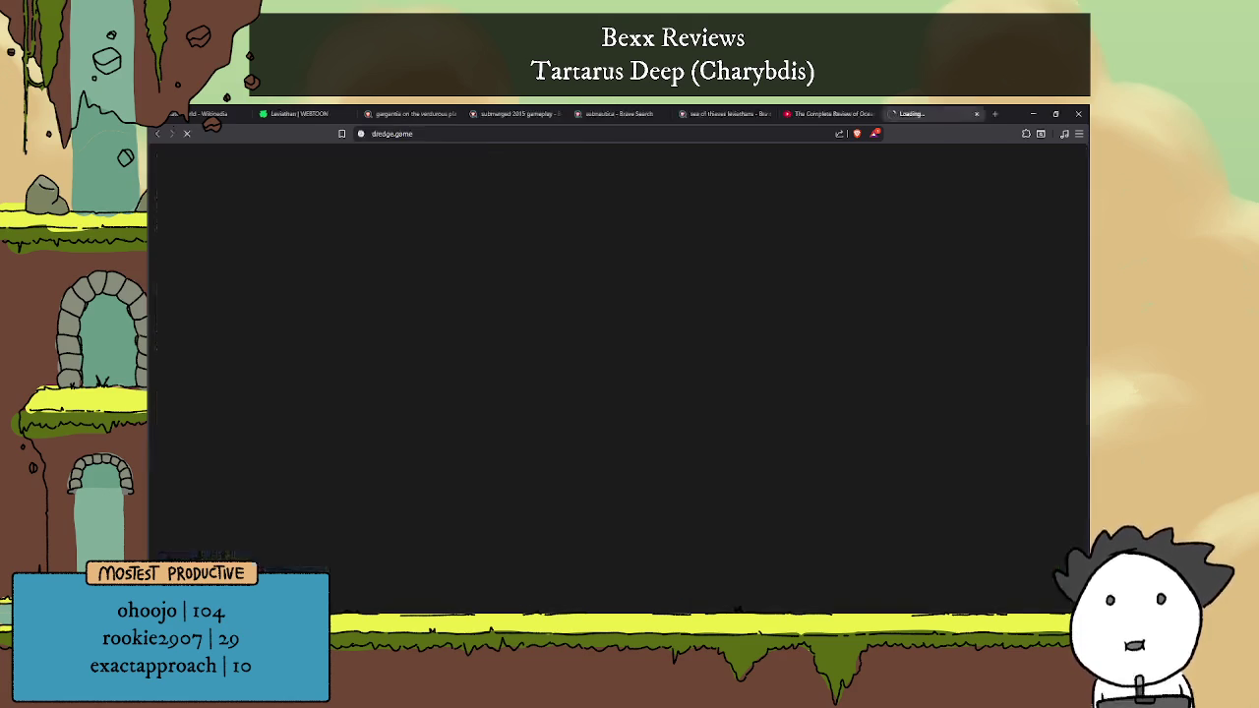
Step: Scroll the DREDGE homepage, then enlarge and close the canyon screenshot with crows
{"action": "scroll", "coordinate": [784, 277], "scroll_direction": "down", "scroll_amount": 5}
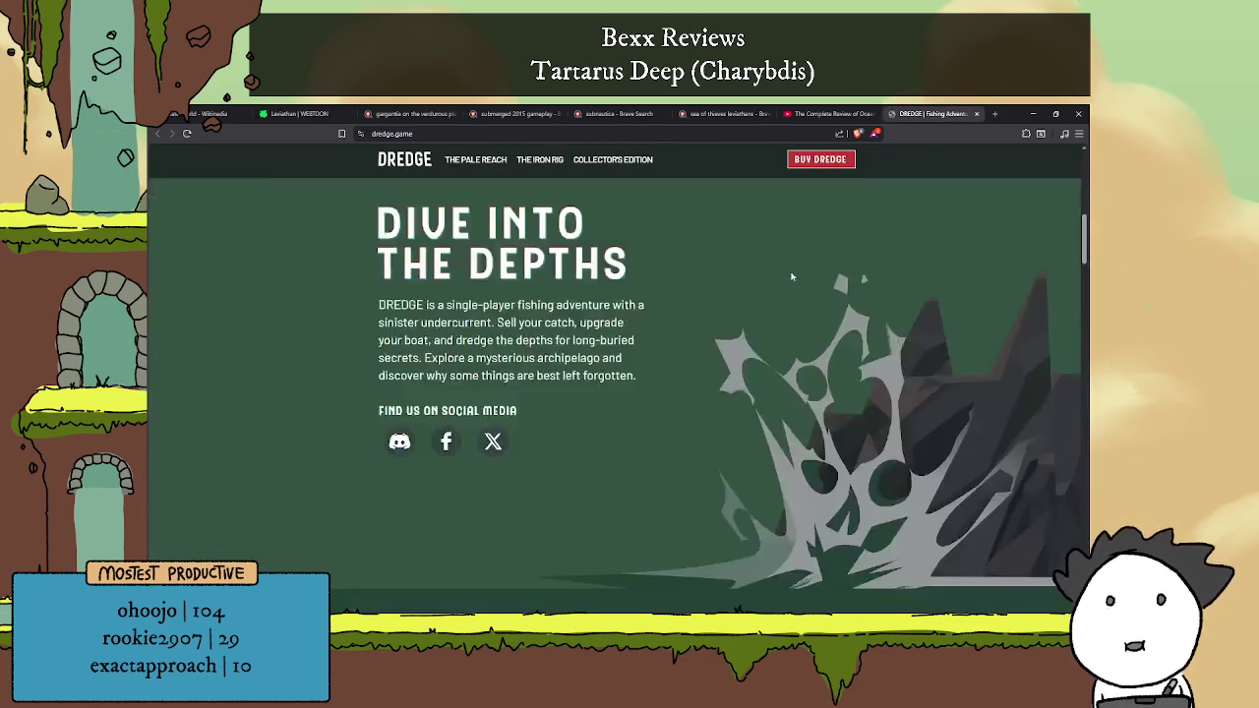
{"action": "scroll", "coordinate": [784, 283], "scroll_direction": "down", "scroll_amount": 5}
{"action": "scroll", "coordinate": [786, 287], "scroll_direction": "down", "scroll_amount": 5}
{"action": "scroll", "coordinate": [786, 292], "scroll_direction": "down", "scroll_amount": 5}
{"action": "scroll", "coordinate": [783, 305], "scroll_direction": "down", "scroll_amount": 5}
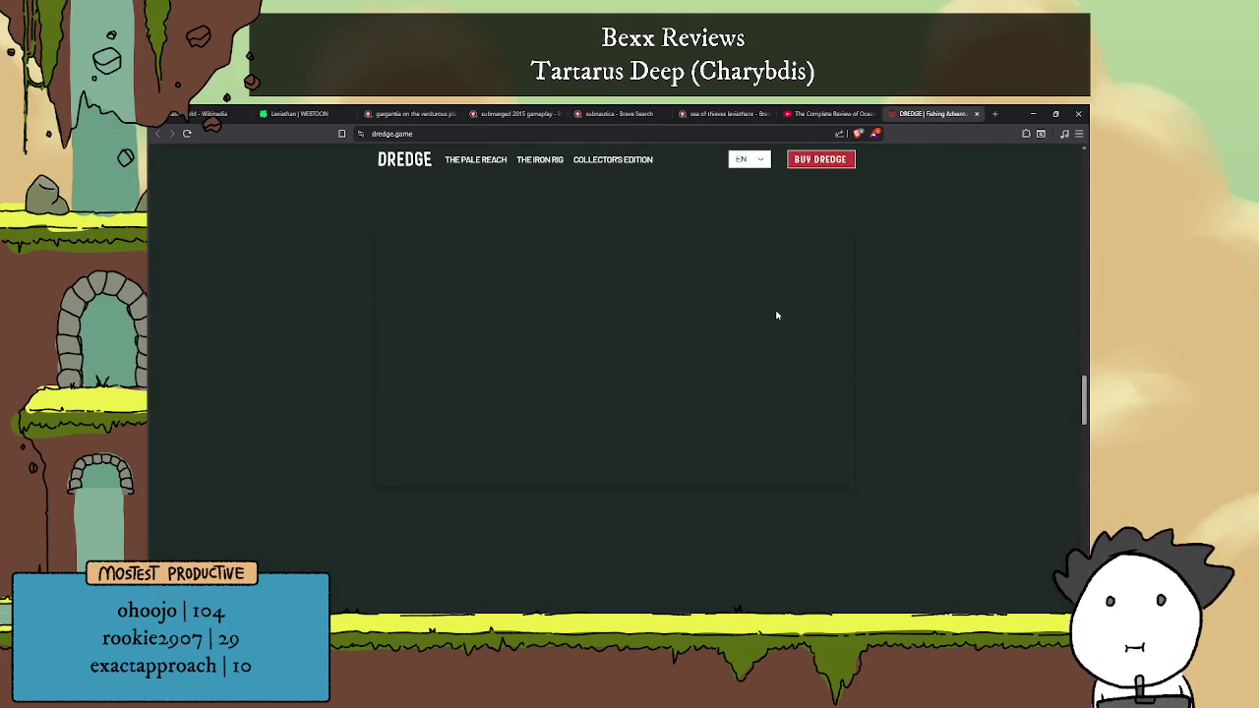
{"action": "scroll", "coordinate": [776, 315], "scroll_direction": "down", "scroll_amount": 5}
{"action": "scroll", "coordinate": [590, 334], "scroll_direction": "down", "scroll_amount": 5}
{"action": "scroll", "coordinate": [517, 356], "scroll_direction": "down", "scroll_amount": 3}
{"action": "scroll", "coordinate": [515, 361], "scroll_direction": "up", "scroll_amount": 2}
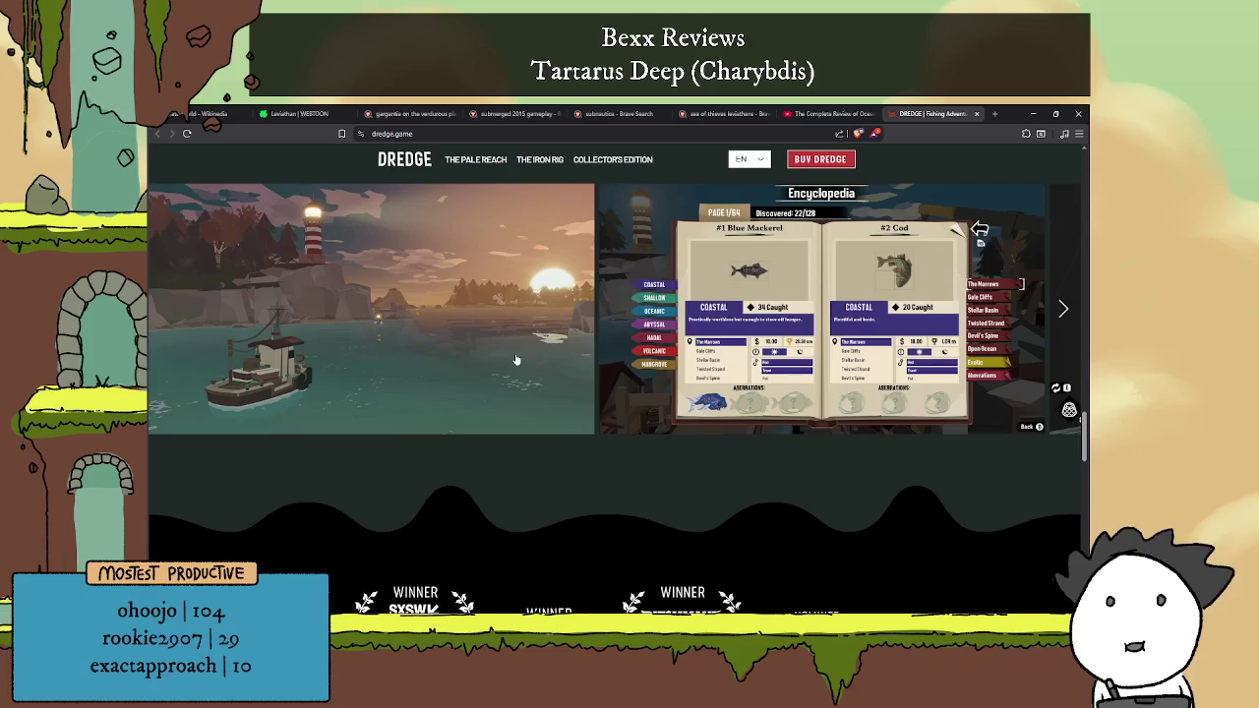
{"action": "left_click", "coordinate": [1060, 309]}
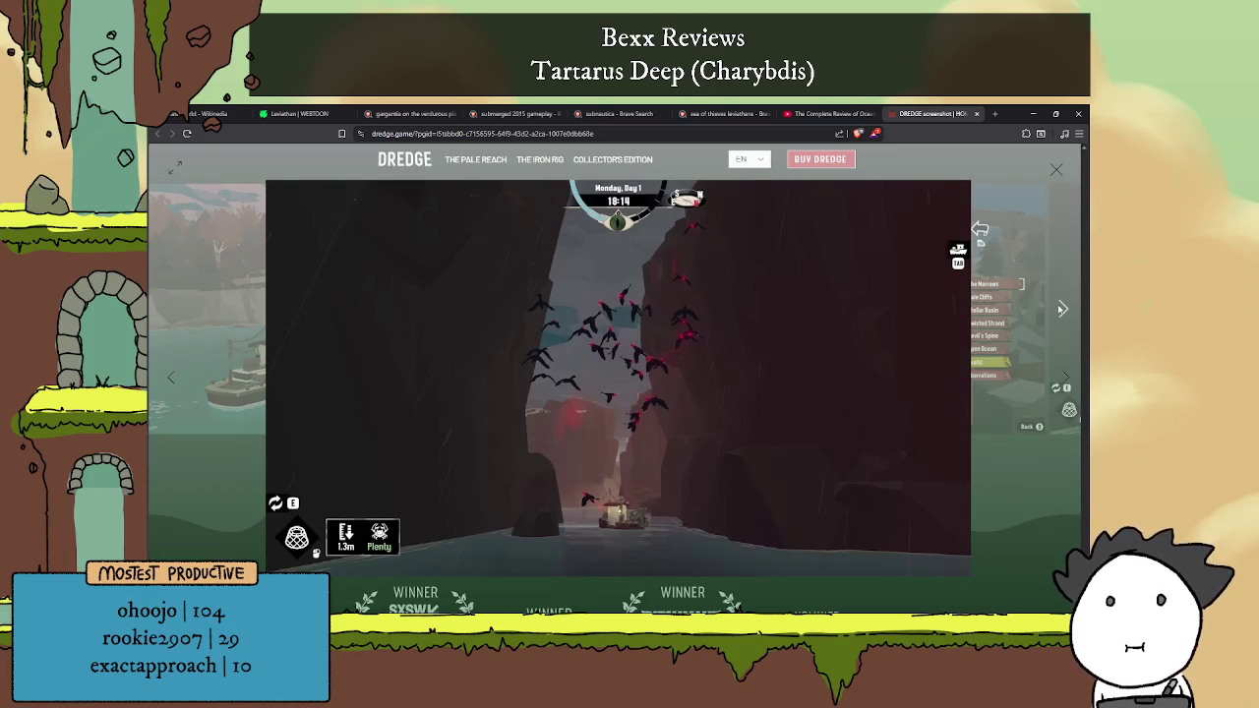
{"action": "left_click", "coordinate": [1057, 172]}
Step: Scroll through the DREDGE awards, Fish to Survive and media sections
{"action": "scroll", "coordinate": [790, 360], "scroll_direction": "down", "scroll_amount": 5}
{"action": "scroll", "coordinate": [791, 360], "scroll_direction": "down", "scroll_amount": 3}
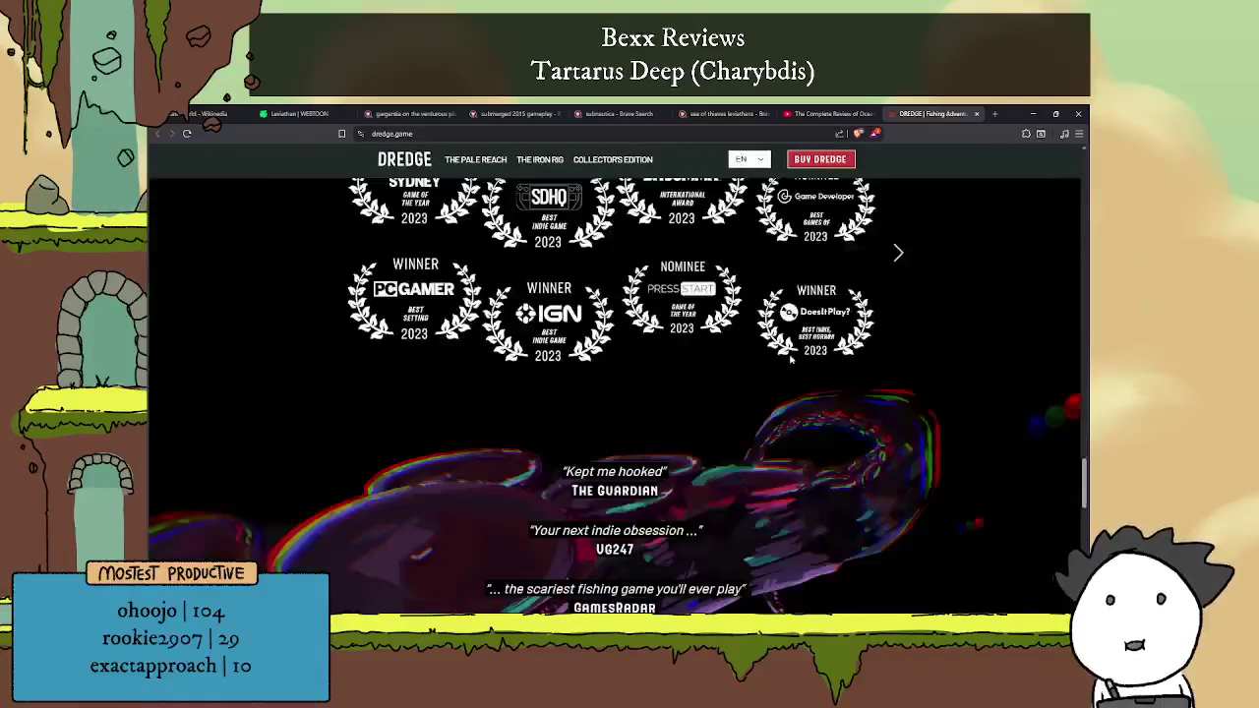
{"action": "scroll", "coordinate": [790, 359], "scroll_direction": "down", "scroll_amount": 4}
{"action": "scroll", "coordinate": [791, 360], "scroll_direction": "down", "scroll_amount": 5}
{"action": "scroll", "coordinate": [796, 354], "scroll_direction": "down", "scroll_amount": 2}
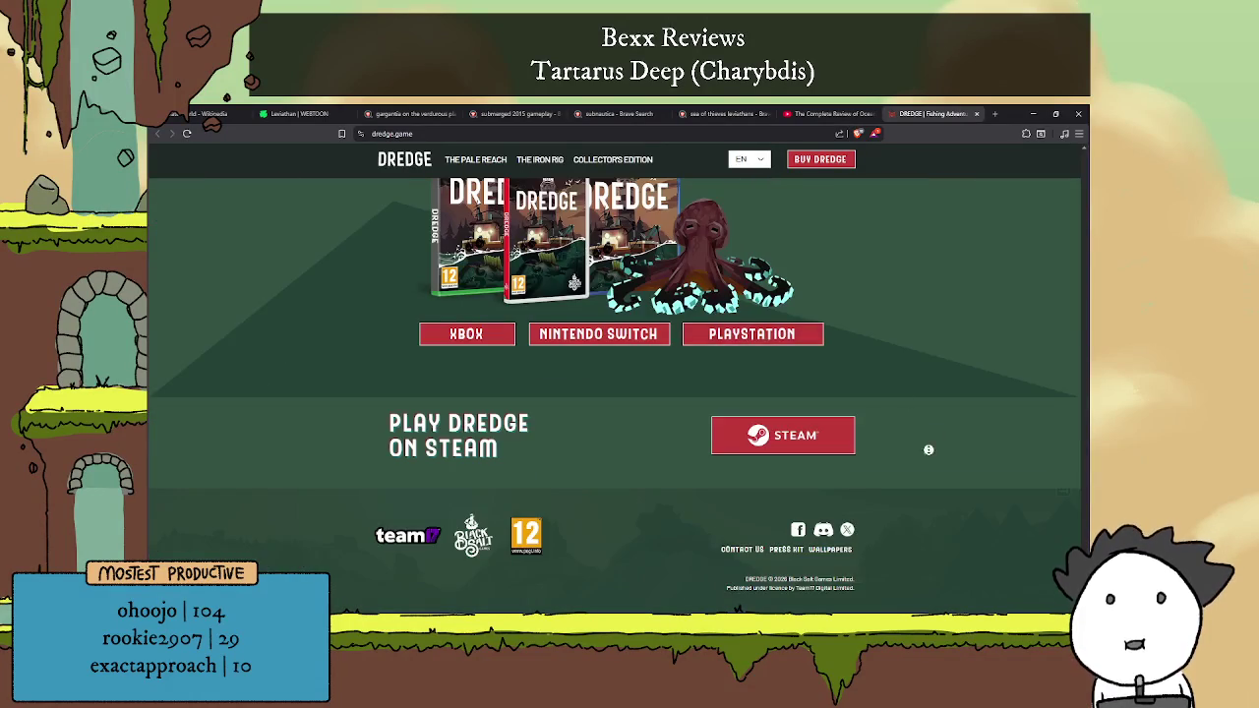
{"action": "scroll", "coordinate": [927, 449], "scroll_direction": "up", "scroll_amount": 15}
{"action": "scroll", "coordinate": [876, 247], "scroll_direction": "up", "scroll_amount": 3}
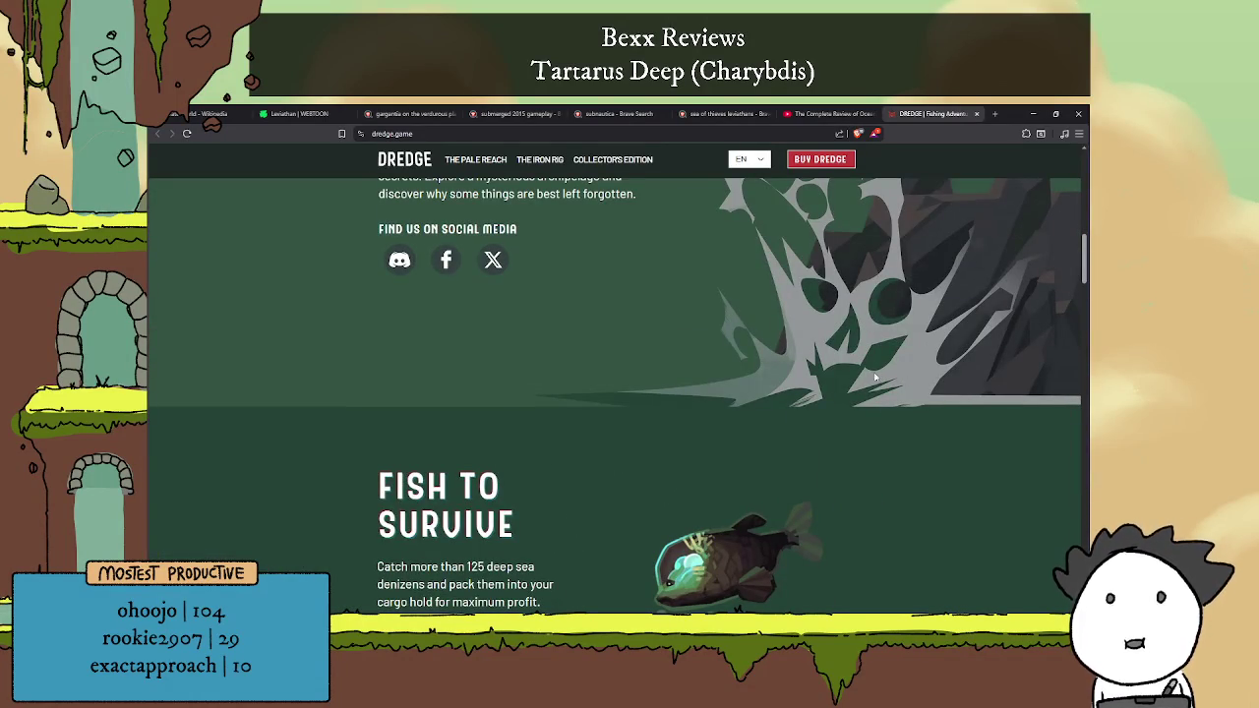
{"action": "scroll", "coordinate": [874, 363], "scroll_direction": "down", "scroll_amount": 4}
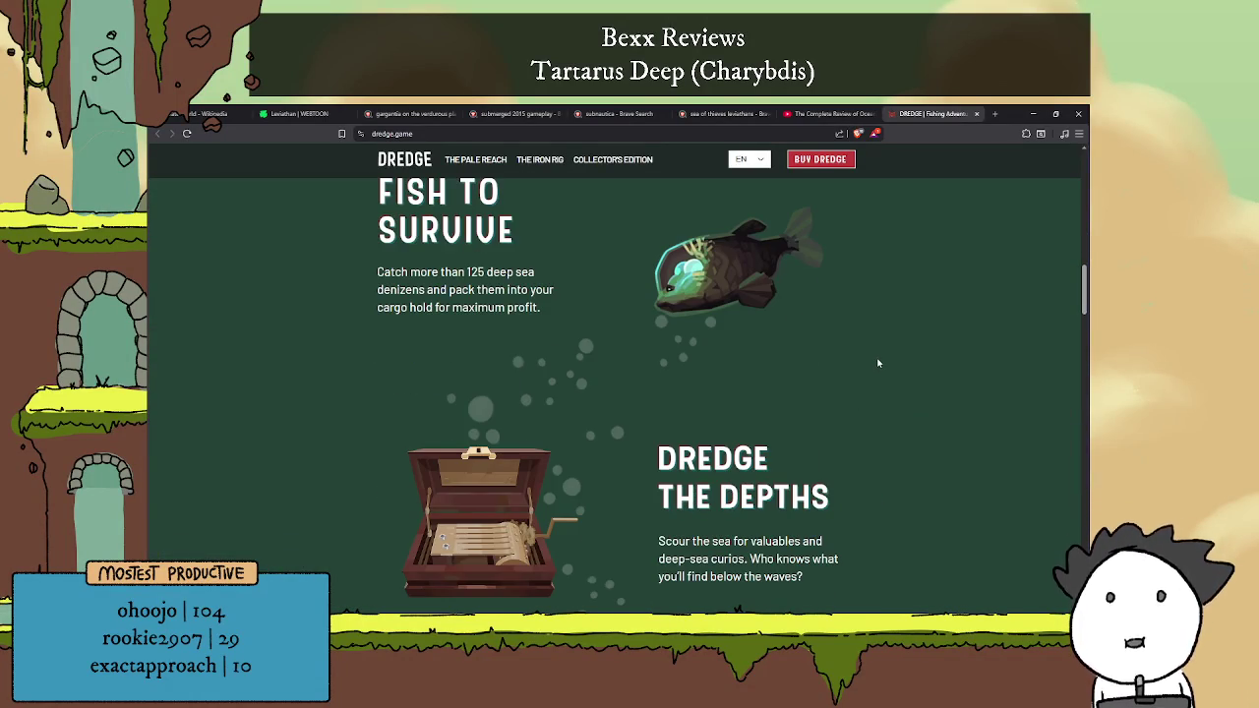
{"action": "scroll", "coordinate": [869, 359], "scroll_direction": "down", "scroll_amount": 3}
{"action": "scroll", "coordinate": [856, 388], "scroll_direction": "down", "scroll_amount": 3}
{"action": "scroll", "coordinate": [839, 416], "scroll_direction": "down", "scroll_amount": 2}
{"action": "scroll", "coordinate": [831, 416], "scroll_direction": "up", "scroll_amount": 3}
{"action": "scroll", "coordinate": [829, 411], "scroll_direction": "down", "scroll_amount": 1}
{"action": "scroll", "coordinate": [834, 404], "scroll_direction": "down", "scroll_amount": 3}
{"action": "scroll", "coordinate": [851, 398], "scroll_direction": "down", "scroll_amount": 3}
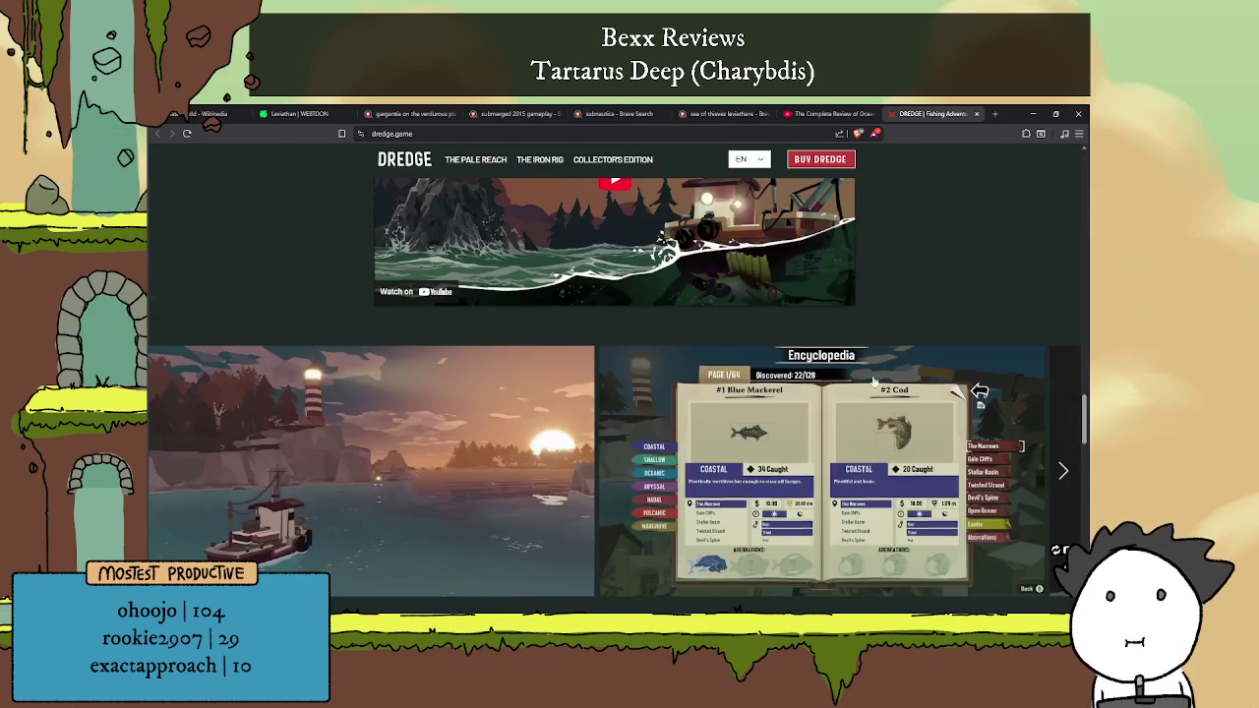
{"action": "scroll", "coordinate": [875, 380], "scroll_direction": "down", "scroll_amount": 4}
{"action": "scroll", "coordinate": [890, 366], "scroll_direction": "up", "scroll_amount": 3}
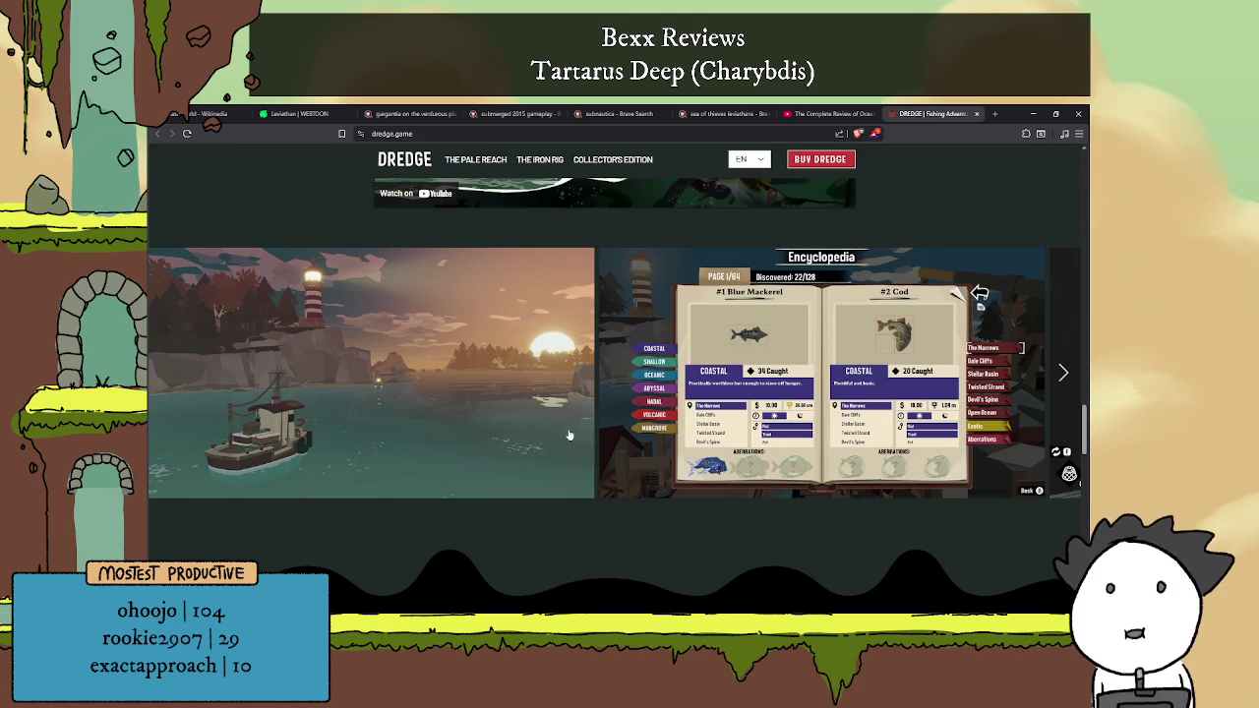
Step: Scroll back up to the top of the DREDGE homepage
{"action": "scroll", "coordinate": [711, 435], "scroll_direction": "up", "scroll_amount": 5}
{"action": "scroll", "coordinate": [711, 436], "scroll_direction": "up", "scroll_amount": 5}
{"action": "scroll", "coordinate": [712, 437], "scroll_direction": "up", "scroll_amount": 3}
{"action": "scroll", "coordinate": [713, 437], "scroll_direction": "up", "scroll_amount": 3}
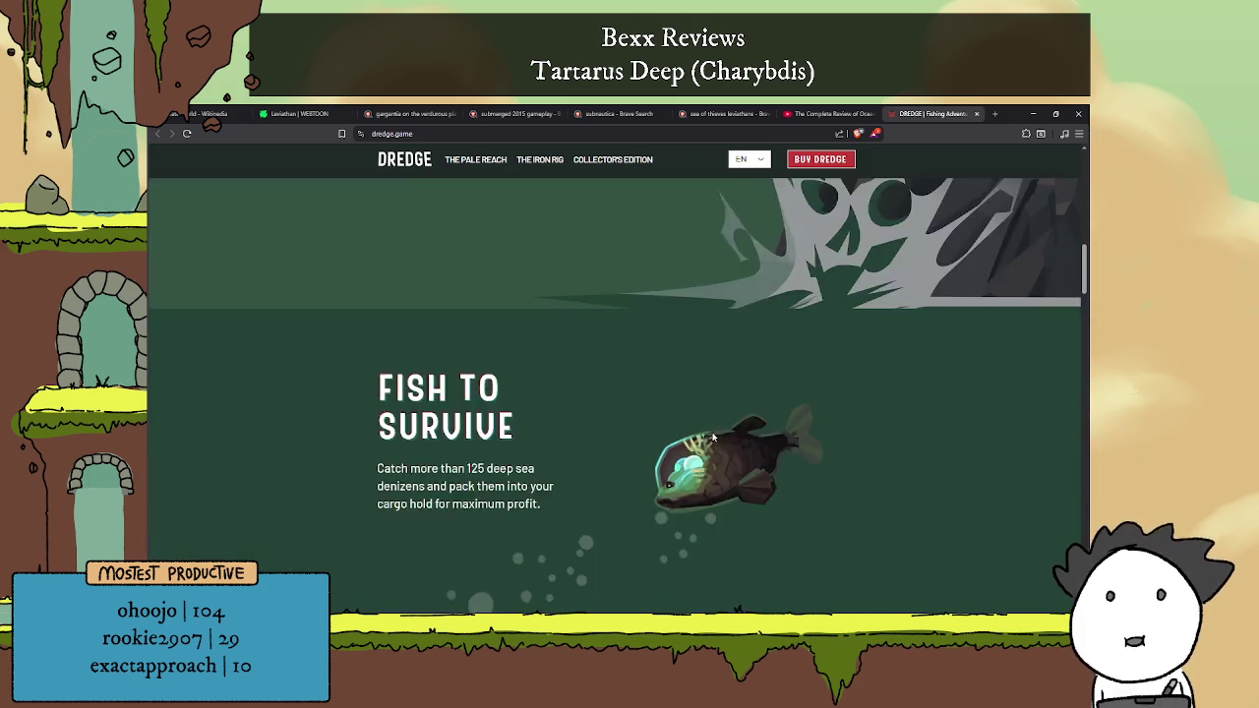
{"action": "scroll", "coordinate": [710, 427], "scroll_direction": "up", "scroll_amount": 5}
{"action": "scroll", "coordinate": [710, 428], "scroll_direction": "up", "scroll_amount": 5}
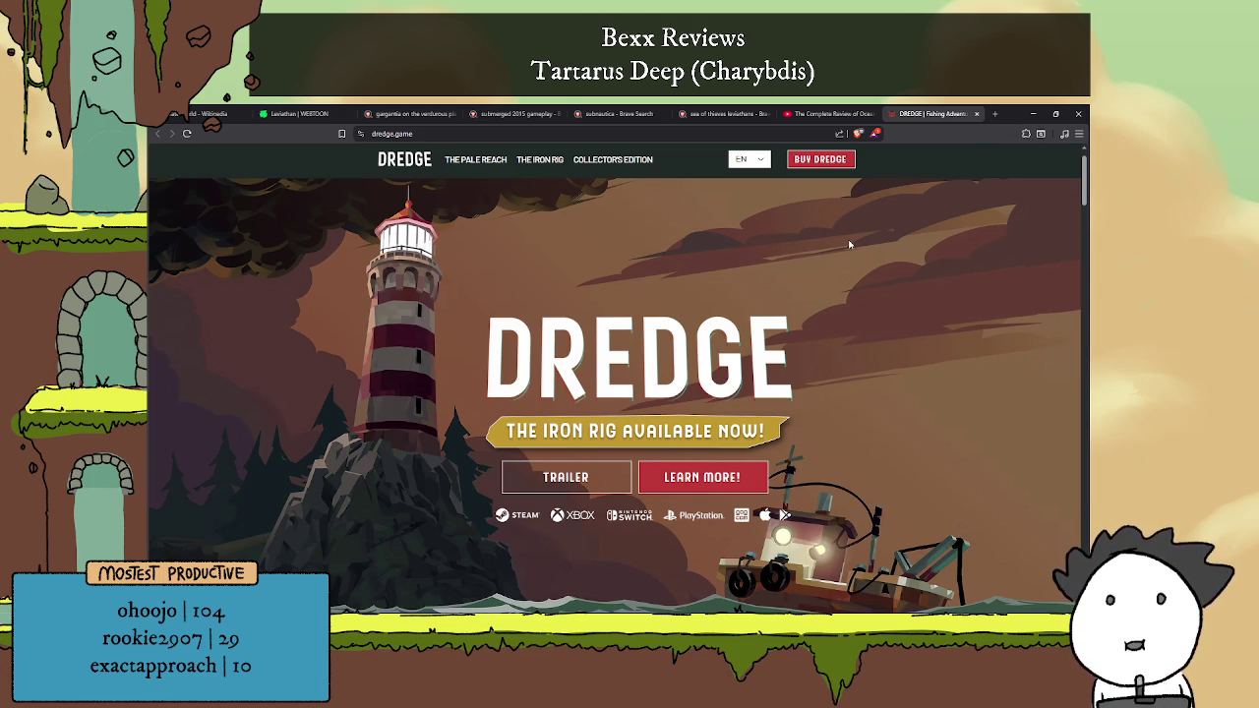
{"action": "scroll", "coordinate": [811, 411], "scroll_direction": "down", "scroll_amount": 3}
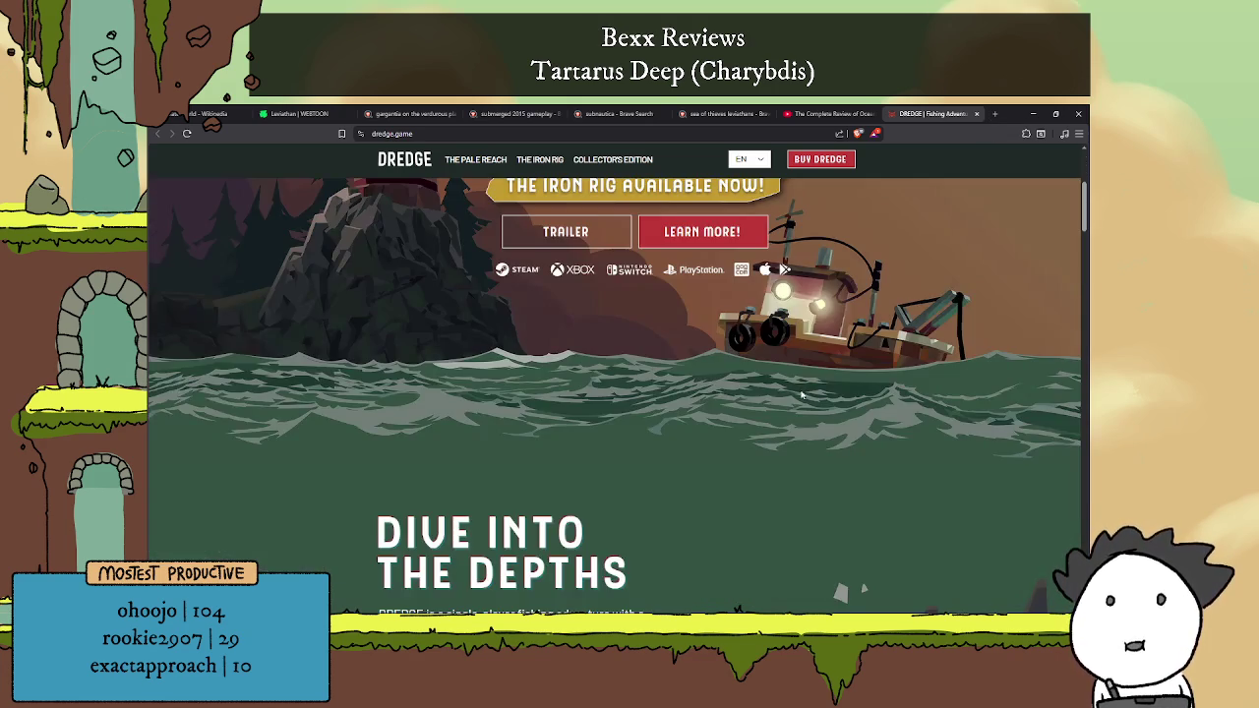
{"action": "scroll", "coordinate": [802, 395], "scroll_direction": "up", "scroll_amount": 3}
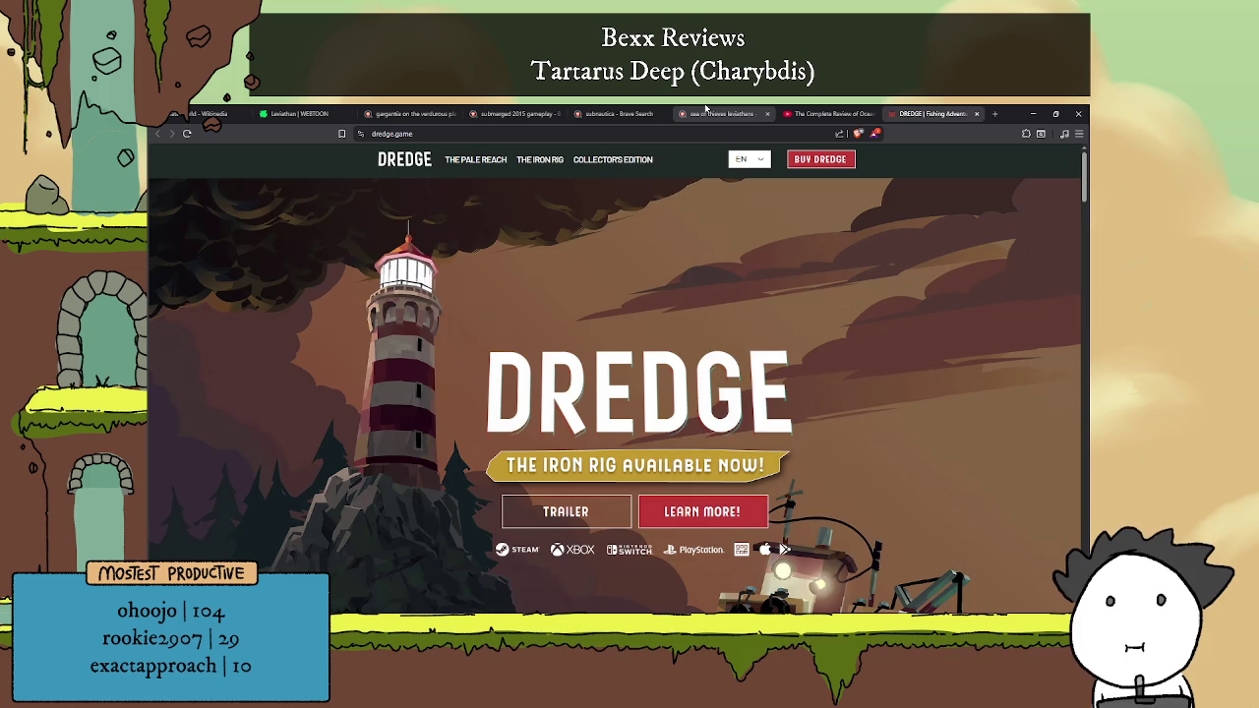
Step: Revisit the Sea of Thieves, Subnautica, Submerged and Gargantia image results, then view Leviathan on WEBTOON
{"action": "left_click", "coordinate": [713, 114]}
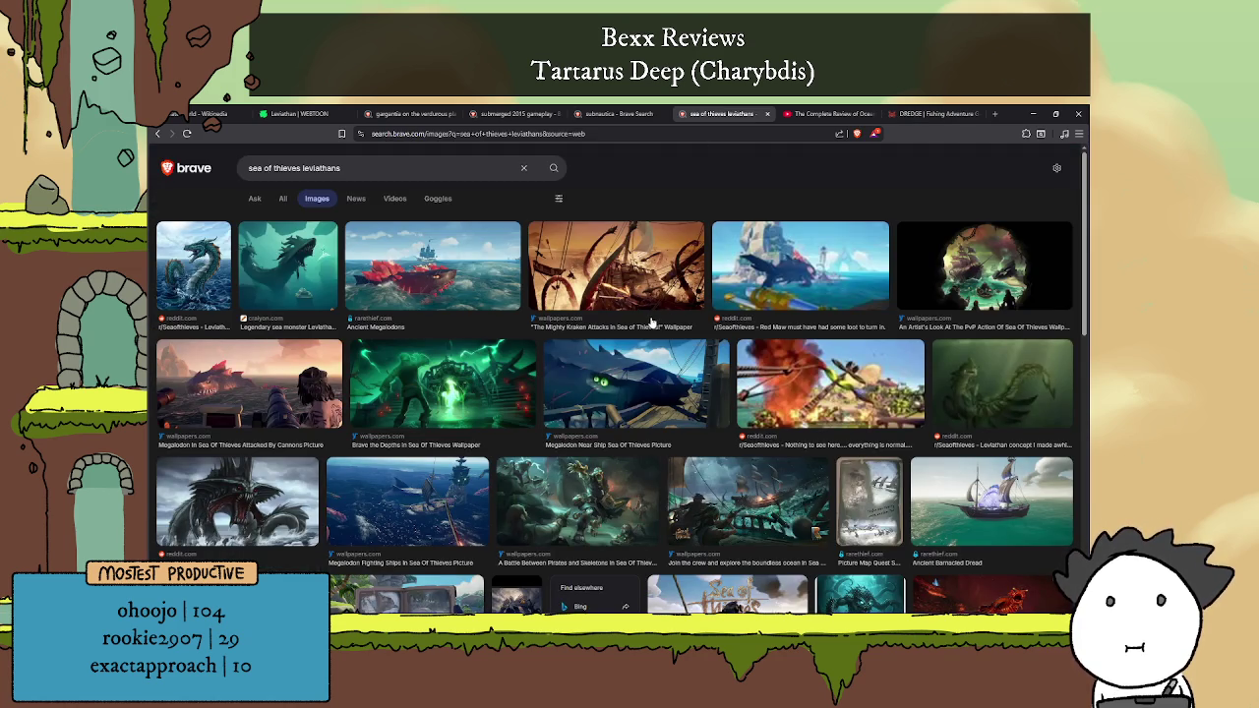
{"action": "left_click", "coordinate": [620, 115]}
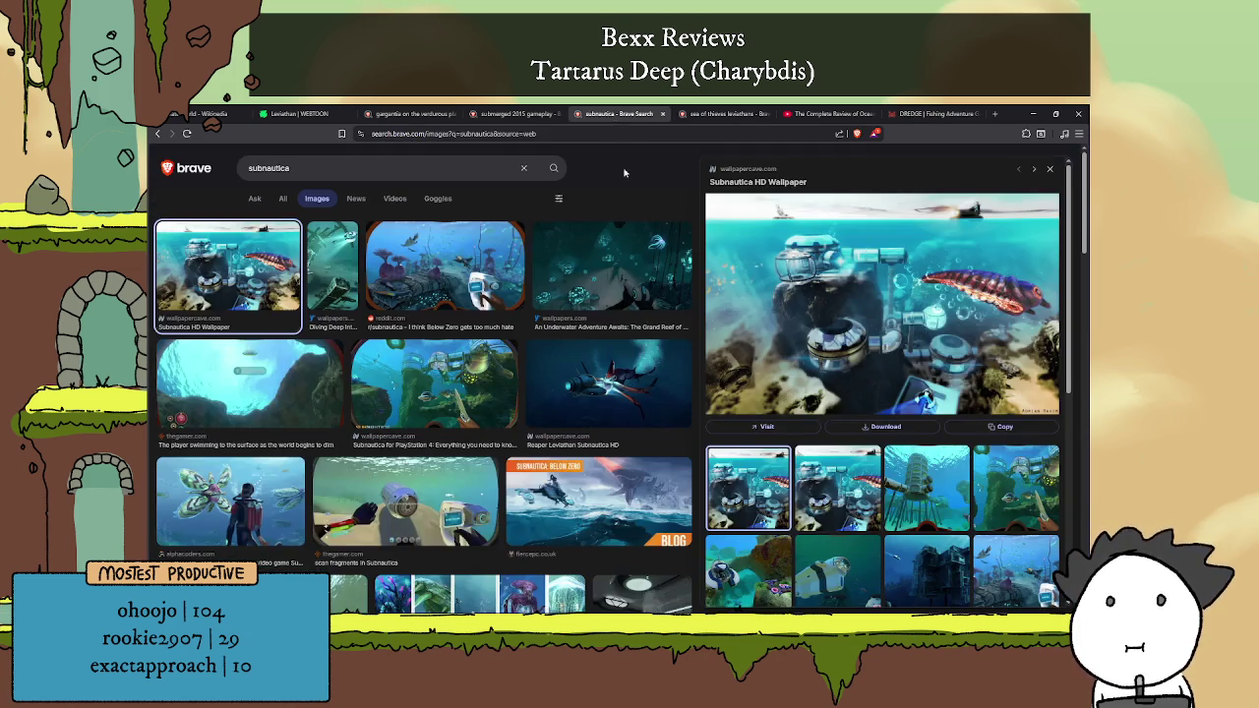
{"action": "left_click", "coordinate": [513, 113]}
{"action": "left_click", "coordinate": [619, 114]}
{"action": "left_click", "coordinate": [410, 114]}
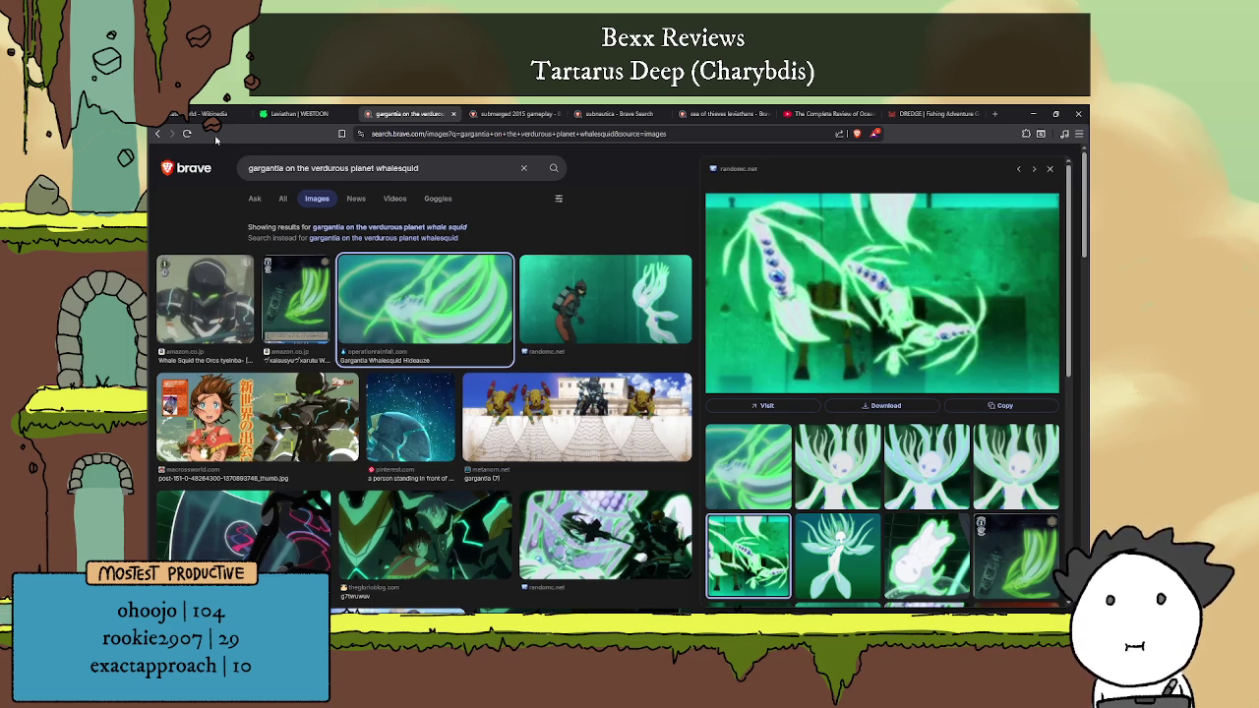
{"action": "left_click", "coordinate": [303, 116]}
{"action": "scroll", "coordinate": [737, 609], "scroll_direction": "down", "scroll_amount": 3}
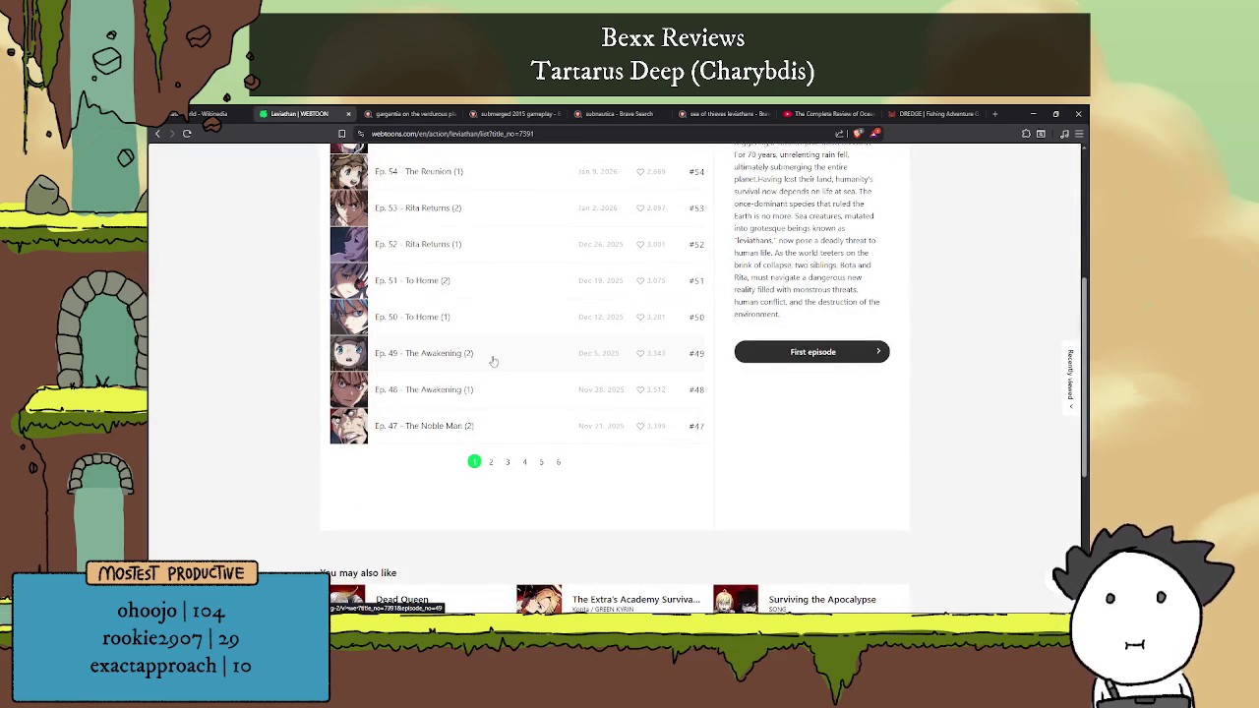
{"action": "scroll", "coordinate": [497, 360], "scroll_direction": "up", "scroll_amount": 2}
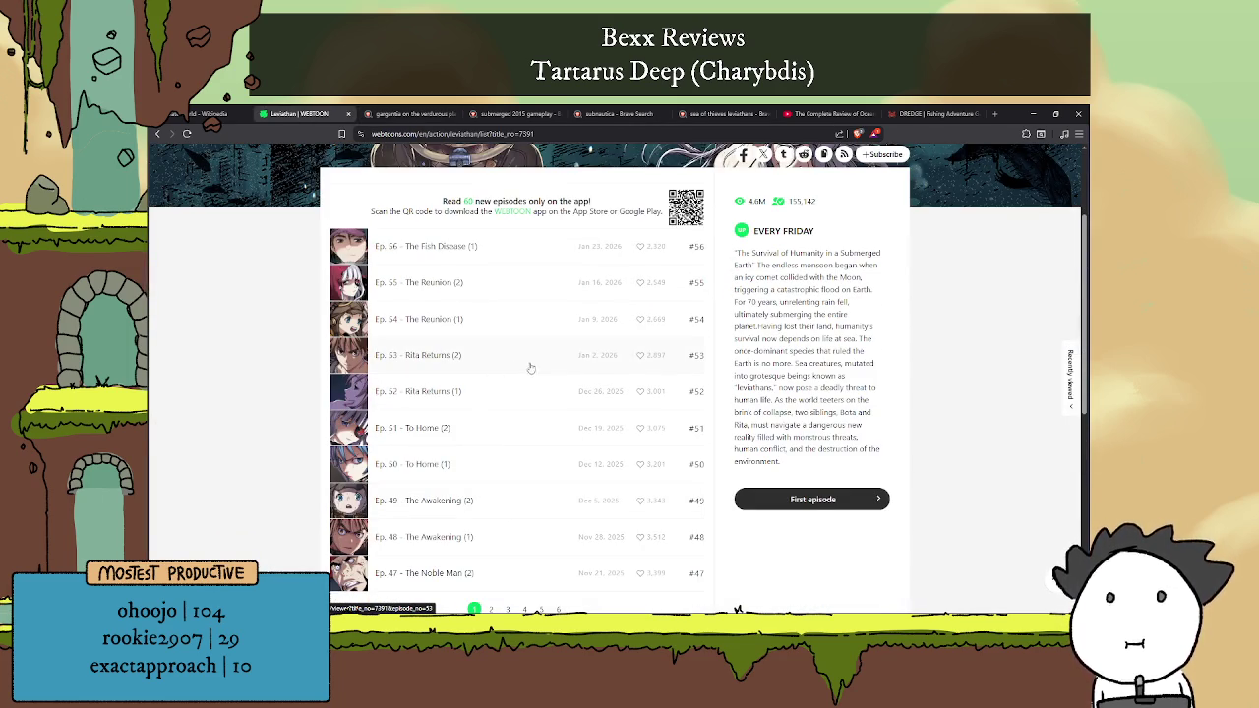
{"action": "scroll", "coordinate": [530, 363], "scroll_direction": "down", "scroll_amount": 2}
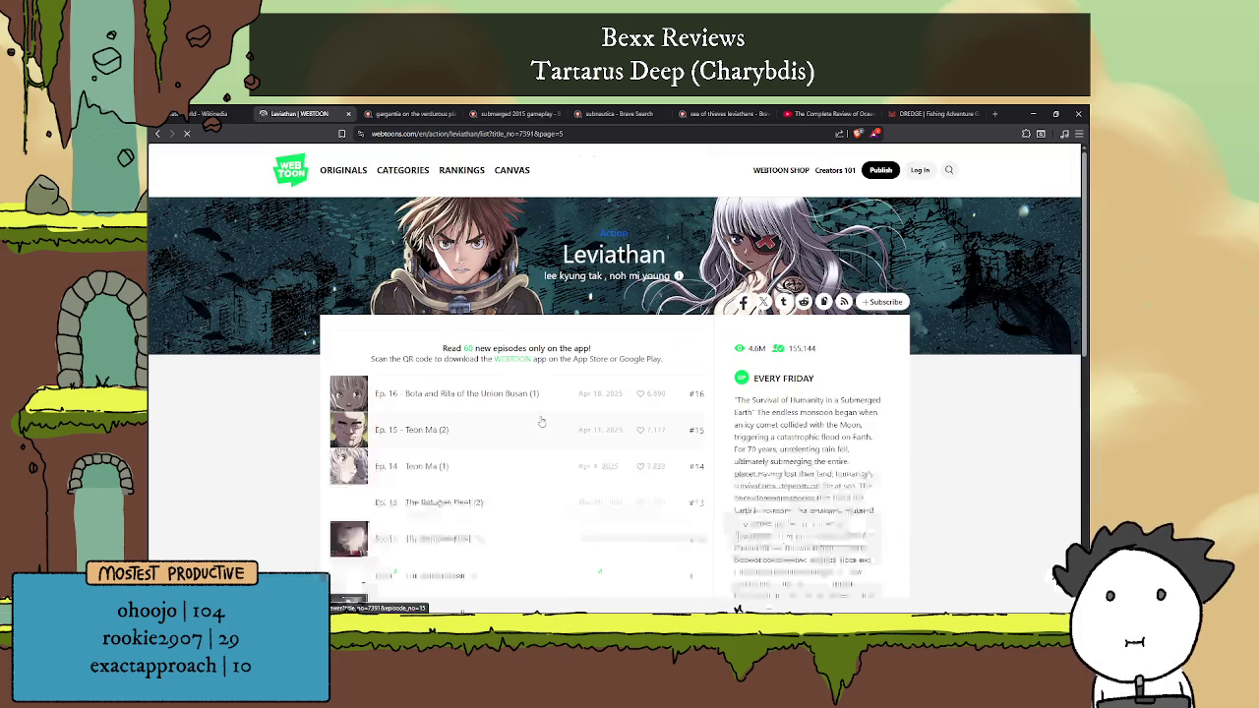
{"action": "scroll", "coordinate": [545, 421], "scroll_direction": "down", "scroll_amount": 3}
{"action": "scroll", "coordinate": [556, 411], "scroll_direction": "down", "scroll_amount": 3}
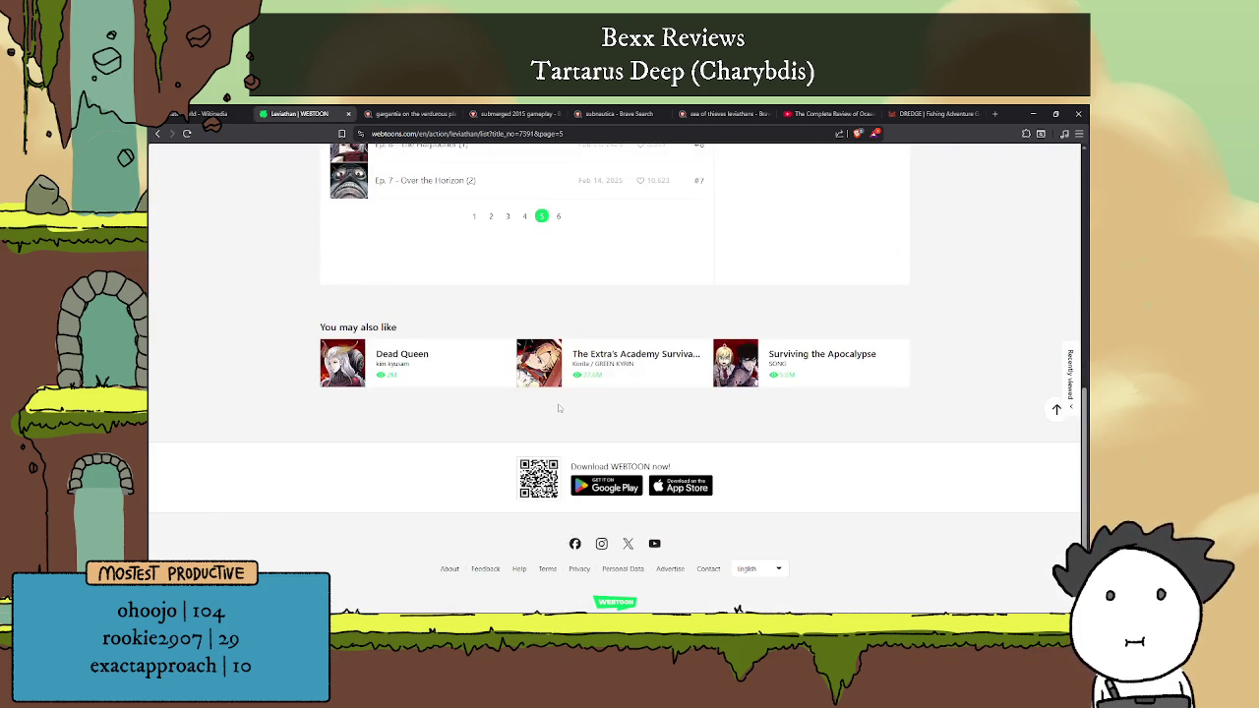
{"action": "scroll", "coordinate": [557, 408], "scroll_direction": "up", "scroll_amount": 3}
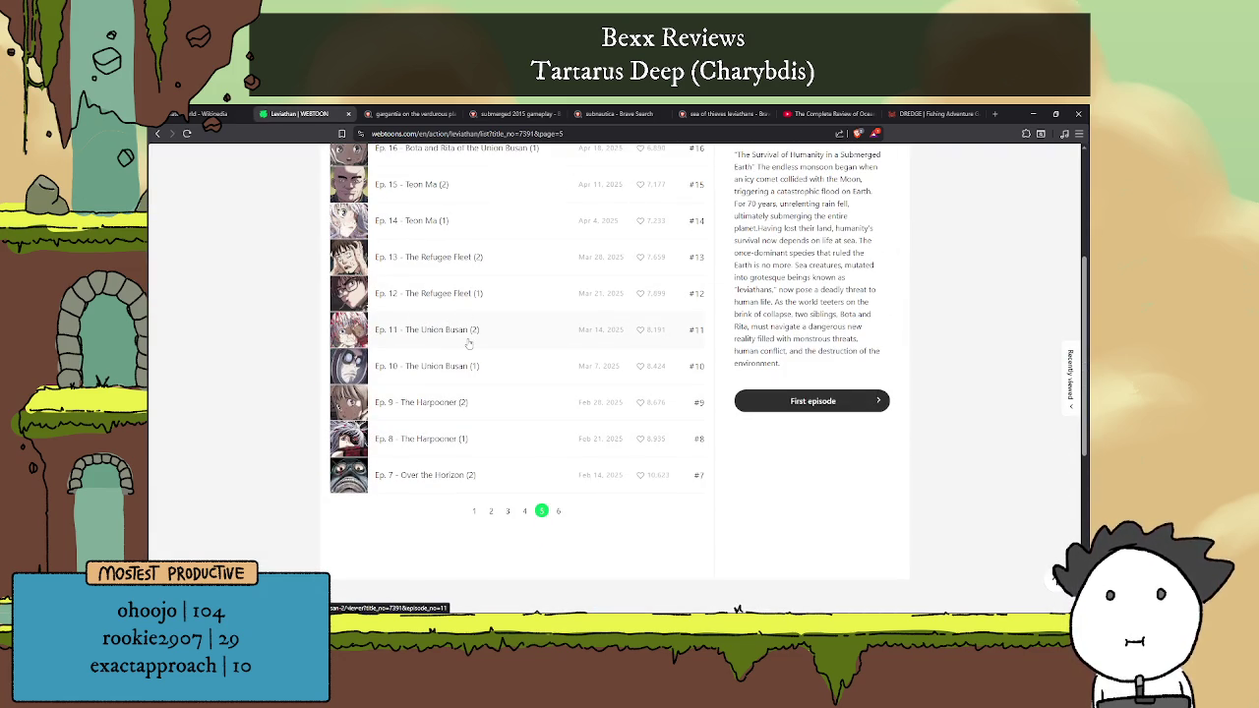
{"action": "scroll", "coordinate": [478, 343], "scroll_direction": "down", "scroll_amount": 1}
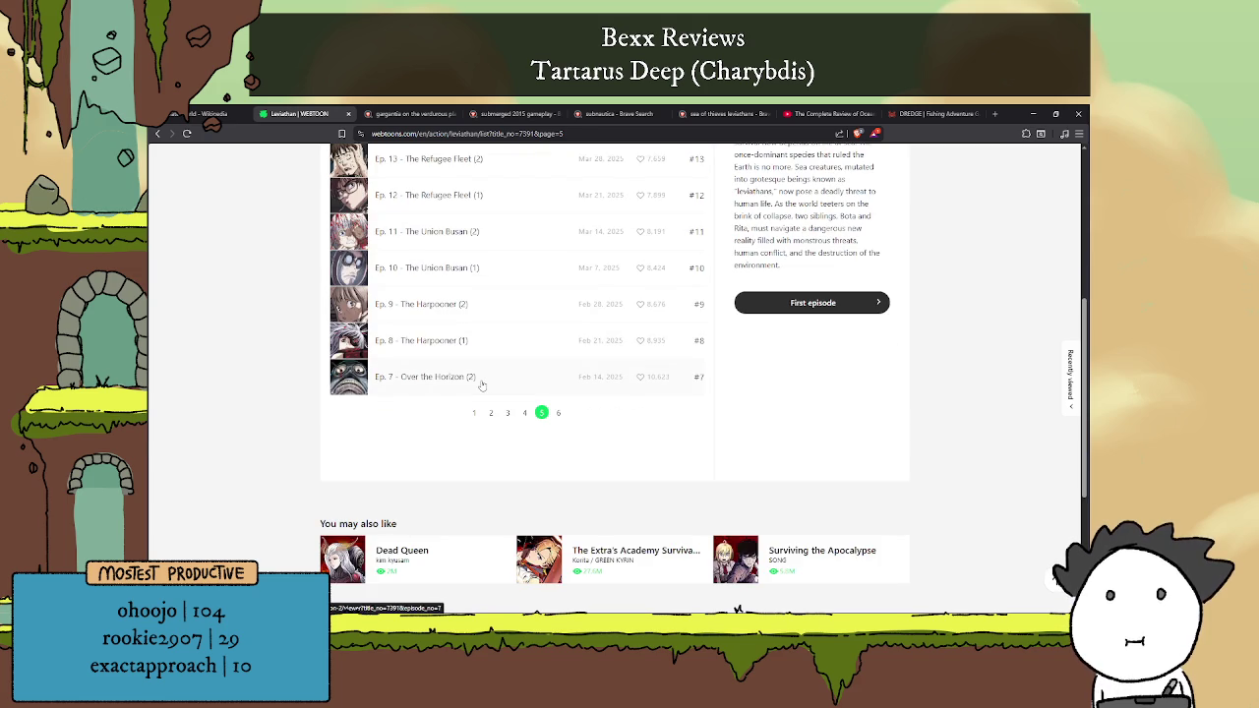
{"action": "left_click", "coordinate": [558, 412]}
{"action": "scroll", "coordinate": [535, 297], "scroll_direction": "down", "scroll_amount": 3}
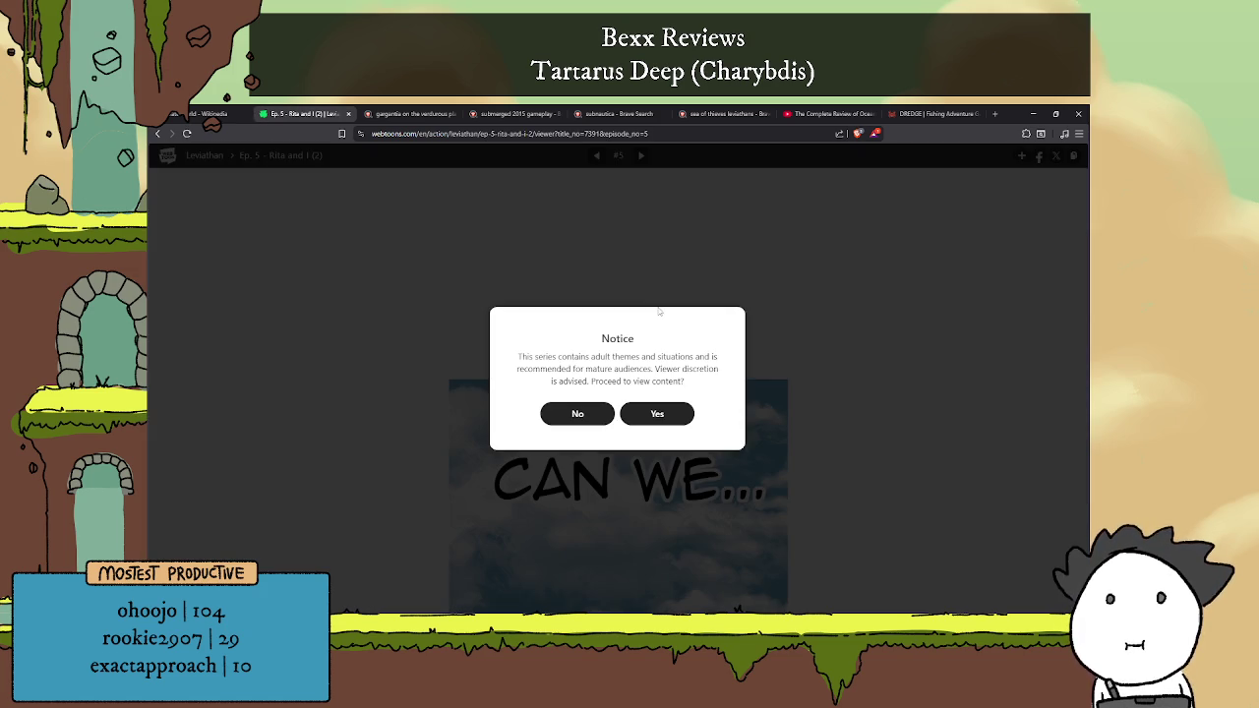
{"action": "left_click", "coordinate": [670, 421]}
{"action": "scroll", "coordinate": [743, 347], "scroll_direction": "down", "scroll_amount": 3}
{"action": "scroll", "coordinate": [738, 350], "scroll_direction": "down", "scroll_amount": 3}
{"action": "scroll", "coordinate": [737, 352], "scroll_direction": "down", "scroll_amount": 5}
{"action": "scroll", "coordinate": [738, 352], "scroll_direction": "down", "scroll_amount": 2}
{"action": "scroll", "coordinate": [737, 352], "scroll_direction": "up", "scroll_amount": 6}
{"action": "scroll", "coordinate": [558, 224], "scroll_direction": "up", "scroll_amount": 1}
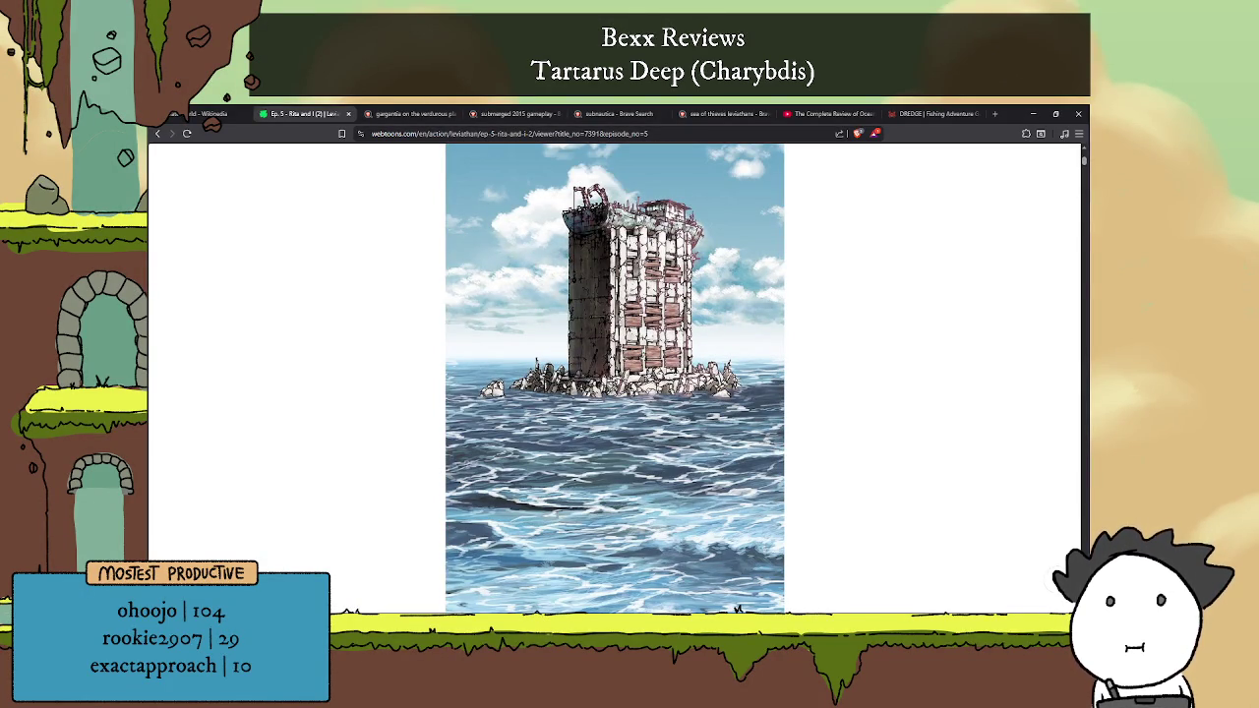
{"action": "scroll", "coordinate": [647, 324], "scroll_direction": "down", "scroll_amount": 2}
{"action": "scroll", "coordinate": [644, 322], "scroll_direction": "down", "scroll_amount": 2}
{"action": "scroll", "coordinate": [639, 319], "scroll_direction": "down", "scroll_amount": 3}
{"action": "scroll", "coordinate": [639, 319], "scroll_direction": "down", "scroll_amount": 3}
{"action": "scroll", "coordinate": [640, 319], "scroll_direction": "down", "scroll_amount": 3}
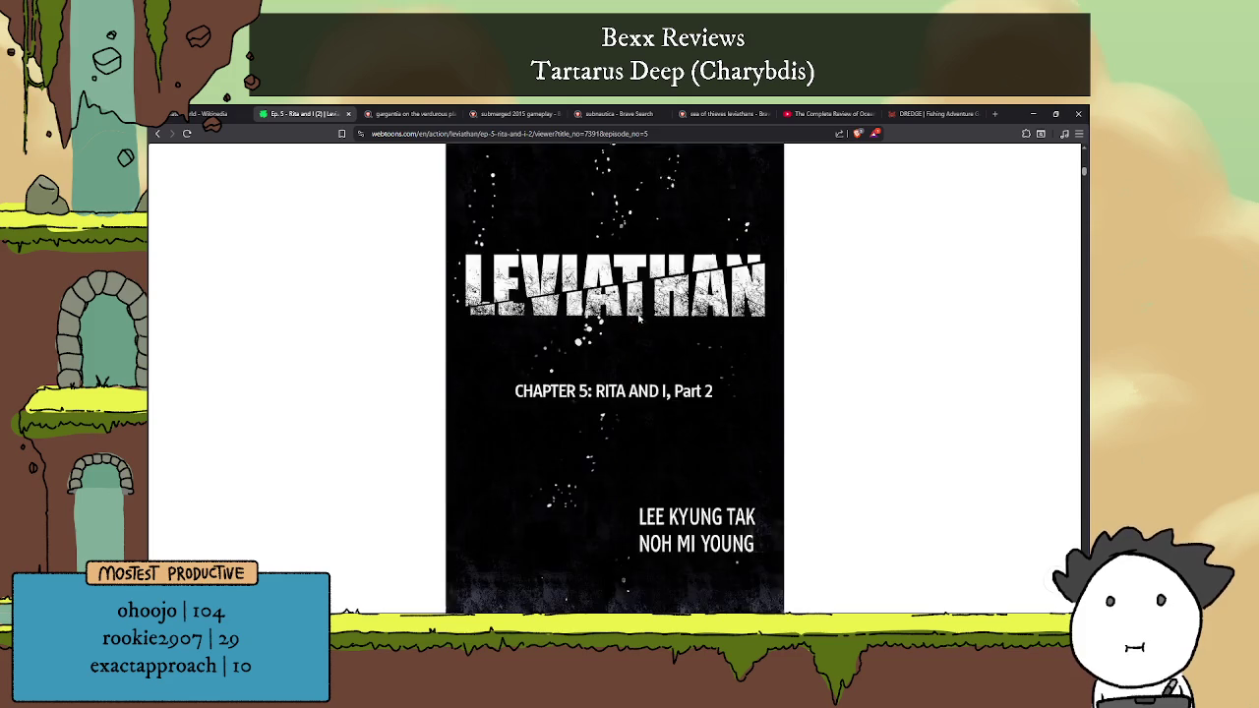
{"action": "scroll", "coordinate": [640, 319], "scroll_direction": "down", "scroll_amount": 3}
{"action": "scroll", "coordinate": [639, 319], "scroll_direction": "down", "scroll_amount": 3}
{"action": "scroll", "coordinate": [641, 318], "scroll_direction": "down", "scroll_amount": 3}
{"action": "scroll", "coordinate": [644, 317], "scroll_direction": "down", "scroll_amount": 3}
{"action": "scroll", "coordinate": [649, 285], "scroll_direction": "down", "scroll_amount": 3}
{"action": "scroll", "coordinate": [652, 279], "scroll_direction": "down", "scroll_amount": 3}
{"action": "scroll", "coordinate": [654, 373], "scroll_direction": "down", "scroll_amount": 3}
{"action": "scroll", "coordinate": [654, 374], "scroll_direction": "down", "scroll_amount": 3}
{"action": "scroll", "coordinate": [654, 374], "scroll_direction": "down", "scroll_amount": 3}
{"action": "scroll", "coordinate": [654, 373], "scroll_direction": "down", "scroll_amount": 3}
{"action": "scroll", "coordinate": [670, 304], "scroll_direction": "down", "scroll_amount": 3}
{"action": "scroll", "coordinate": [671, 304], "scroll_direction": "down", "scroll_amount": 3}
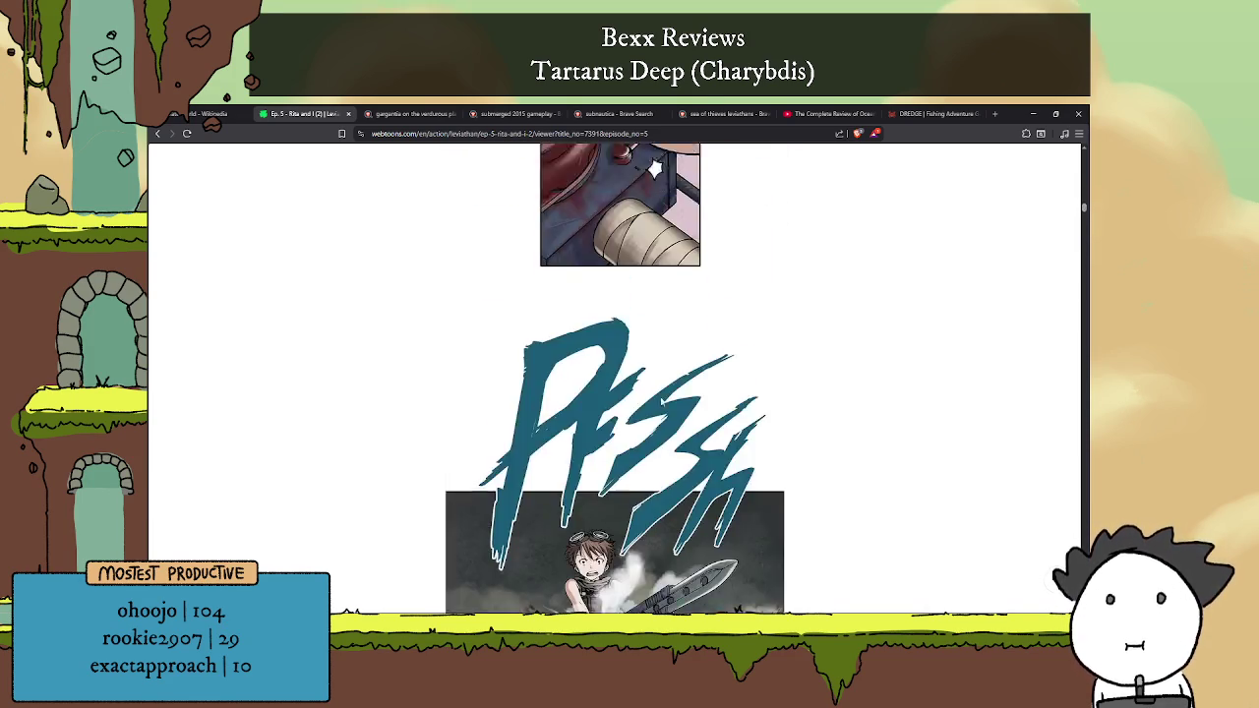
{"action": "scroll", "coordinate": [671, 304], "scroll_direction": "down", "scroll_amount": 3}
{"action": "scroll", "coordinate": [670, 303], "scroll_direction": "down", "scroll_amount": 3}
{"action": "scroll", "coordinate": [670, 304], "scroll_direction": "down", "scroll_amount": 3}
{"action": "scroll", "coordinate": [662, 469], "scroll_direction": "down", "scroll_amount": 3}
{"action": "scroll", "coordinate": [665, 492], "scroll_direction": "down", "scroll_amount": 3}
{"action": "scroll", "coordinate": [669, 514], "scroll_direction": "down", "scroll_amount": 3}
{"action": "scroll", "coordinate": [674, 478], "scroll_direction": "down", "scroll_amount": 3}
{"action": "scroll", "coordinate": [690, 397], "scroll_direction": "down", "scroll_amount": 3}
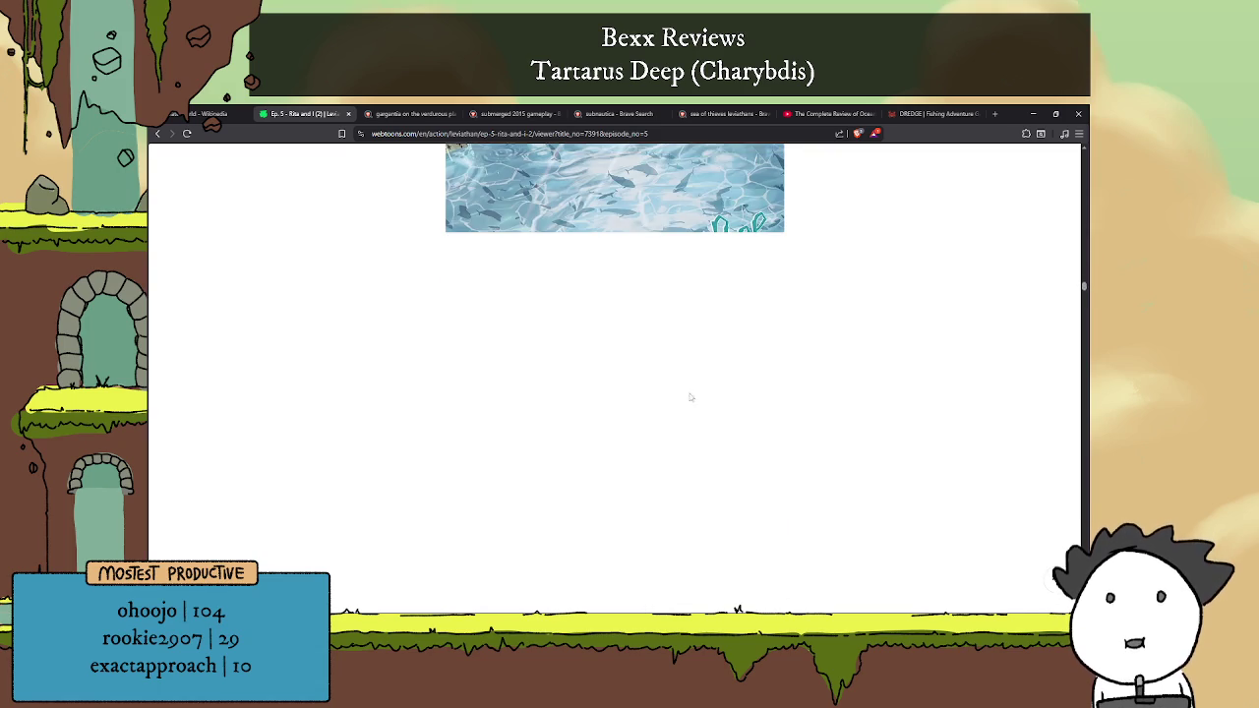
{"action": "scroll", "coordinate": [692, 325], "scroll_direction": "down", "scroll_amount": 3}
{"action": "scroll", "coordinate": [693, 327], "scroll_direction": "down", "scroll_amount": 3}
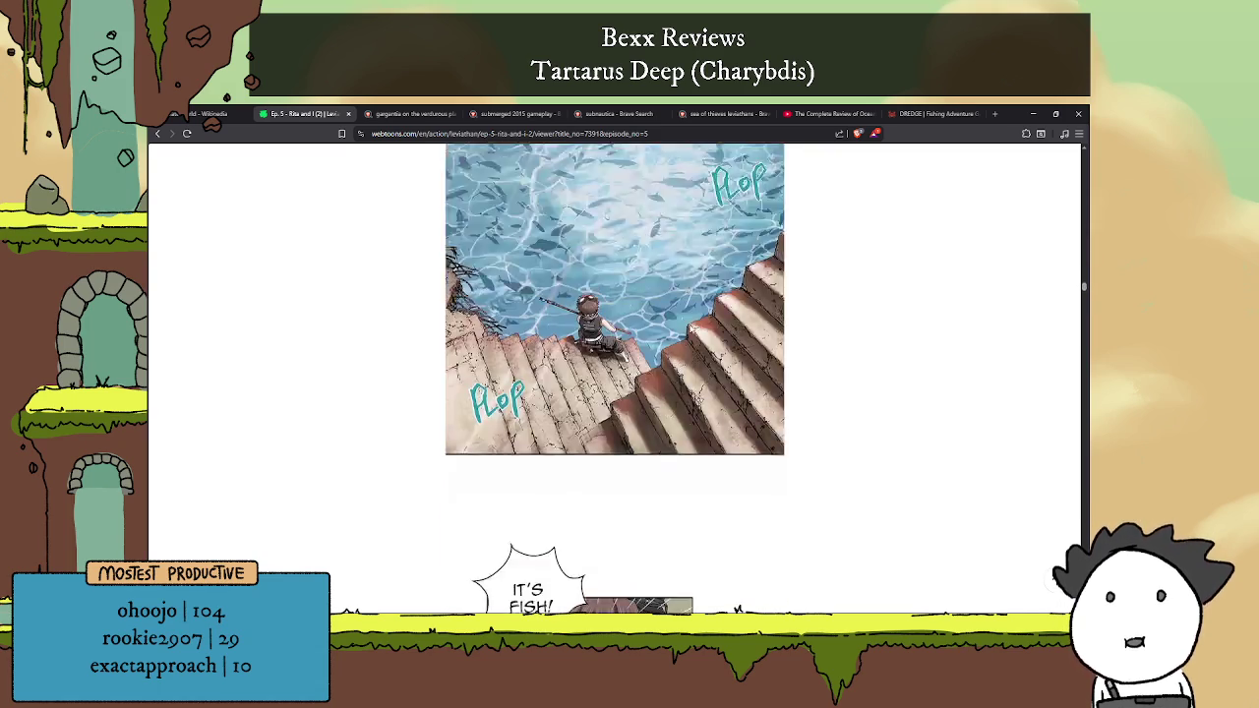
{"action": "scroll", "coordinate": [693, 332], "scroll_direction": "down", "scroll_amount": 3}
{"action": "scroll", "coordinate": [693, 339], "scroll_direction": "down", "scroll_amount": 3}
{"action": "scroll", "coordinate": [693, 338], "scroll_direction": "down", "scroll_amount": 3}
{"action": "scroll", "coordinate": [692, 338], "scroll_direction": "down", "scroll_amount": 3}
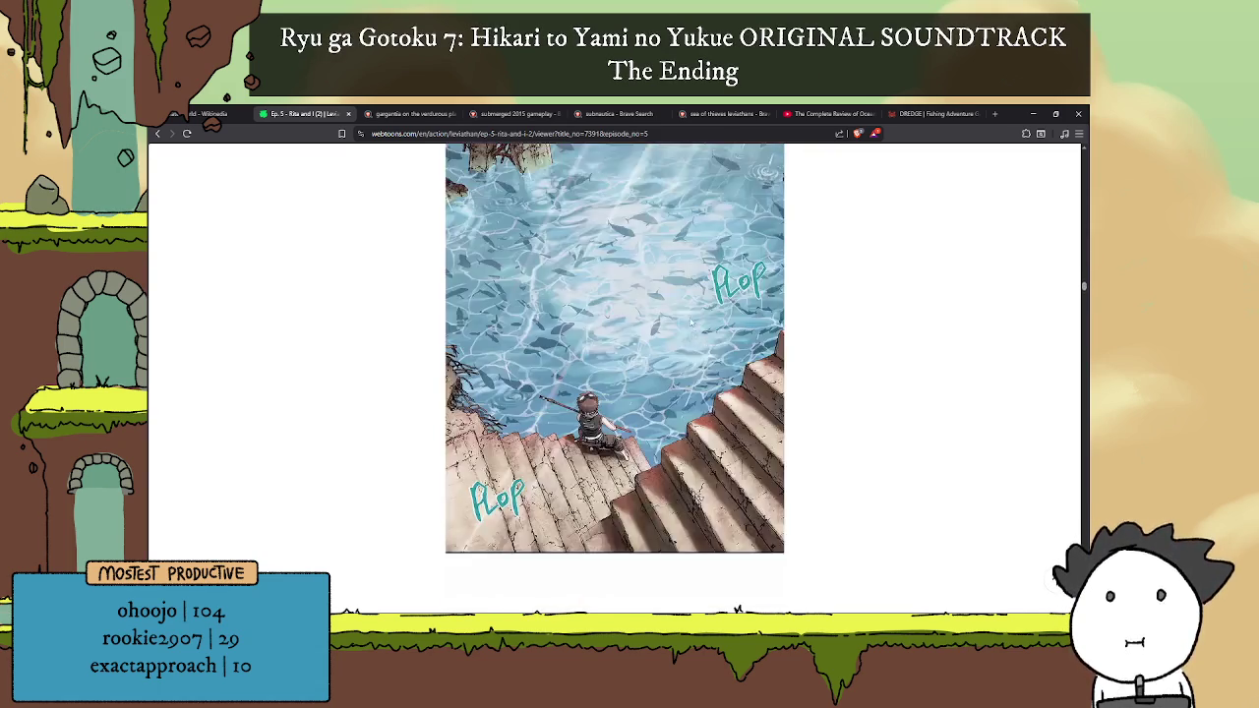
{"action": "scroll", "coordinate": [688, 337], "scroll_direction": "down", "scroll_amount": 3}
{"action": "scroll", "coordinate": [679, 334], "scroll_direction": "down", "scroll_amount": 3}
{"action": "scroll", "coordinate": [678, 340], "scroll_direction": "down", "scroll_amount": 5}
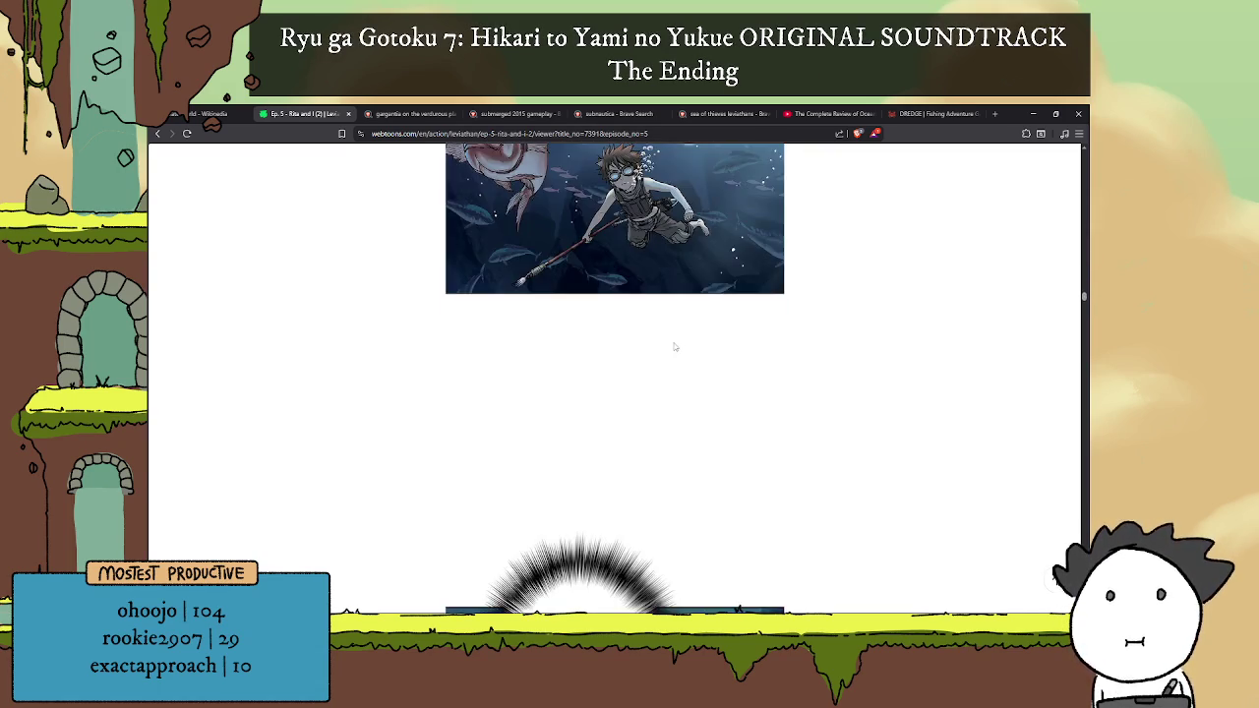
{"action": "scroll", "coordinate": [674, 346], "scroll_direction": "down", "scroll_amount": 3}
{"action": "scroll", "coordinate": [676, 346], "scroll_direction": "down", "scroll_amount": 3}
{"action": "scroll", "coordinate": [678, 346], "scroll_direction": "down", "scroll_amount": 3}
{"action": "scroll", "coordinate": [682, 346], "scroll_direction": "down", "scroll_amount": 3}
{"action": "scroll", "coordinate": [682, 346], "scroll_direction": "down", "scroll_amount": 3}
{"action": "scroll", "coordinate": [683, 345], "scroll_direction": "down", "scroll_amount": 3}
{"action": "scroll", "coordinate": [686, 344], "scroll_direction": "down", "scroll_amount": 3}
{"action": "scroll", "coordinate": [686, 344], "scroll_direction": "down", "scroll_amount": 3}
{"action": "scroll", "coordinate": [687, 344], "scroll_direction": "down", "scroll_amount": 3}
{"action": "scroll", "coordinate": [685, 347], "scroll_direction": "down", "scroll_amount": 3}
{"action": "scroll", "coordinate": [684, 349], "scroll_direction": "down", "scroll_amount": 3}
{"action": "scroll", "coordinate": [683, 353], "scroll_direction": "down", "scroll_amount": 3}
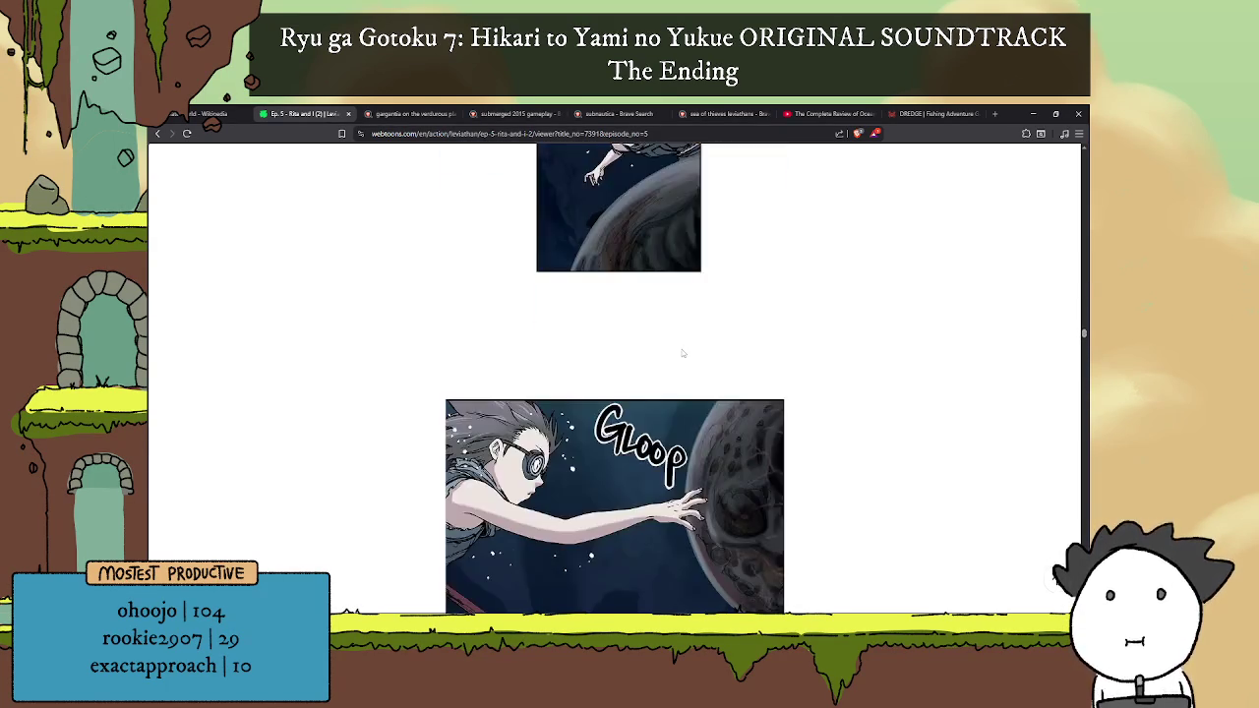
{"action": "scroll", "coordinate": [682, 353], "scroll_direction": "down", "scroll_amount": 3}
{"action": "scroll", "coordinate": [681, 354], "scroll_direction": "down", "scroll_amount": 3}
{"action": "scroll", "coordinate": [681, 356], "scroll_direction": "down", "scroll_amount": 3}
{"action": "scroll", "coordinate": [682, 358], "scroll_direction": "down", "scroll_amount": 3}
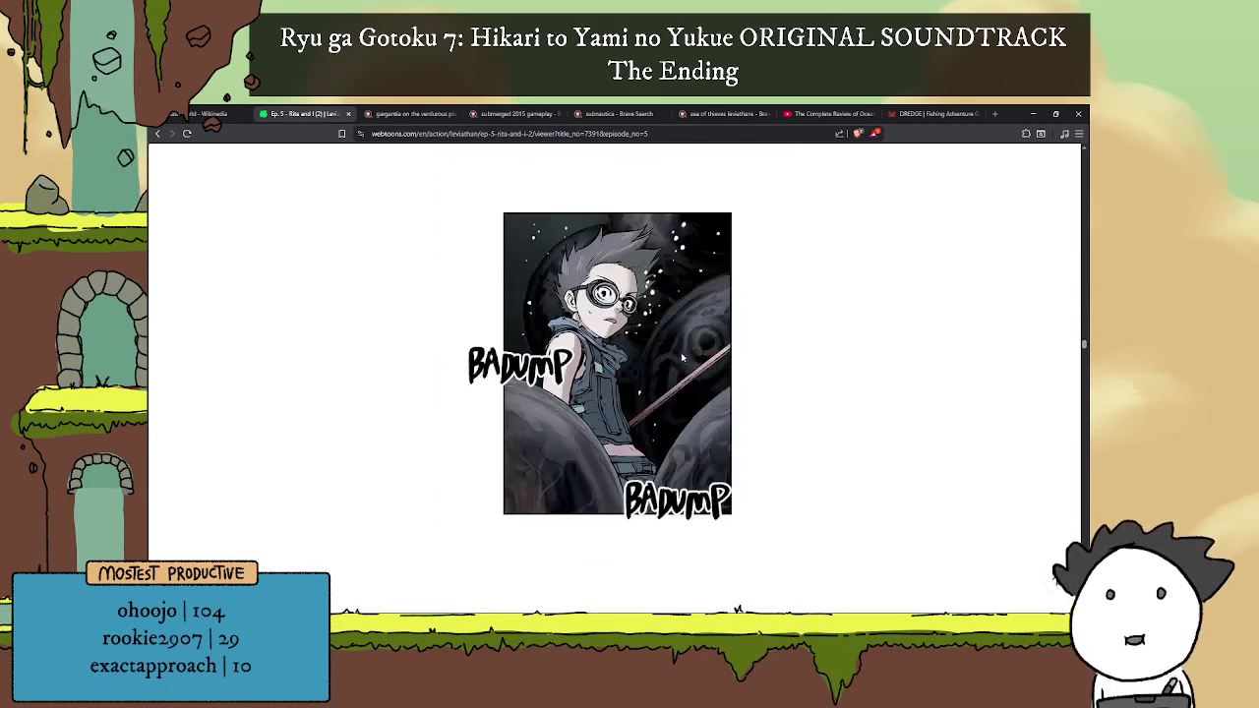
{"action": "scroll", "coordinate": [681, 358], "scroll_direction": "down", "scroll_amount": 3}
{"action": "scroll", "coordinate": [679, 354], "scroll_direction": "down", "scroll_amount": 3}
{"action": "scroll", "coordinate": [679, 354], "scroll_direction": "up", "scroll_amount": 3}
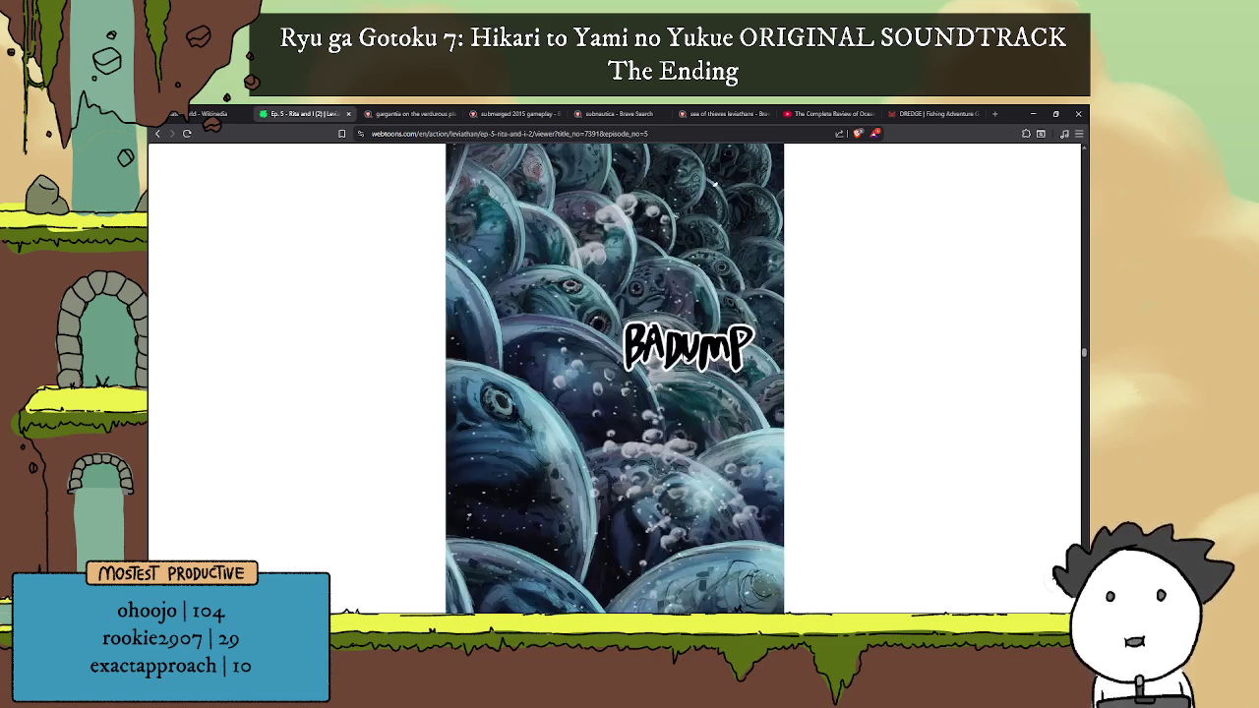
{"action": "scroll", "coordinate": [685, 363], "scroll_direction": "up", "scroll_amount": 3}
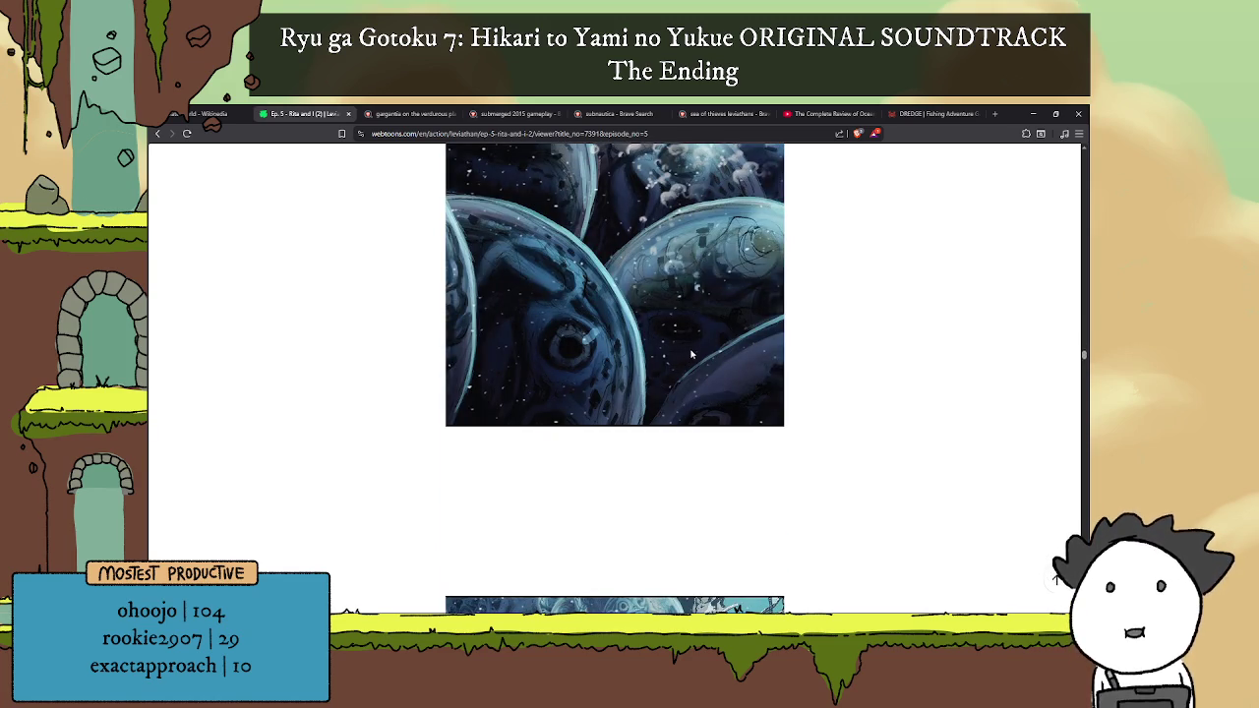
{"action": "scroll", "coordinate": [682, 355], "scroll_direction": "down", "scroll_amount": 3}
{"action": "scroll", "coordinate": [688, 357], "scroll_direction": "down", "scroll_amount": 3}
{"action": "scroll", "coordinate": [692, 357], "scroll_direction": "down", "scroll_amount": 2}
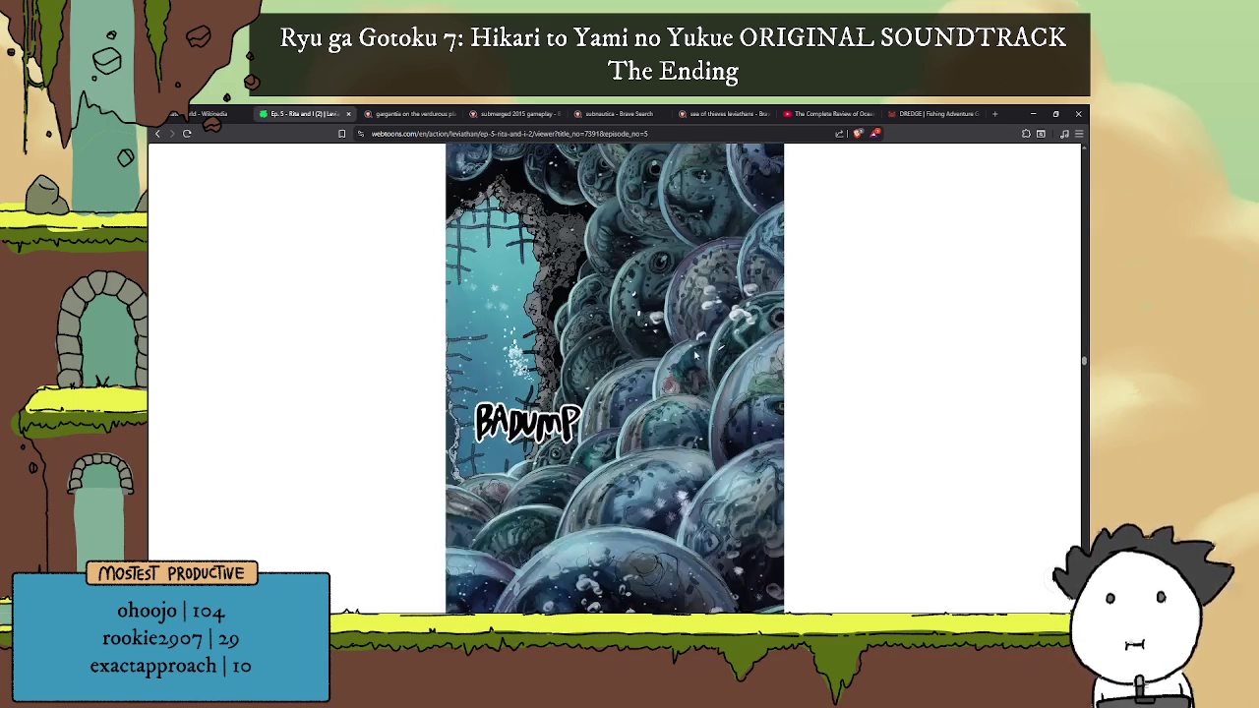
{"action": "scroll", "coordinate": [693, 357], "scroll_direction": "down", "scroll_amount": 3}
{"action": "scroll", "coordinate": [709, 344], "scroll_direction": "down", "scroll_amount": 3}
{"action": "scroll", "coordinate": [676, 339], "scroll_direction": "down", "scroll_amount": 3}
{"action": "scroll", "coordinate": [679, 338], "scroll_direction": "down", "scroll_amount": 3}
{"action": "scroll", "coordinate": [681, 337], "scroll_direction": "down", "scroll_amount": 3}
{"action": "scroll", "coordinate": [683, 335], "scroll_direction": "down", "scroll_amount": 3}
{"action": "scroll", "coordinate": [681, 333], "scroll_direction": "down", "scroll_amount": 3}
{"action": "scroll", "coordinate": [681, 331], "scroll_direction": "down", "scroll_amount": 3}
{"action": "scroll", "coordinate": [679, 327], "scroll_direction": "down", "scroll_amount": 3}
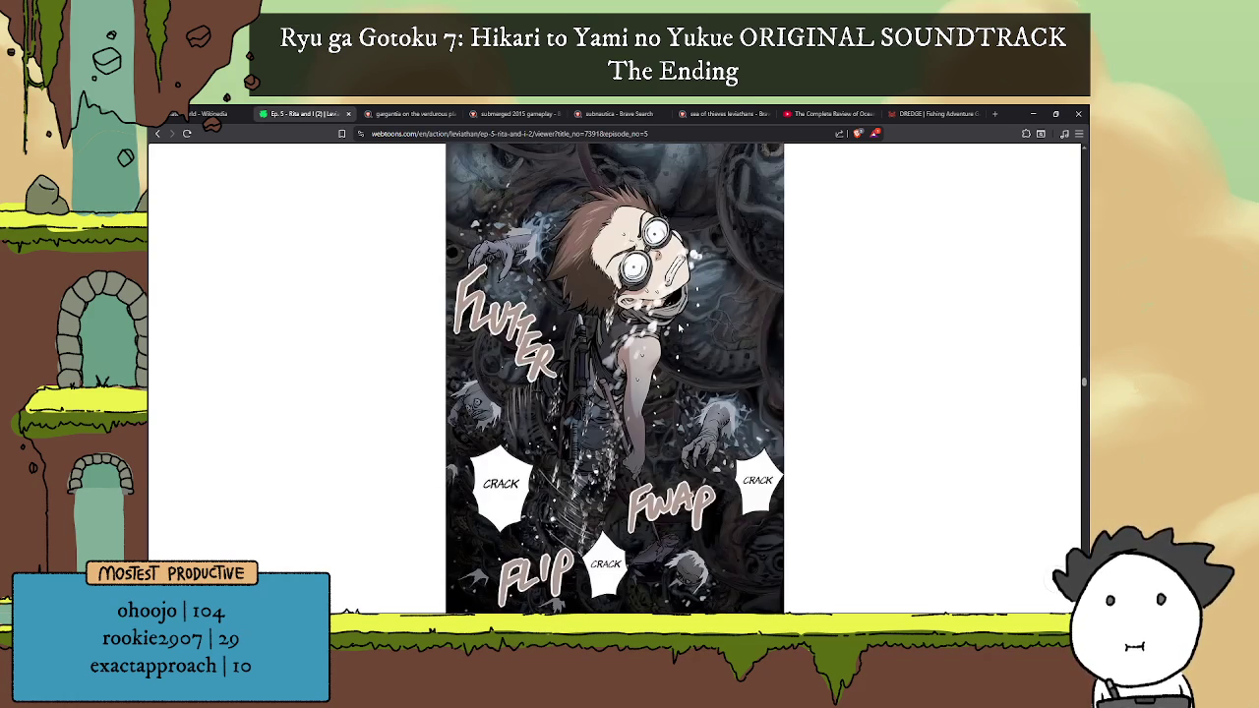
{"action": "scroll", "coordinate": [678, 329], "scroll_direction": "down", "scroll_amount": 3}
{"action": "scroll", "coordinate": [675, 334], "scroll_direction": "down", "scroll_amount": 3}
{"action": "scroll", "coordinate": [671, 335], "scroll_direction": "down", "scroll_amount": 3}
{"action": "scroll", "coordinate": [670, 337], "scroll_direction": "down", "scroll_amount": 3}
{"action": "scroll", "coordinate": [667, 349], "scroll_direction": "down", "scroll_amount": 3}
{"action": "scroll", "coordinate": [666, 349], "scroll_direction": "down", "scroll_amount": 3}
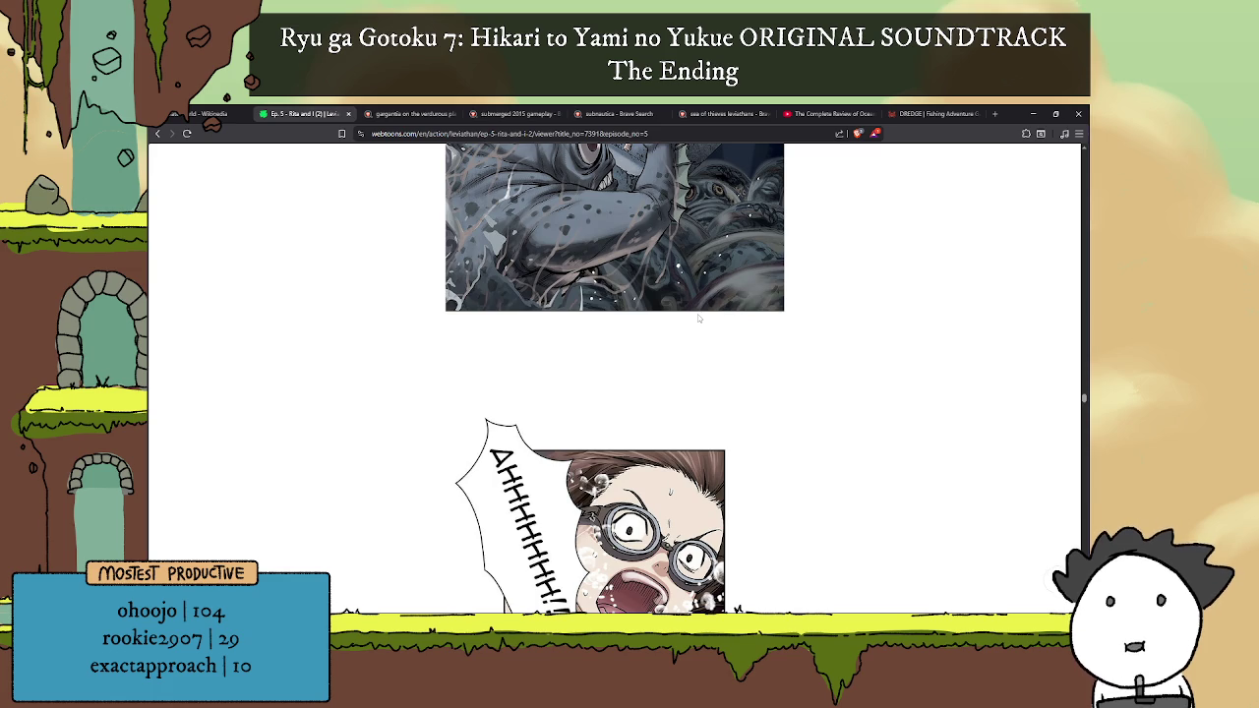
{"action": "scroll", "coordinate": [661, 315], "scroll_direction": "down", "scroll_amount": 3}
{"action": "scroll", "coordinate": [645, 313], "scroll_direction": "down", "scroll_amount": 3}
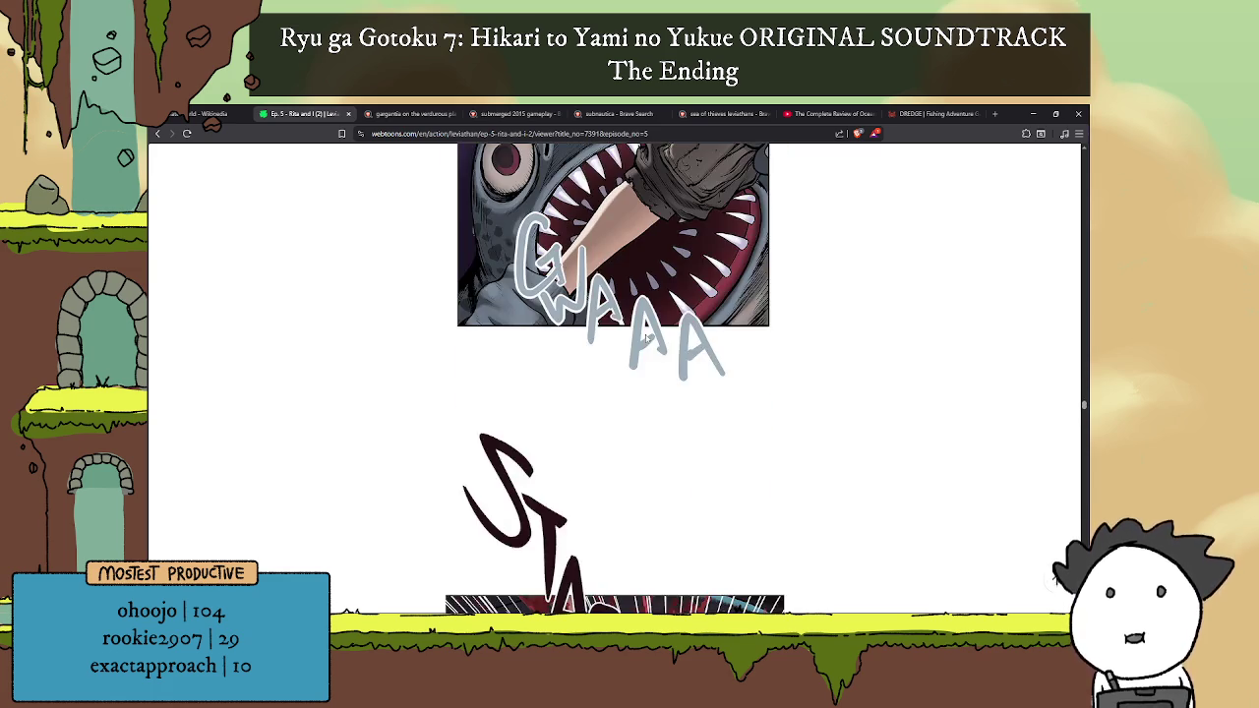
{"action": "scroll", "coordinate": [646, 330], "scroll_direction": "up", "scroll_amount": 1}
{"action": "scroll", "coordinate": [643, 263], "scroll_direction": "down", "scroll_amount": 5}
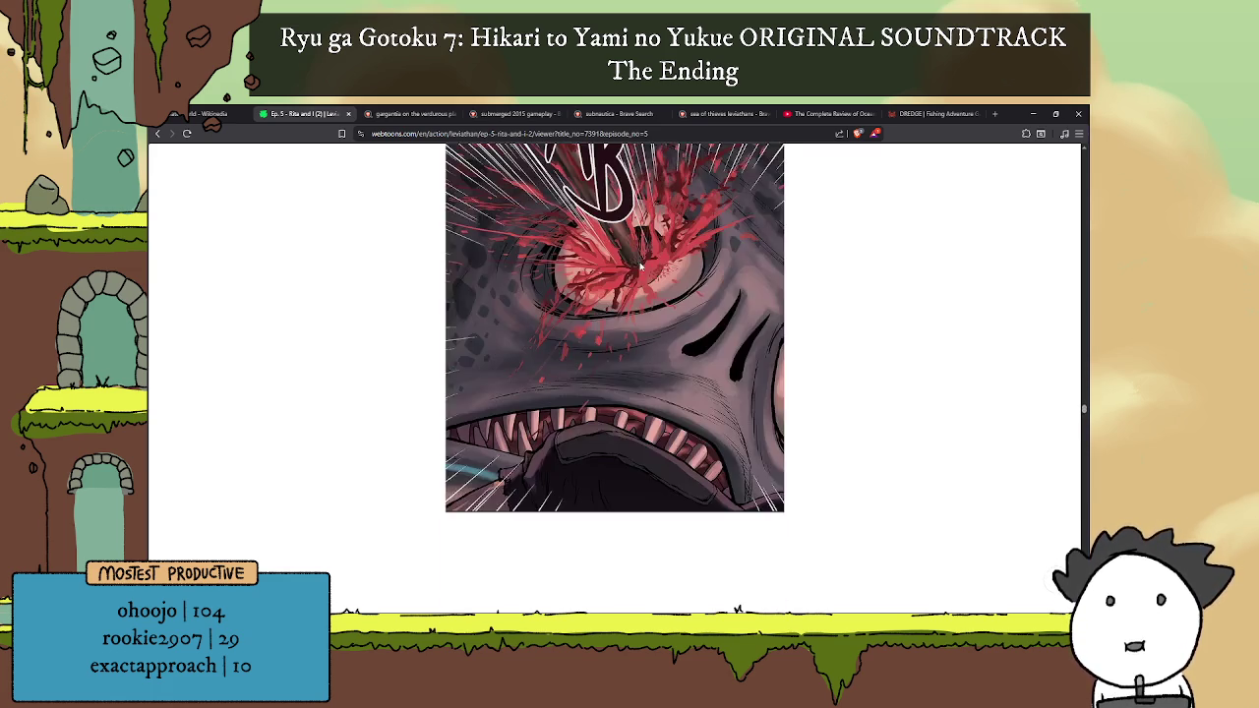
{"action": "scroll", "coordinate": [689, 236], "scroll_direction": "down", "scroll_amount": 5}
{"action": "scroll", "coordinate": [766, 211], "scroll_direction": "down", "scroll_amount": 2}
{"action": "scroll", "coordinate": [740, 226], "scroll_direction": "down", "scroll_amount": 3}
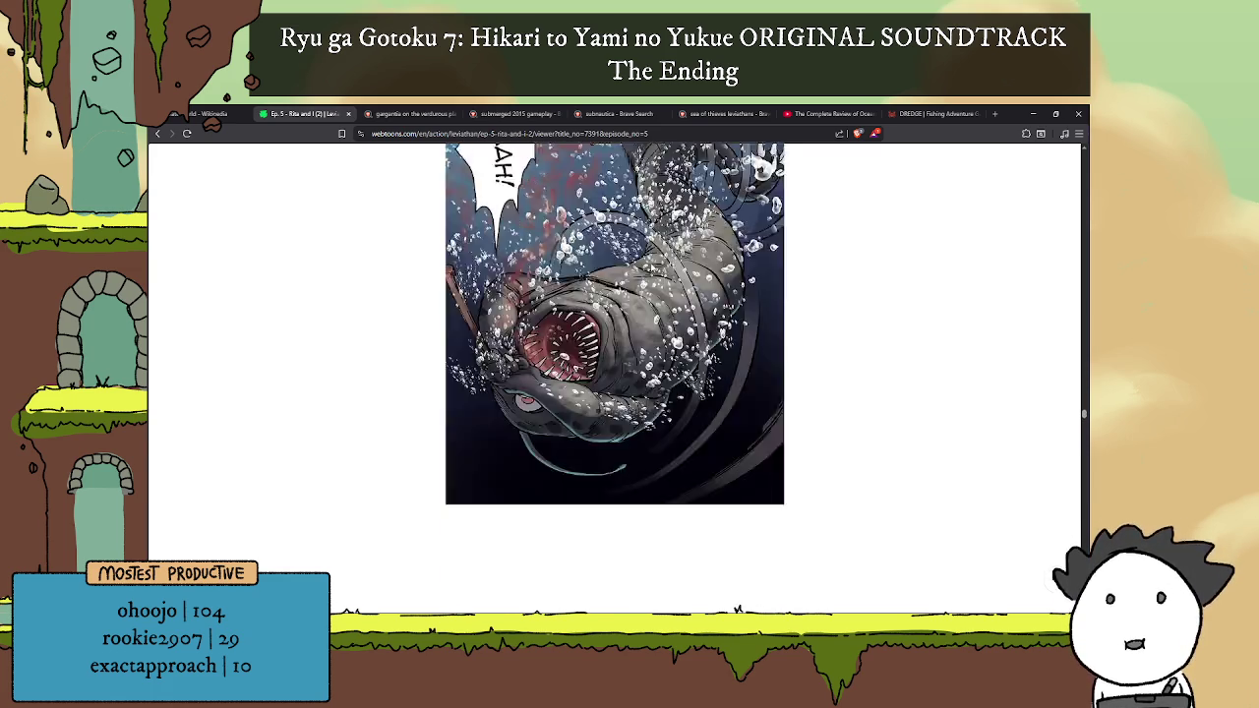
{"action": "scroll", "coordinate": [711, 243], "scroll_direction": "down", "scroll_amount": 5}
{"action": "scroll", "coordinate": [684, 259], "scroll_direction": "down", "scroll_amount": 5}
{"action": "scroll", "coordinate": [655, 275], "scroll_direction": "down", "scroll_amount": 4}
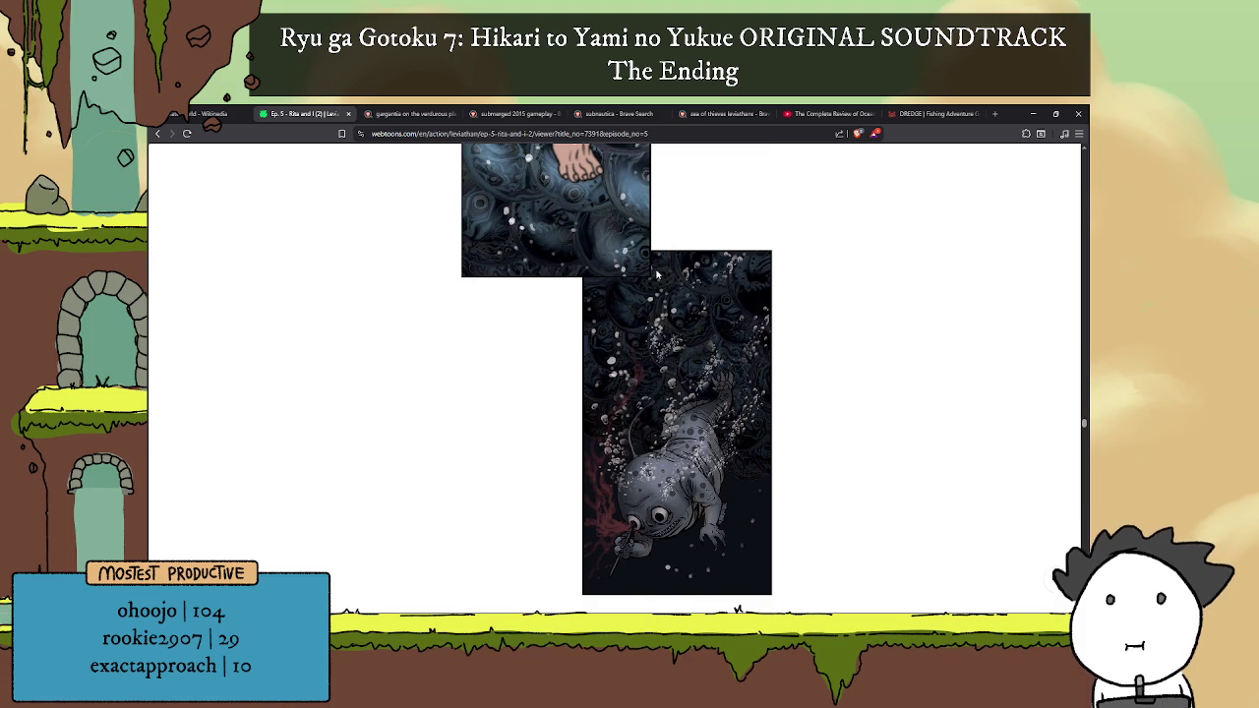
{"action": "scroll", "coordinate": [657, 275], "scroll_direction": "down", "scroll_amount": 4}
{"action": "scroll", "coordinate": [659, 276], "scroll_direction": "down", "scroll_amount": 3}
{"action": "scroll", "coordinate": [661, 277], "scroll_direction": "down", "scroll_amount": 4}
{"action": "scroll", "coordinate": [663, 278], "scroll_direction": "down", "scroll_amount": 3}
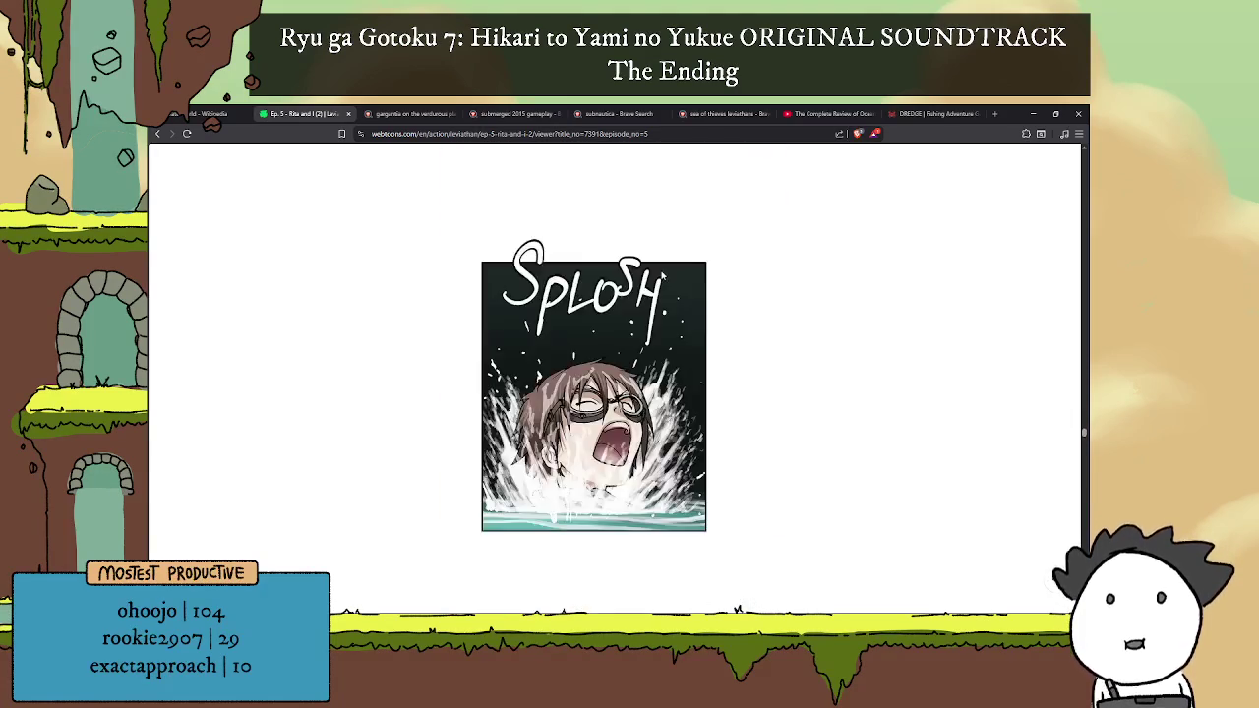
Step: Scroll through the rest of the Leviathan webtoon episode
{"action": "scroll", "coordinate": [664, 277], "scroll_direction": "down", "scroll_amount": 4}
{"action": "scroll", "coordinate": [667, 276], "scroll_direction": "down", "scroll_amount": 4}
{"action": "scroll", "coordinate": [669, 276], "scroll_direction": "down", "scroll_amount": 4}
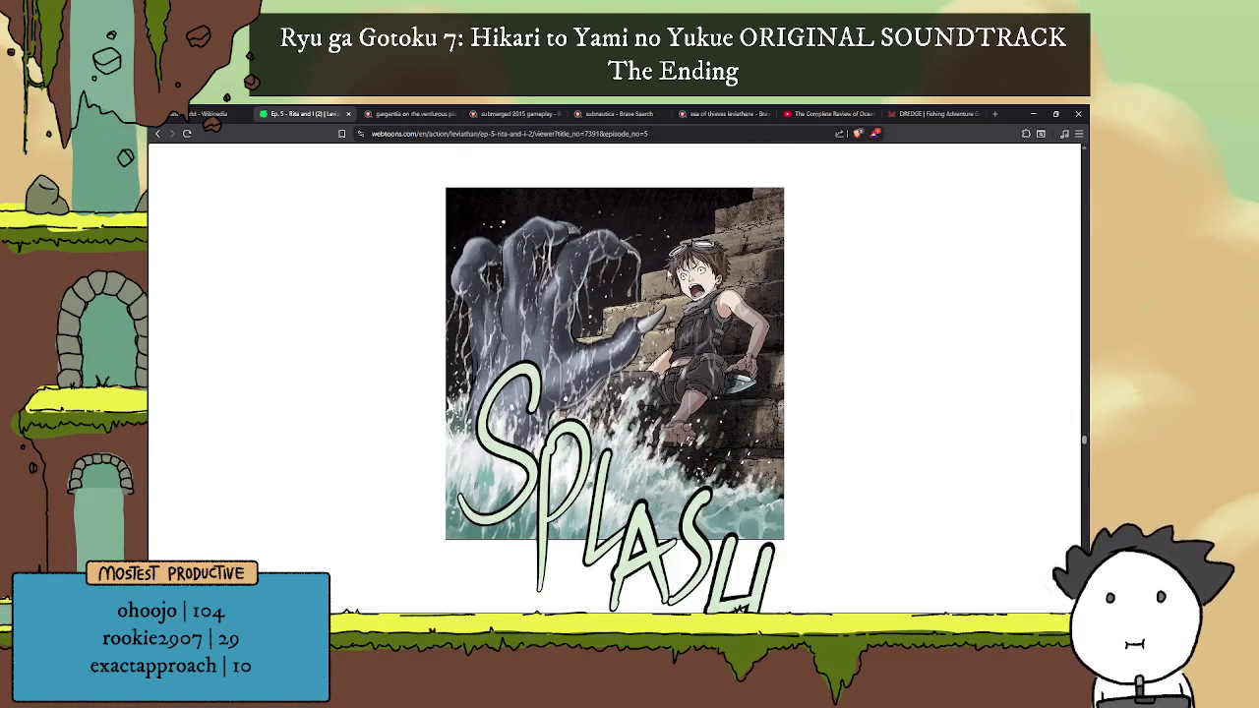
{"action": "scroll", "coordinate": [669, 276], "scroll_direction": "down", "scroll_amount": 4}
{"action": "scroll", "coordinate": [667, 273], "scroll_direction": "down", "scroll_amount": 4}
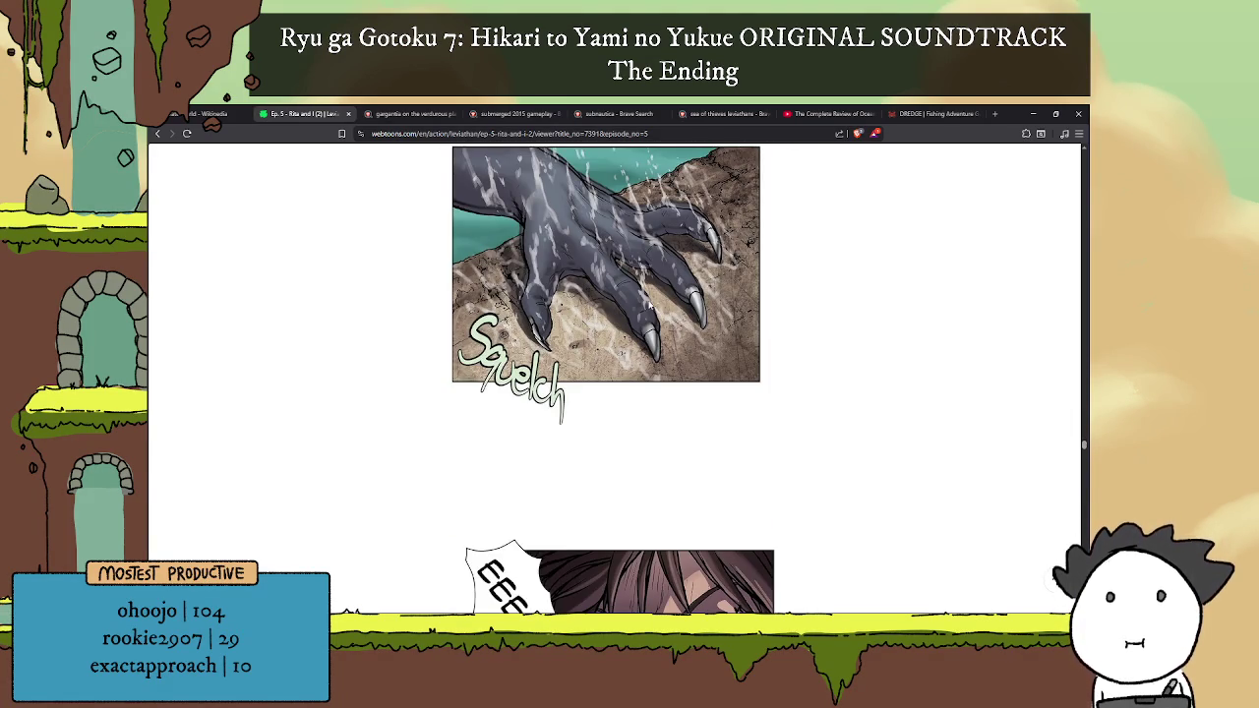
{"action": "scroll", "coordinate": [649, 307], "scroll_direction": "down", "scroll_amount": 4}
{"action": "scroll", "coordinate": [659, 305], "scroll_direction": "down", "scroll_amount": 4}
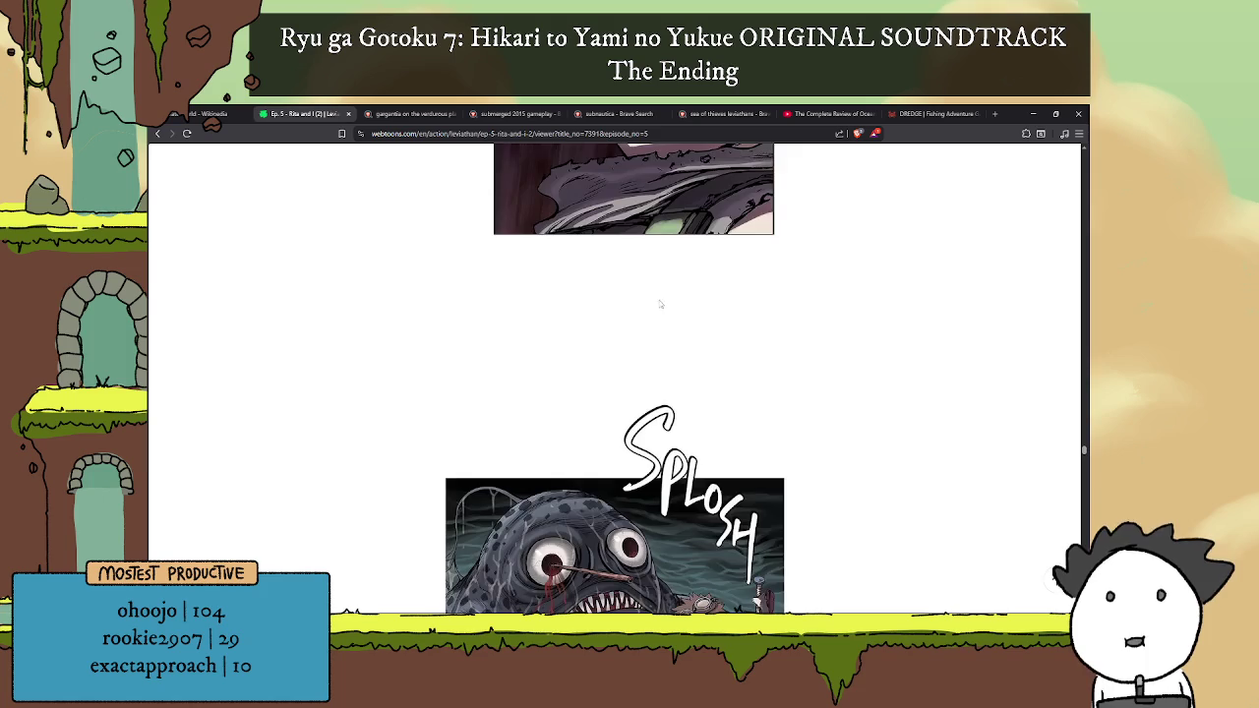
{"action": "scroll", "coordinate": [661, 305], "scroll_direction": "down", "scroll_amount": 2}
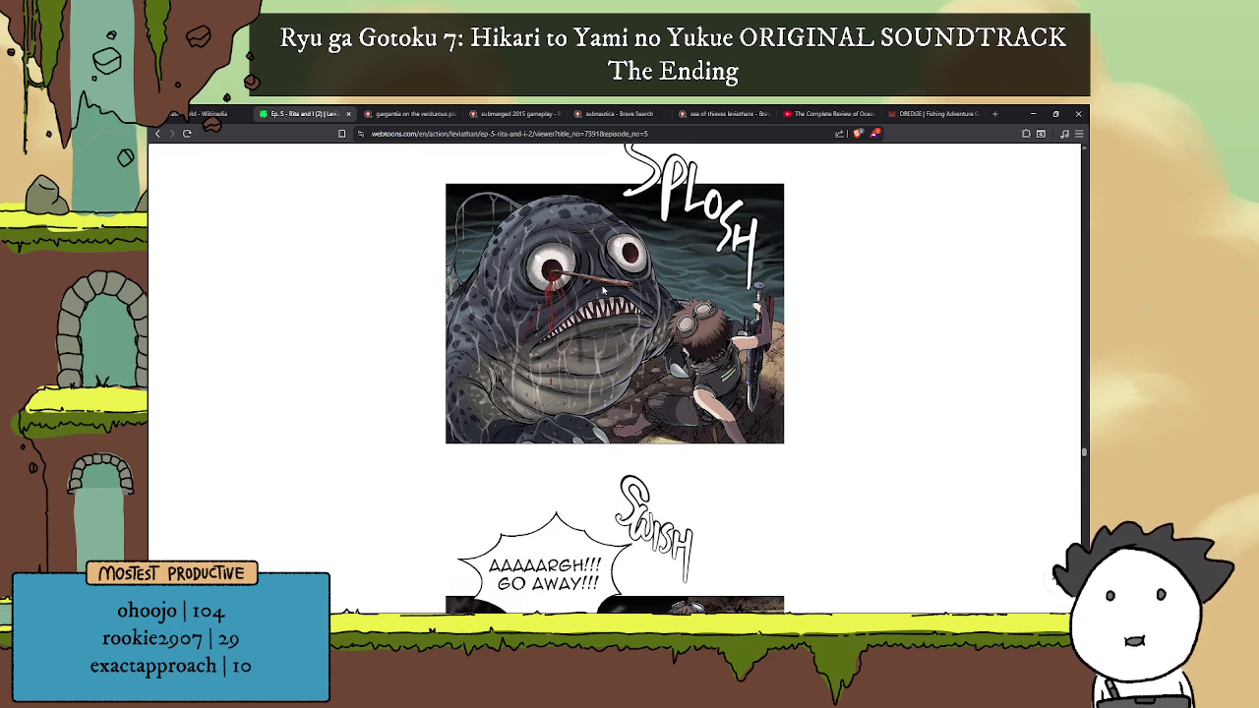
{"action": "scroll", "coordinate": [604, 289], "scroll_direction": "down", "scroll_amount": 3}
{"action": "scroll", "coordinate": [645, 321], "scroll_direction": "down", "scroll_amount": 3}
{"action": "scroll", "coordinate": [644, 321], "scroll_direction": "down", "scroll_amount": 3}
{"action": "scroll", "coordinate": [644, 321], "scroll_direction": "down", "scroll_amount": 3}
{"action": "scroll", "coordinate": [644, 321], "scroll_direction": "down", "scroll_amount": 3}
{"action": "scroll", "coordinate": [644, 321], "scroll_direction": "down", "scroll_amount": 3}
{"action": "scroll", "coordinate": [644, 320], "scroll_direction": "down", "scroll_amount": 3}
{"action": "scroll", "coordinate": [644, 320], "scroll_direction": "down", "scroll_amount": 3}
{"action": "scroll", "coordinate": [644, 320], "scroll_direction": "down", "scroll_amount": 3}
{"action": "scroll", "coordinate": [644, 321], "scroll_direction": "down", "scroll_amount": 3}
{"action": "scroll", "coordinate": [644, 321], "scroll_direction": "down", "scroll_amount": 3}
{"action": "scroll", "coordinate": [644, 321], "scroll_direction": "down", "scroll_amount": 3}
{"action": "scroll", "coordinate": [644, 320], "scroll_direction": "down", "scroll_amount": 3}
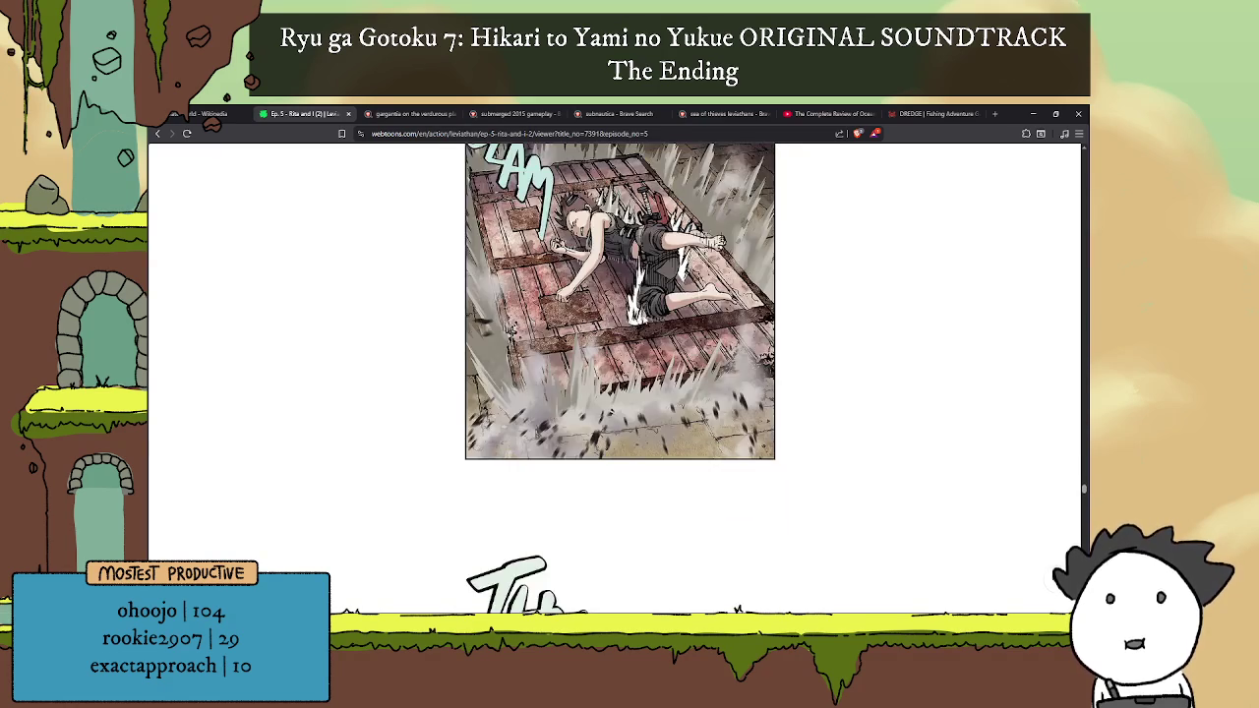
{"action": "scroll", "coordinate": [660, 312], "scroll_direction": "down", "scroll_amount": 3}
{"action": "scroll", "coordinate": [659, 312], "scroll_direction": "down", "scroll_amount": 3}
{"action": "scroll", "coordinate": [660, 313], "scroll_direction": "down", "scroll_amount": 3}
{"action": "scroll", "coordinate": [660, 312], "scroll_direction": "down", "scroll_amount": 3}
{"action": "scroll", "coordinate": [660, 312], "scroll_direction": "down", "scroll_amount": 3}
{"action": "scroll", "coordinate": [659, 308], "scroll_direction": "down", "scroll_amount": 3}
{"action": "scroll", "coordinate": [659, 308], "scroll_direction": "down", "scroll_amount": 3}
{"action": "scroll", "coordinate": [666, 308], "scroll_direction": "down", "scroll_amount": 3}
{"action": "scroll", "coordinate": [667, 313], "scroll_direction": "down", "scroll_amount": 3}
{"action": "scroll", "coordinate": [668, 313], "scroll_direction": "down", "scroll_amount": 3}
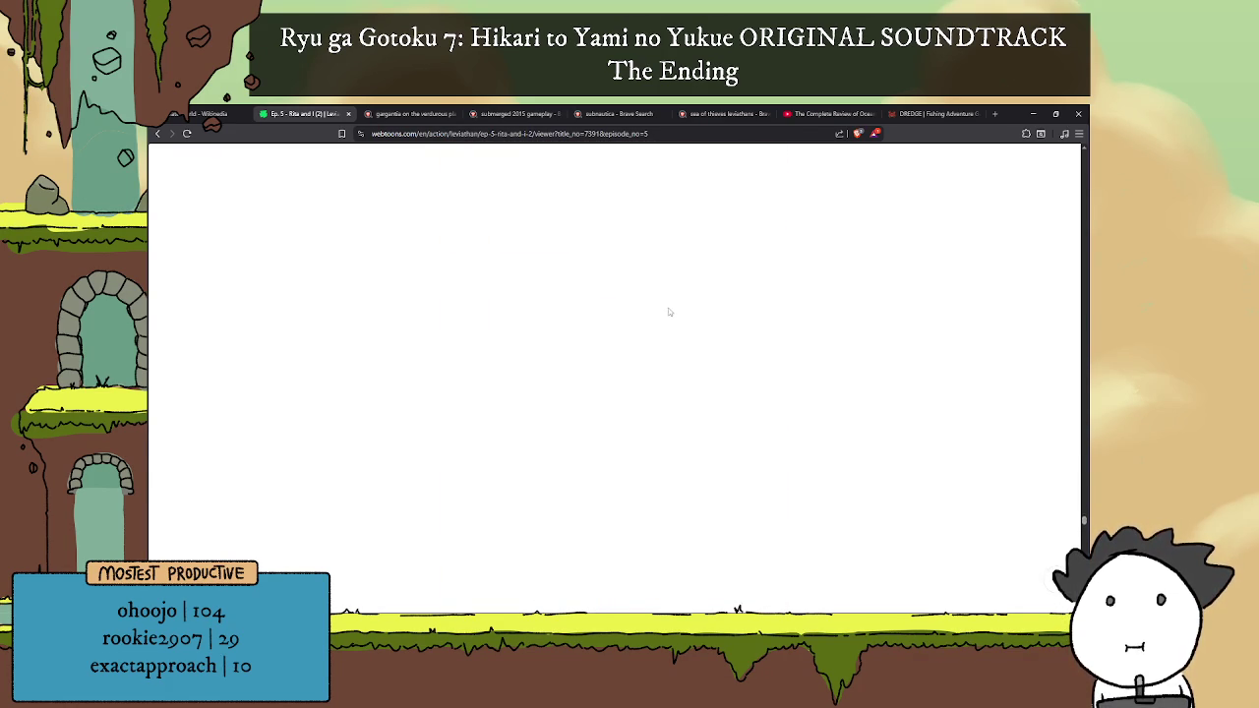
{"action": "scroll", "coordinate": [668, 312], "scroll_direction": "down", "scroll_amount": 3}
{"action": "scroll", "coordinate": [667, 312], "scroll_direction": "down", "scroll_amount": 3}
{"action": "scroll", "coordinate": [667, 311], "scroll_direction": "down", "scroll_amount": 3}
{"action": "scroll", "coordinate": [668, 311], "scroll_direction": "down", "scroll_amount": 3}
{"action": "scroll", "coordinate": [668, 311], "scroll_direction": "down", "scroll_amount": 3}
{"action": "scroll", "coordinate": [667, 312], "scroll_direction": "down", "scroll_amount": 3}
{"action": "scroll", "coordinate": [671, 310], "scroll_direction": "down", "scroll_amount": 3}
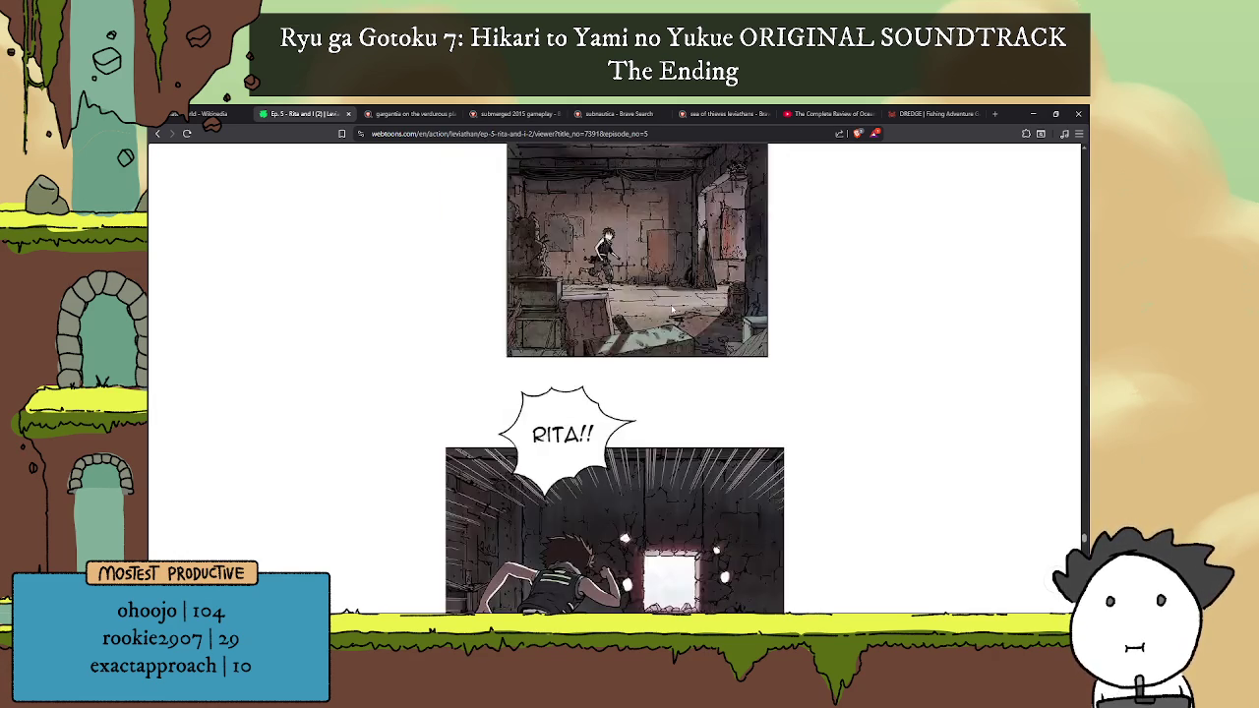
{"action": "scroll", "coordinate": [675, 308], "scroll_direction": "down", "scroll_amount": 3}
{"action": "scroll", "coordinate": [674, 308], "scroll_direction": "down", "scroll_amount": 3}
{"action": "scroll", "coordinate": [674, 308], "scroll_direction": "down", "scroll_amount": 3}
{"action": "scroll", "coordinate": [676, 308], "scroll_direction": "down", "scroll_amount": 3}
{"action": "scroll", "coordinate": [677, 307], "scroll_direction": "down", "scroll_amount": 3}
{"action": "scroll", "coordinate": [677, 306], "scroll_direction": "down", "scroll_amount": 3}
{"action": "scroll", "coordinate": [676, 305], "scroll_direction": "down", "scroll_amount": 3}
{"action": "scroll", "coordinate": [678, 295], "scroll_direction": "down", "scroll_amount": 3}
{"action": "scroll", "coordinate": [679, 282], "scroll_direction": "down", "scroll_amount": 3}
{"action": "scroll", "coordinate": [679, 282], "scroll_direction": "down", "scroll_amount": 3}
{"action": "scroll", "coordinate": [674, 281], "scroll_direction": "down", "scroll_amount": 3}
{"action": "scroll", "coordinate": [671, 282], "scroll_direction": "down", "scroll_amount": 3}
{"action": "scroll", "coordinate": [668, 291], "scroll_direction": "down", "scroll_amount": 3}
{"action": "scroll", "coordinate": [665, 296], "scroll_direction": "down", "scroll_amount": 3}
{"action": "scroll", "coordinate": [666, 296], "scroll_direction": "down", "scroll_amount": 3}
{"action": "scroll", "coordinate": [673, 301], "scroll_direction": "down", "scroll_amount": 3}
{"action": "scroll", "coordinate": [680, 307], "scroll_direction": "down", "scroll_amount": 5}
{"action": "scroll", "coordinate": [694, 319], "scroll_direction": "down", "scroll_amount": 3}
{"action": "scroll", "coordinate": [698, 325], "scroll_direction": "up", "scroll_amount": 5}
{"action": "scroll", "coordinate": [678, 295], "scroll_direction": "up", "scroll_amount": 5}
{"action": "scroll", "coordinate": [620, 197], "scroll_direction": "up", "scroll_amount": 5}
{"action": "scroll", "coordinate": [635, 250], "scroll_direction": "up", "scroll_amount": 5}
{"action": "scroll", "coordinate": [636, 250], "scroll_direction": "down", "scroll_amount": 3}
{"action": "scroll", "coordinate": [625, 275], "scroll_direction": "down", "scroll_amount": 3}
{"action": "scroll", "coordinate": [612, 297], "scroll_direction": "down", "scroll_amount": 3}
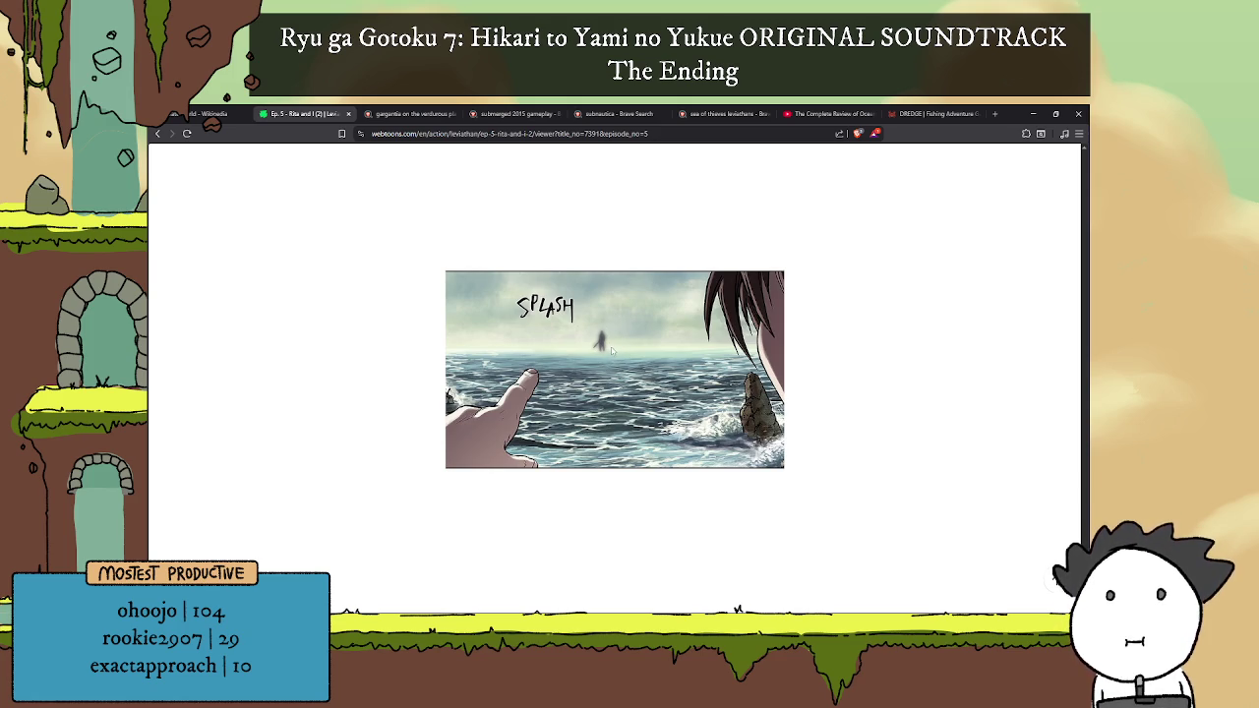
{"action": "scroll", "coordinate": [613, 339], "scroll_direction": "up", "scroll_amount": 2}
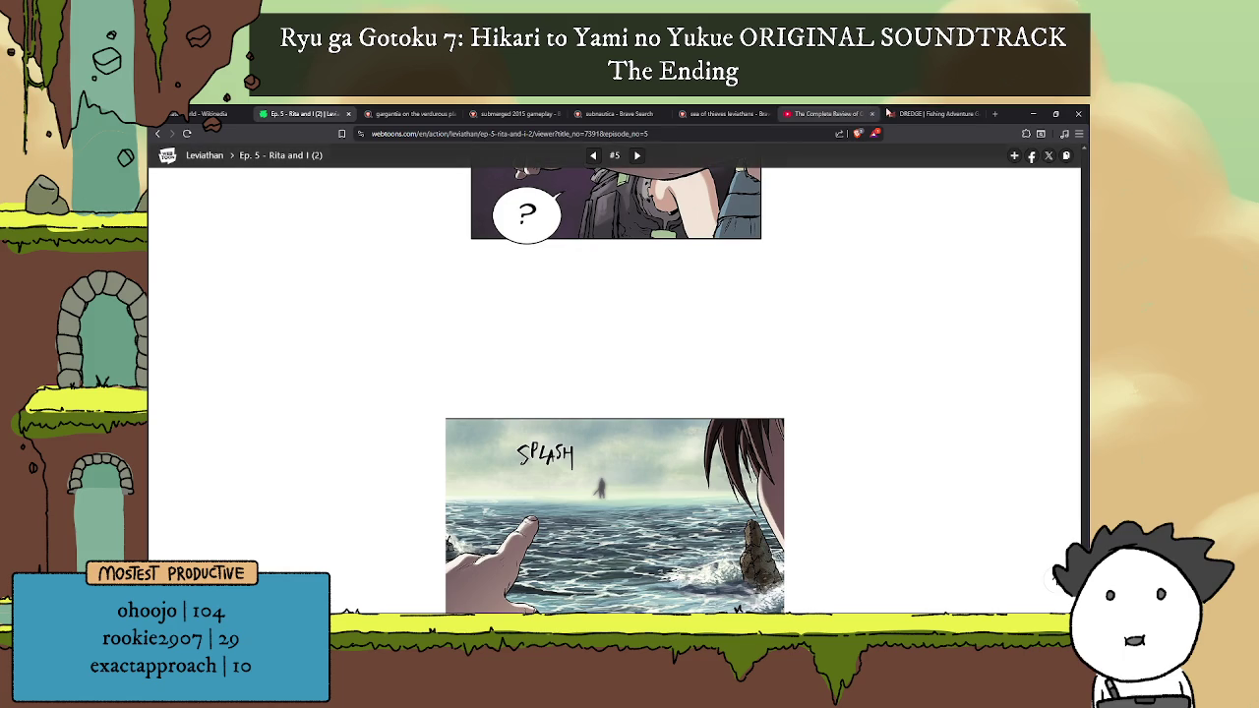
Step: Skim the DREDGE site, close its tab, and bring the Notepad to-do list forward
{"action": "left_click", "coordinate": [930, 113]}
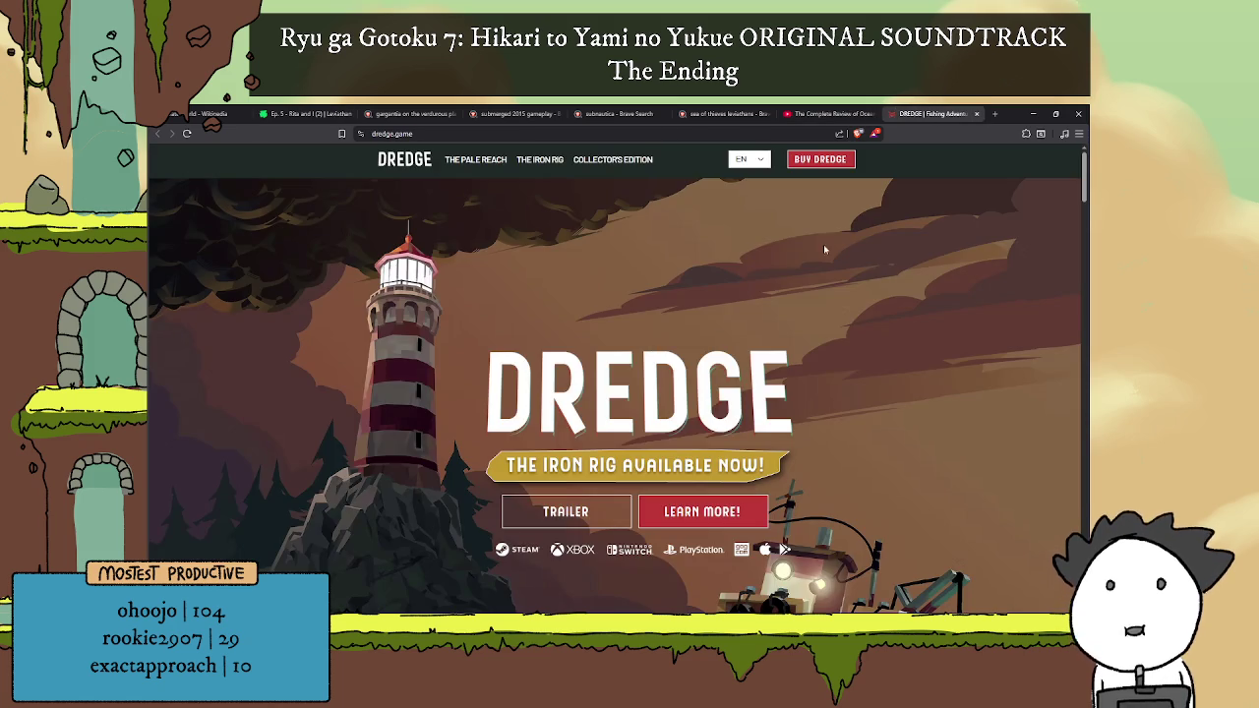
{"action": "scroll", "coordinate": [824, 250], "scroll_direction": "down", "scroll_amount": 3}
{"action": "scroll", "coordinate": [836, 236], "scroll_direction": "down", "scroll_amount": 1}
{"action": "scroll", "coordinate": [866, 216], "scroll_direction": "down", "scroll_amount": 3}
{"action": "scroll", "coordinate": [891, 191], "scroll_direction": "down", "scroll_amount": 3}
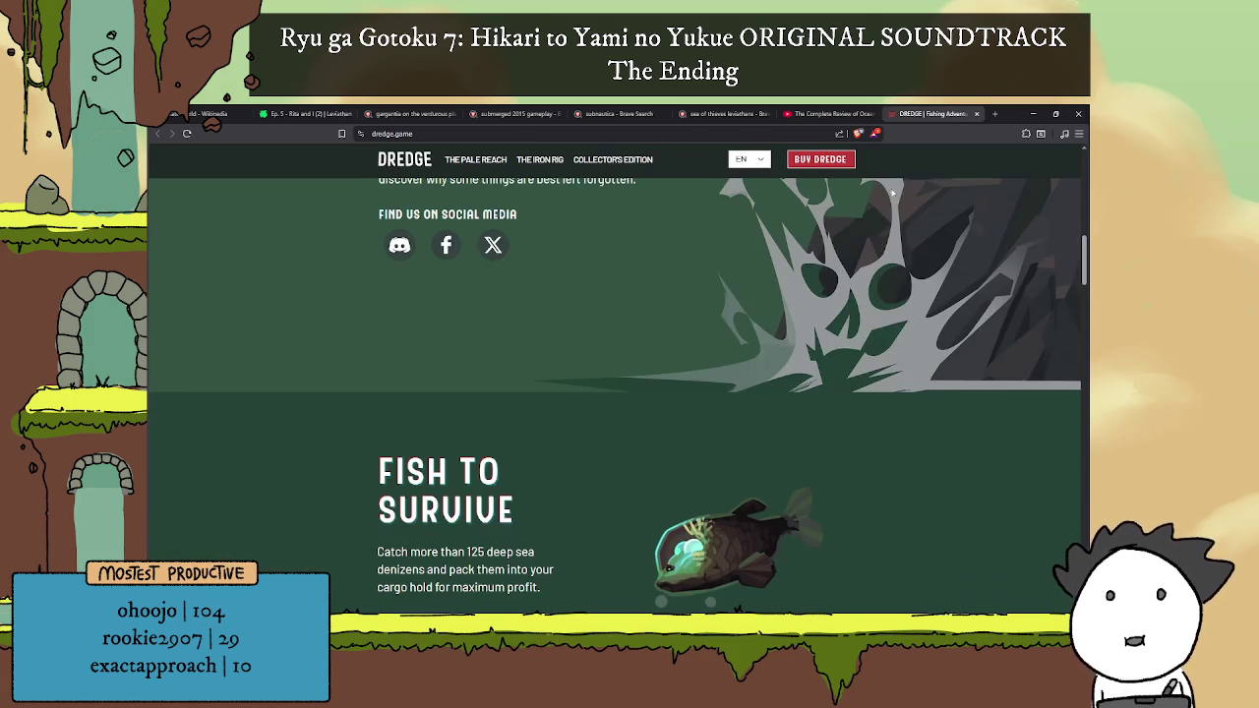
{"action": "left_click", "coordinate": [976, 113]}
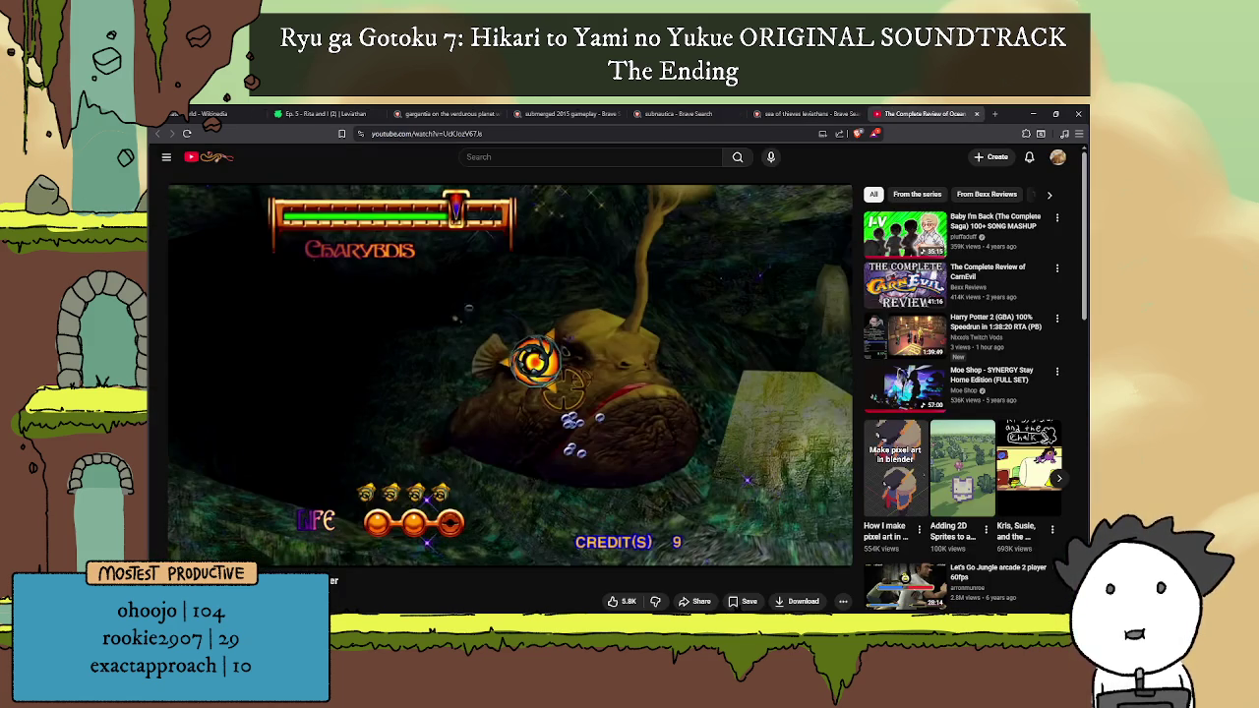
{"action": "left_click", "coordinate": [385, 611]}
{"action": "left_click", "coordinate": [852, 289]}
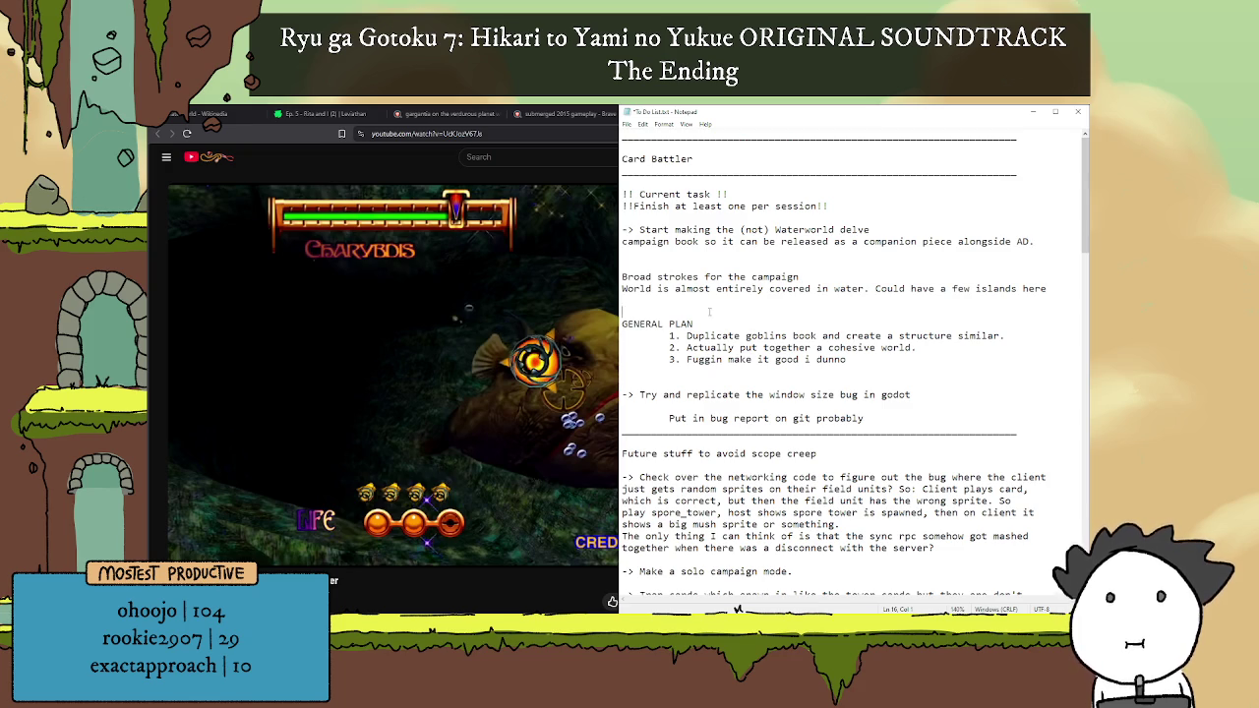
Step: Replace 'here' after 'islands' with ', but they' and start a new line
{"action": "scroll", "coordinate": [1061, 278], "scroll_direction": "down", "scroll_amount": 4}
{"action": "key", "text": "Down"}
{"action": "scroll", "coordinate": [1049, 201], "scroll_direction": "up", "scroll_amount": 2}
{"action": "key", "text": "Left"}
{"action": "key", "text": "Left"}
{"action": "key", "text": "BackSpace"}
{"action": "key", "text": "BackSpace"}
{"action": "key", "text": "BackSpace"}
{"action": "key", "text": "BackSpace"}
{"action": "type", "text": ", but they"}
{"action": "key", "text": "BackSpace"}
{"action": "key", "text": "BackSpace"}
{"action": "key", "text": "BackSpace"}
{"action": "key", "text": "BackSpace"}
{"action": "key", "text": "Return"}
Step: Write 'they are either fully unknown/kept secret like in waterworld or an extremely precious resource like in Liviathan'
{"action": "type", "text": "they are either extremely"}
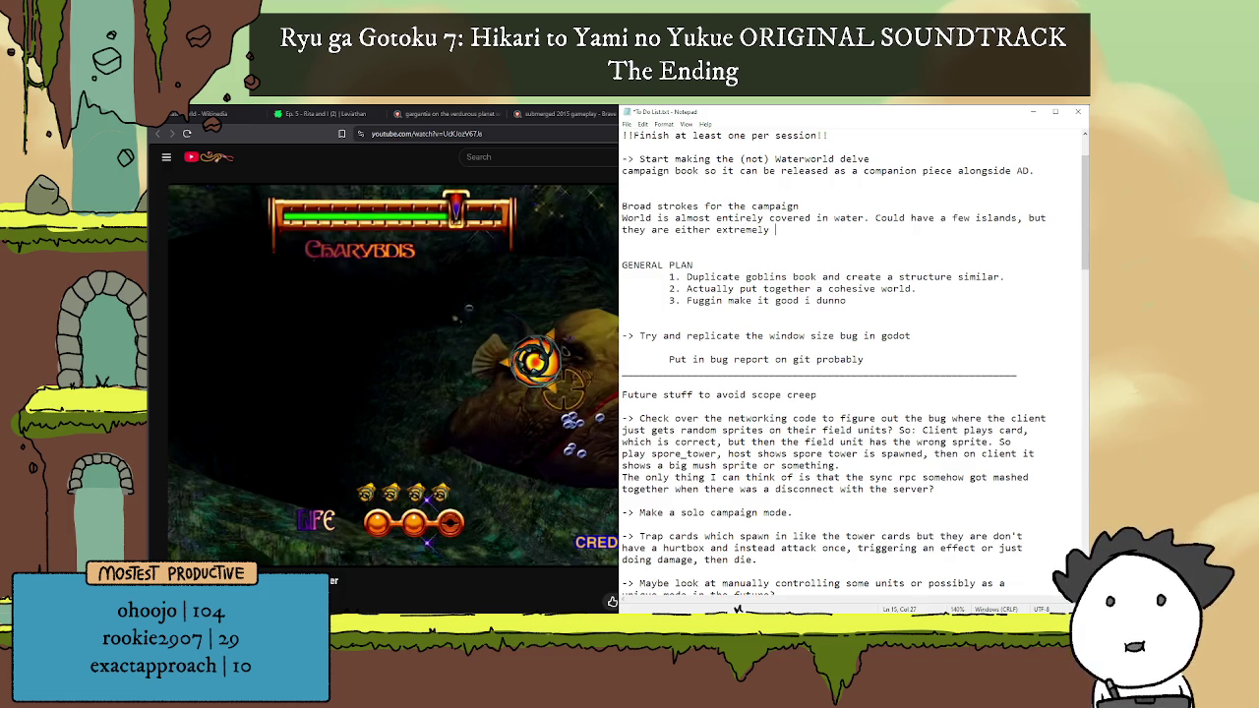
{"action": "key", "text": "BackSpace"}
{"action": "key", "text": "BackSpace"}
{"action": "key", "text": "BackSpace"}
{"action": "type", "text": "fully unknown like in waterworld"}
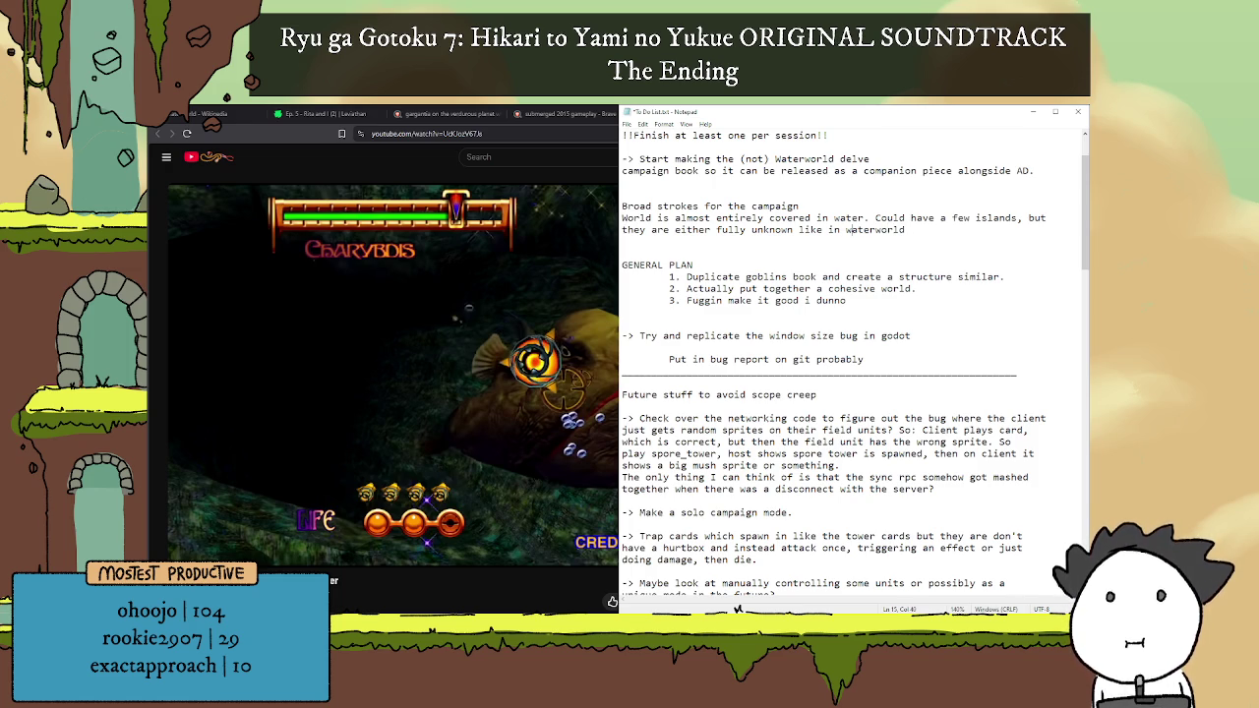
{"action": "key", "text": "Left"}
{"action": "key", "text": "Left"}
{"action": "key", "text": "Left"}
{"action": "type", "text": "/kept secret"}
{"action": "key", "text": "End"}
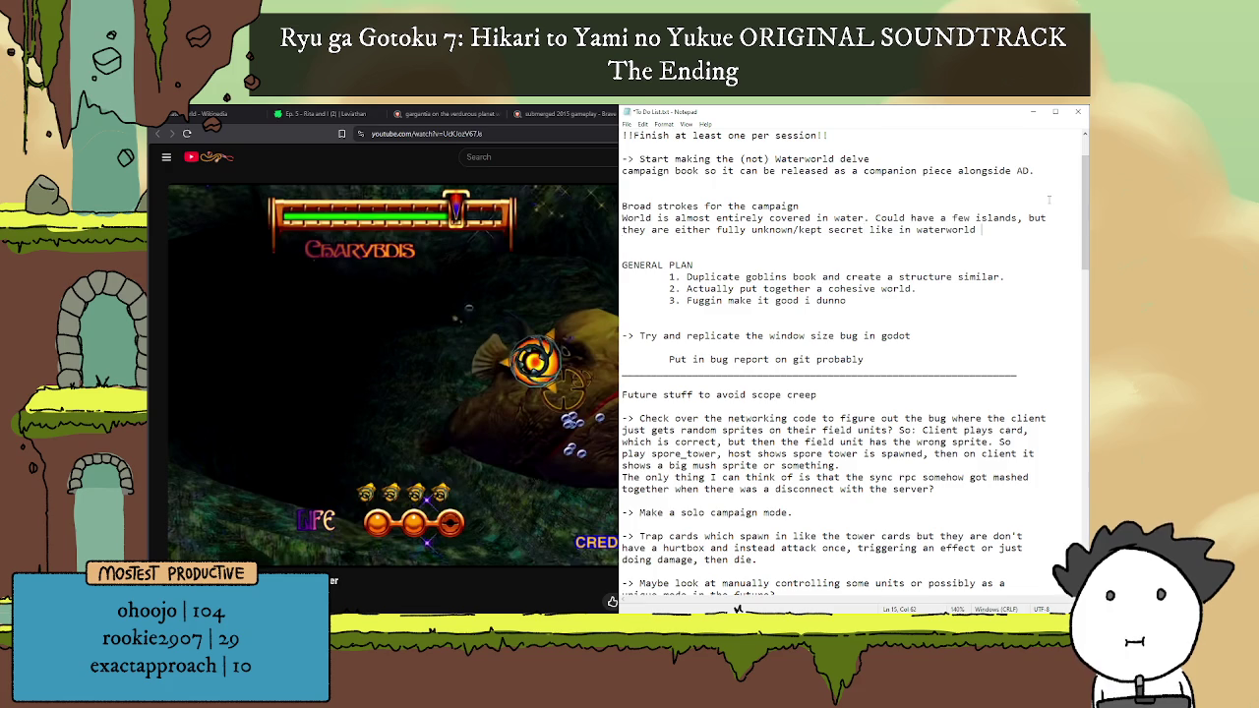
{"action": "type", "text": "or "}
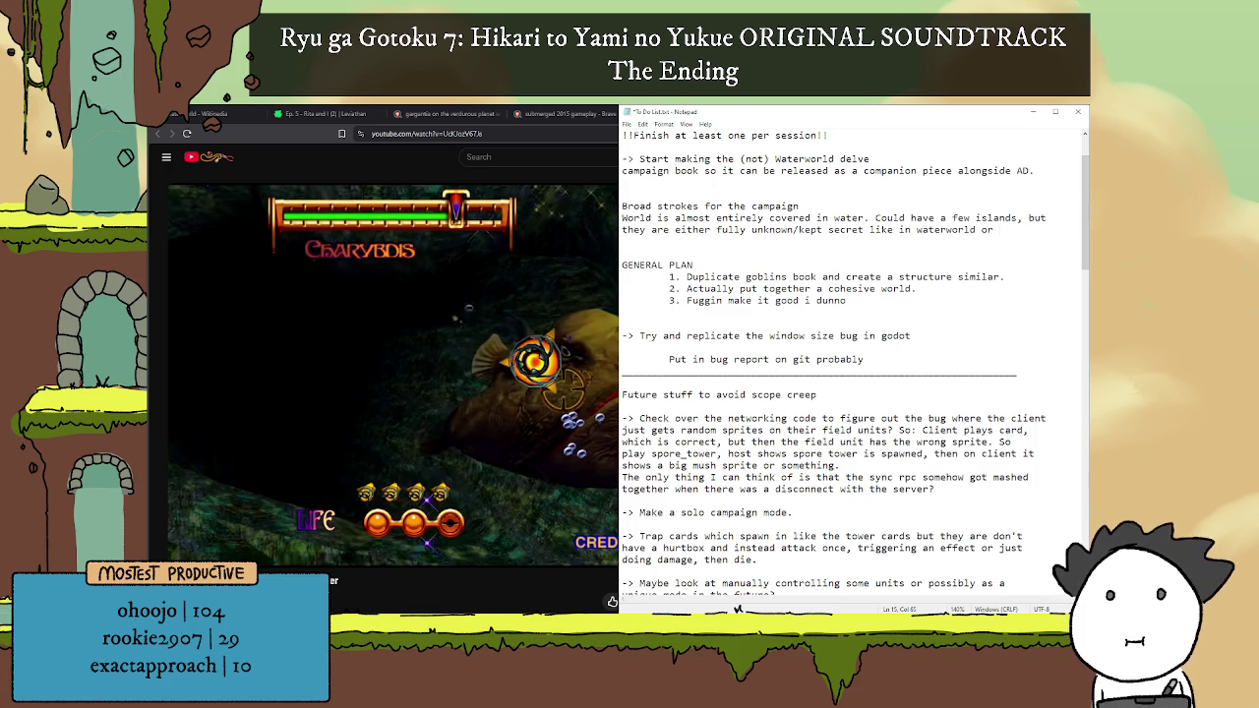
{"action": "type", "text": "an extremely precious resource like in Li"}
{"action": "type", "text": "eviathan."}
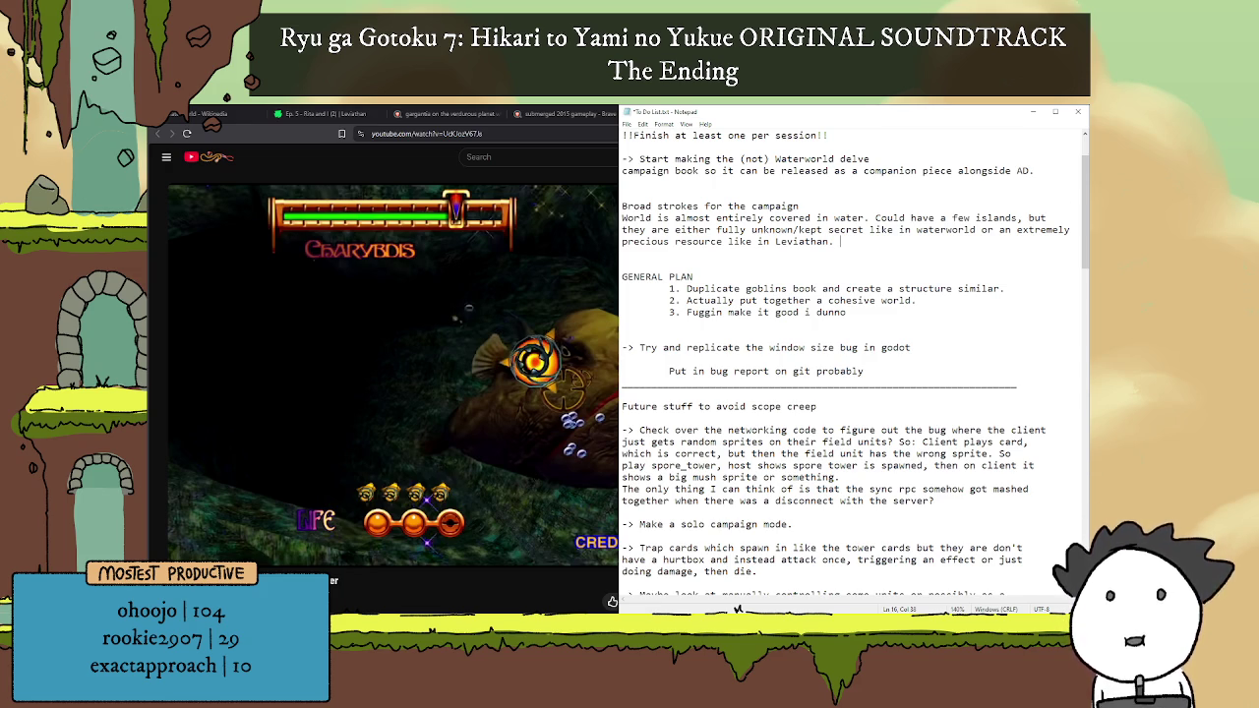
Step: Select the islands sentence from 'Could have' to 'Leviathan.'
{"action": "left_click", "coordinate": [876, 218], "text": "shift"}
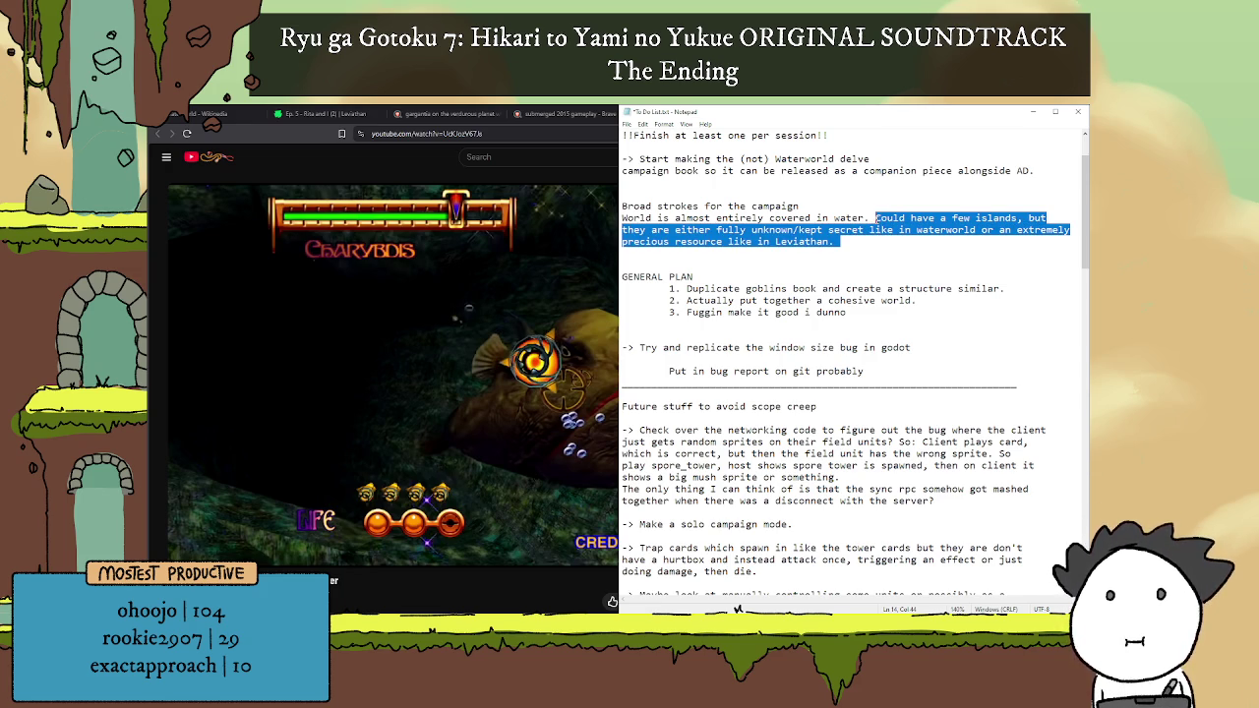
Step: Rewrite the sentence as 'There are a few select islands that remain above water, which are extremely rare and usually', then return to Brave
{"action": "key", "text": "BackSpace"}
{"action": "type", "text": "There are a few "}
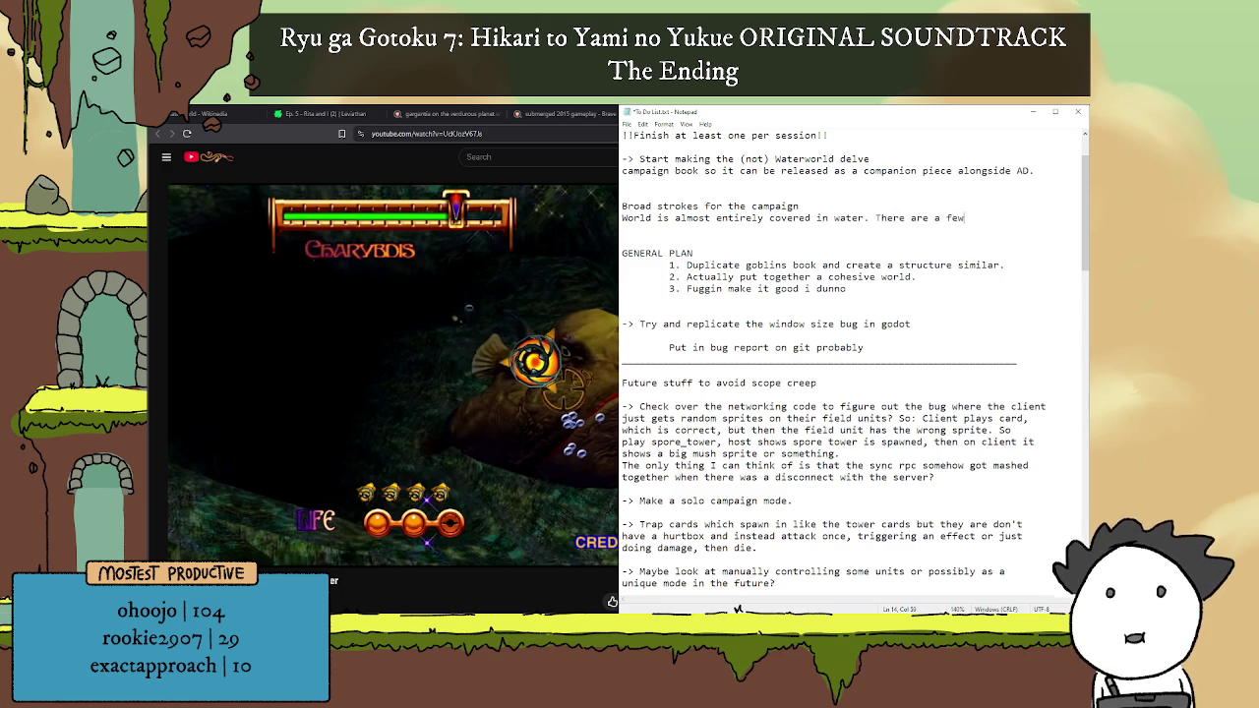
{"action": "type", "text": "select islands"}
{"action": "key", "text": "Return"}
{"action": "type", "text": "that remain above water, which are extremely rare and usually"}
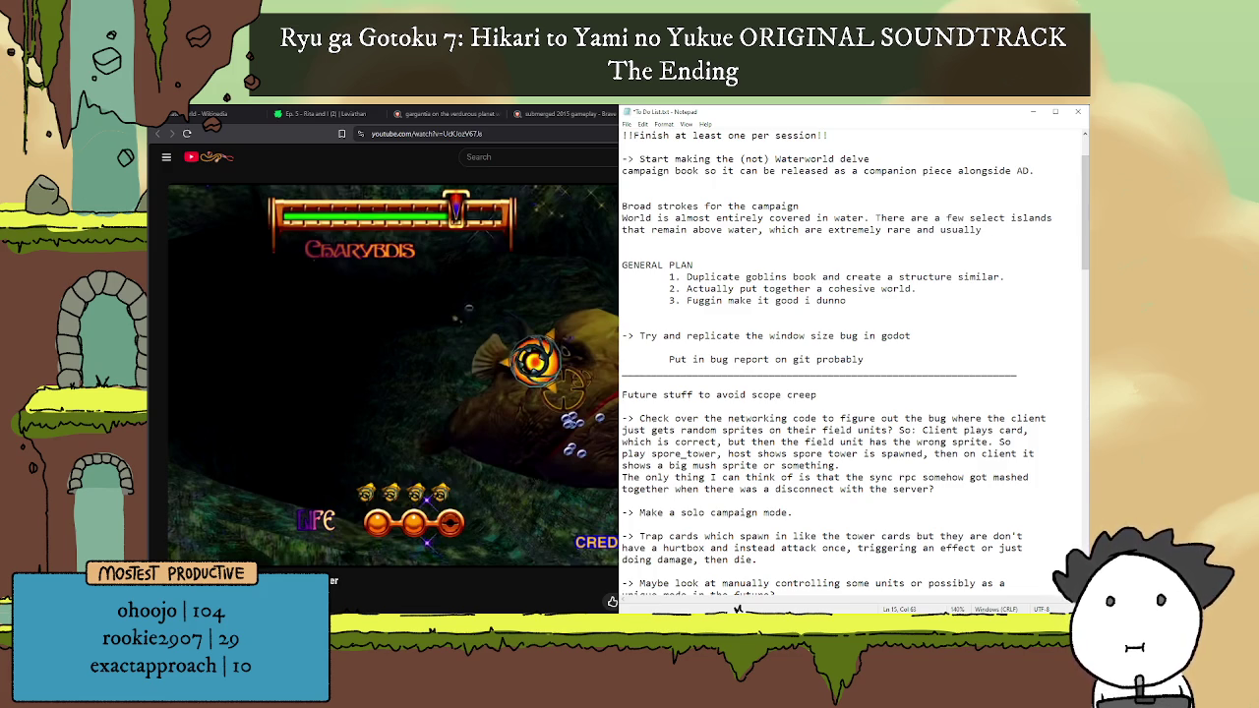
{"action": "left_click", "coordinate": [318, 145]}
Step: Search how the tallest skyscraper compares to the tallest mountain and open the SkyscraperCity thread
{"action": "left_click", "coordinate": [994, 114]}
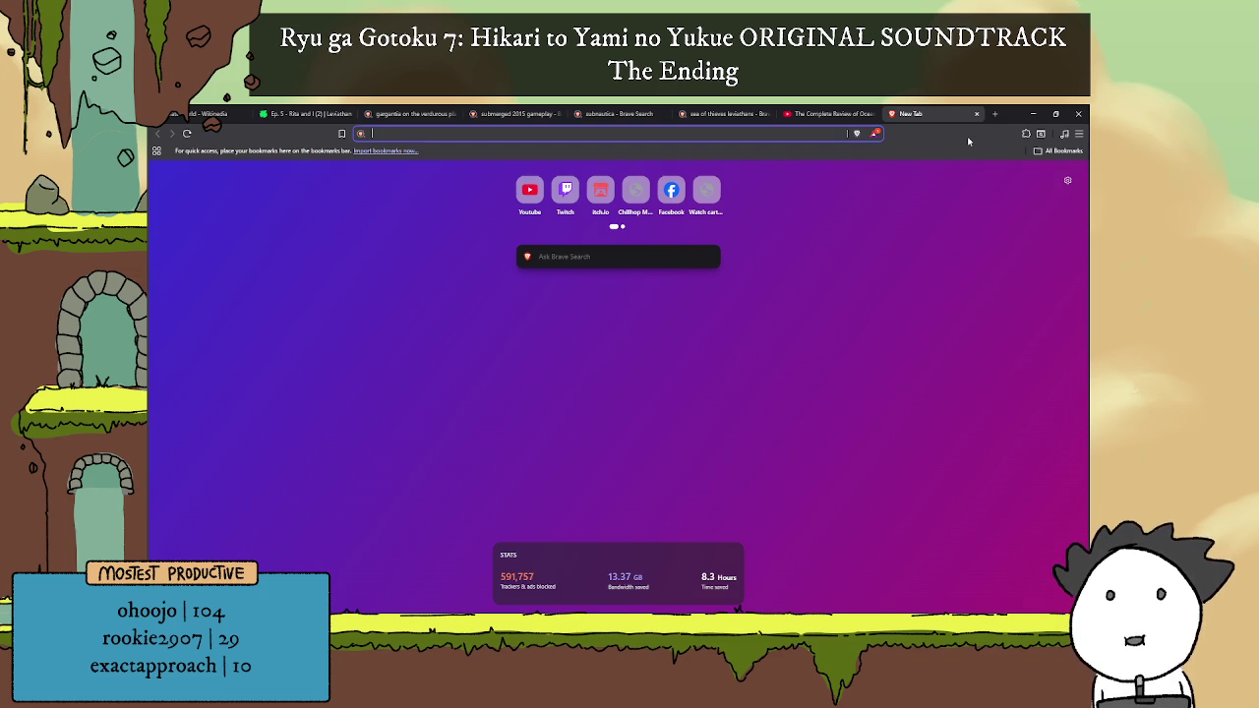
{"action": "type", "text": "how tall is the tallest skycraper compared to the tallest mountain"}
{"action": "key", "text": "Return"}
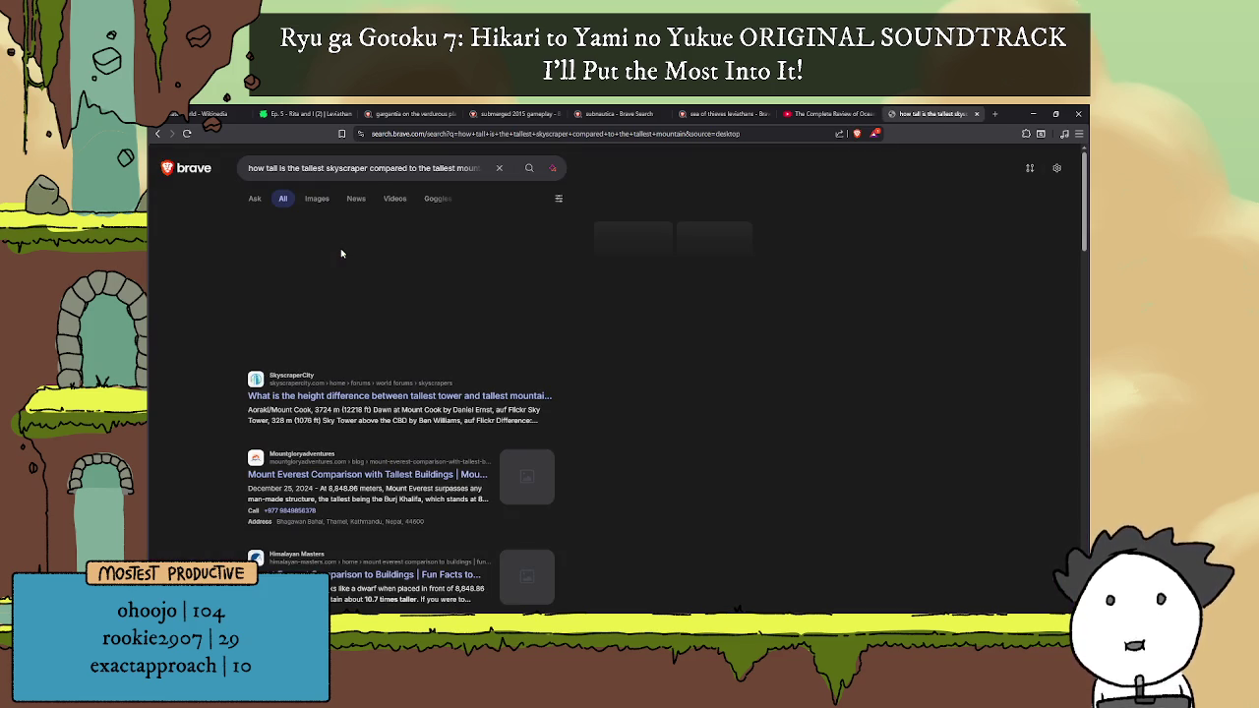
{"action": "scroll", "coordinate": [413, 278], "scroll_direction": "down", "scroll_amount": 2}
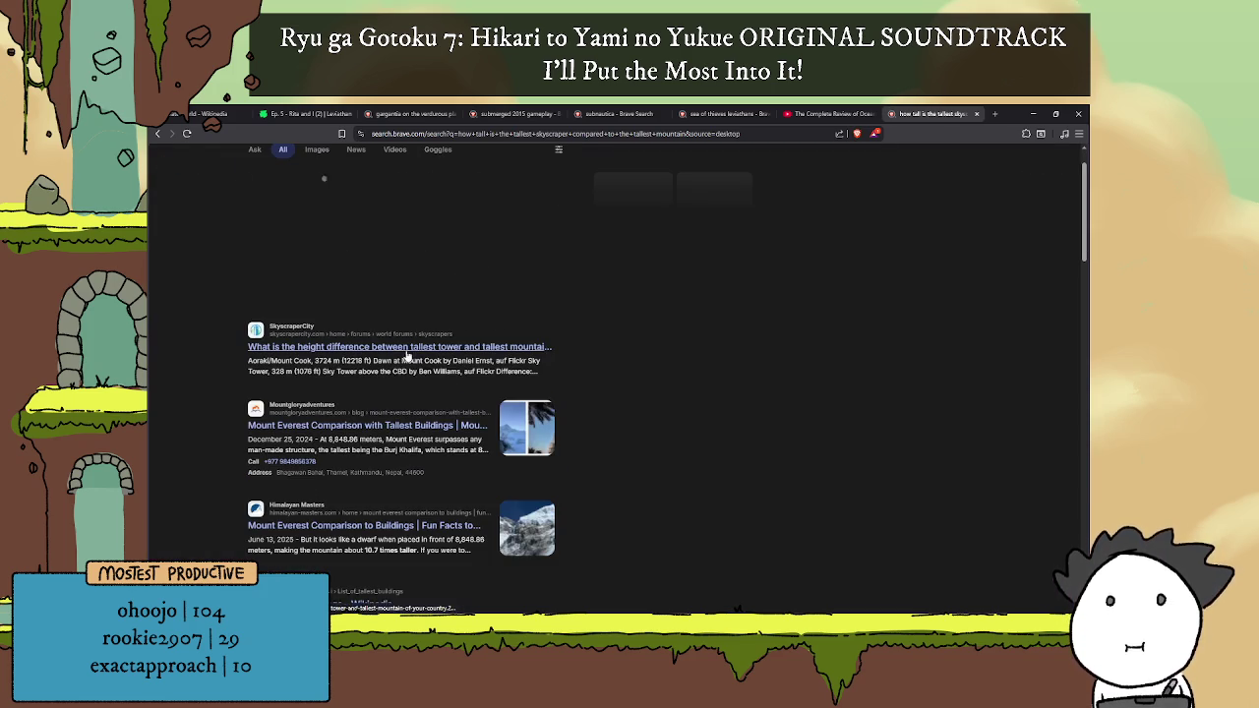
{"action": "left_click", "coordinate": [447, 348]}
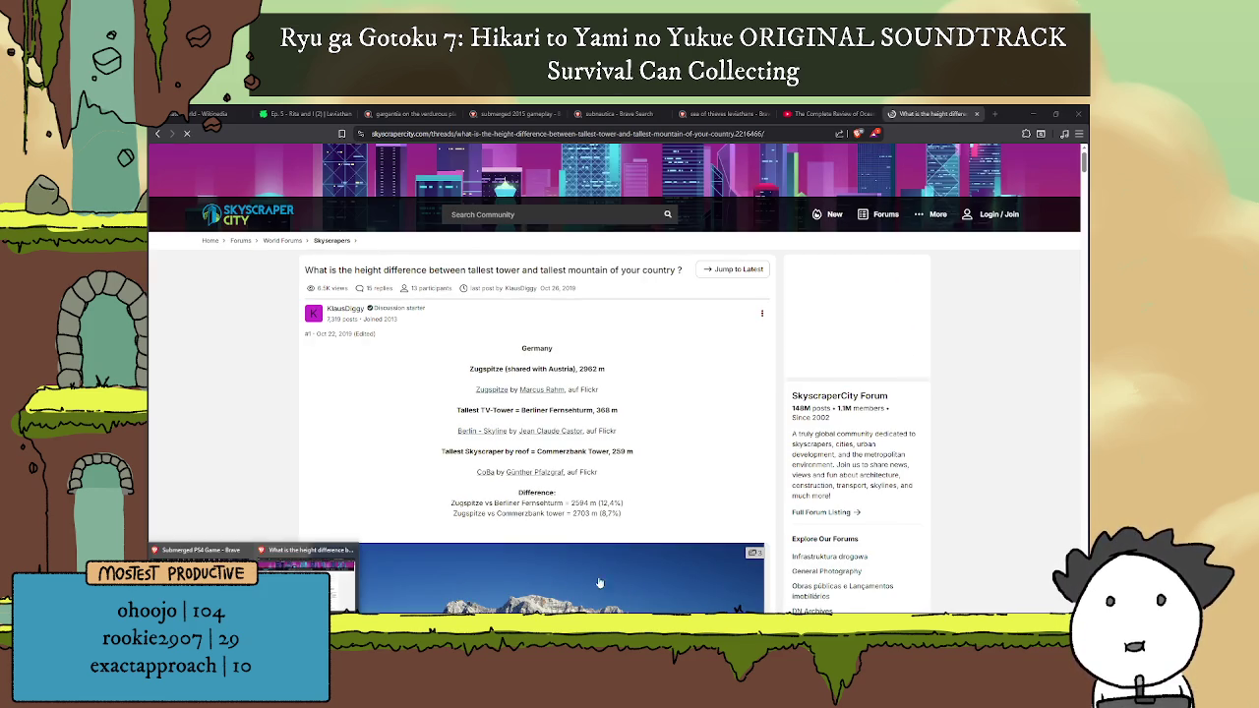
Step: Scroll down through the thread's country-by-country tower versus mountain photo comparisons
{"action": "scroll", "coordinate": [607, 367], "scroll_direction": "down", "scroll_amount": 5}
{"action": "scroll", "coordinate": [631, 365], "scroll_direction": "up", "scroll_amount": 3}
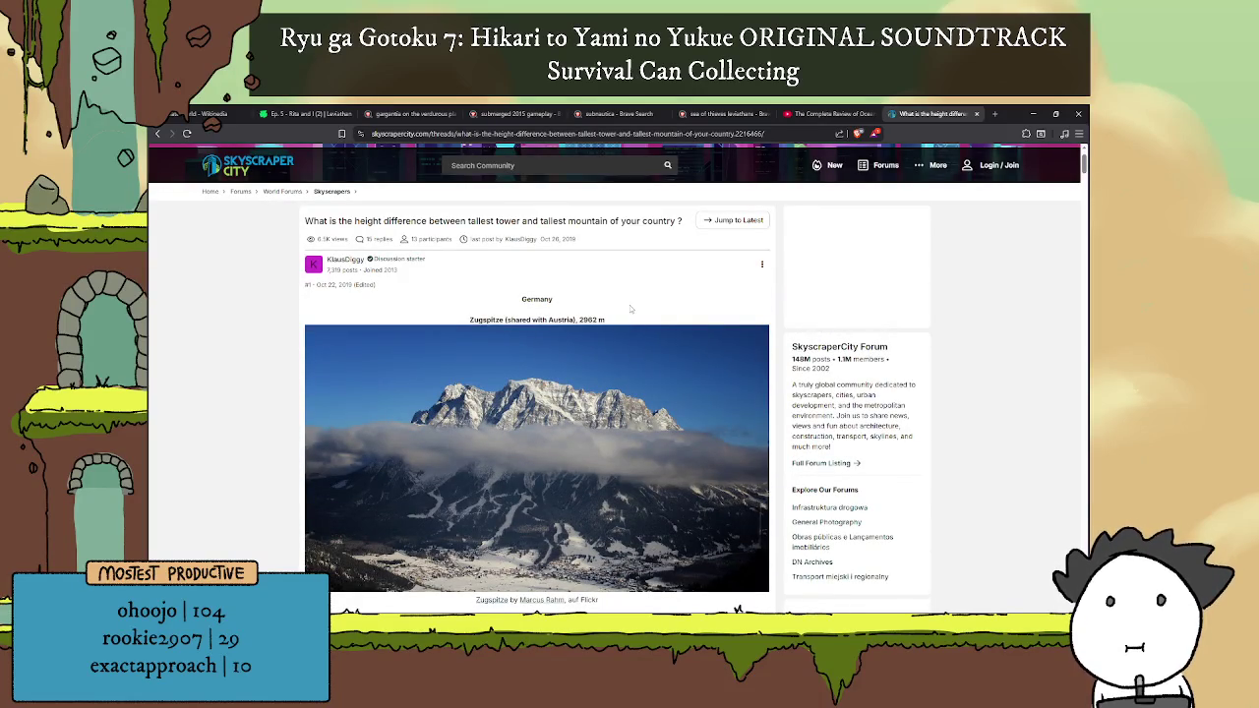
{"action": "scroll", "coordinate": [630, 305], "scroll_direction": "down", "scroll_amount": 1}
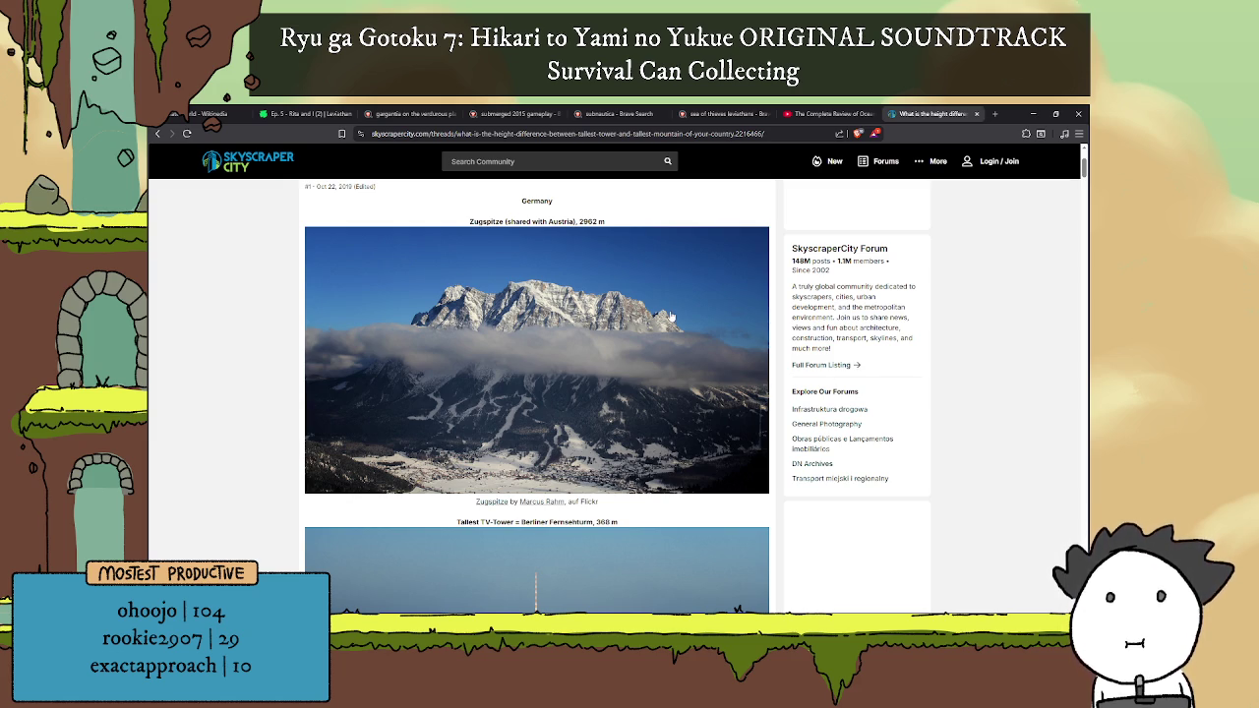
{"action": "scroll", "coordinate": [671, 316], "scroll_direction": "down", "scroll_amount": 3}
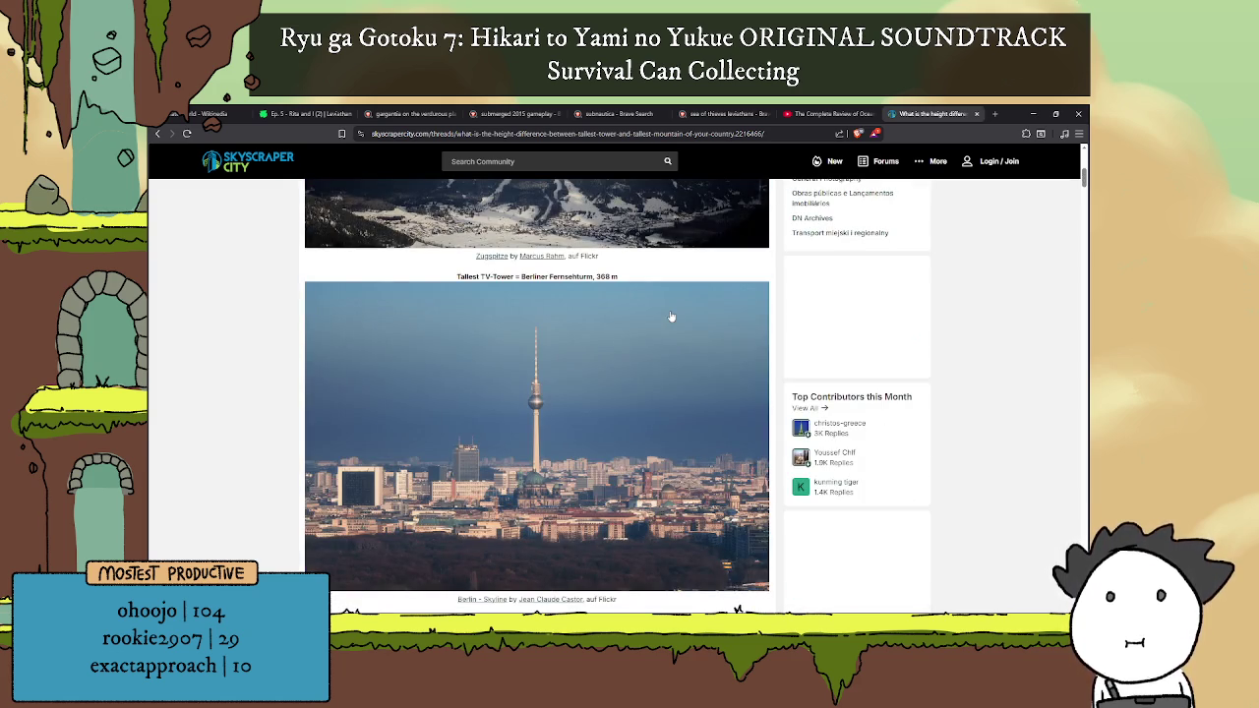
{"action": "scroll", "coordinate": [672, 317], "scroll_direction": "down", "scroll_amount": 3}
{"action": "scroll", "coordinate": [669, 324], "scroll_direction": "down", "scroll_amount": 2}
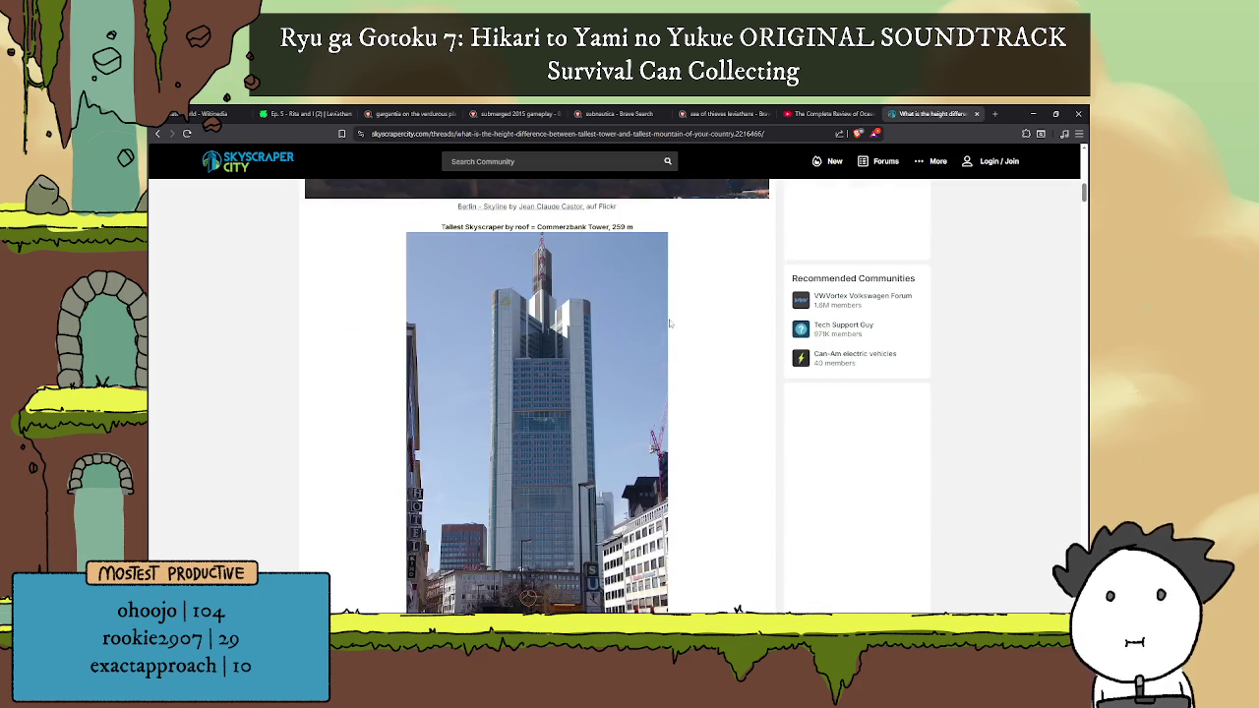
{"action": "scroll", "coordinate": [670, 323], "scroll_direction": "down", "scroll_amount": 5}
{"action": "scroll", "coordinate": [671, 327], "scroll_direction": "down", "scroll_amount": 2}
{"action": "scroll", "coordinate": [671, 327], "scroll_direction": "down", "scroll_amount": 3}
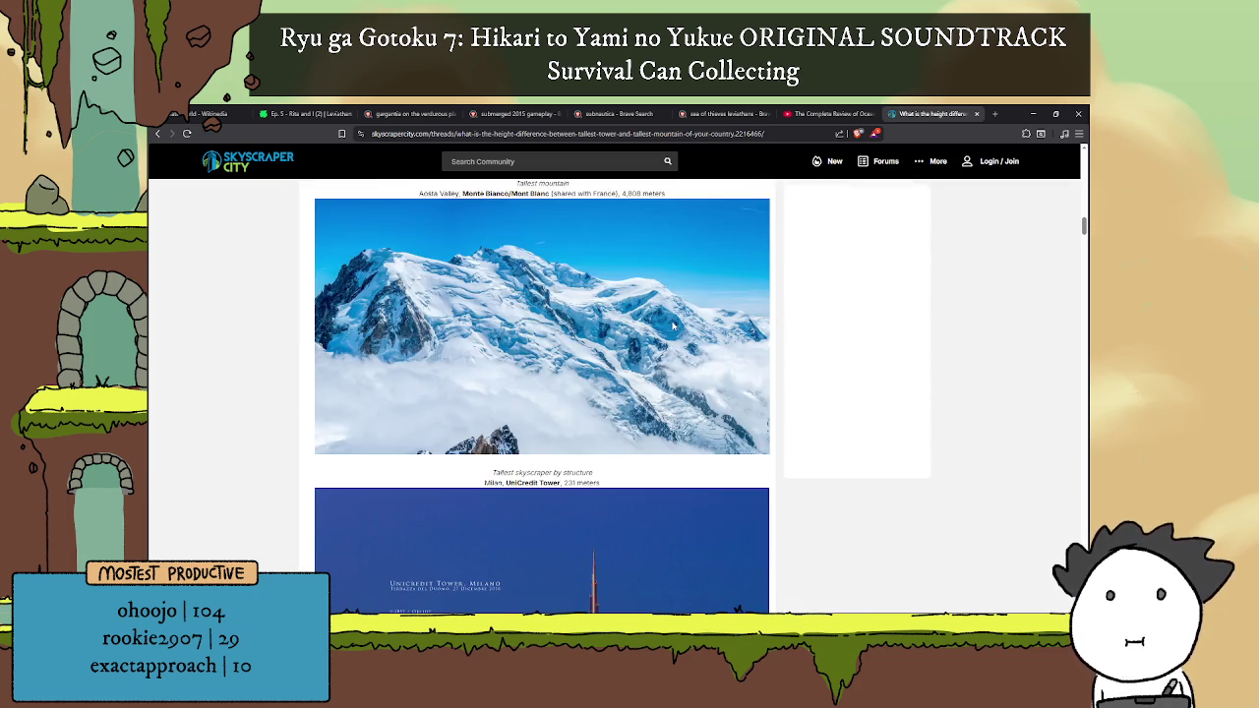
{"action": "scroll", "coordinate": [677, 324], "scroll_direction": "up", "scroll_amount": 3}
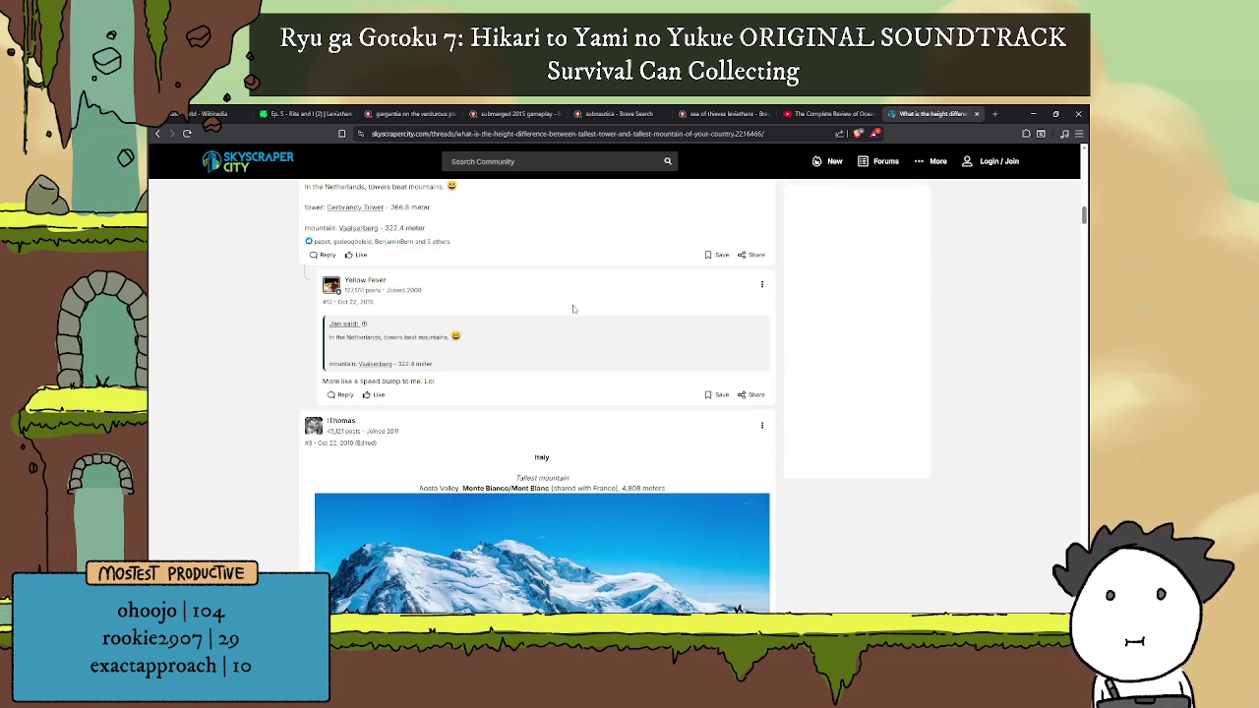
{"action": "scroll", "coordinate": [590, 323], "scroll_direction": "down", "scroll_amount": 3}
{"action": "scroll", "coordinate": [596, 326], "scroll_direction": "down", "scroll_amount": 1}
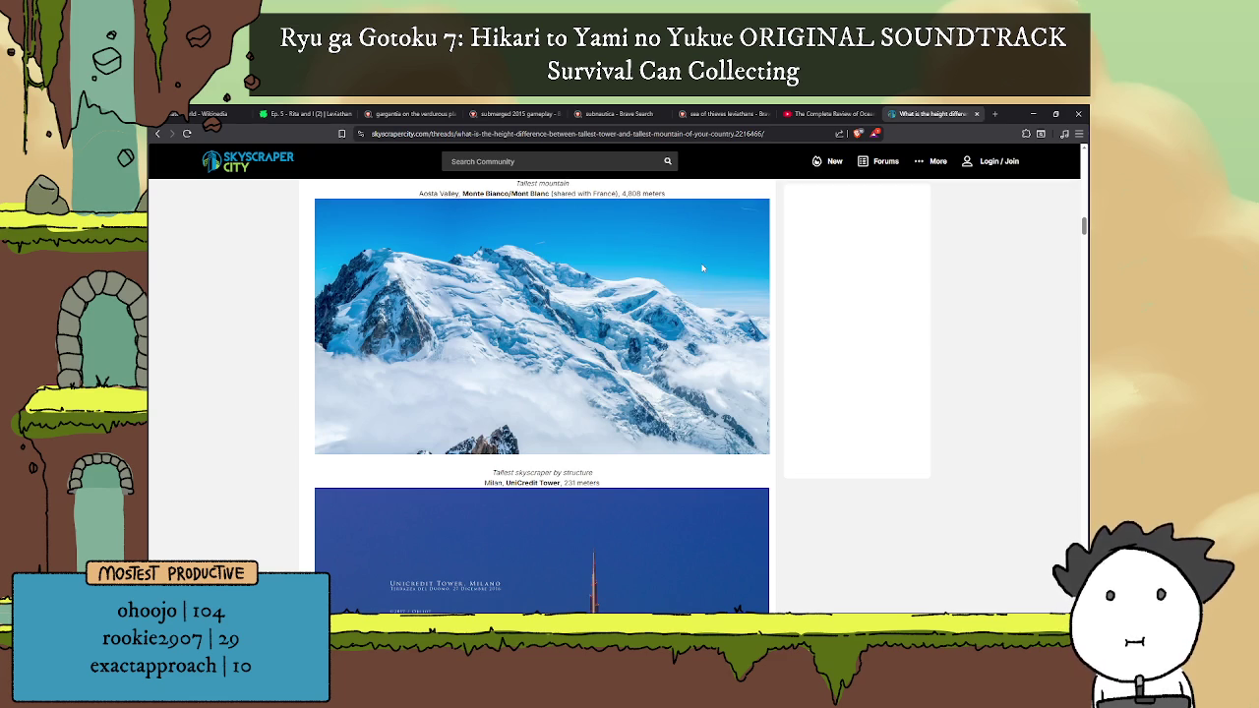
{"action": "scroll", "coordinate": [702, 268], "scroll_direction": "down", "scroll_amount": 2}
{"action": "scroll", "coordinate": [698, 270], "scroll_direction": "down", "scroll_amount": 3}
{"action": "scroll", "coordinate": [686, 275], "scroll_direction": "down", "scroll_amount": 4}
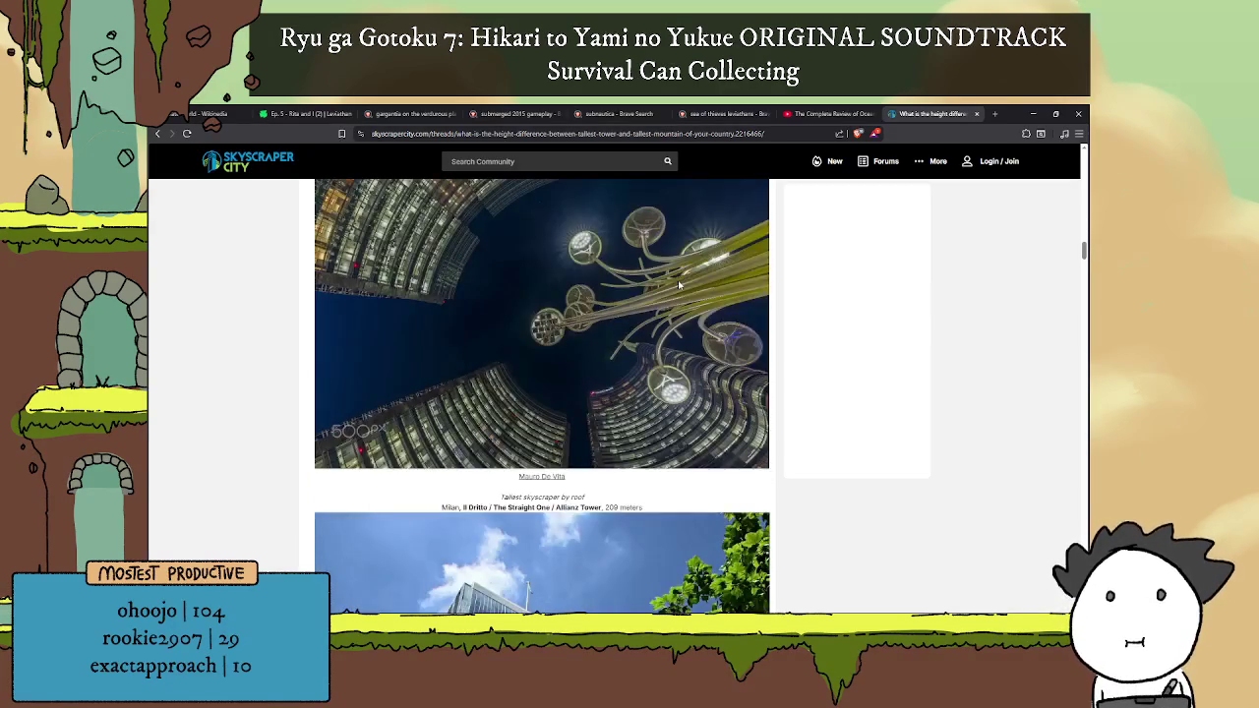
{"action": "scroll", "coordinate": [678, 285], "scroll_direction": "down", "scroll_amount": 3}
{"action": "scroll", "coordinate": [679, 285], "scroll_direction": "down", "scroll_amount": 3}
{"action": "scroll", "coordinate": [678, 285], "scroll_direction": "down", "scroll_amount": 3}
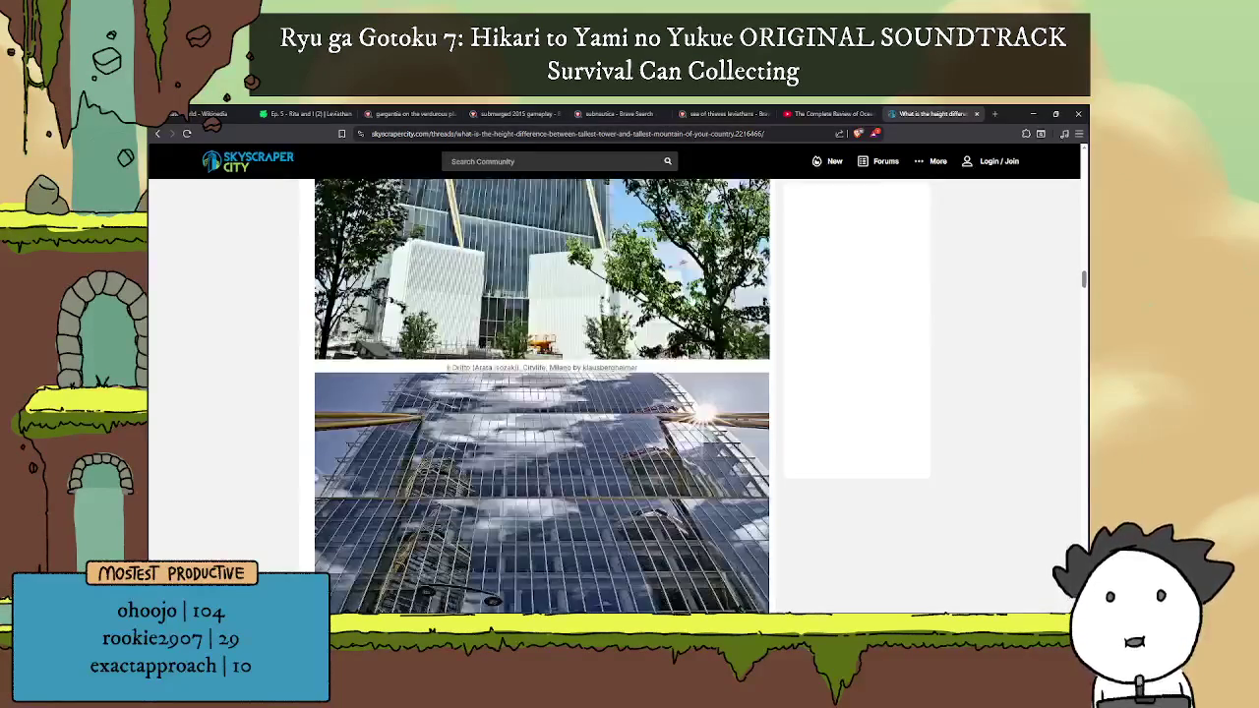
{"action": "scroll", "coordinate": [698, 296], "scroll_direction": "down", "scroll_amount": 5}
{"action": "scroll", "coordinate": [698, 296], "scroll_direction": "down", "scroll_amount": 5}
{"action": "scroll", "coordinate": [696, 320], "scroll_direction": "down", "scroll_amount": 1}
{"action": "scroll", "coordinate": [765, 487], "scroll_direction": "down", "scroll_amount": 3}
{"action": "scroll", "coordinate": [767, 499], "scroll_direction": "down", "scroll_amount": 5}
Step: Return to the top, review Zugspitze (2962 m) versus Berliner Fernsehturm, then open a blank tab
{"action": "key", "text": "Home"}
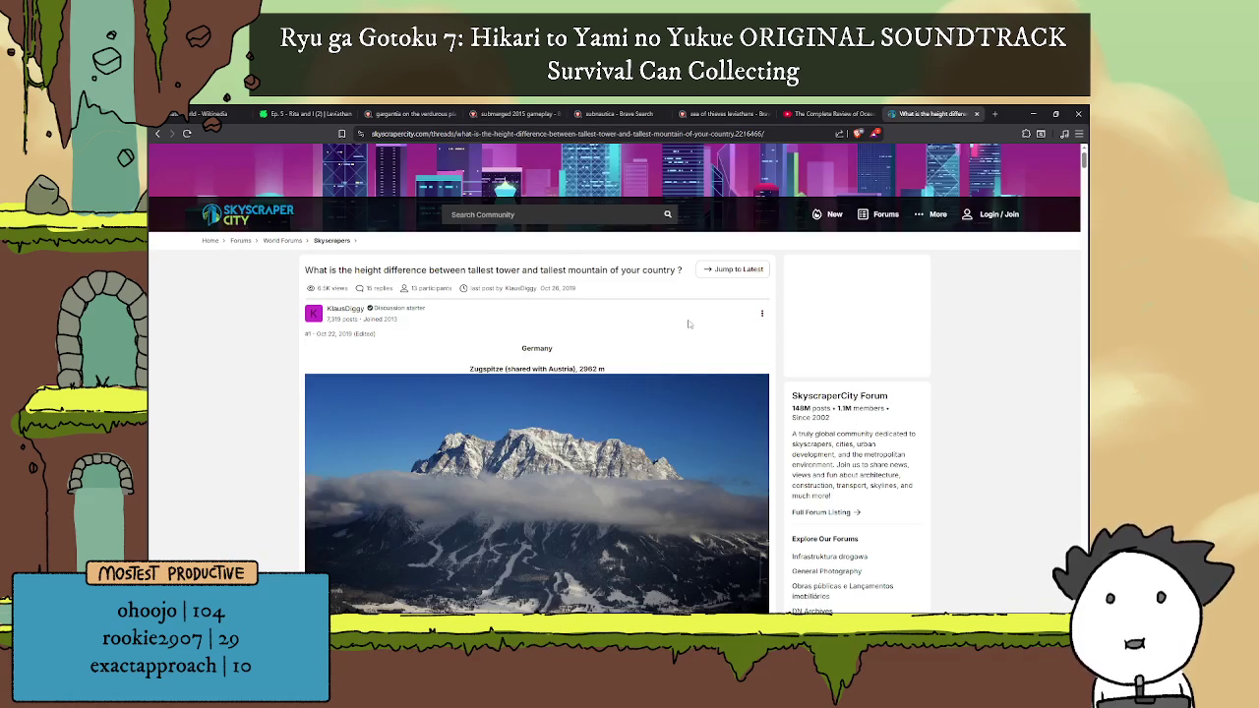
{"action": "scroll", "coordinate": [689, 323], "scroll_direction": "down", "scroll_amount": 2}
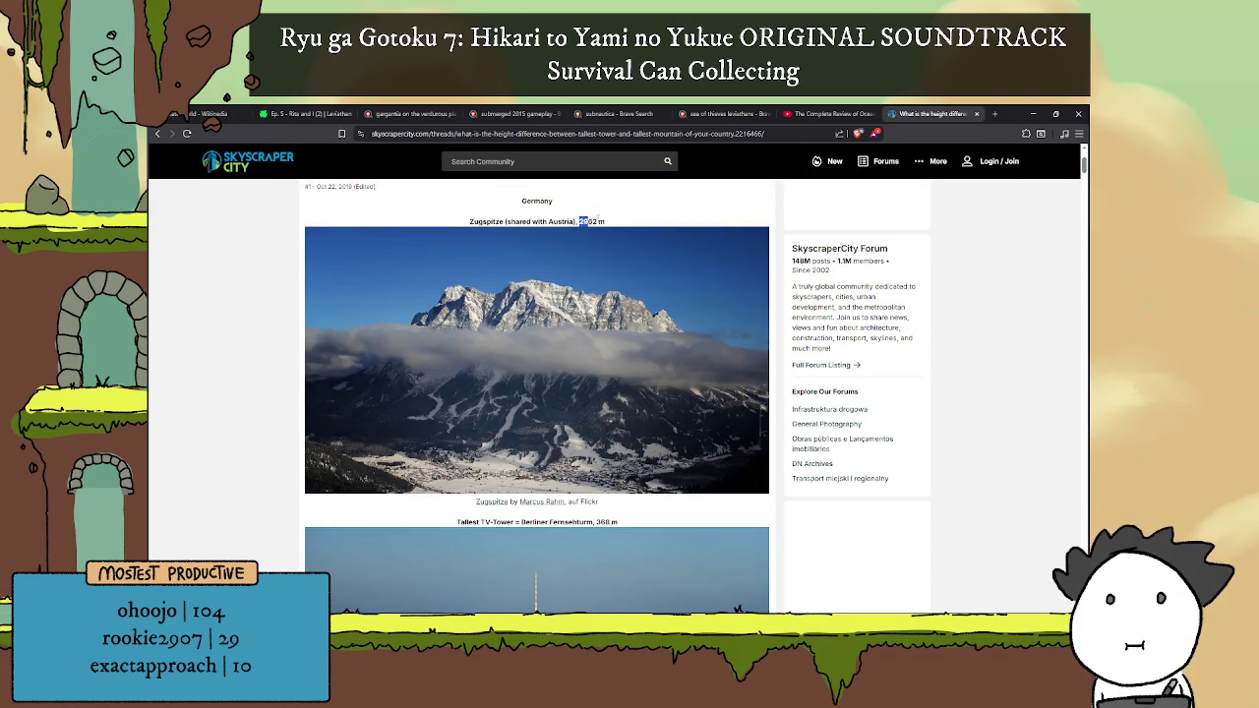
{"action": "left_click", "coordinate": [622, 234]}
{"action": "scroll", "coordinate": [622, 236], "scroll_direction": "down", "scroll_amount": 1}
{"action": "scroll", "coordinate": [621, 251], "scroll_direction": "up", "scroll_amount": 1}
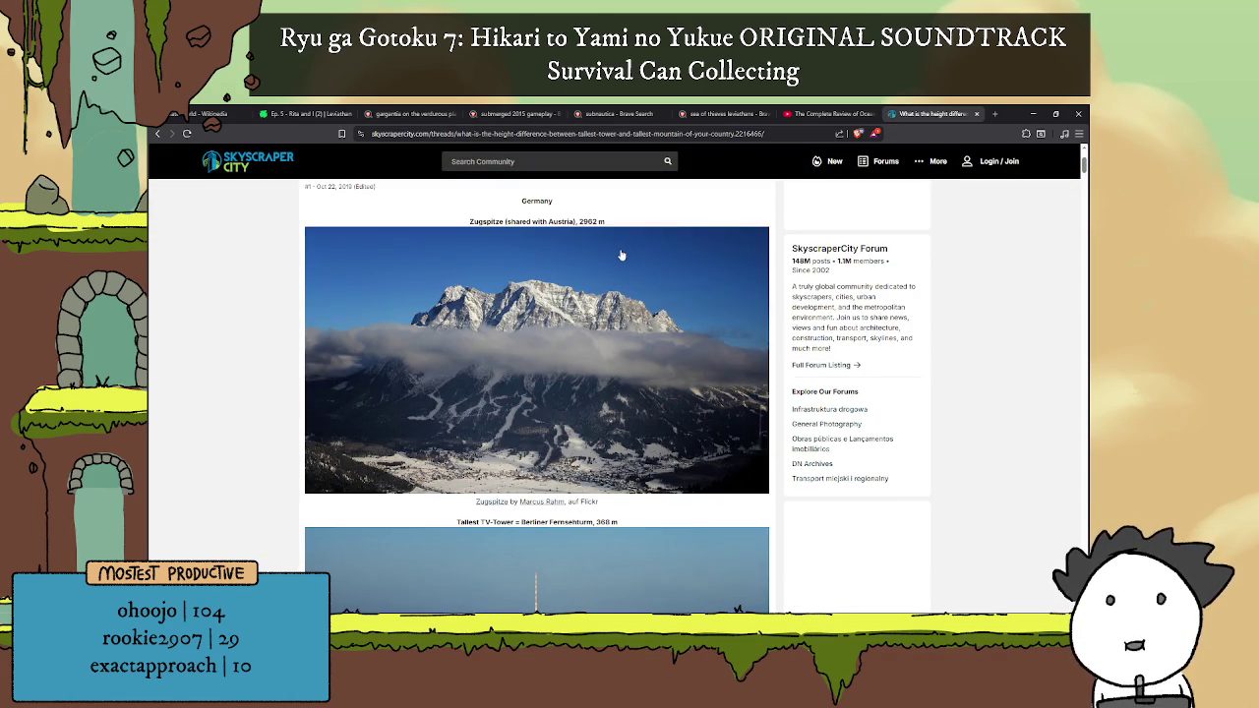
{"action": "scroll", "coordinate": [622, 266], "scroll_direction": "down", "scroll_amount": 3}
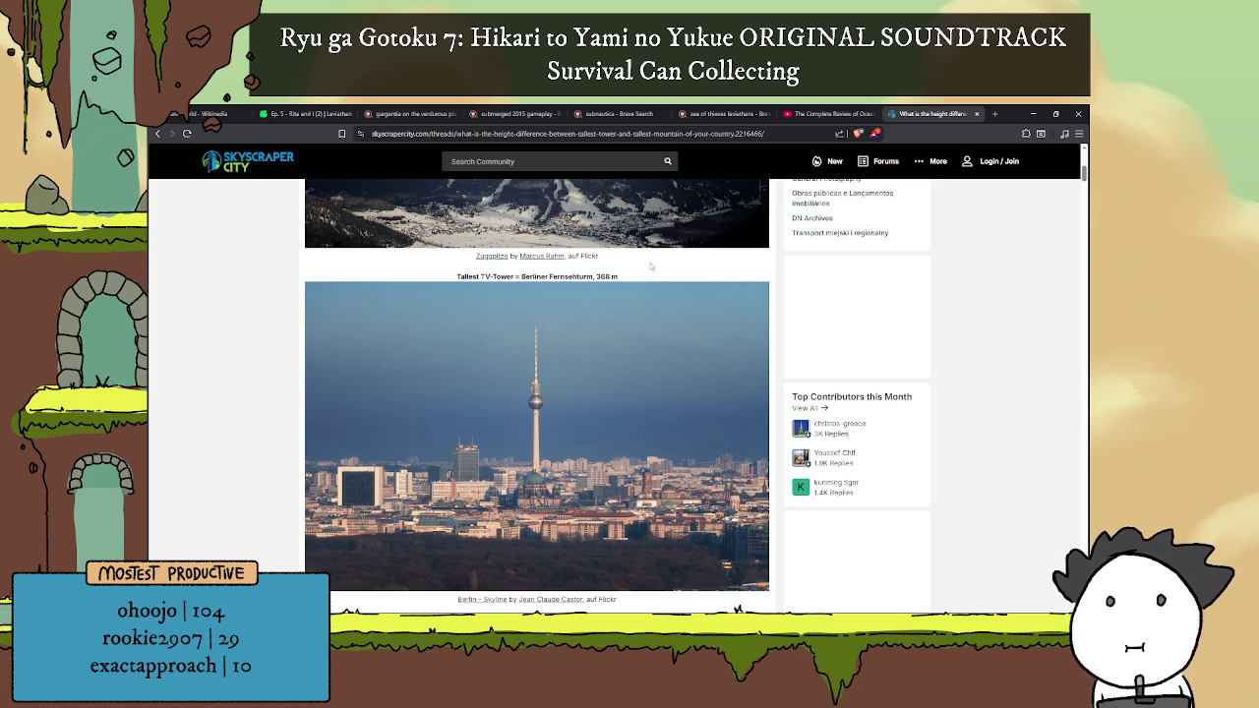
{"action": "scroll", "coordinate": [652, 260], "scroll_direction": "down", "scroll_amount": 1}
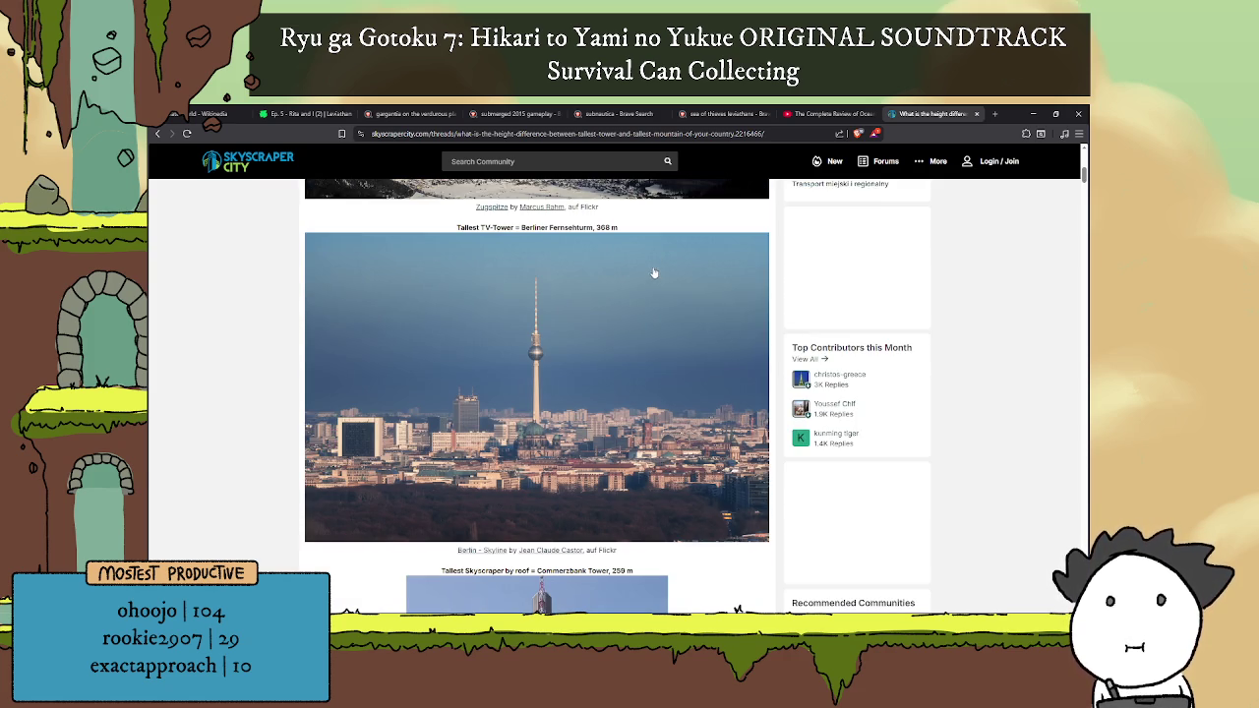
{"action": "scroll", "coordinate": [653, 272], "scroll_direction": "down", "scroll_amount": 5}
{"action": "scroll", "coordinate": [656, 278], "scroll_direction": "up", "scroll_amount": 5}
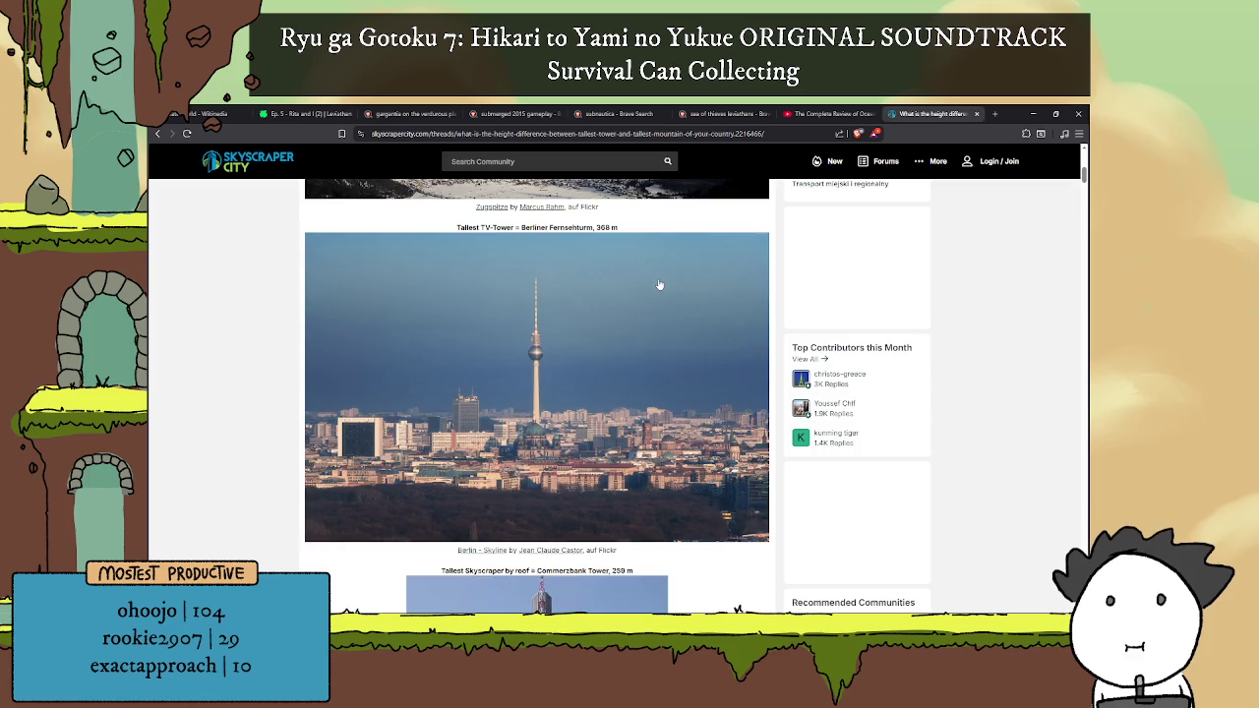
{"action": "scroll", "coordinate": [659, 285], "scroll_direction": "down", "scroll_amount": 1}
{"action": "scroll", "coordinate": [665, 295], "scroll_direction": "up", "scroll_amount": 3}
{"action": "scroll", "coordinate": [667, 297], "scroll_direction": "up", "scroll_amount": 1}
{"action": "scroll", "coordinate": [668, 298], "scroll_direction": "down", "scroll_amount": 2}
{"action": "scroll", "coordinate": [668, 298], "scroll_direction": "up", "scroll_amount": 1}
{"action": "scroll", "coordinate": [664, 303], "scroll_direction": "up", "scroll_amount": 4}
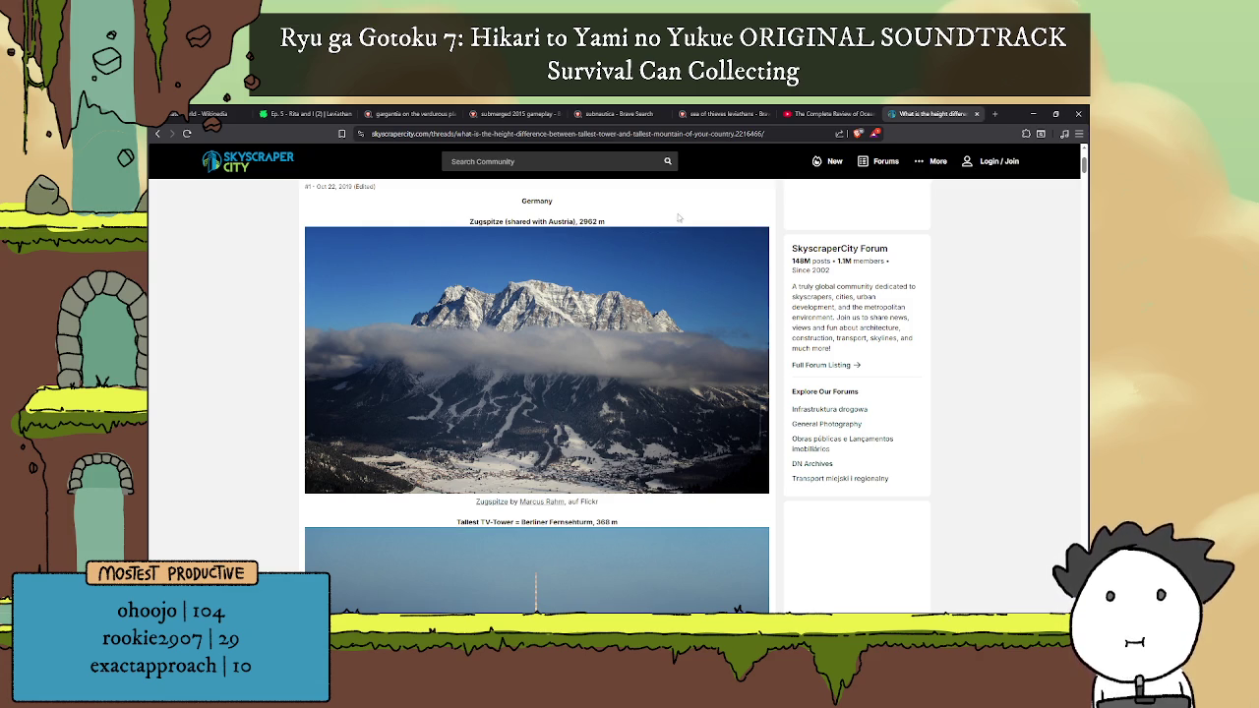
{"action": "scroll", "coordinate": [678, 216], "scroll_direction": "down", "scroll_amount": 3}
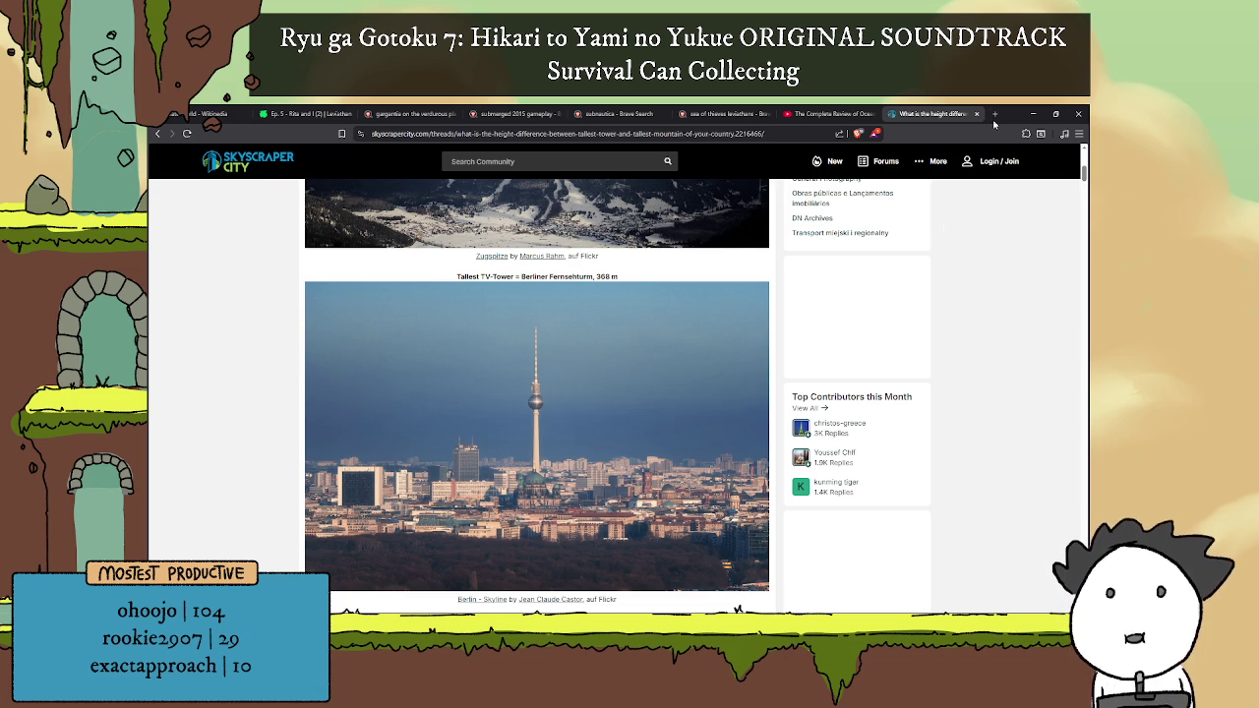
{"action": "key", "text": "ctrl+t"}
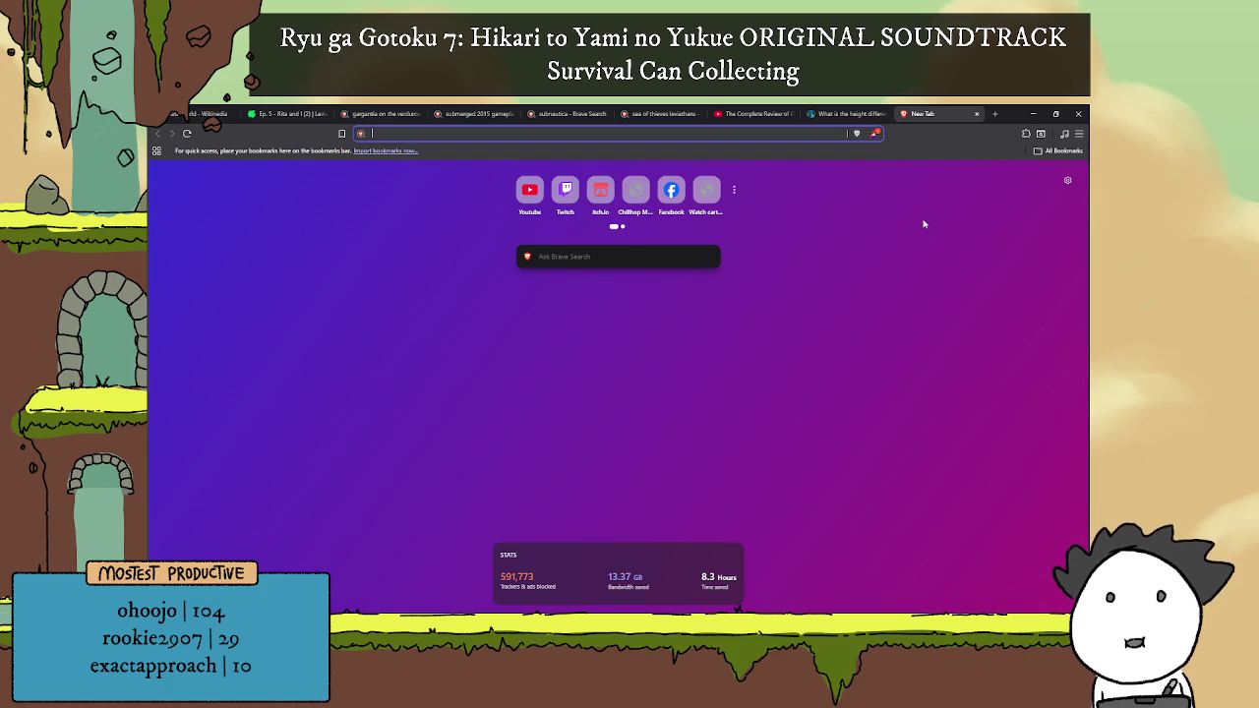
Step: Search for 'flow movie' and switch to its image results
{"action": "type", "text": "flow"}
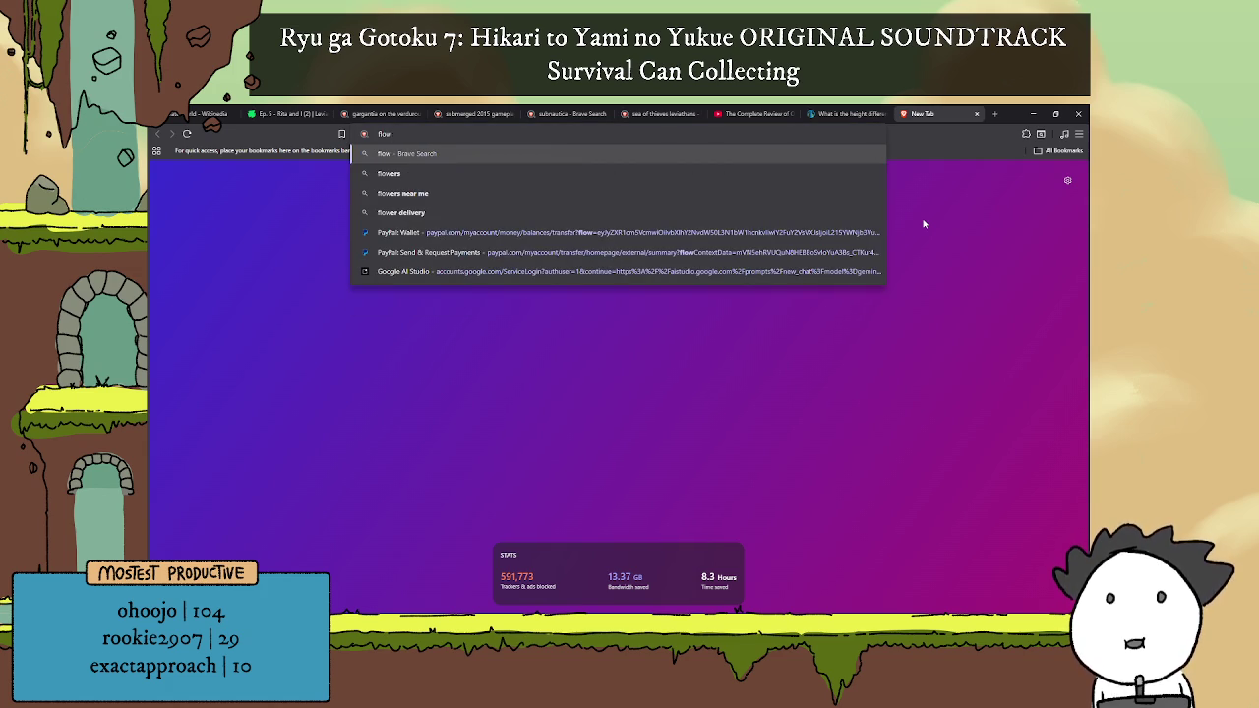
{"action": "type", "text": " movie"}
{"action": "key", "text": "Return"}
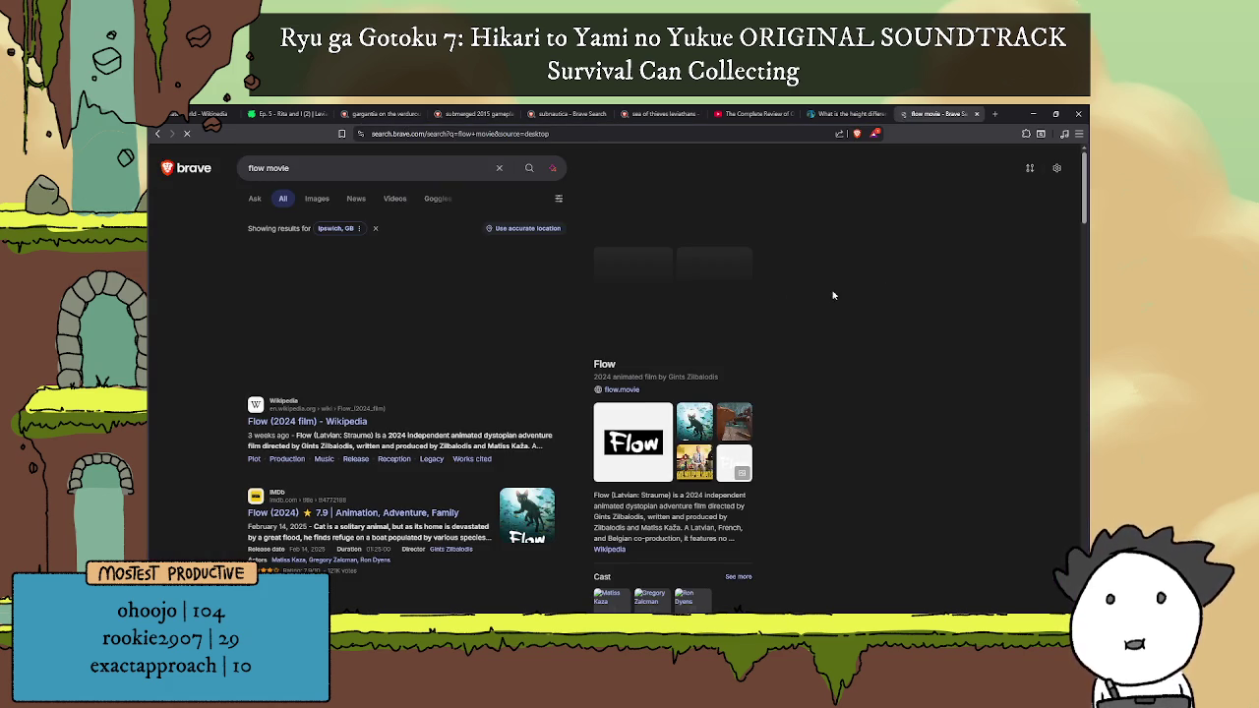
{"action": "left_click", "coordinate": [317, 198]}
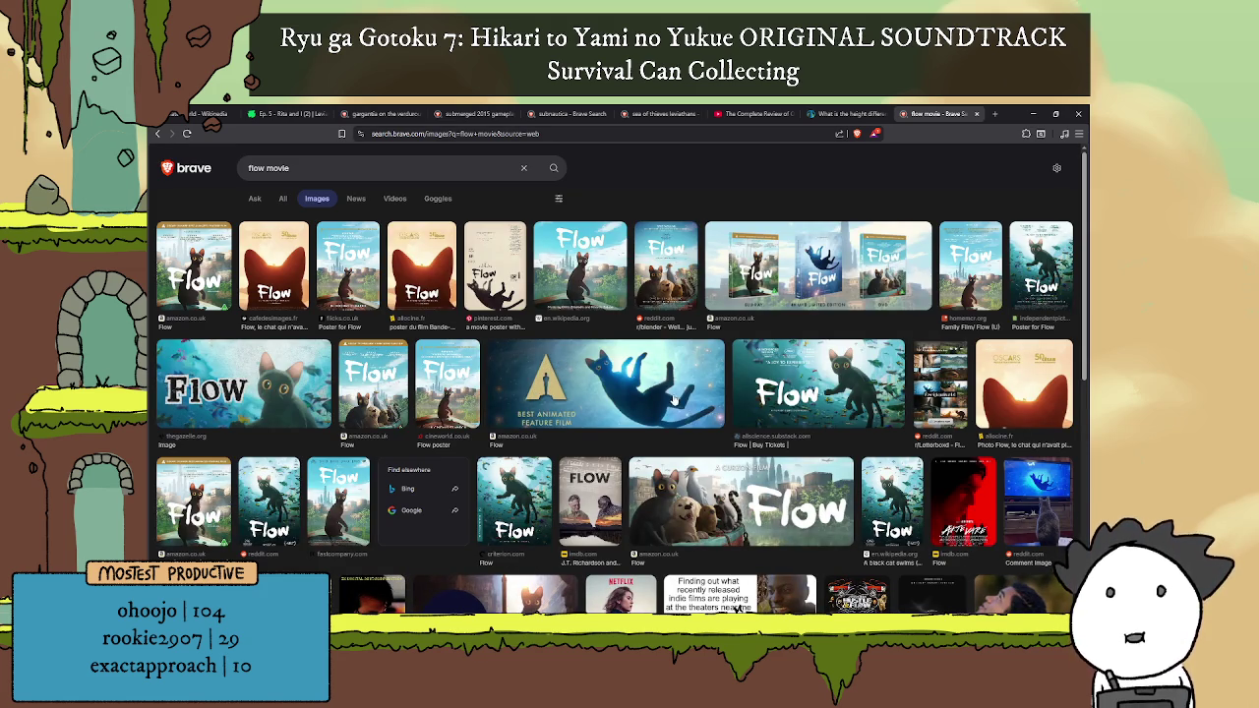
Step: Preview the Wikipedia Flow soundtrack poster, browse the image grid, then return to the top
{"action": "left_click", "coordinate": [547, 259]}
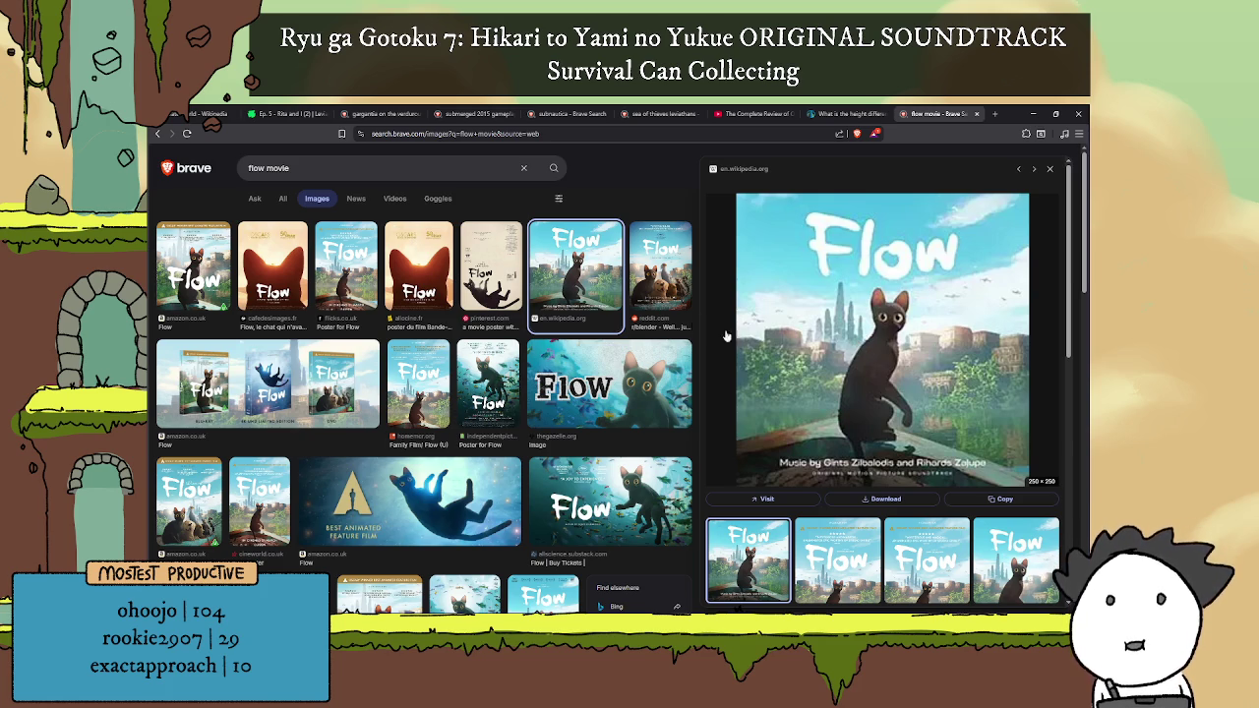
{"action": "scroll", "coordinate": [598, 275], "scroll_direction": "down", "scroll_amount": 3}
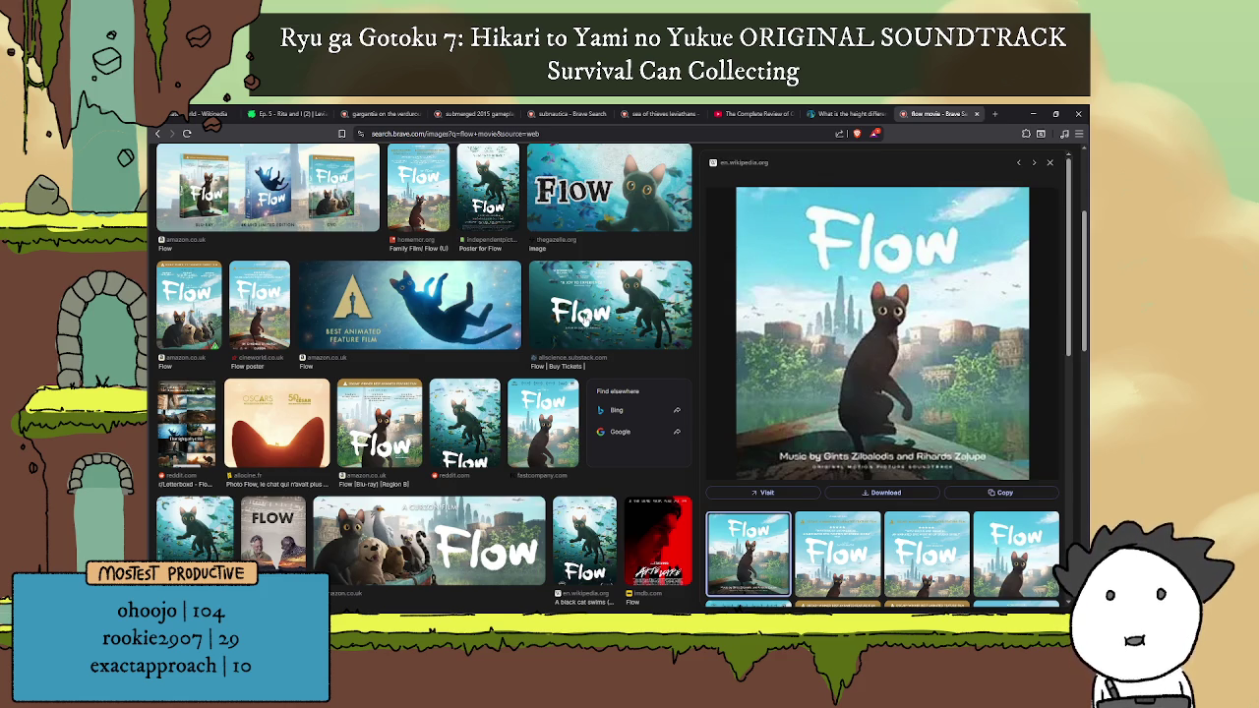
{"action": "scroll", "coordinate": [602, 290], "scroll_direction": "down", "scroll_amount": 3}
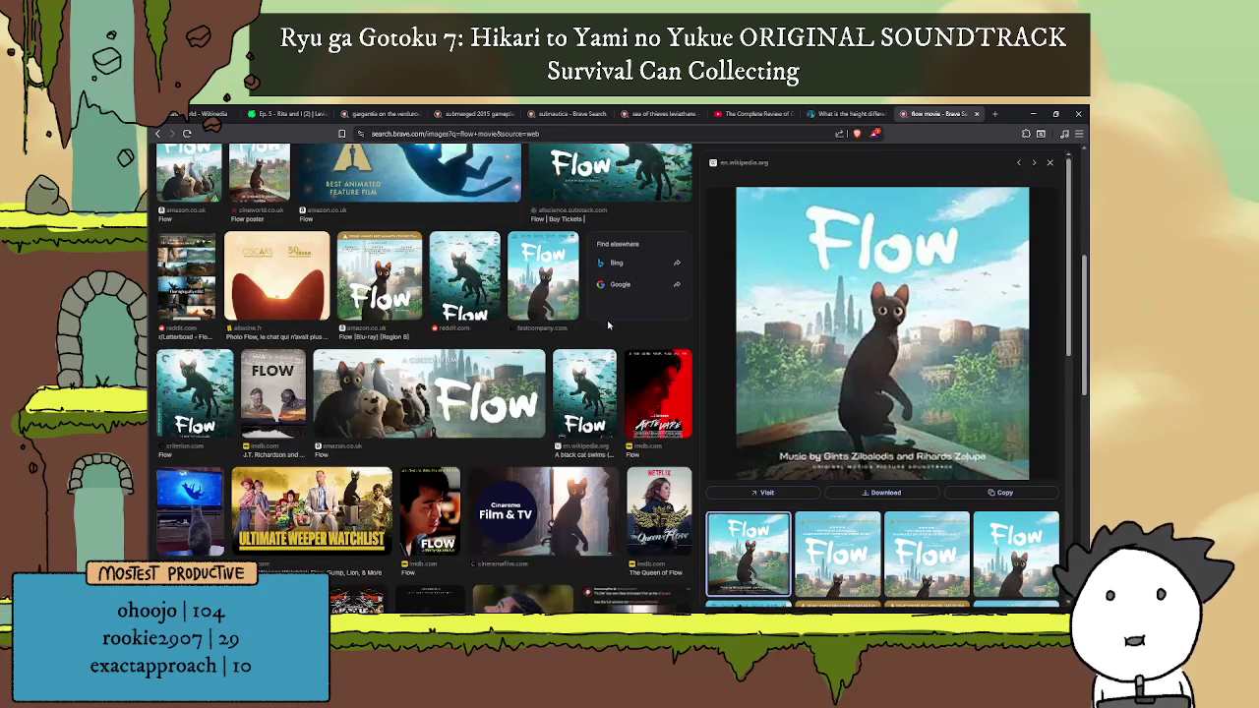
{"action": "scroll", "coordinate": [618, 302], "scroll_direction": "down", "scroll_amount": 5}
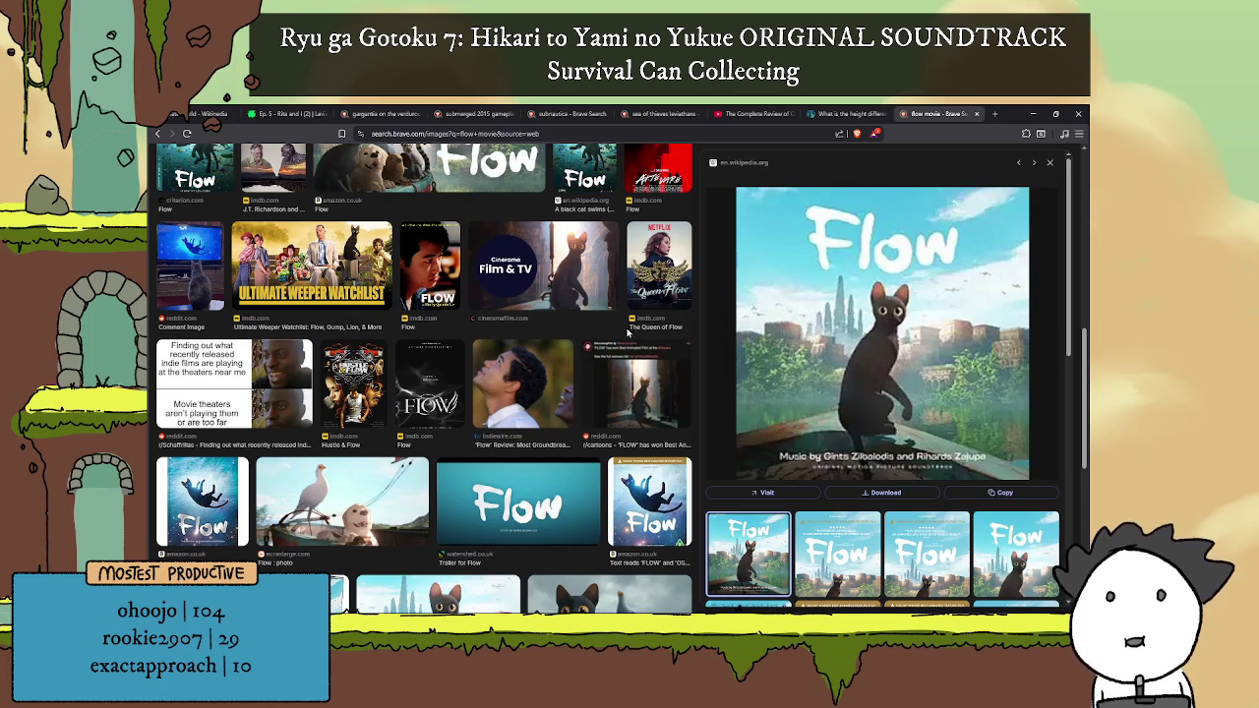
{"action": "scroll", "coordinate": [603, 317], "scroll_direction": "down", "scroll_amount": 4}
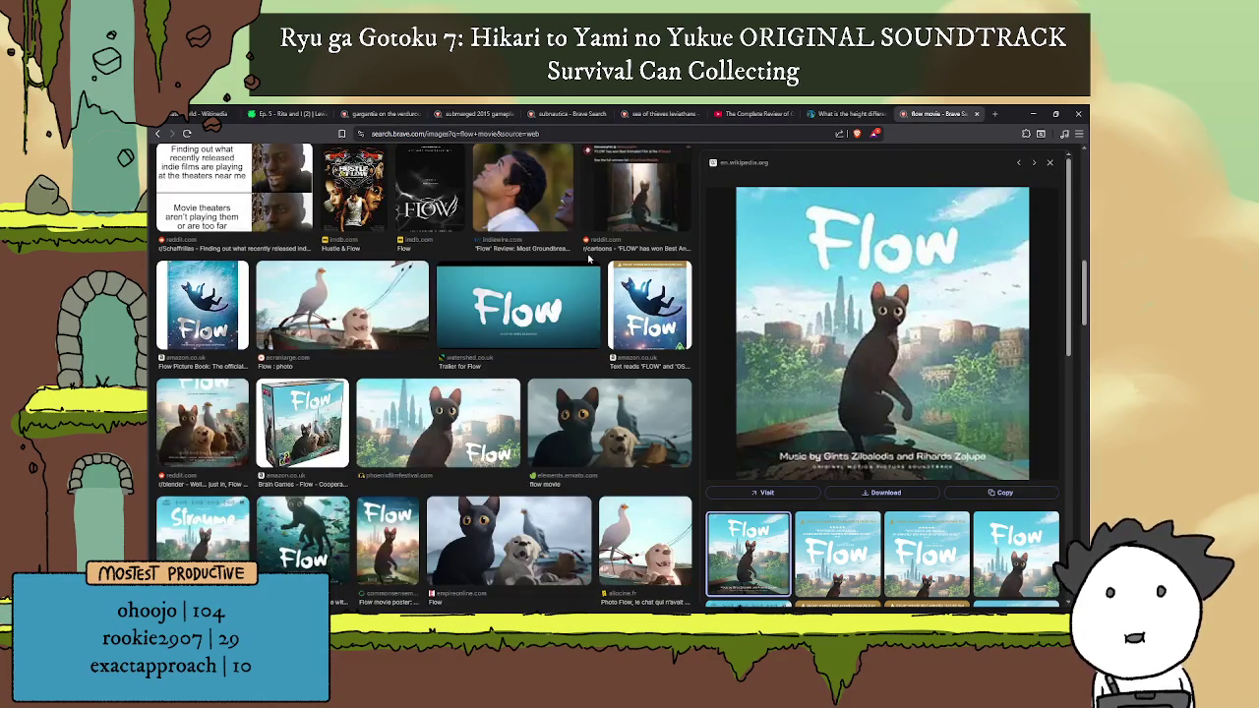
{"action": "scroll", "coordinate": [556, 324], "scroll_direction": "down", "scroll_amount": 2}
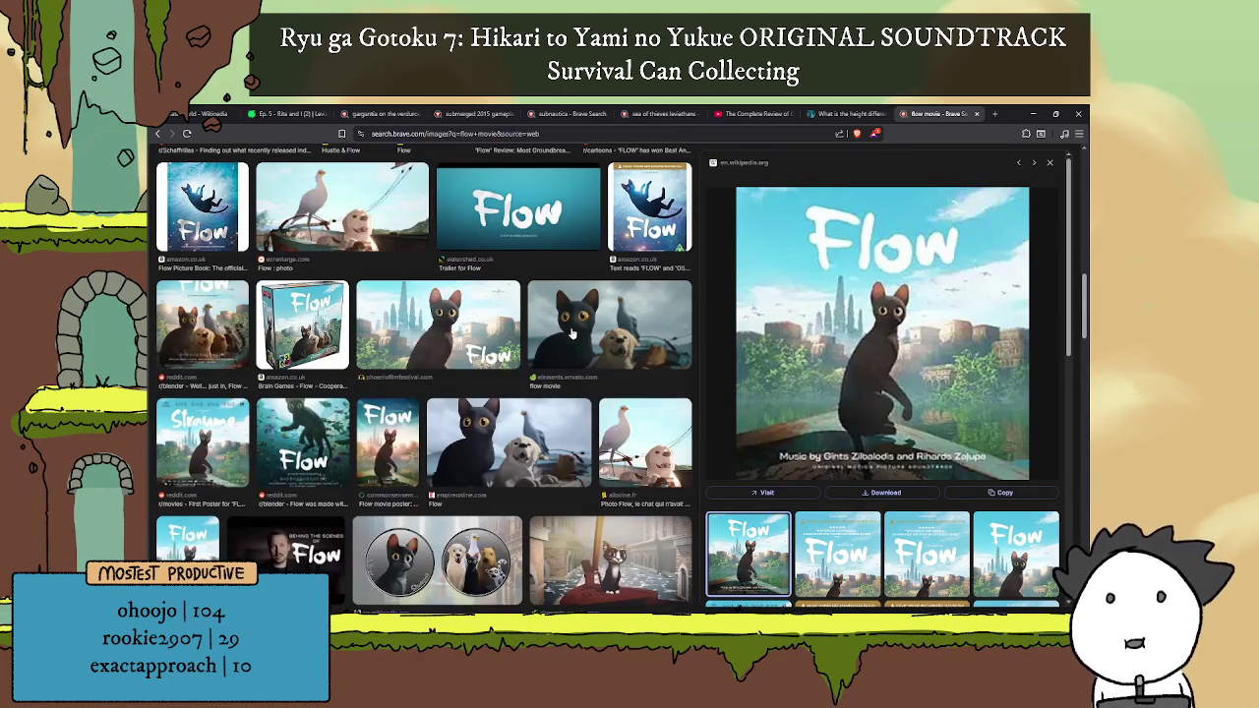
{"action": "scroll", "coordinate": [570, 334], "scroll_direction": "down", "scroll_amount": 3}
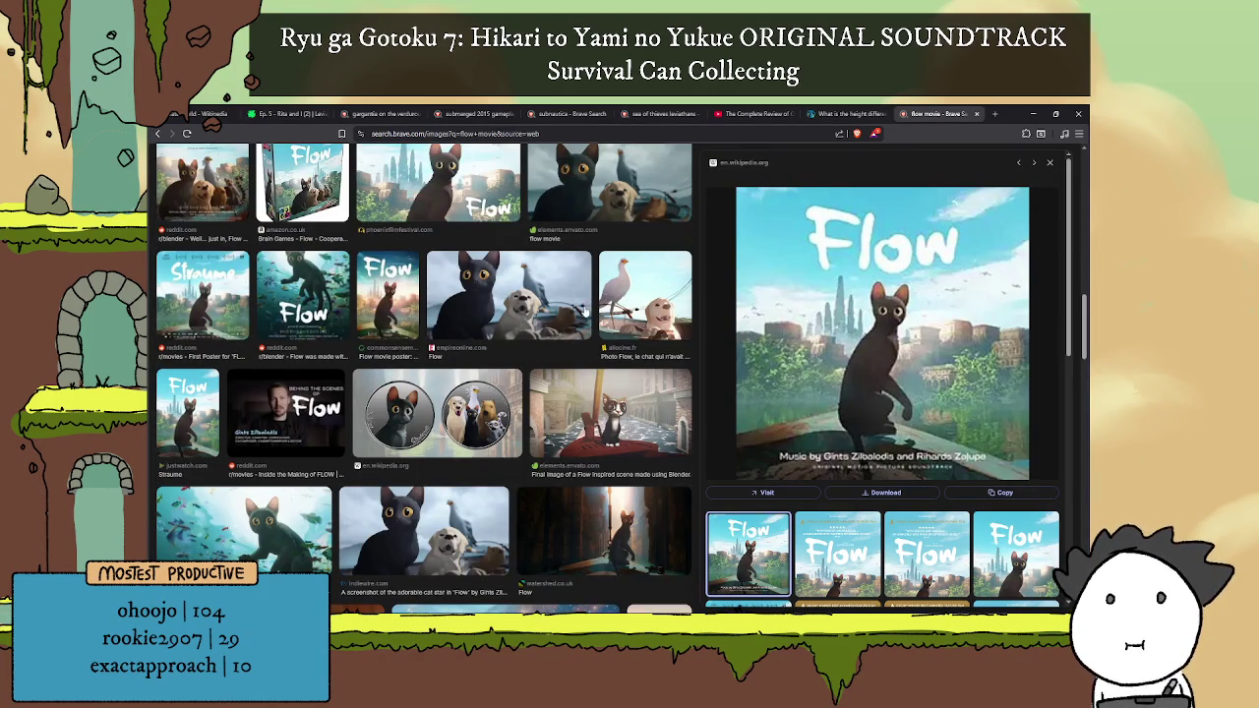
{"action": "scroll", "coordinate": [583, 308], "scroll_direction": "down", "scroll_amount": 2}
{"action": "scroll", "coordinate": [575, 311], "scroll_direction": "down", "scroll_amount": 3}
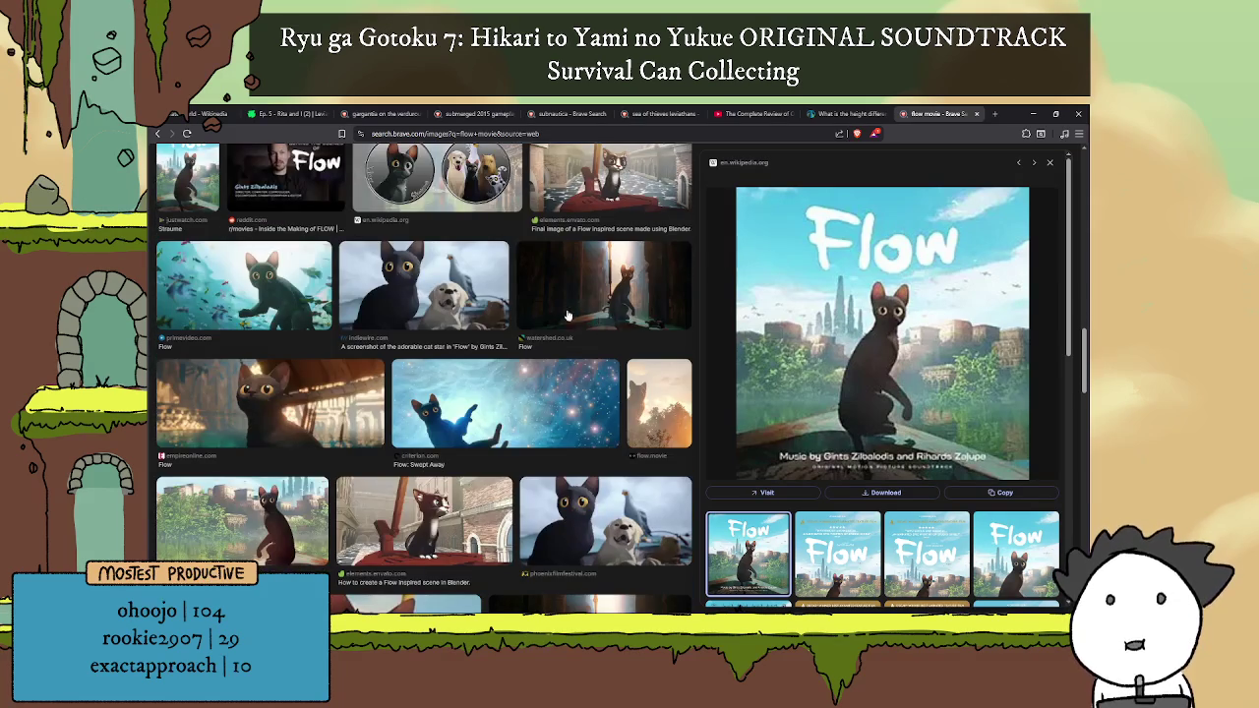
{"action": "scroll", "coordinate": [566, 315], "scroll_direction": "down", "scroll_amount": 2}
{"action": "scroll", "coordinate": [562, 313], "scroll_direction": "down", "scroll_amount": 1}
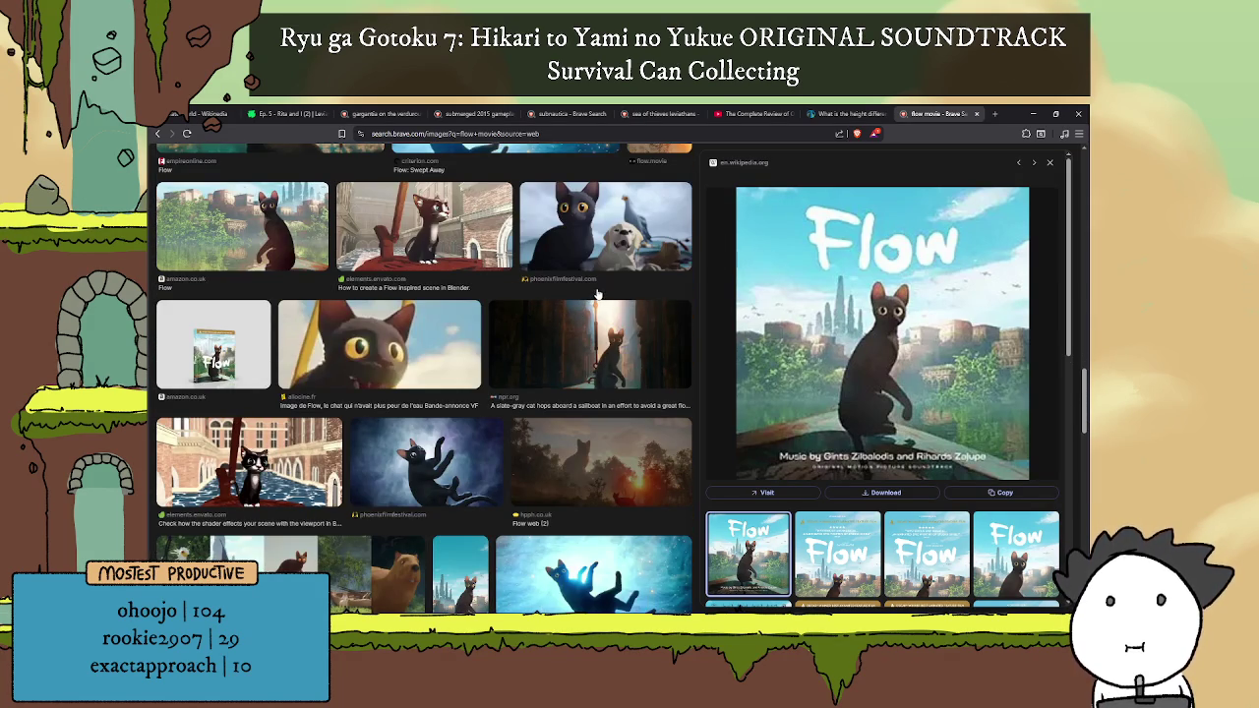
{"action": "scroll", "coordinate": [598, 295], "scroll_direction": "down", "scroll_amount": 2}
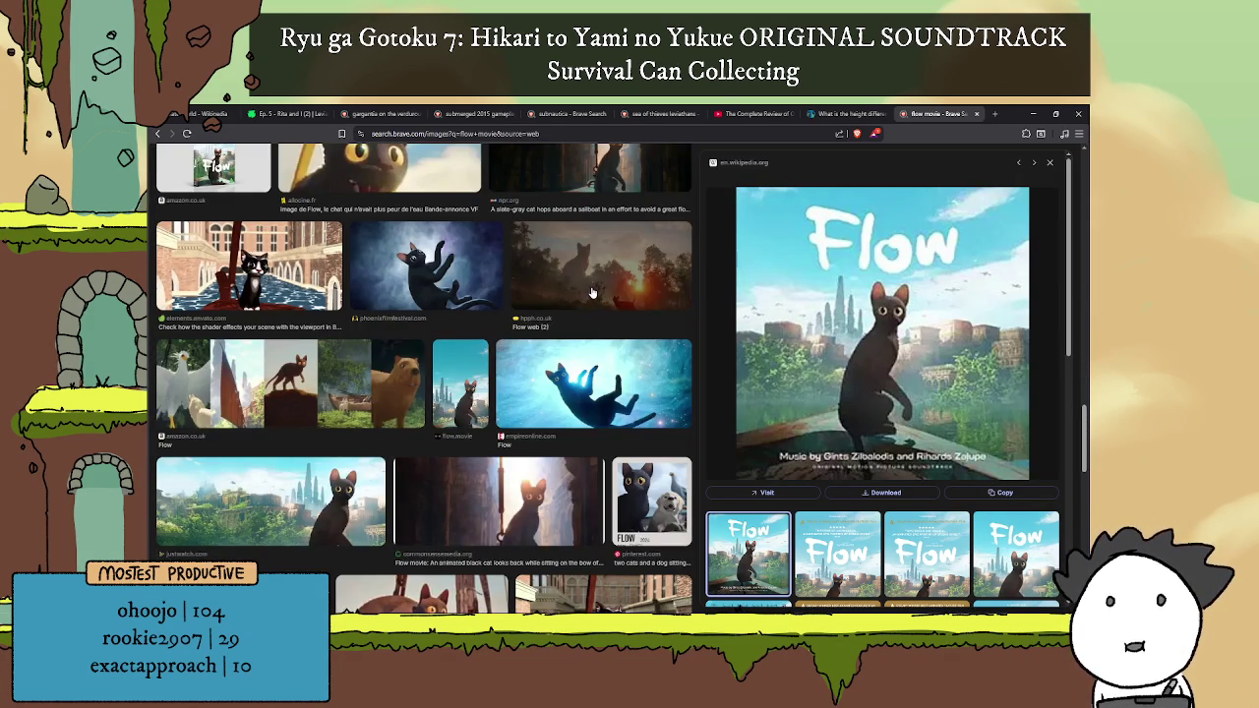
{"action": "scroll", "coordinate": [592, 292], "scroll_direction": "down", "scroll_amount": 2}
{"action": "scroll", "coordinate": [588, 321], "scroll_direction": "down", "scroll_amount": 2}
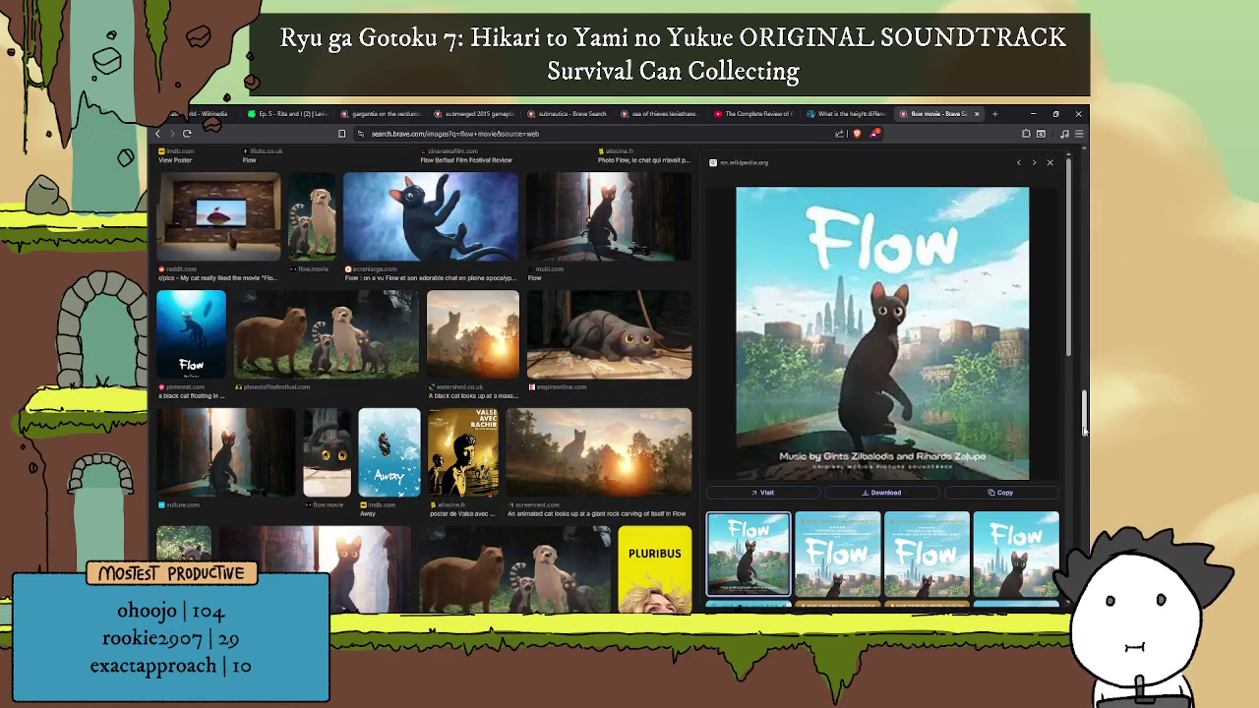
{"action": "left_click_drag", "start_coordinate": [1084, 413], "coordinate": [1083, 173]}
{"action": "left_click", "coordinate": [354, 163]}
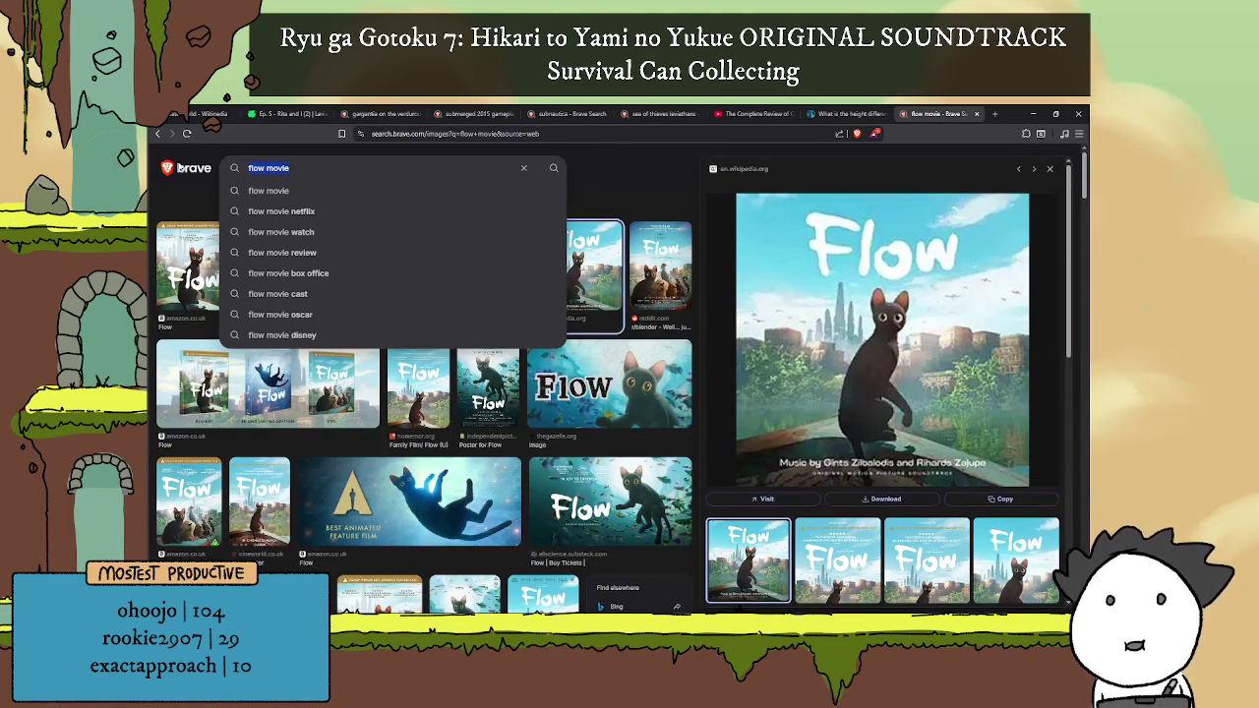
Step: Search images for 'flow movie giant fish' and preview the Whale in Flow picture
{"action": "type", "text": "movie"}
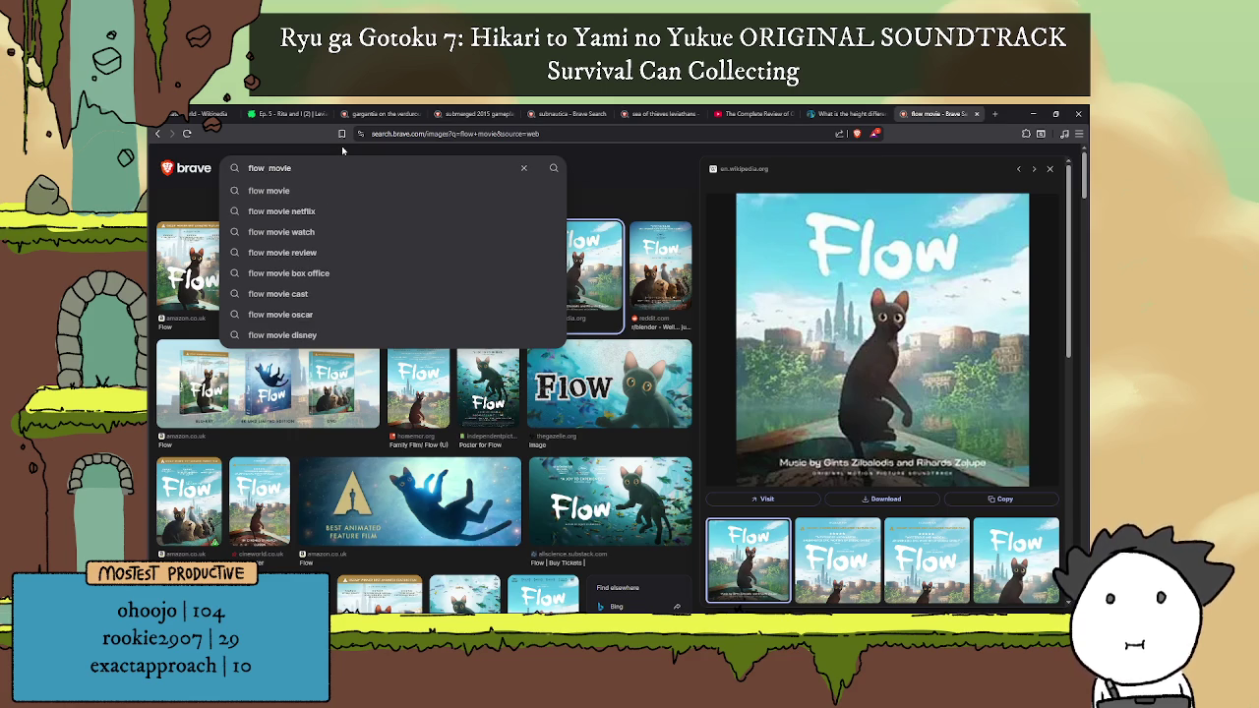
{"action": "type", "text": " giant "}
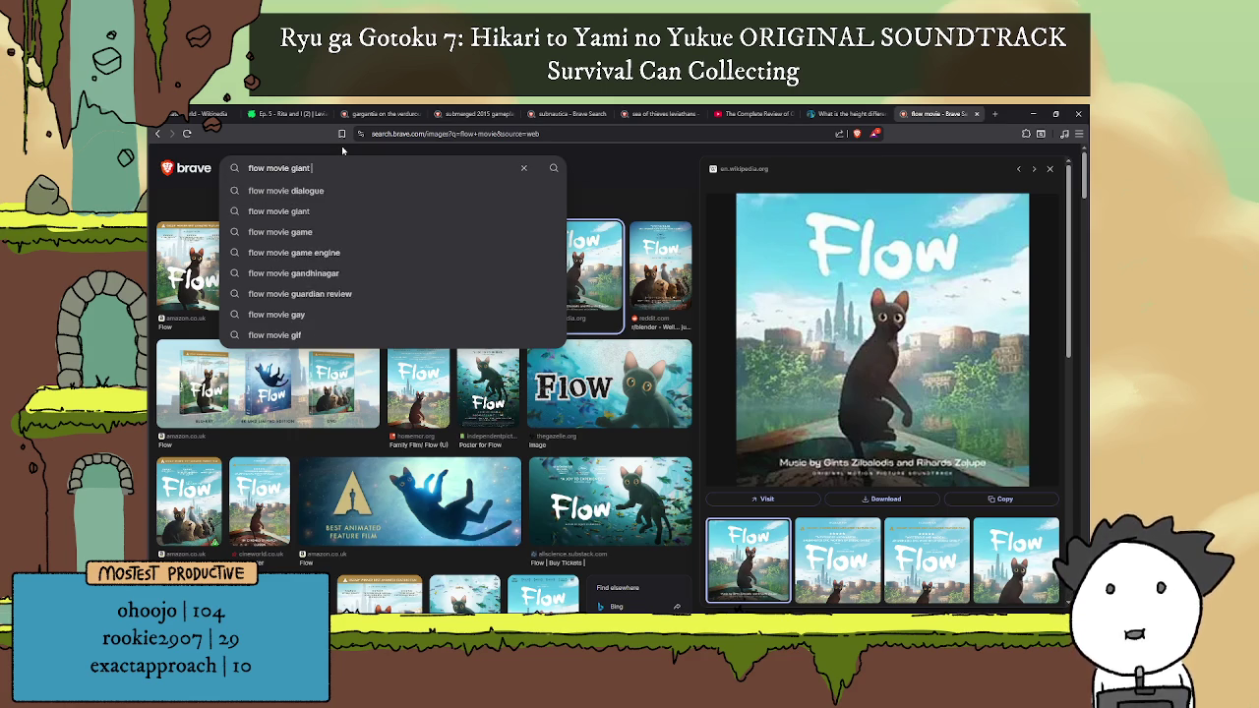
{"action": "type", "text": "fish"}
{"action": "key", "text": "Return"}
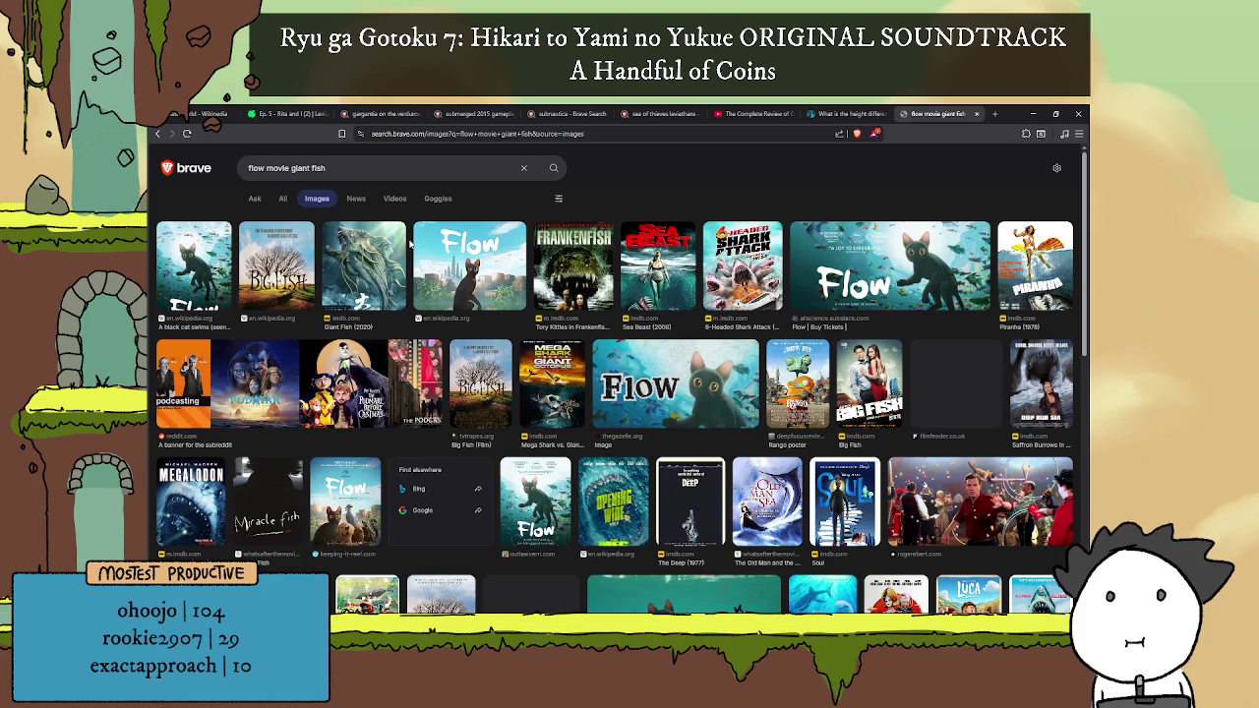
{"action": "scroll", "coordinate": [410, 228], "scroll_direction": "down", "scroll_amount": 2}
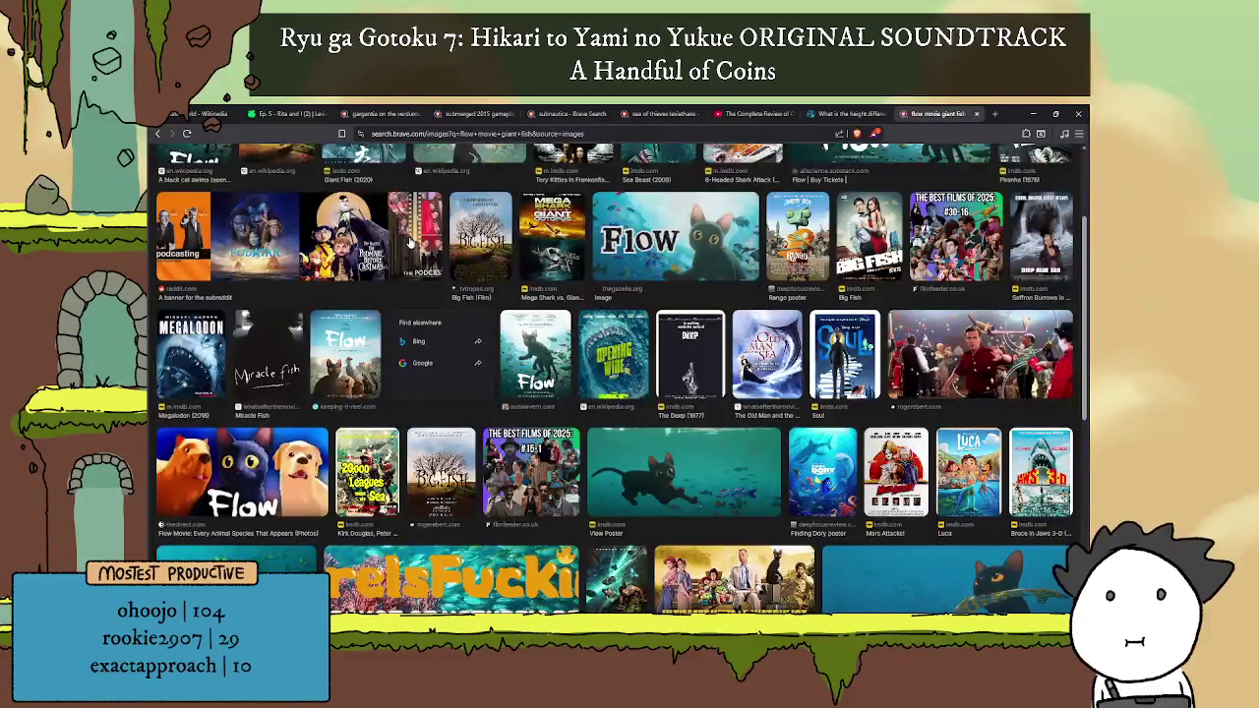
{"action": "scroll", "coordinate": [411, 236], "scroll_direction": "down", "scroll_amount": 3}
{"action": "scroll", "coordinate": [486, 254], "scroll_direction": "down", "scroll_amount": 3}
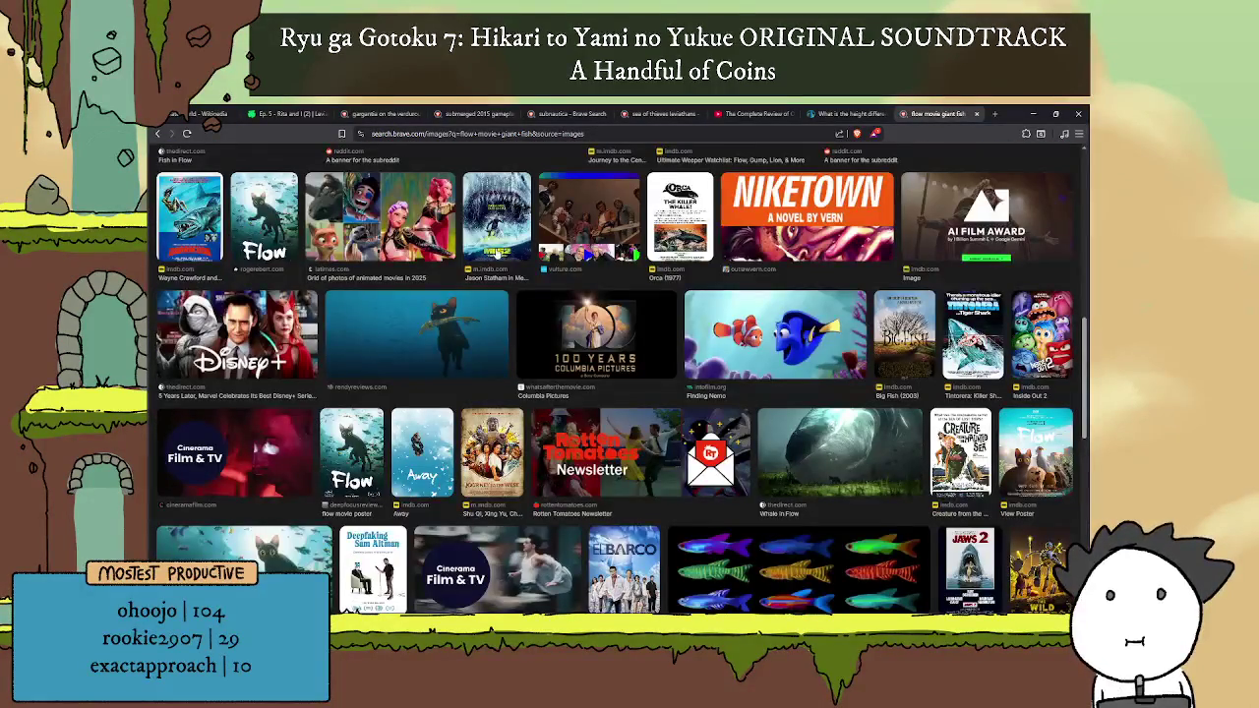
{"action": "scroll", "coordinate": [795, 264], "scroll_direction": "down", "scroll_amount": 2}
{"action": "left_click", "coordinate": [795, 263]}
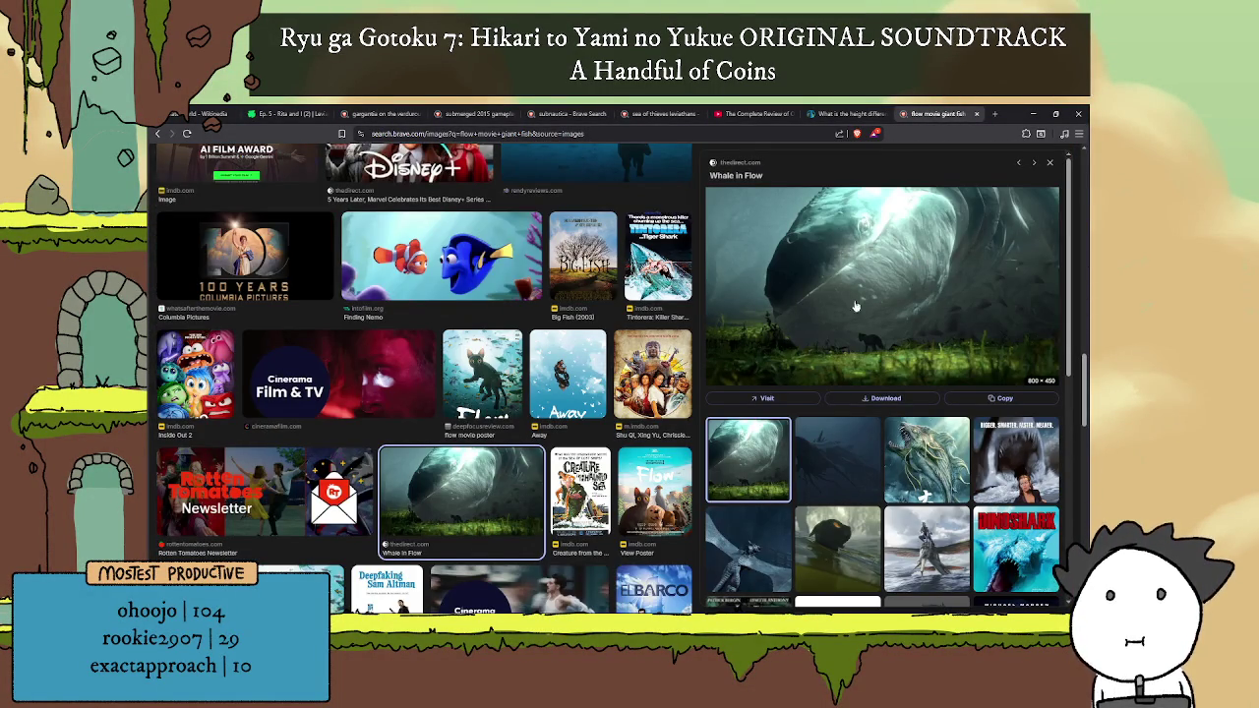
Step: Browse the giant fish image results around the Whale in Flow preview
{"action": "scroll", "coordinate": [875, 305], "scroll_direction": "down", "scroll_amount": 2}
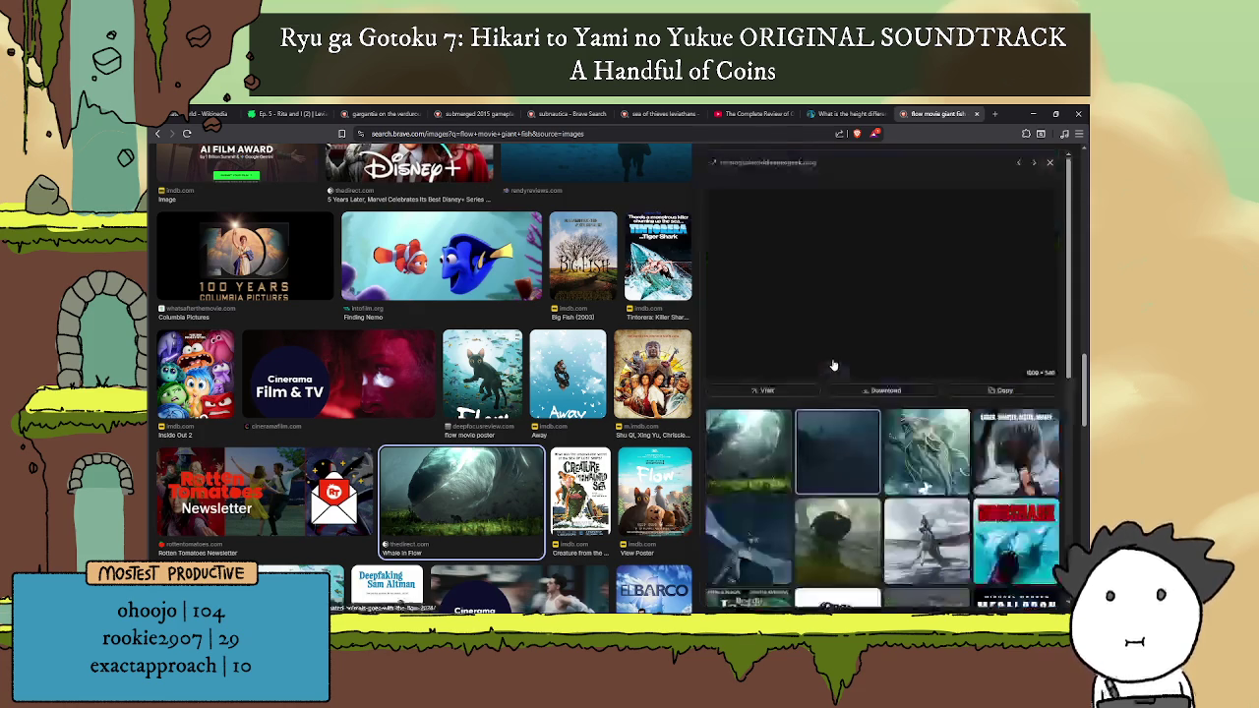
{"action": "left_click", "coordinate": [757, 450]}
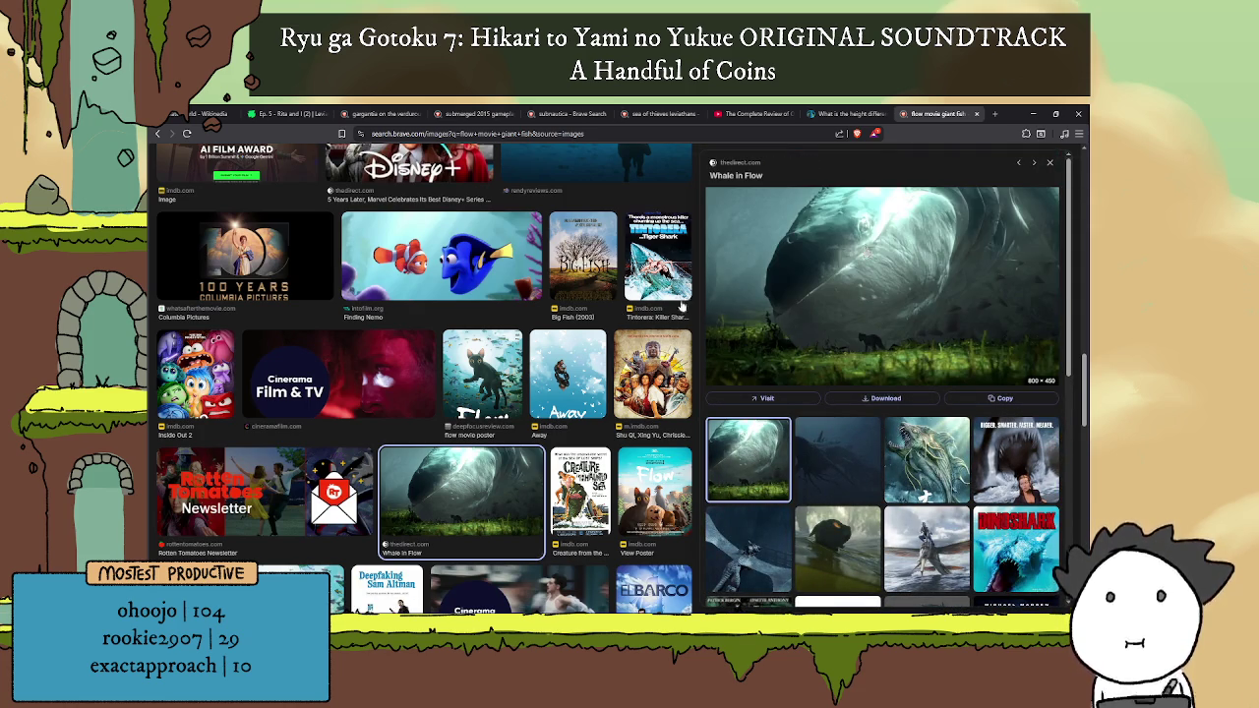
{"action": "scroll", "coordinate": [611, 313], "scroll_direction": "down", "scroll_amount": 4}
{"action": "scroll", "coordinate": [612, 311], "scroll_direction": "down", "scroll_amount": 3}
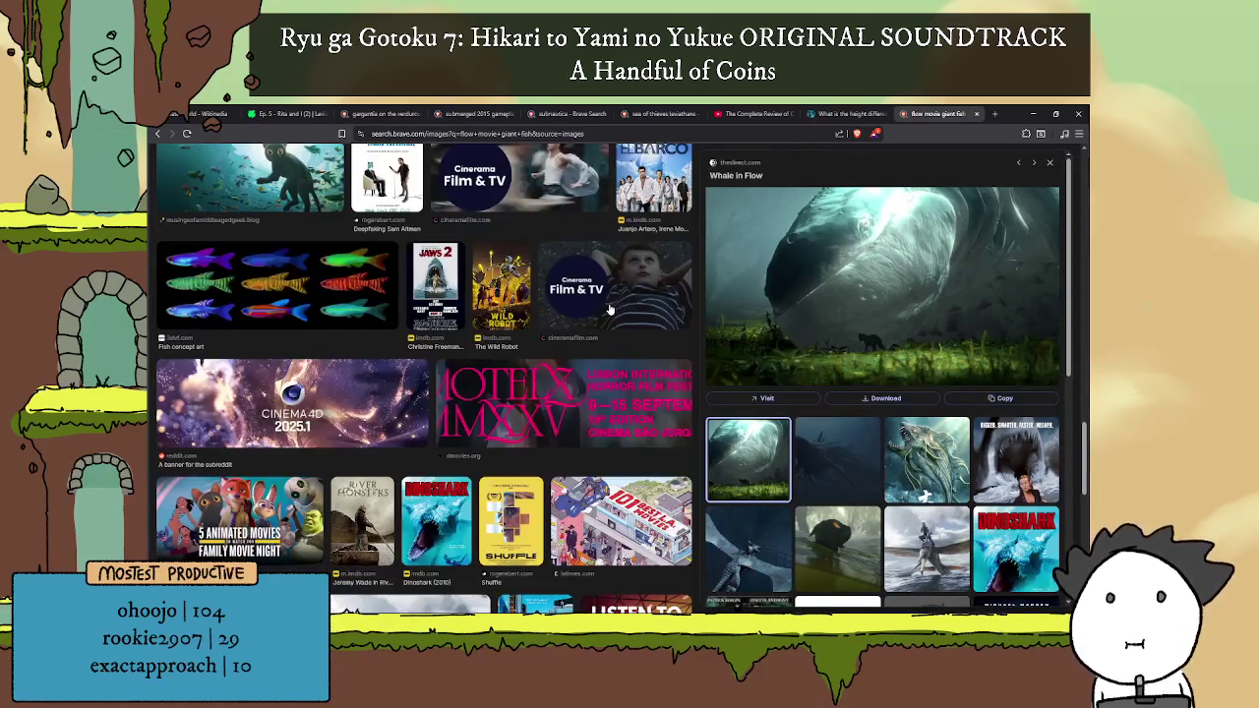
{"action": "scroll", "coordinate": [609, 310], "scroll_direction": "up", "scroll_amount": 5}
{"action": "scroll", "coordinate": [610, 324], "scroll_direction": "up", "scroll_amount": 5}
{"action": "scroll", "coordinate": [610, 339], "scroll_direction": "up", "scroll_amount": 5}
{"action": "scroll", "coordinate": [609, 357], "scroll_direction": "up", "scroll_amount": 5}
{"action": "scroll", "coordinate": [610, 357], "scroll_direction": "down", "scroll_amount": 3}
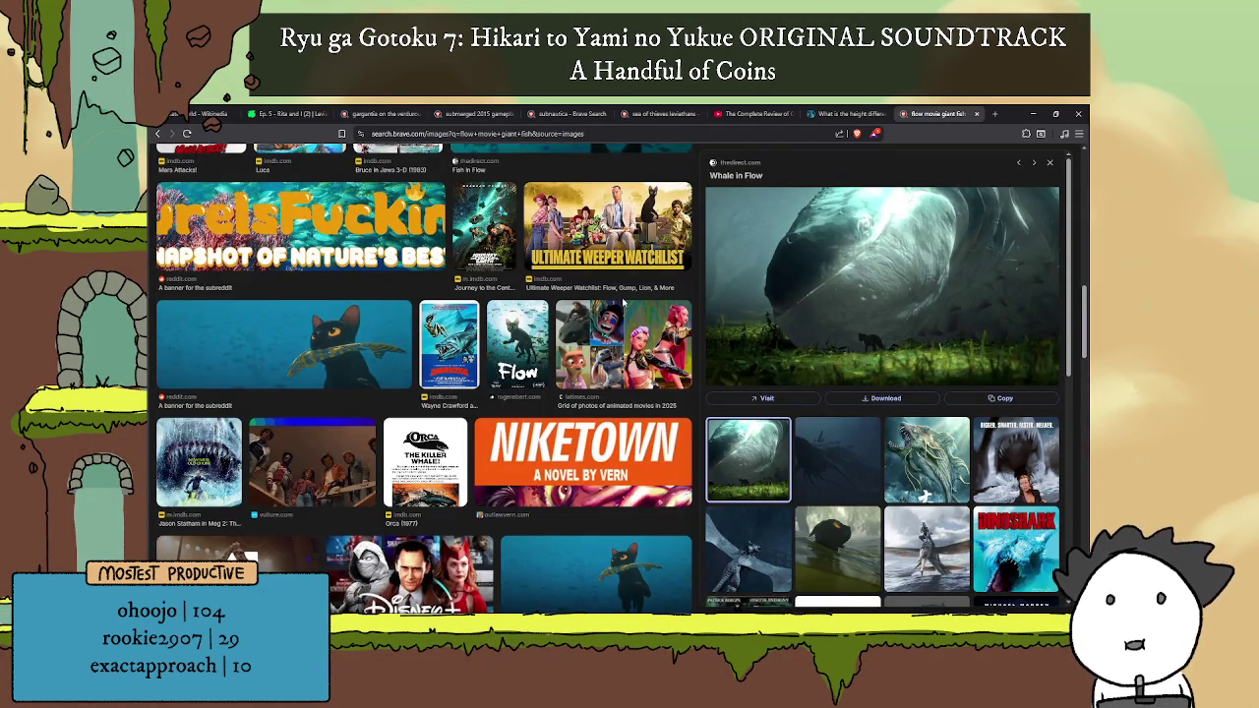
{"action": "scroll", "coordinate": [617, 302], "scroll_direction": "down", "scroll_amount": 3}
{"action": "scroll", "coordinate": [616, 302], "scroll_direction": "down", "scroll_amount": 3}
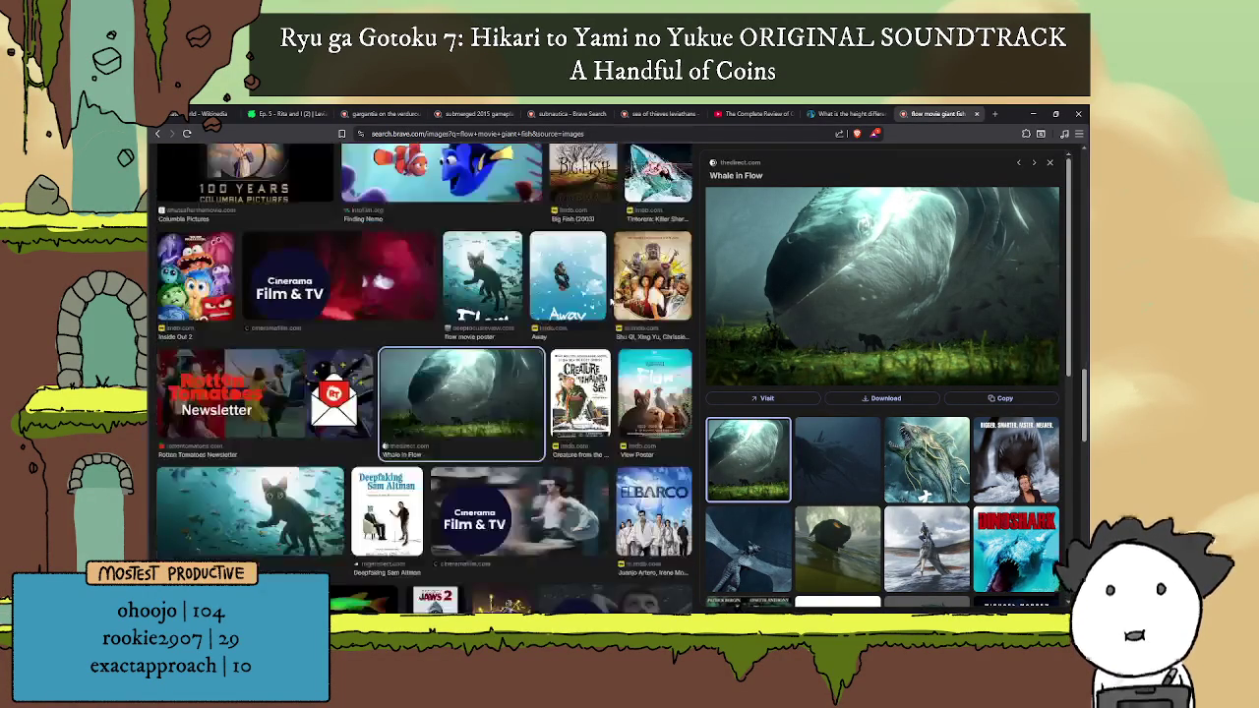
{"action": "scroll", "coordinate": [619, 307], "scroll_direction": "down", "scroll_amount": 3}
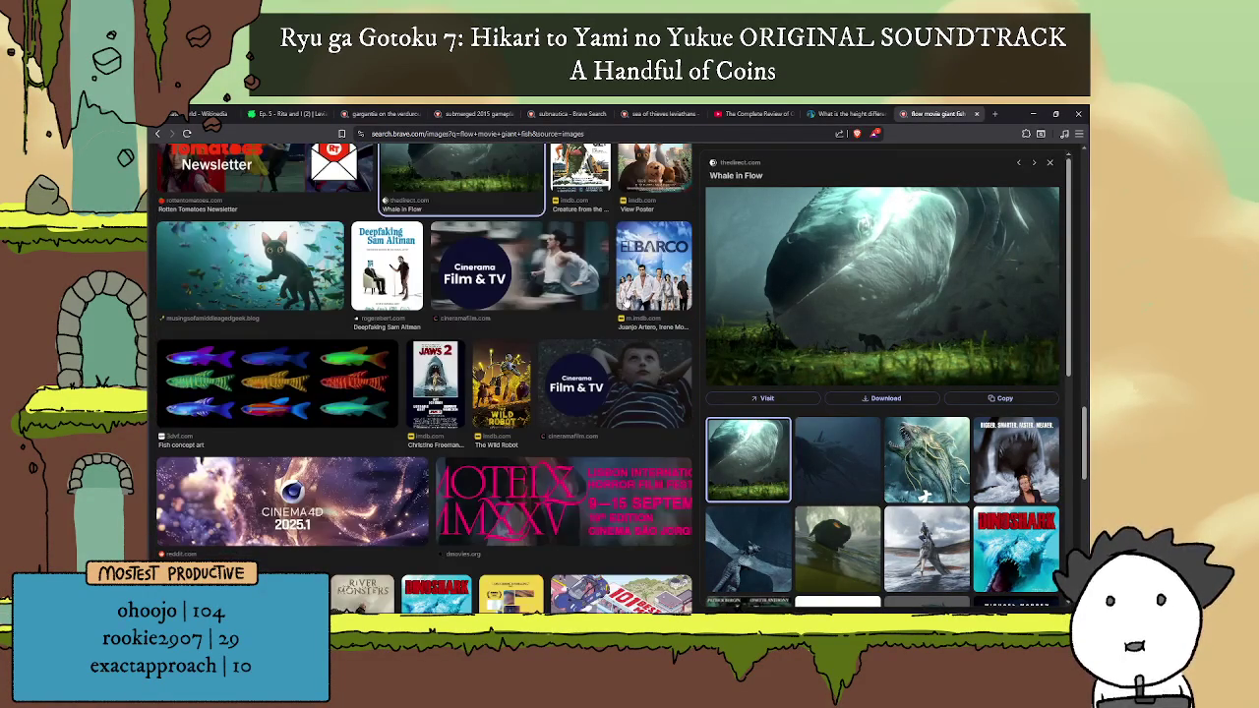
{"action": "scroll", "coordinate": [626, 305], "scroll_direction": "down", "scroll_amount": 3}
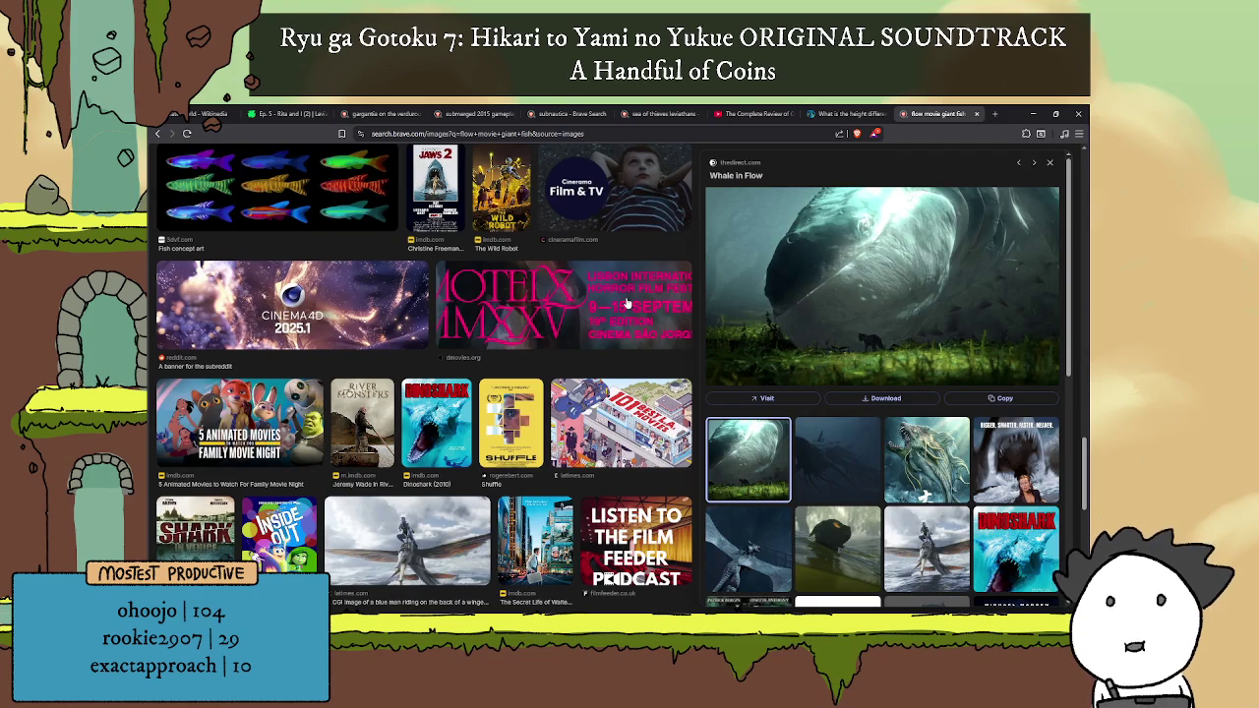
{"action": "mouse_move", "coordinate": [881, 283]}
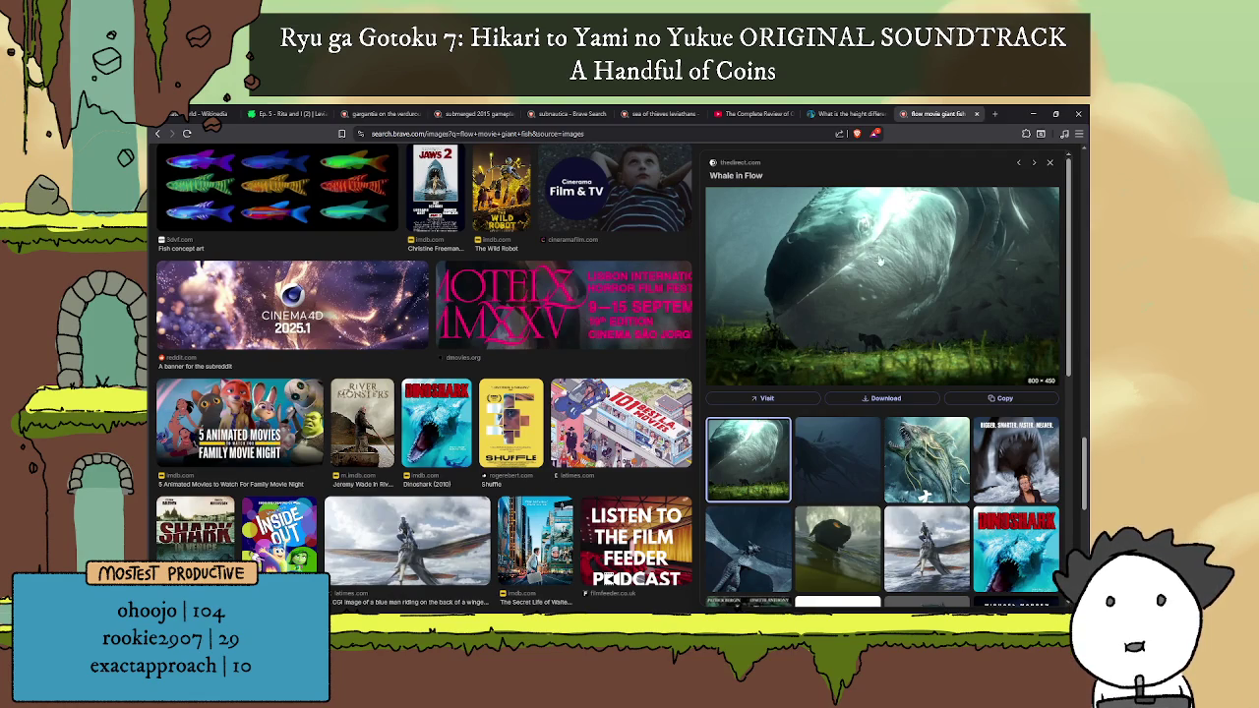
{"action": "scroll", "coordinate": [809, 253], "scroll_direction": "down", "scroll_amount": 5}
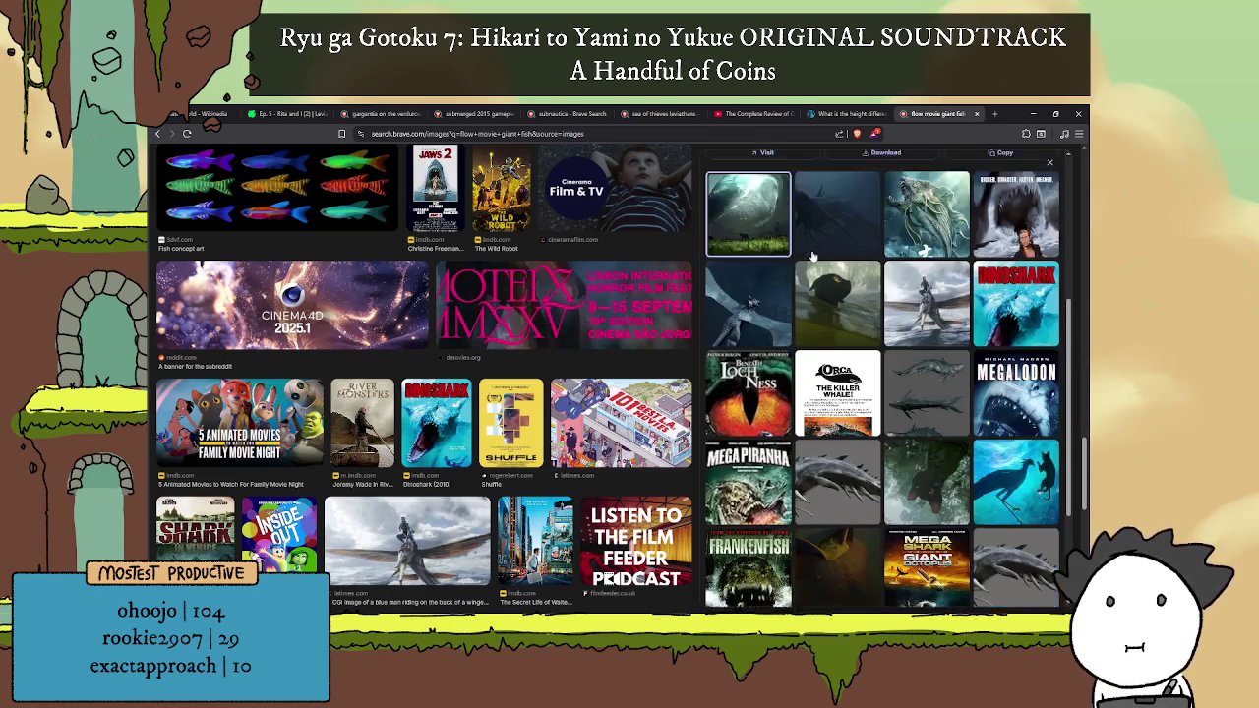
{"action": "scroll", "coordinate": [806, 258], "scroll_direction": "down", "scroll_amount": 3}
{"action": "scroll", "coordinate": [806, 257], "scroll_direction": "up", "scroll_amount": 5}
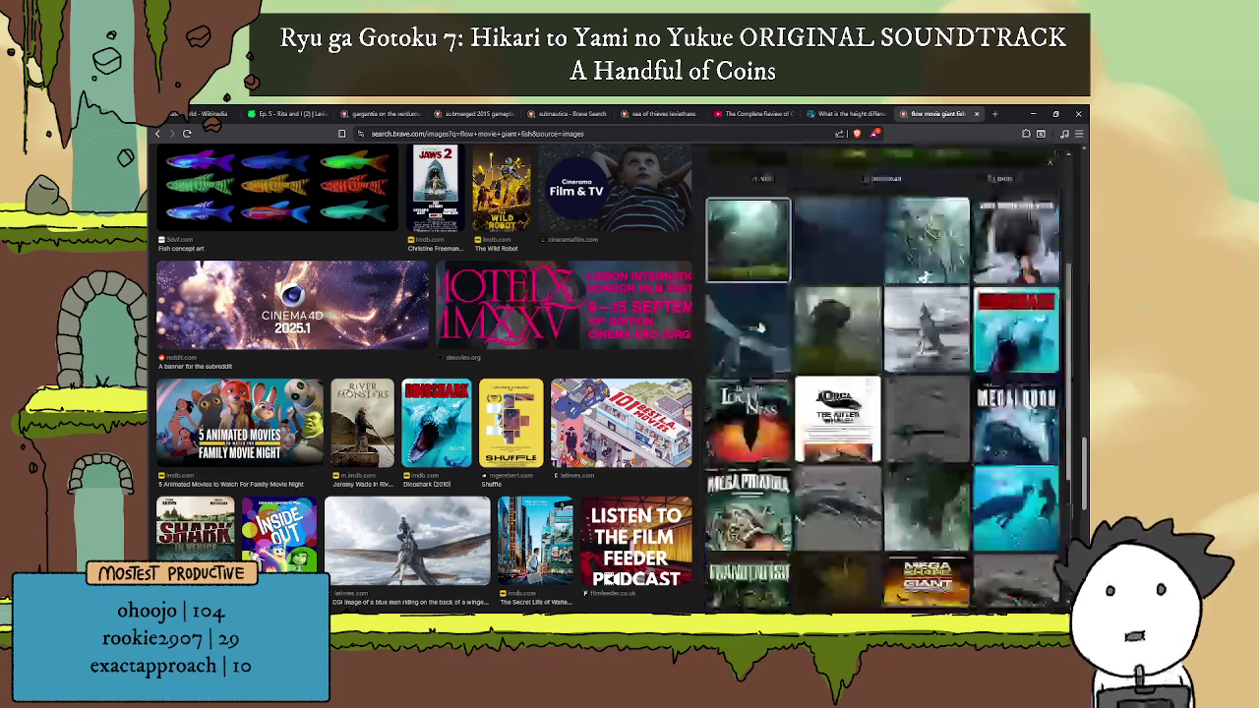
{"action": "scroll", "coordinate": [806, 257], "scroll_direction": "up", "scroll_amount": 3}
{"action": "scroll", "coordinate": [585, 319], "scroll_direction": "up", "scroll_amount": 3}
{"action": "scroll", "coordinate": [590, 310], "scroll_direction": "up", "scroll_amount": 3}
{"action": "scroll", "coordinate": [600, 308], "scroll_direction": "up", "scroll_amount": 3}
{"action": "scroll", "coordinate": [614, 305], "scroll_direction": "up", "scroll_amount": 3}
{"action": "scroll", "coordinate": [634, 302], "scroll_direction": "up", "scroll_amount": 3}
{"action": "scroll", "coordinate": [634, 303], "scroll_direction": "up", "scroll_amount": 3}
{"action": "scroll", "coordinate": [634, 305], "scroll_direction": "up", "scroll_amount": 3}
{"action": "scroll", "coordinate": [633, 306], "scroll_direction": "up", "scroll_amount": 3}
{"action": "scroll", "coordinate": [625, 333], "scroll_direction": "up", "scroll_amount": 3}
{"action": "scroll", "coordinate": [625, 333], "scroll_direction": "up", "scroll_amount": 2}
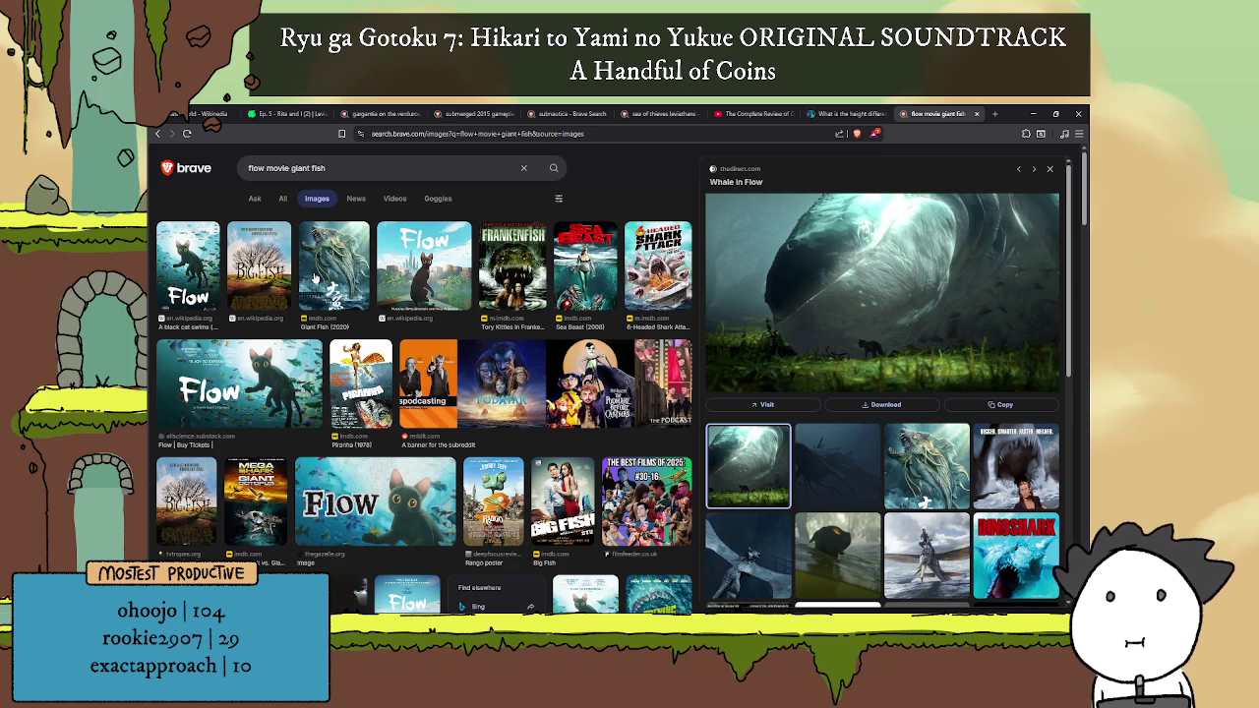
{"action": "scroll", "coordinate": [326, 302], "scroll_direction": "down", "scroll_amount": 3}
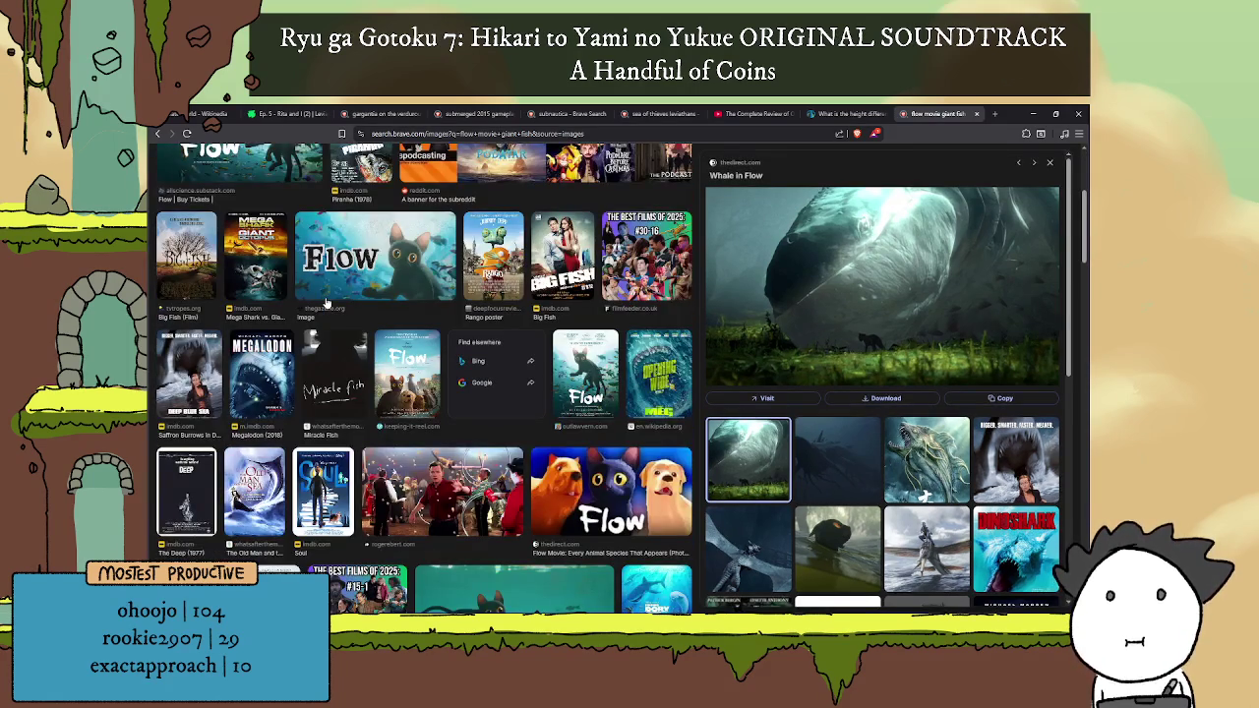
{"action": "scroll", "coordinate": [328, 302], "scroll_direction": "up", "scroll_amount": 3}
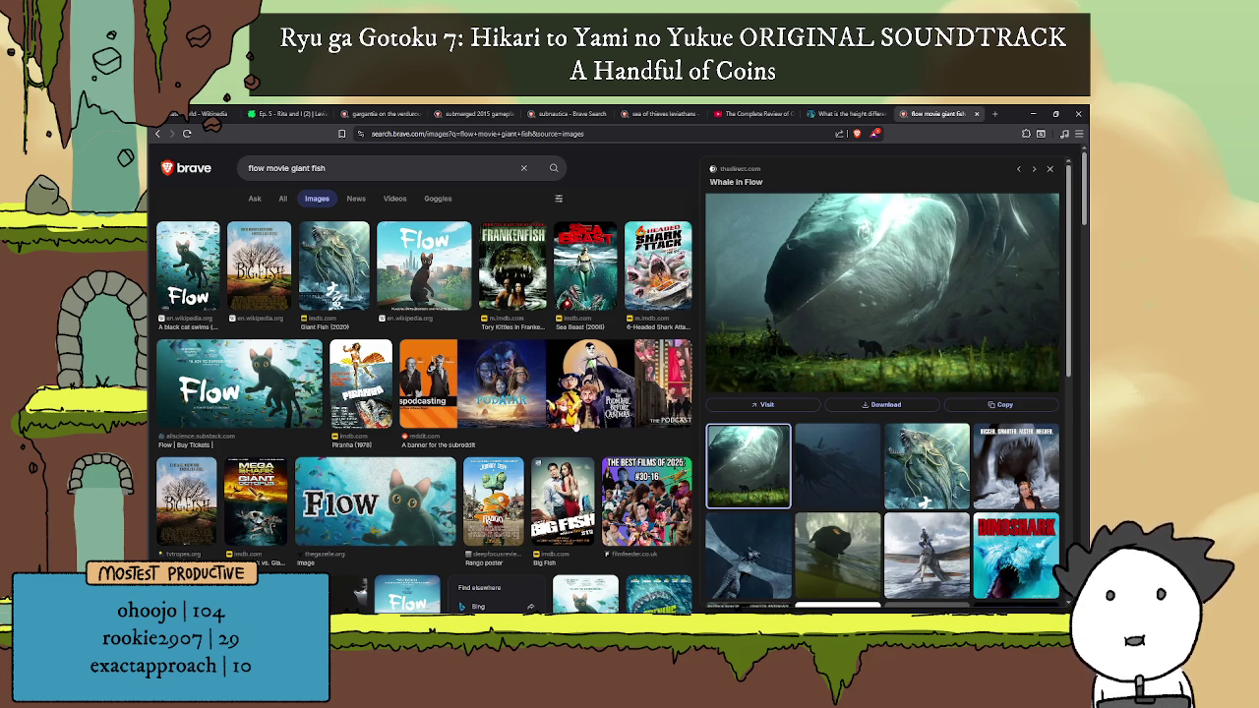
Step: Continue the notes: 'often remains of ancient man-made structures. There are extremely few natural land masses'
{"action": "key", "text": "alt+Tab"}
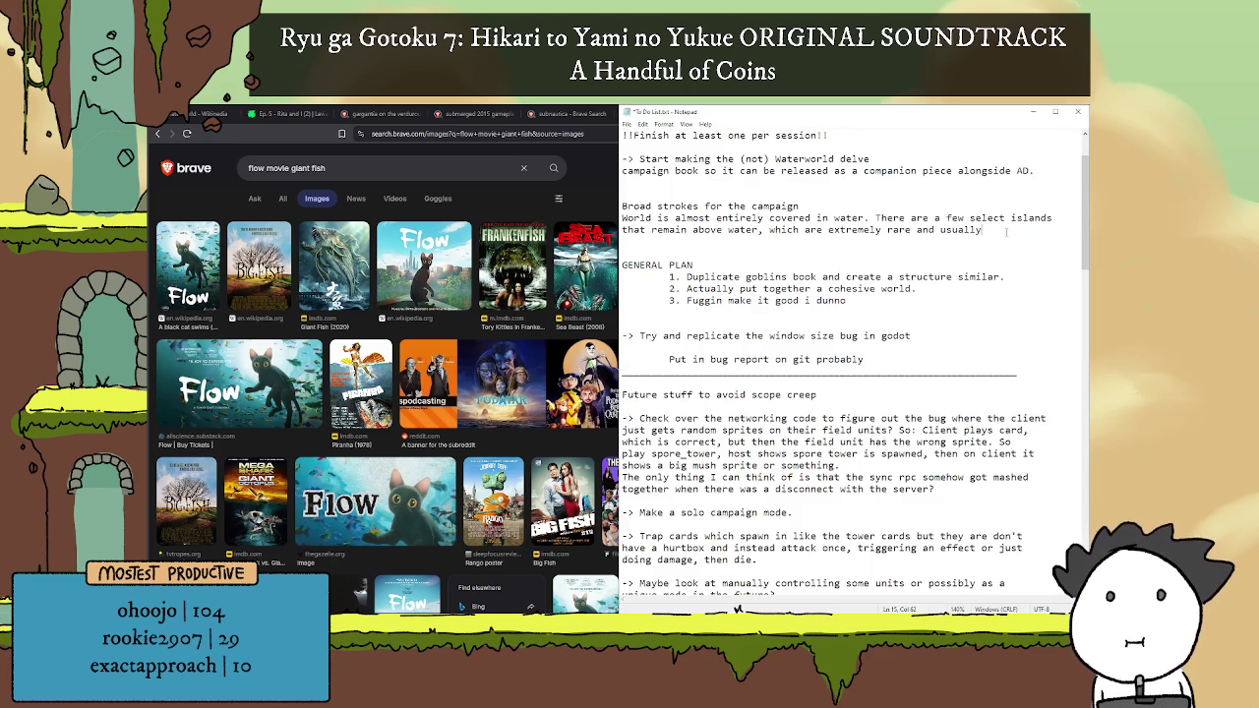
{"action": "key", "text": "BackSpace"}
{"action": "key", "text": "BackSpace"}
{"action": "key", "text": "BackSpace"}
{"action": "key", "text": "BackSpace"}
{"action": "key", "text": "BackSpace"}
{"action": "key", "text": "BackSpace"}
{"action": "key", "text": "BackSpace"}
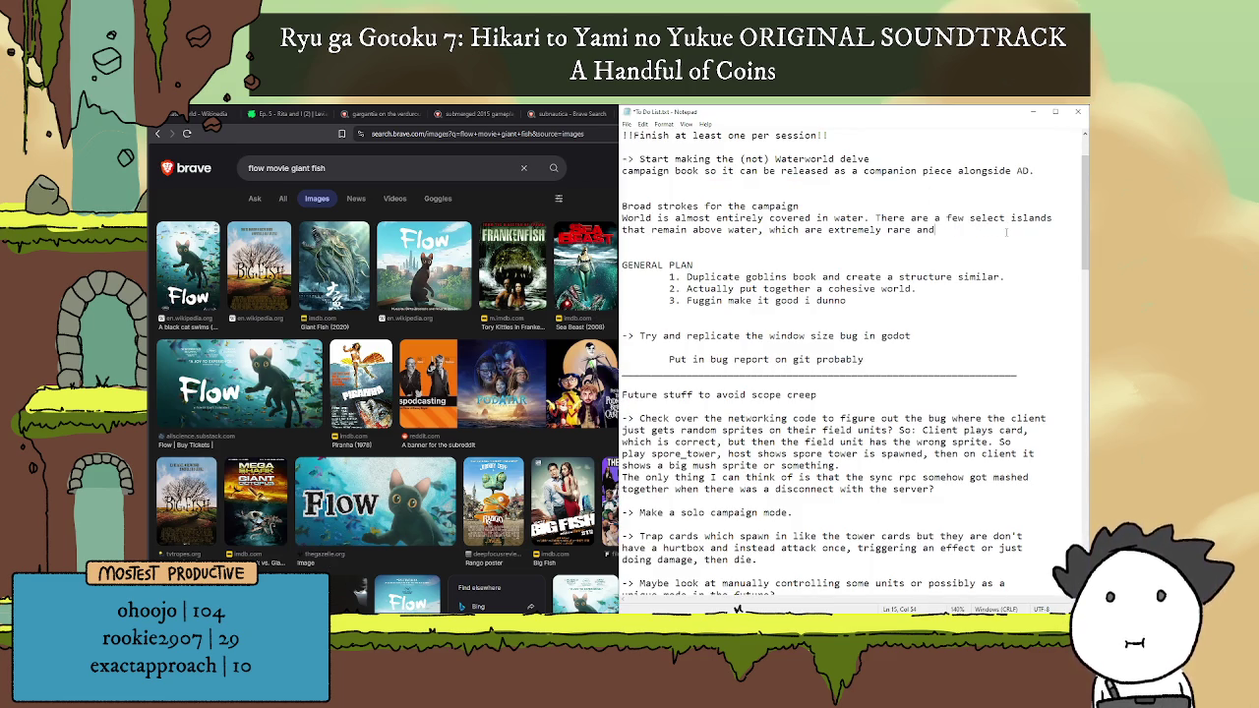
{"action": "type", "text": " often remains of lar"}
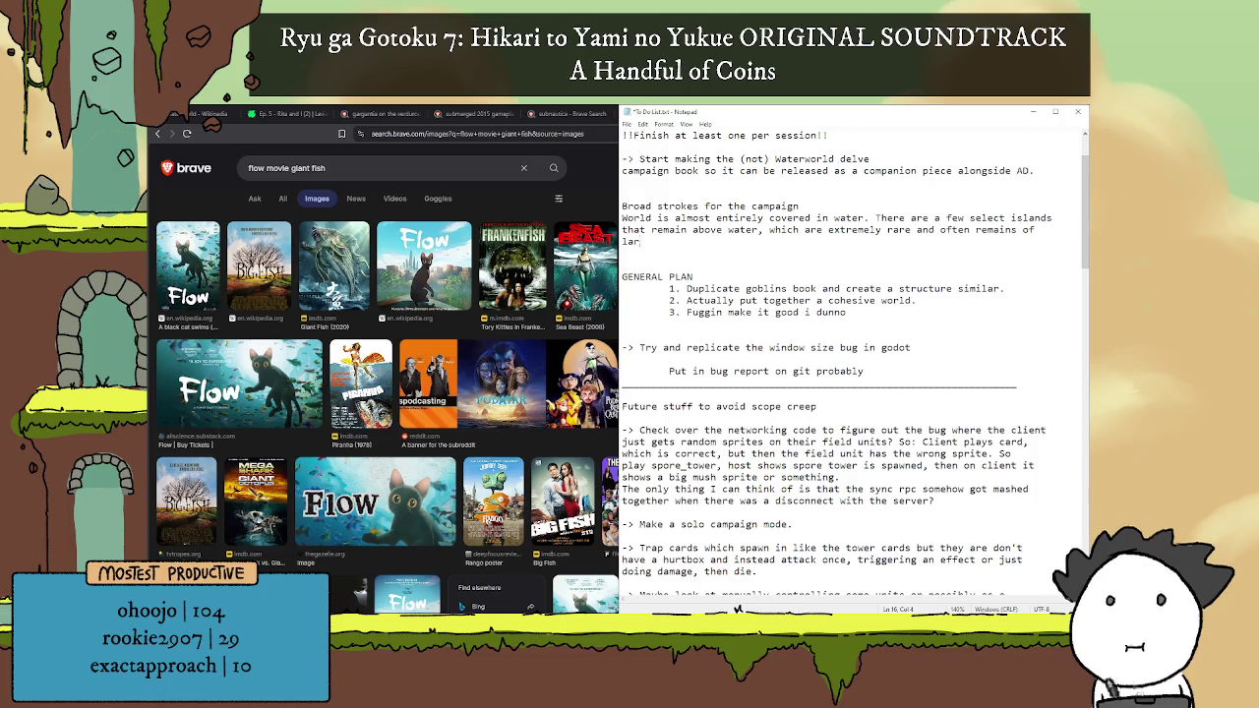
{"action": "key", "text": "BackSpace"}
{"action": "key", "text": "BackSpace"}
{"action": "key", "text": "BackSpace"}
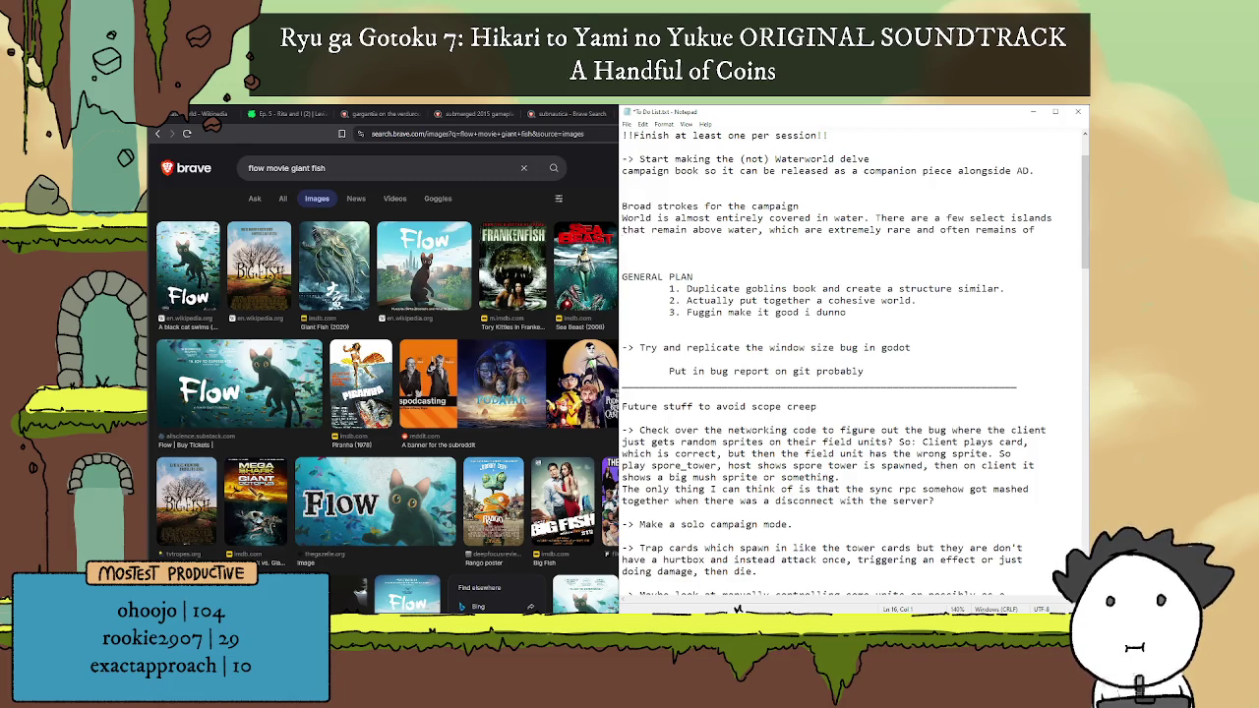
{"action": "type", "text": "an"}
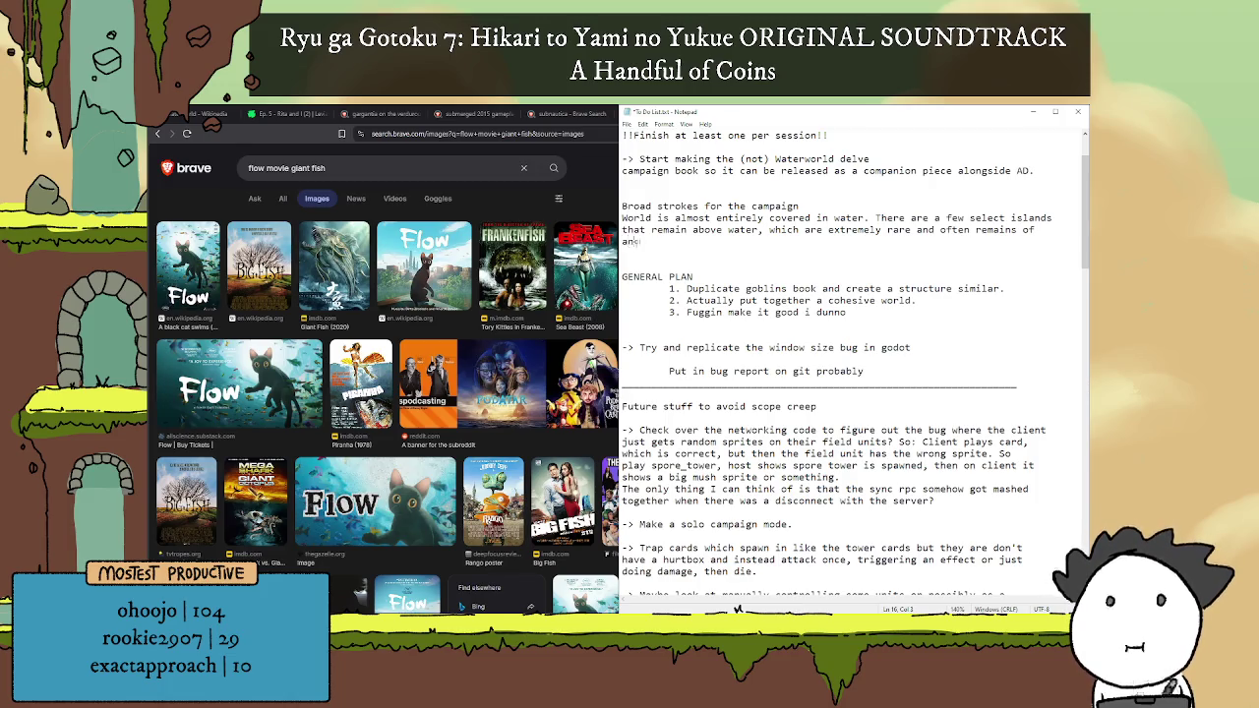
{"action": "type", "text": "cient man mak"}
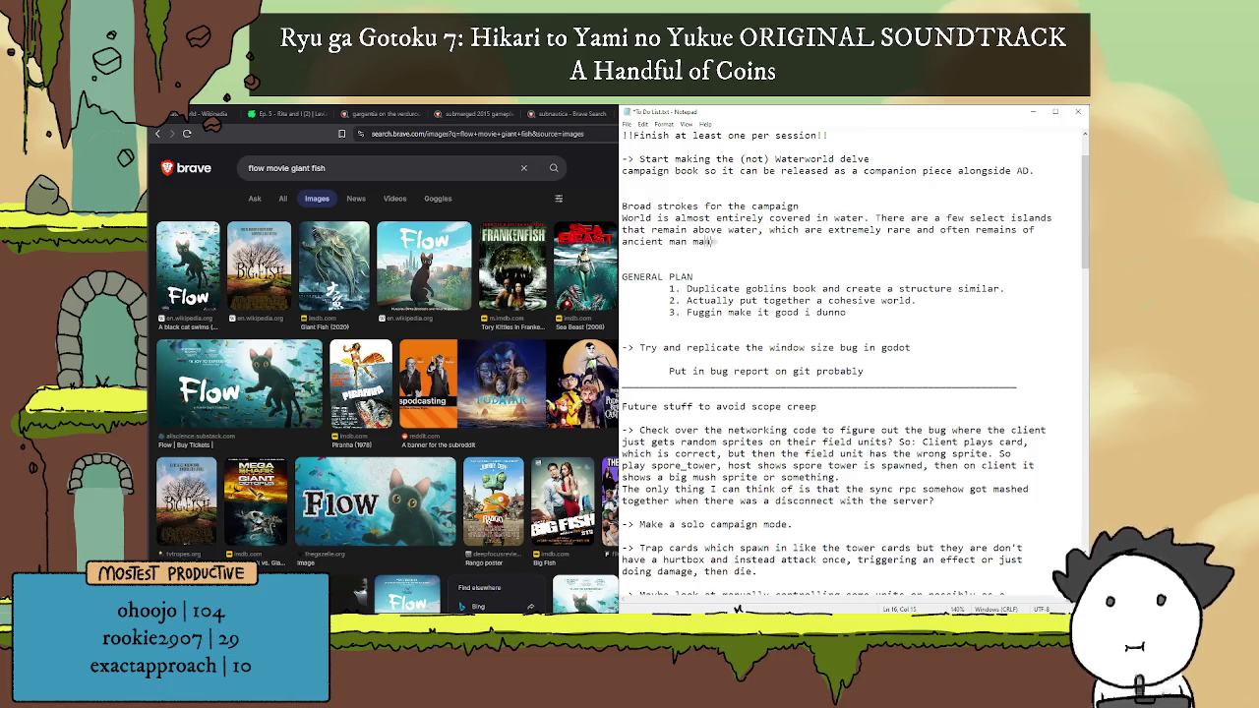
{"action": "type", "text": "de structure"}
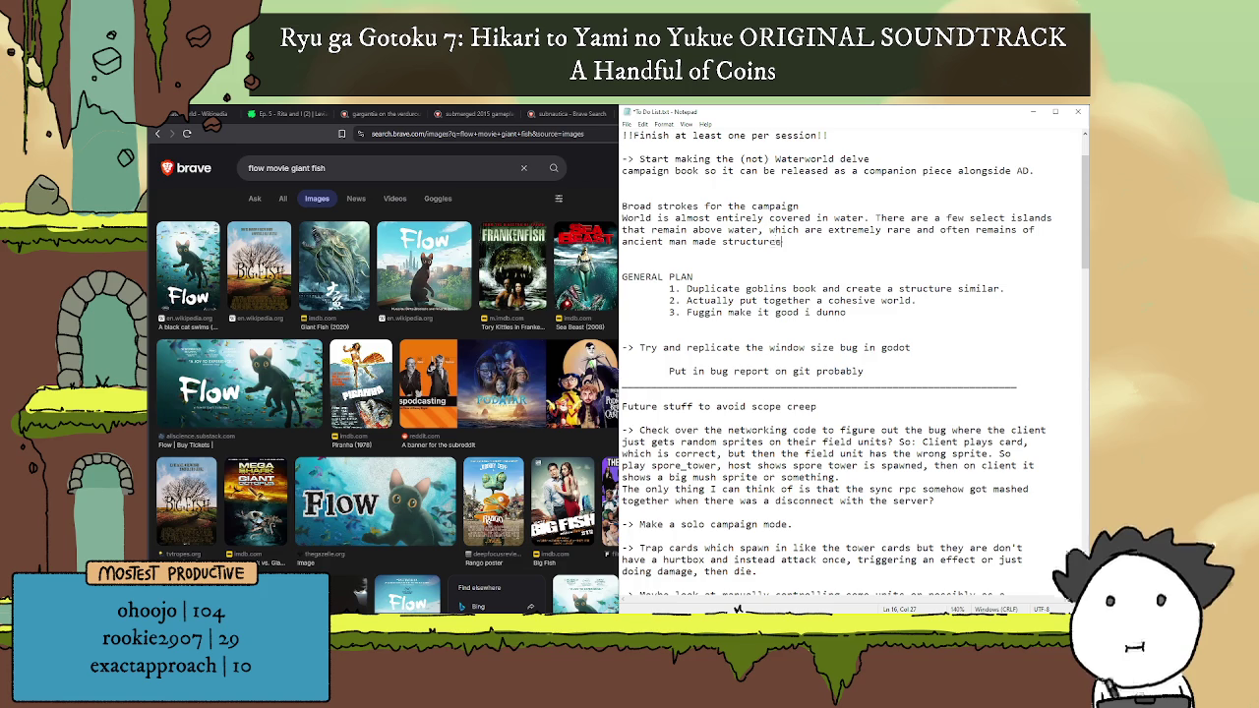
{"action": "type", "text": "s"}
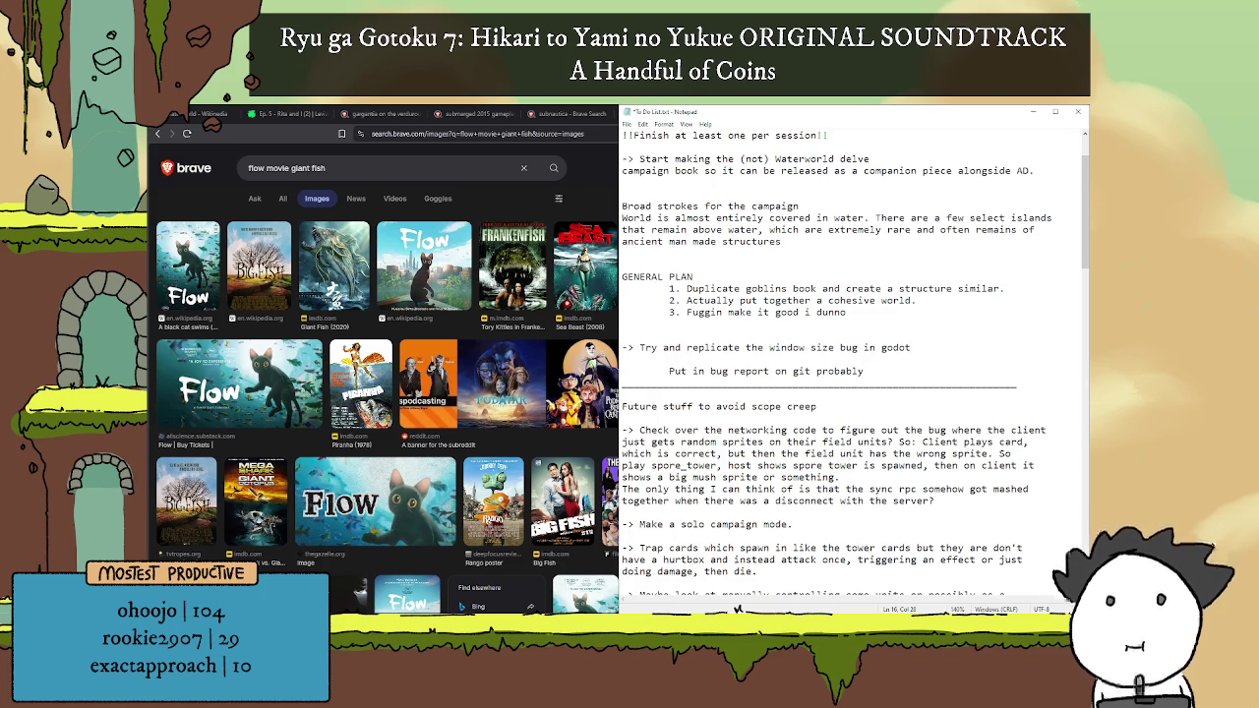
{"action": "type", "text": ". Ver"}
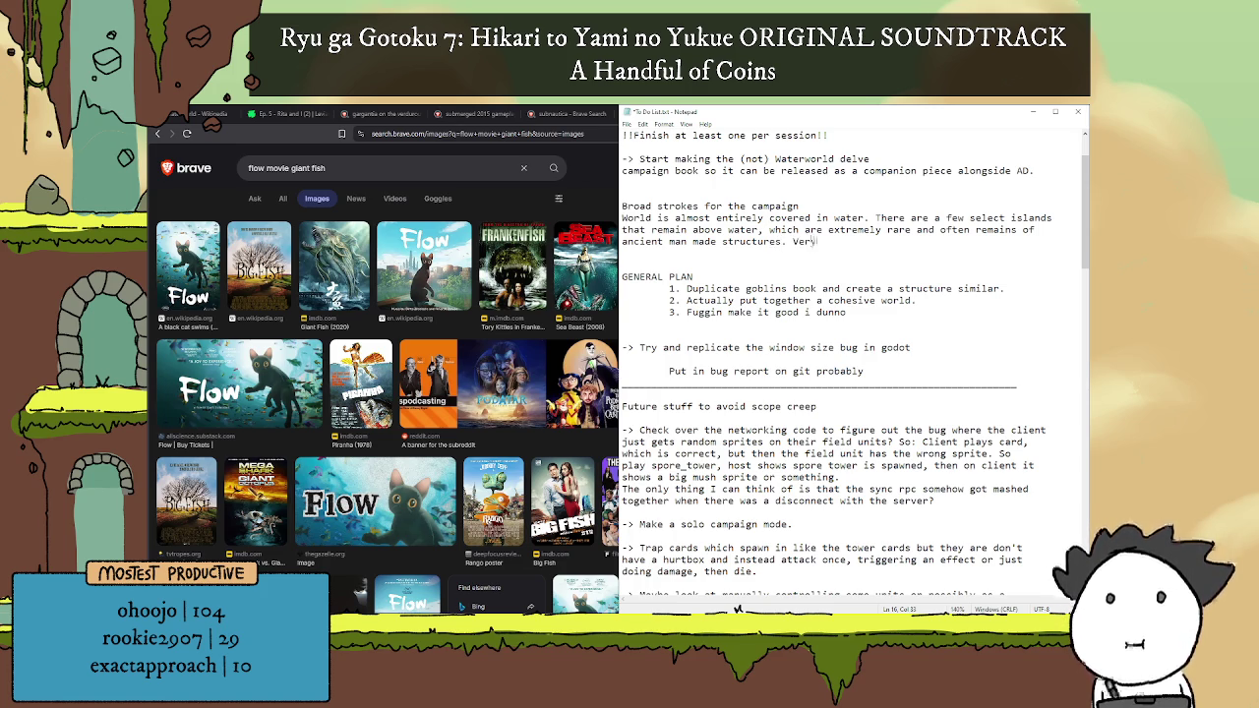
{"action": "key", "text": "BackSpace"}
{"action": "key", "text": "BackSpace"}
{"action": "key", "text": "BackSpace"}
{"action": "type", "text": "There are extremely "}
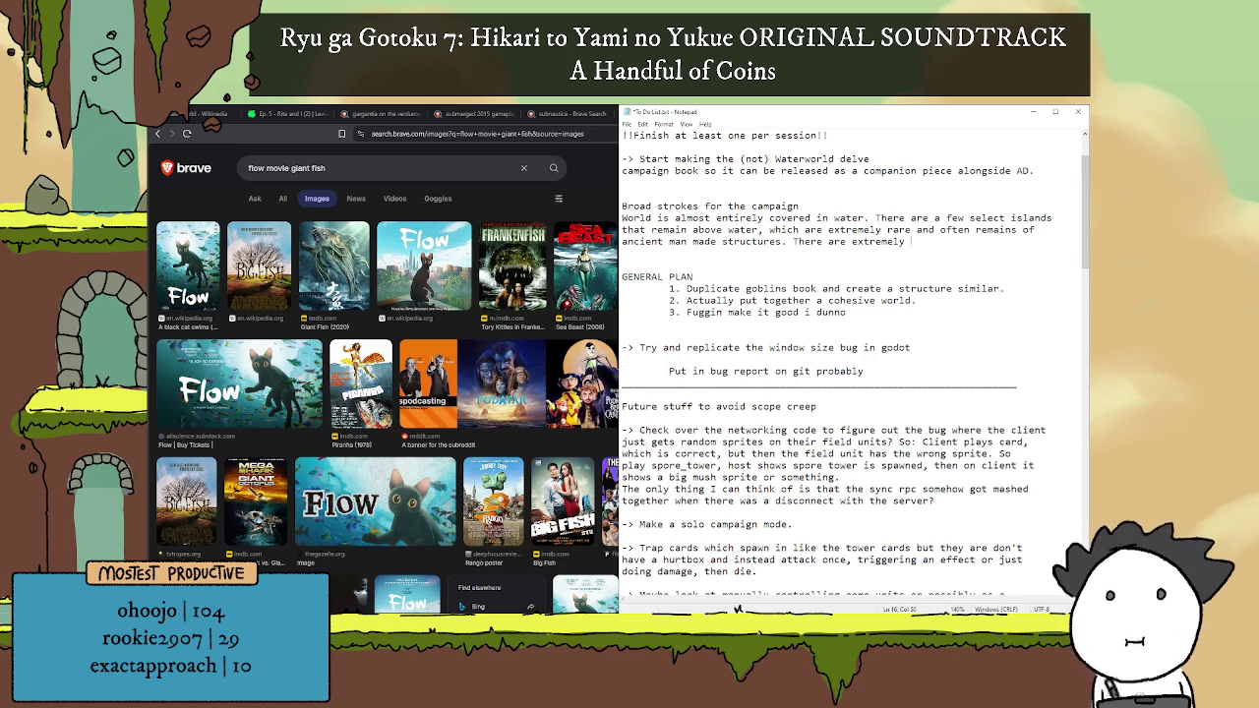
{"action": "type", "text": "few nat"}
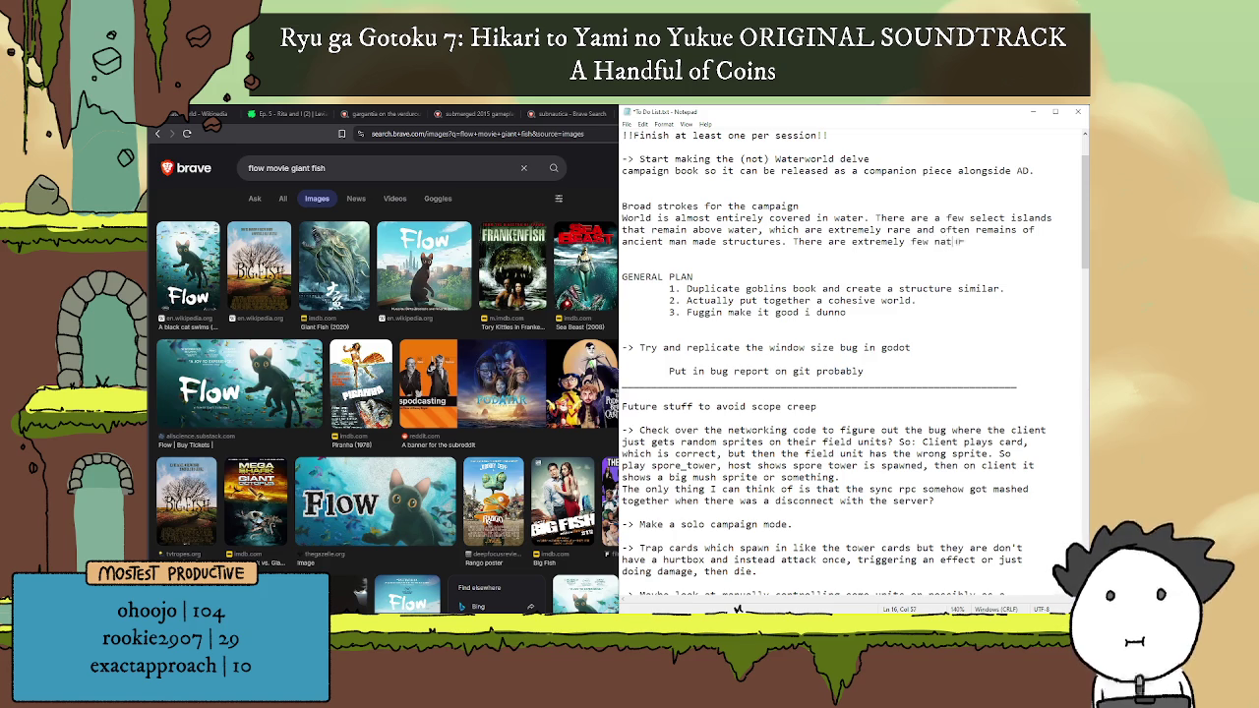
{"action": "type", "text": "ural land masses"}
Step: Start a new line reading 'which have' and bring Brave back in front
{"action": "key", "text": "Return"}
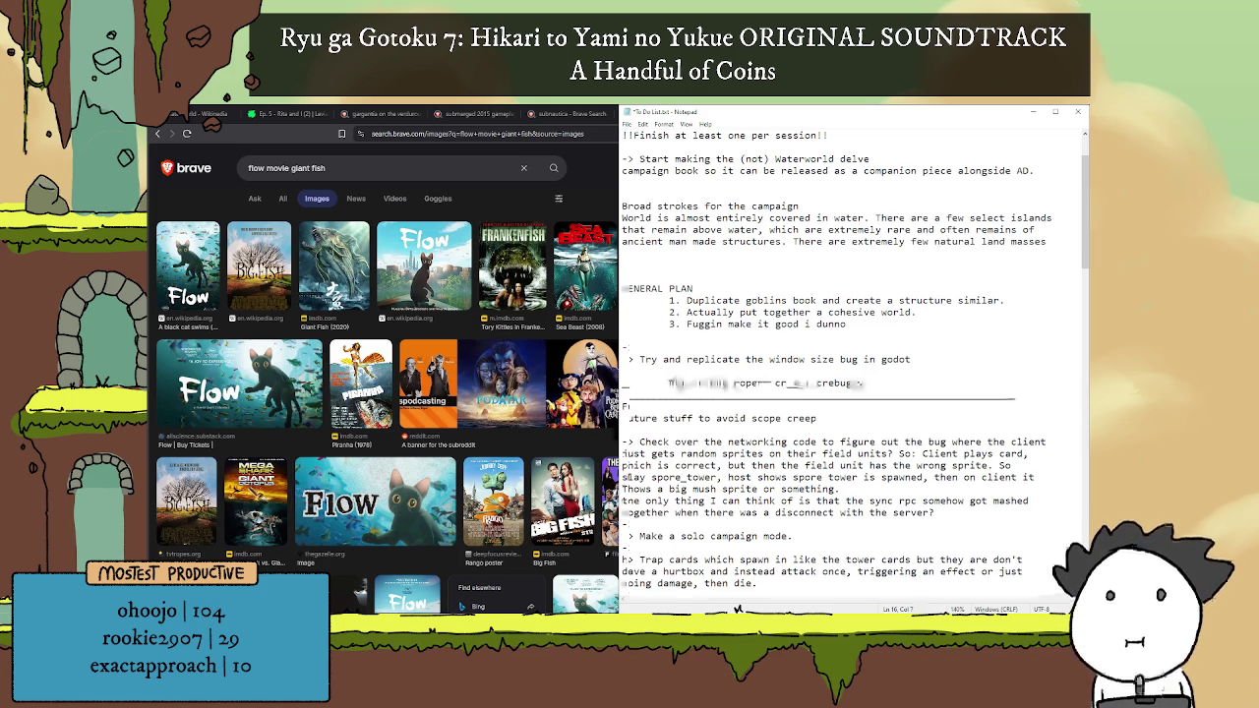
{"action": "type", "text": "which have"}
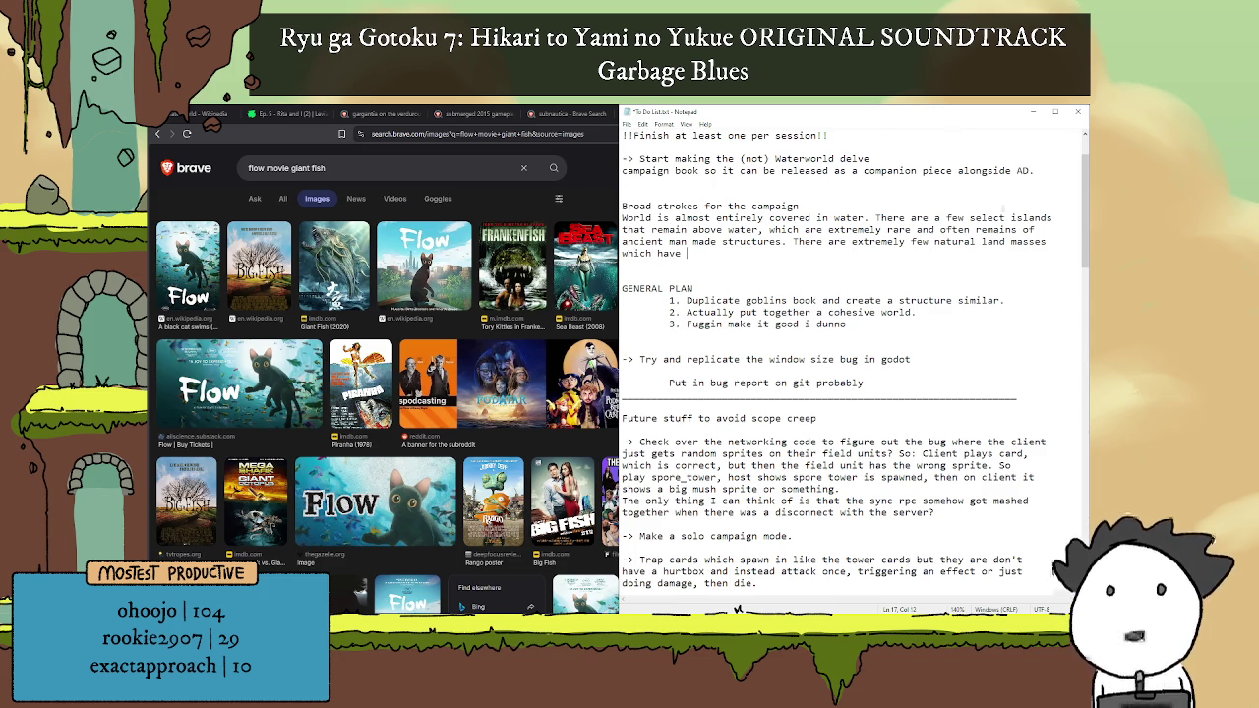
{"action": "left_click", "coordinate": [592, 184]}
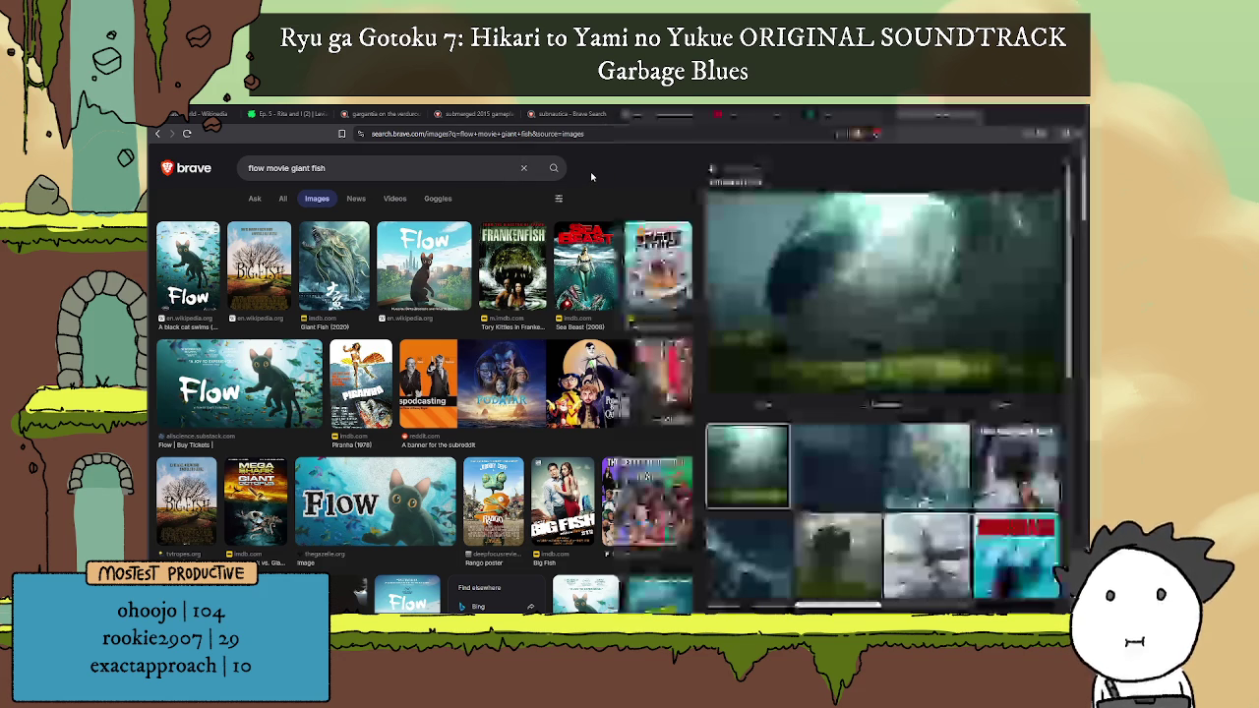
Step: Open and close a blank tab, then minimize Brave to reveal the notes
{"action": "left_click", "coordinate": [995, 114]}
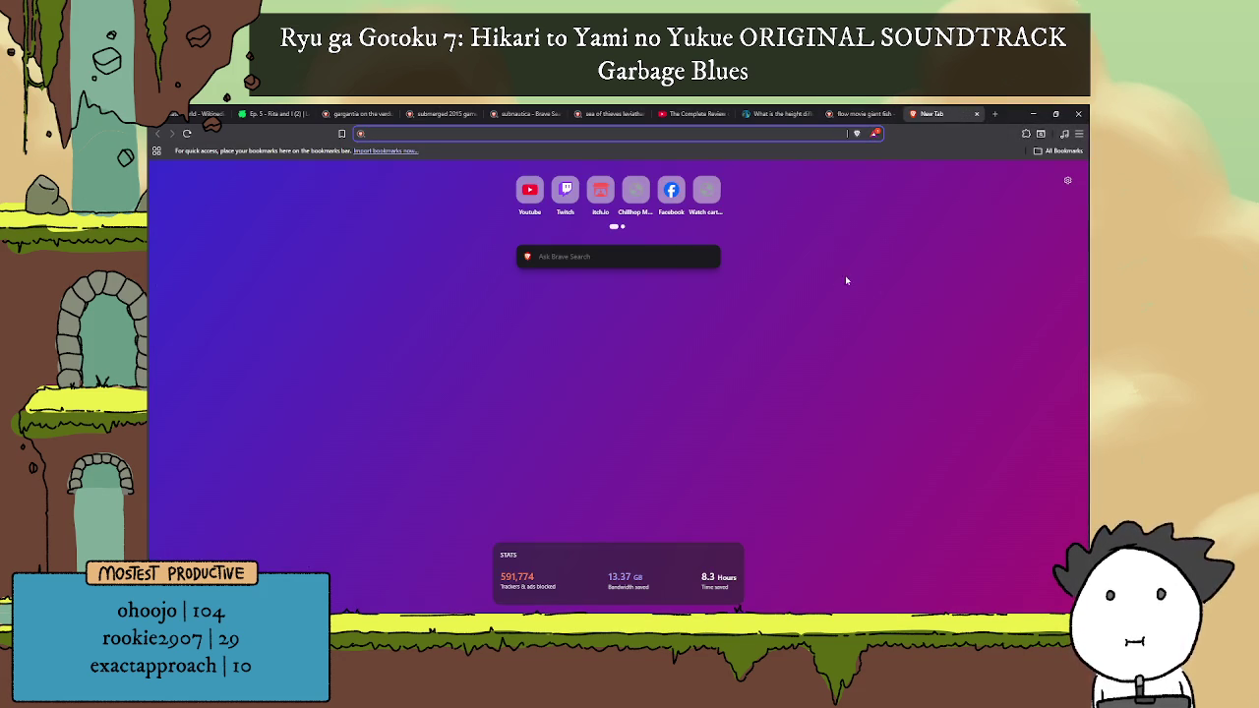
{"action": "left_click", "coordinate": [976, 114]}
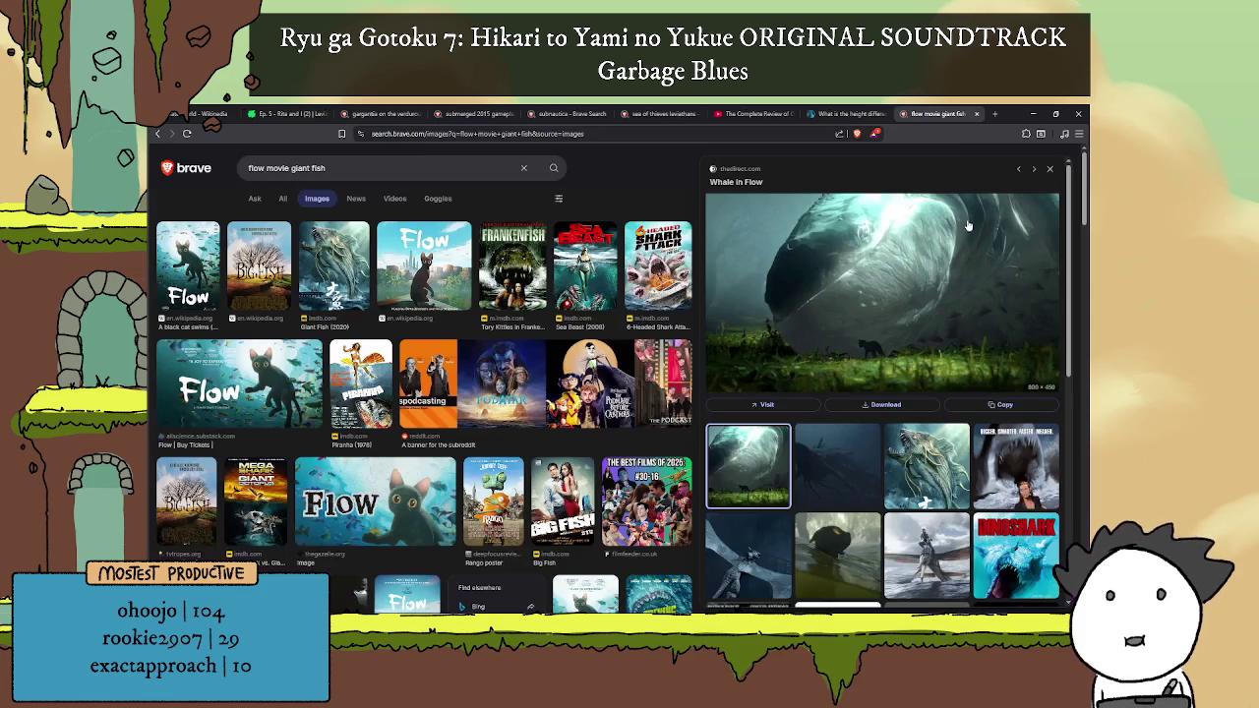
{"action": "left_click", "coordinate": [1031, 114]}
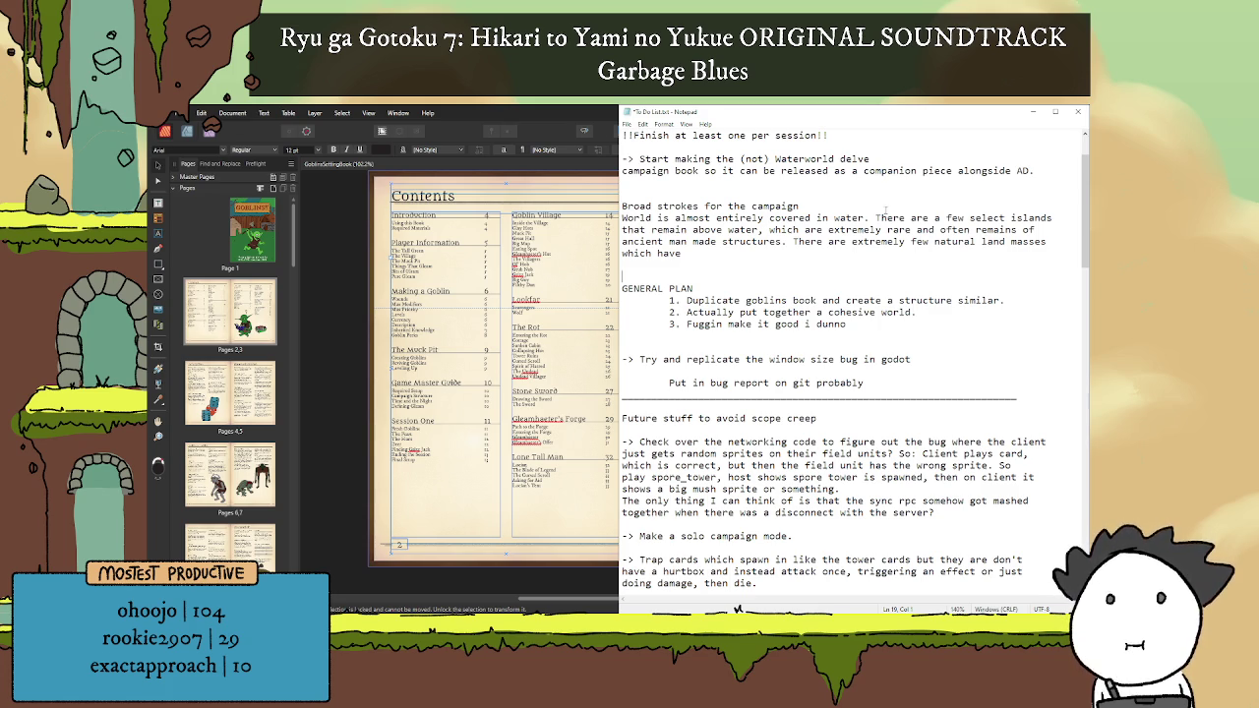
Step: Write that land masses are mountain remains unable to sustain people, so most live on boats
{"action": "key", "text": "Return"}
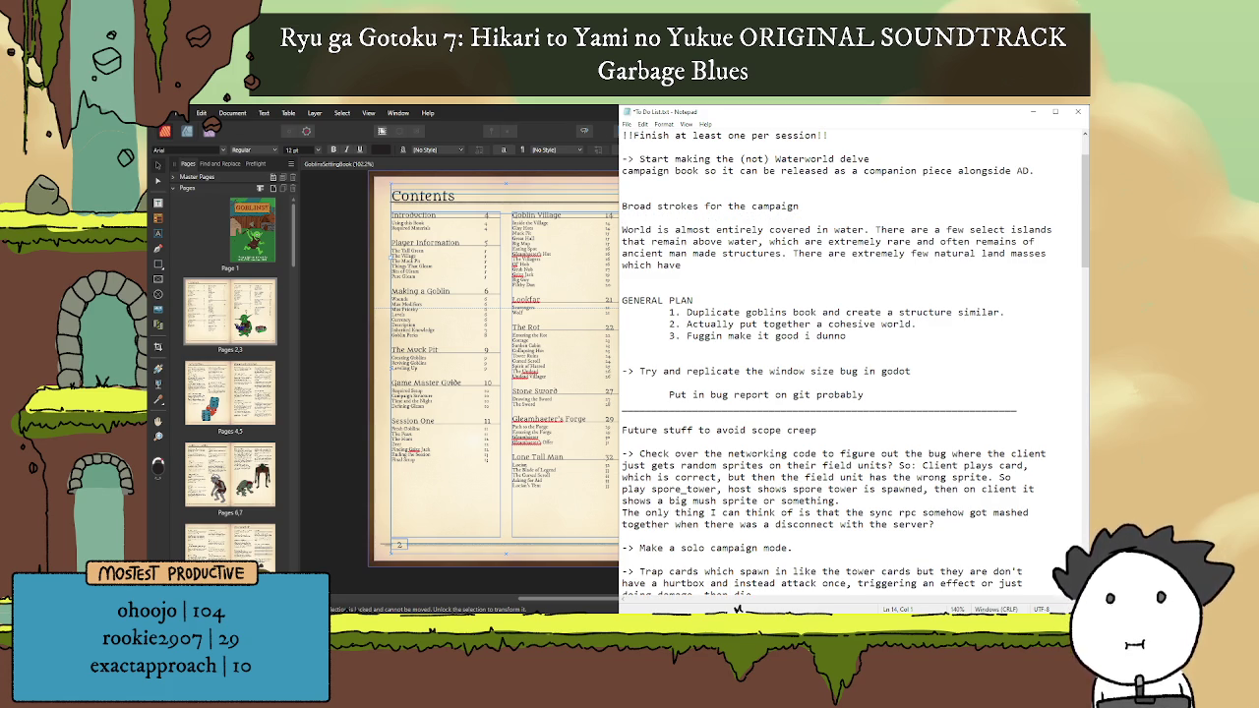
{"action": "left_click", "coordinate": [773, 267]}
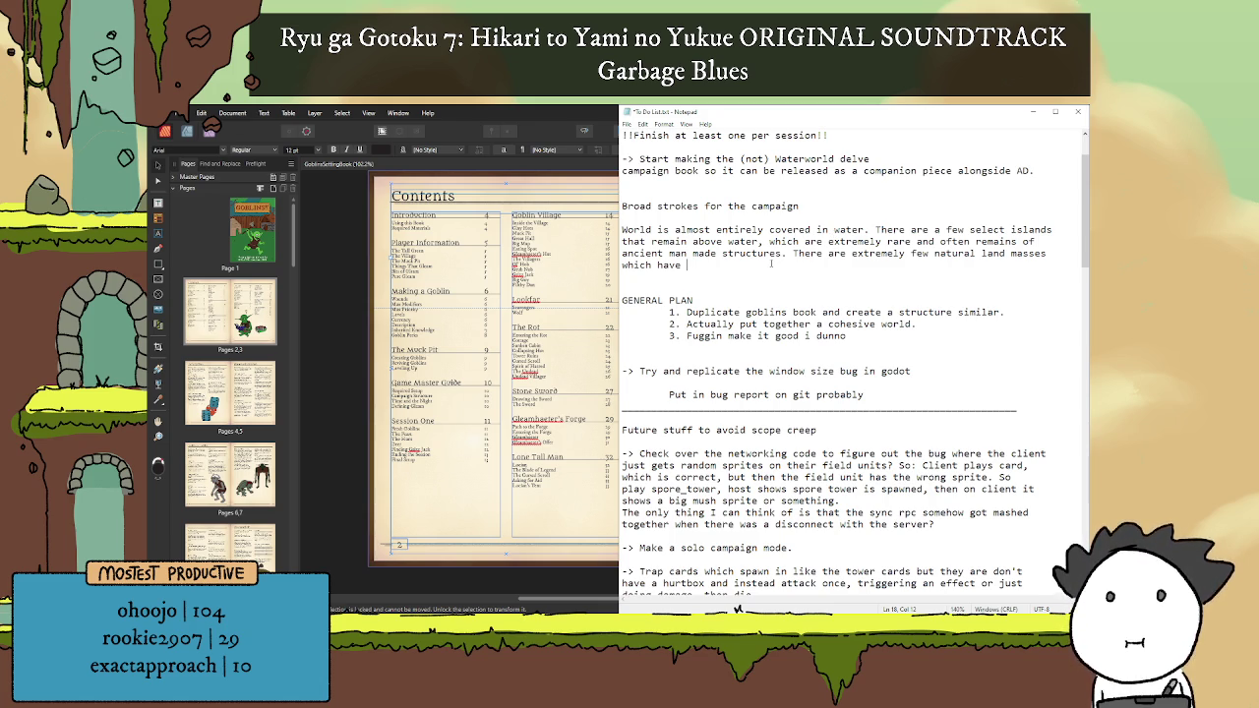
{"action": "key", "text": "BackSpace"}
{"action": "key", "text": "BackSpace"}
{"action": "key", "text": "BackSpace"}
{"action": "key", "text": "BackSpace"}
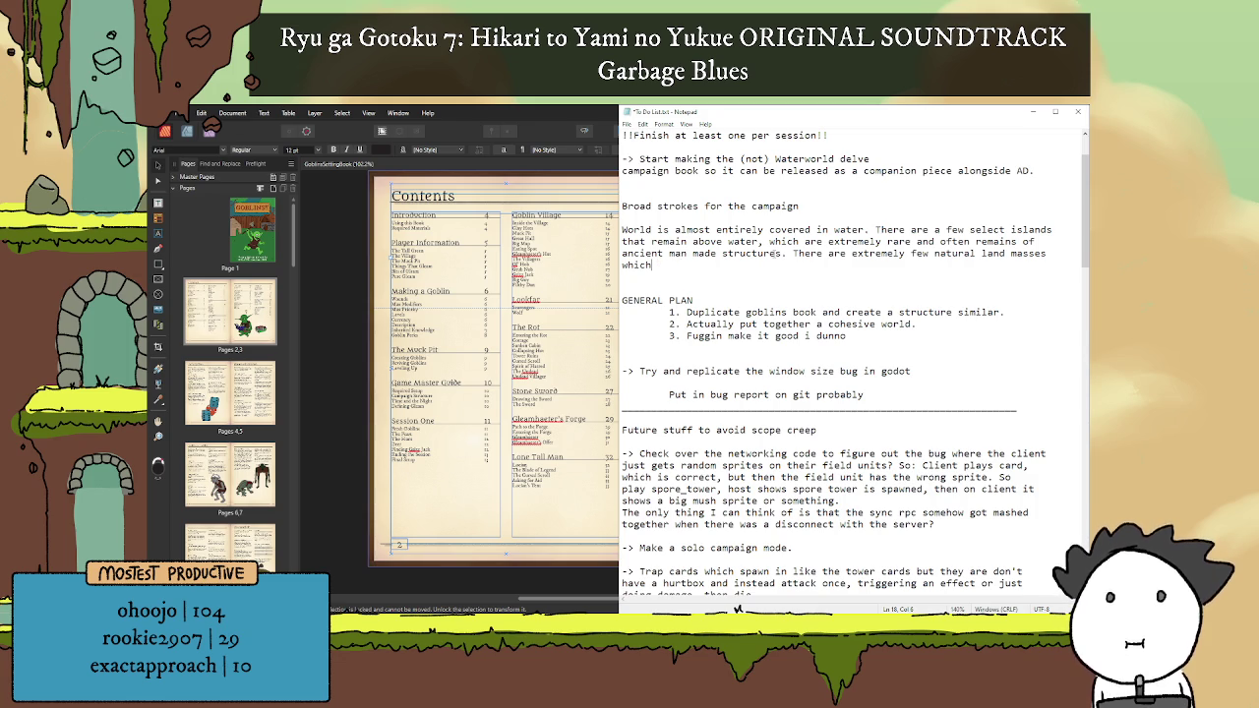
{"action": "type", "text": " are the "}
{"action": "type", "text": "remains of "}
{"action": "type", "text": "ma"}
{"action": "type", "text": "untatins, but "}
{"action": "type", "text": "these are "}
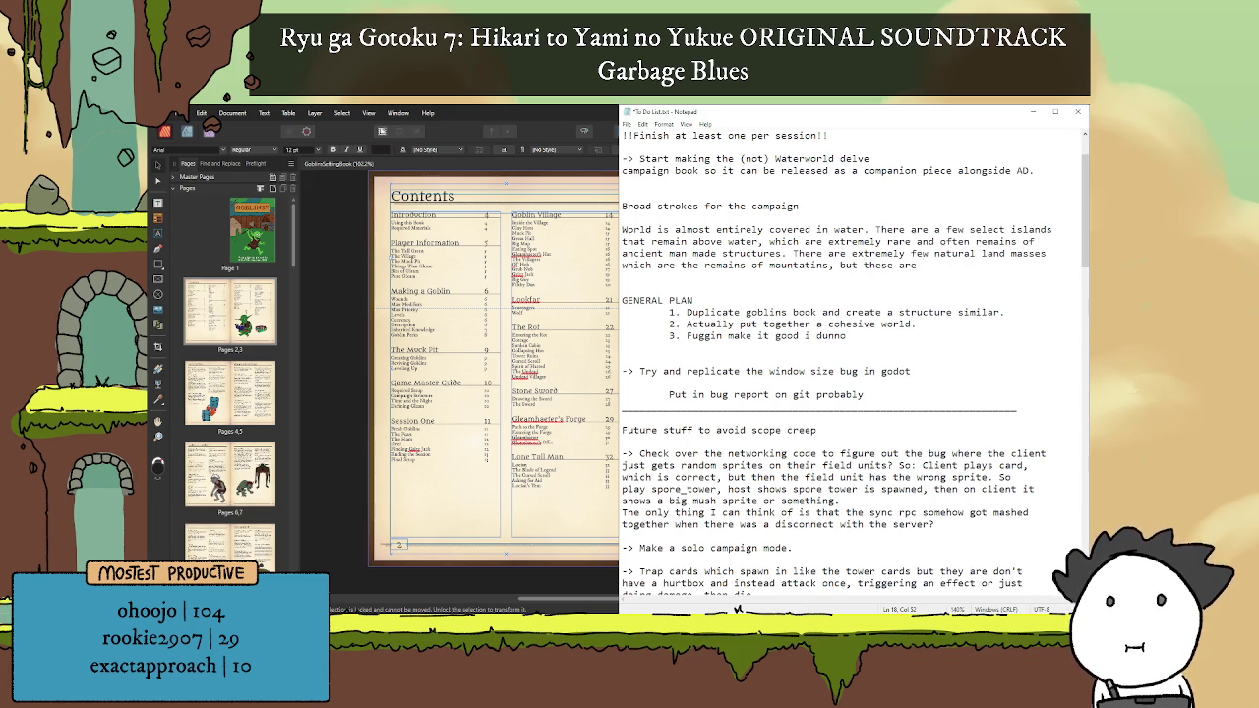
{"action": "type", "text": "harshley"}
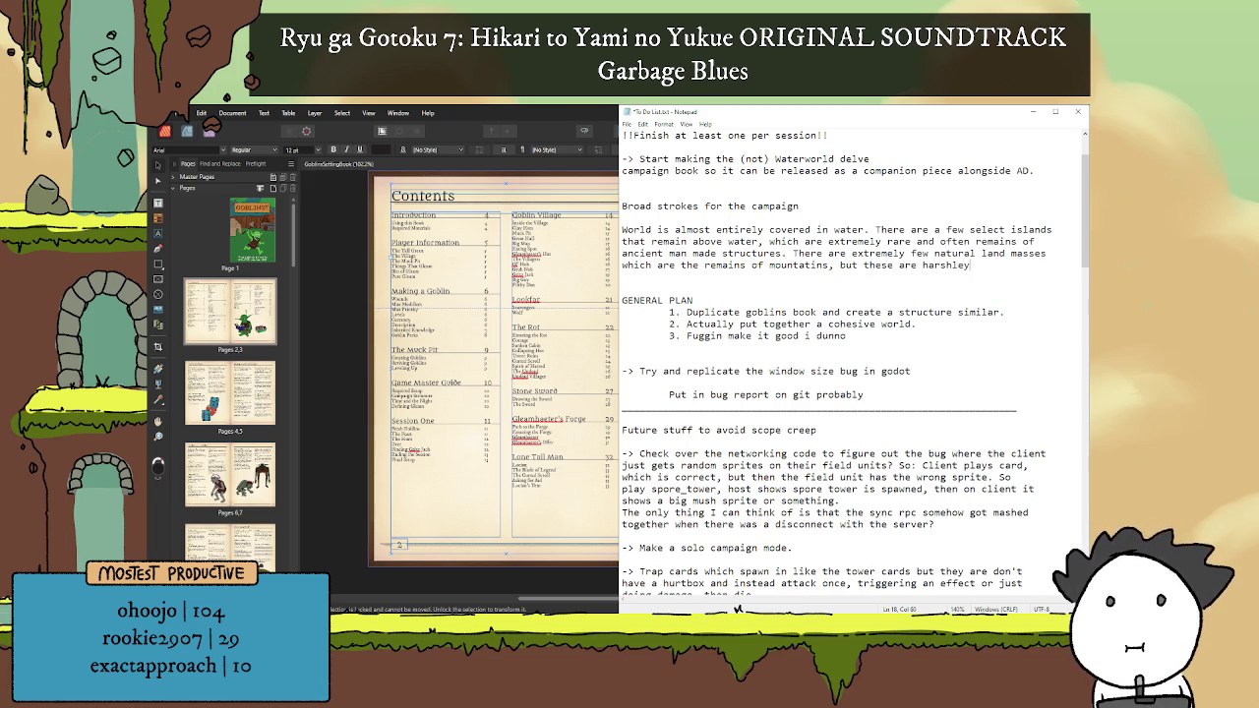
{"action": "key", "text": "BackSpace"}
{"action": "key", "text": "BackSpace"}
{"action": "key", "text": "BackSpace"}
{"action": "key", "text": "BackSpace"}
{"action": "key", "text": "BackSpace"}
{"action": "key", "text": "BackSpace"}
{"action": "key", "text": "BackSpace"}
{"action": "key", "text": "BackSpace"}
{"action": "key", "text": "BackSpace"}
{"action": "key", "text": "BackSpace"}
{"action": "key", "text": "BackSpace"}
{"action": "key", "text": "BackSpace"}
{"action": "key", "text": "BackSpace"}
{"action": "key", "text": "BackSpace"}
{"action": "key", "text": "BackSpace"}
{"action": "key", "text": "BackSpace"}
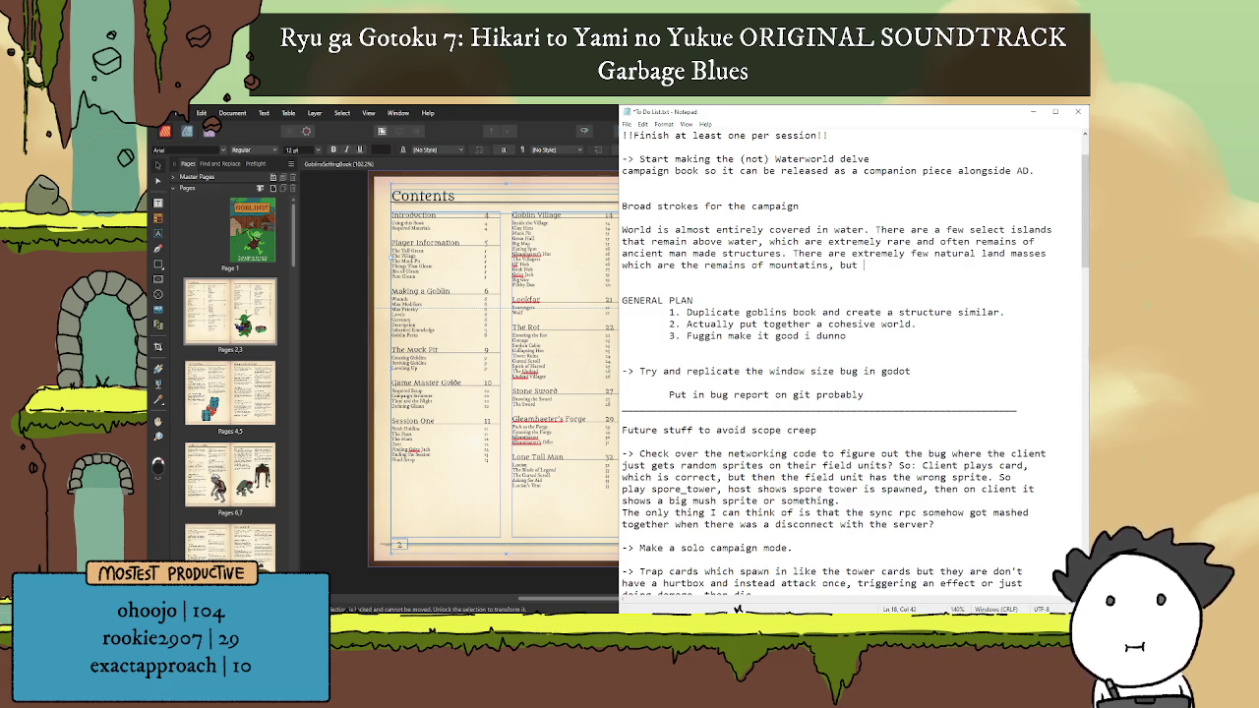
{"action": "type", "text": "but the "}
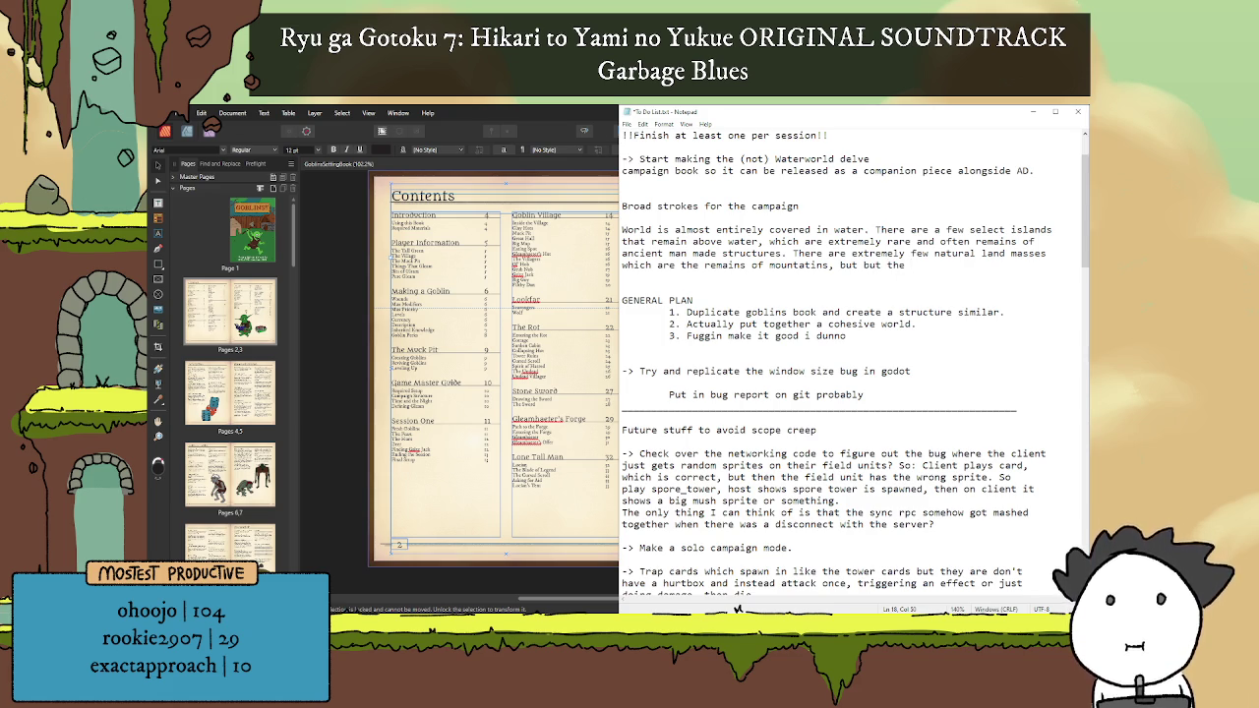
{"action": "type", "text": "human population cannot be sustained on the"}
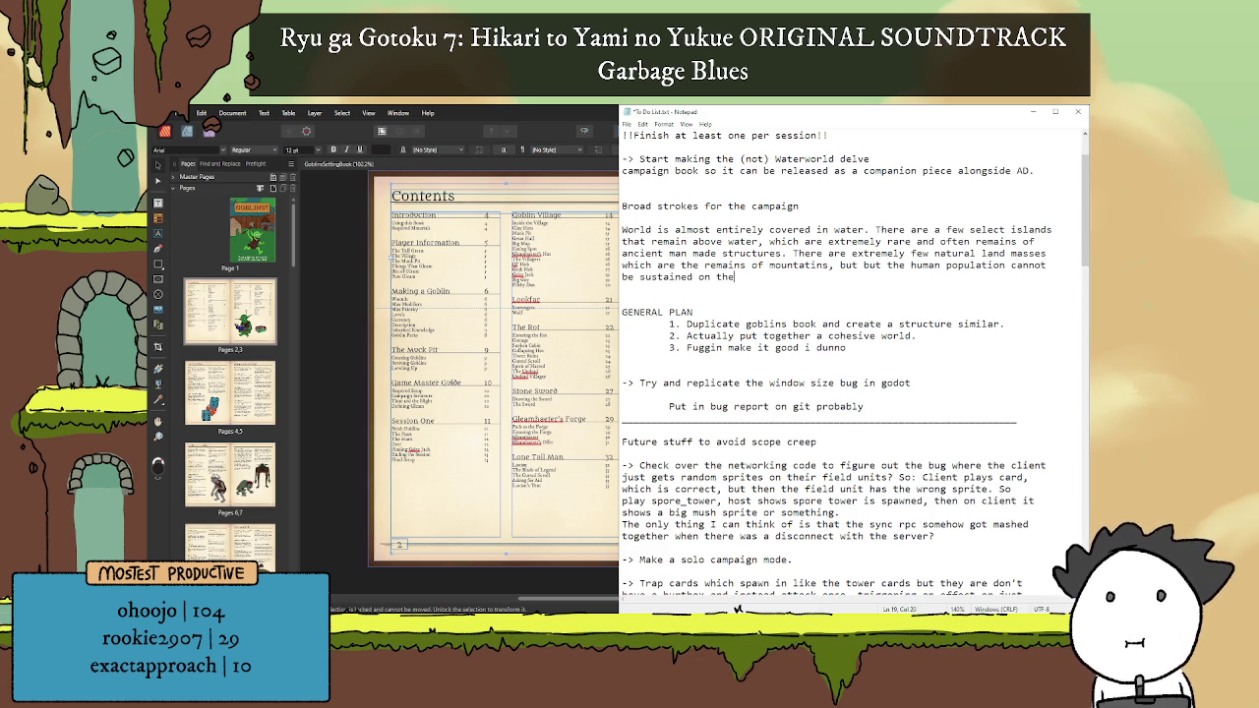
{"action": "type", "text": "se, so "}
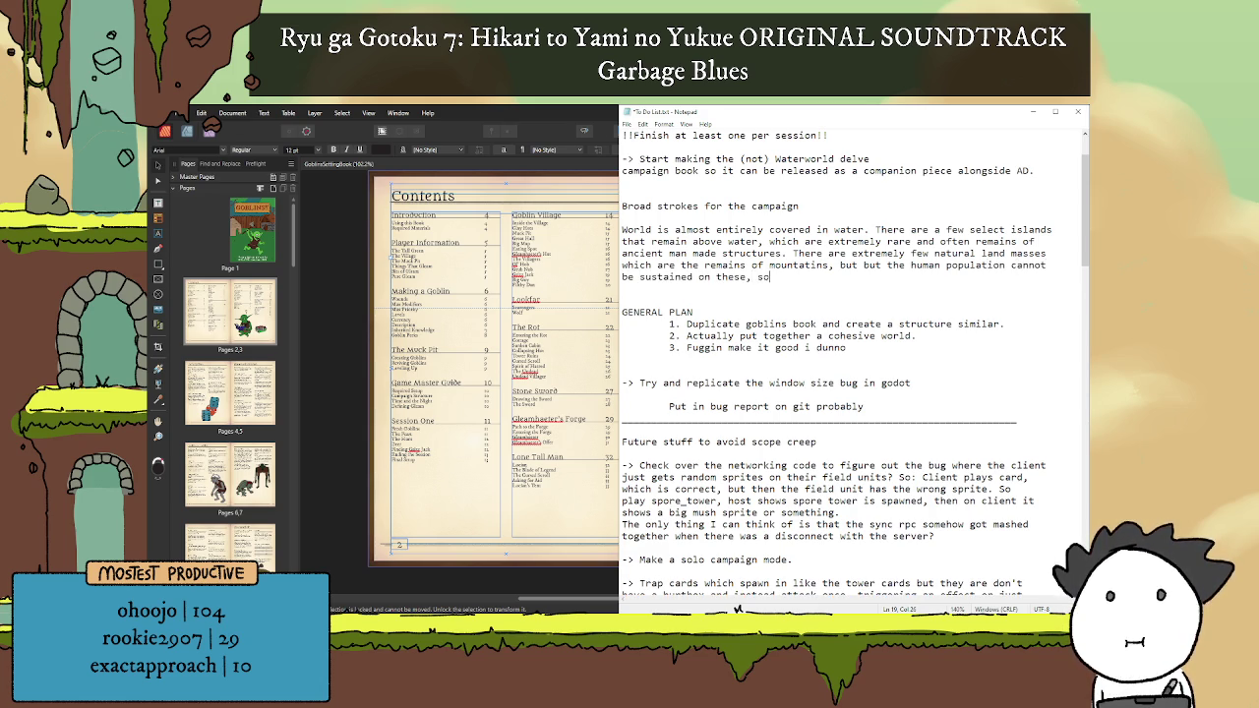
{"action": "type", "text": "most people "}
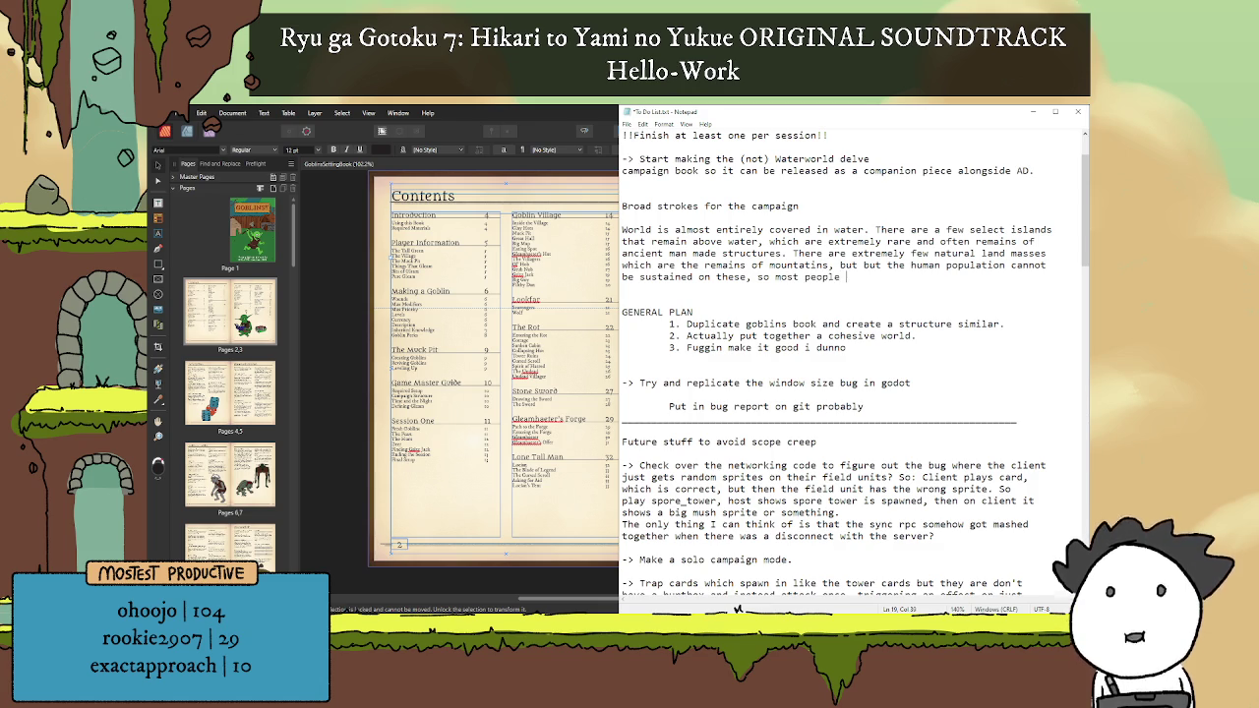
{"action": "type", "text": "live on boats"}
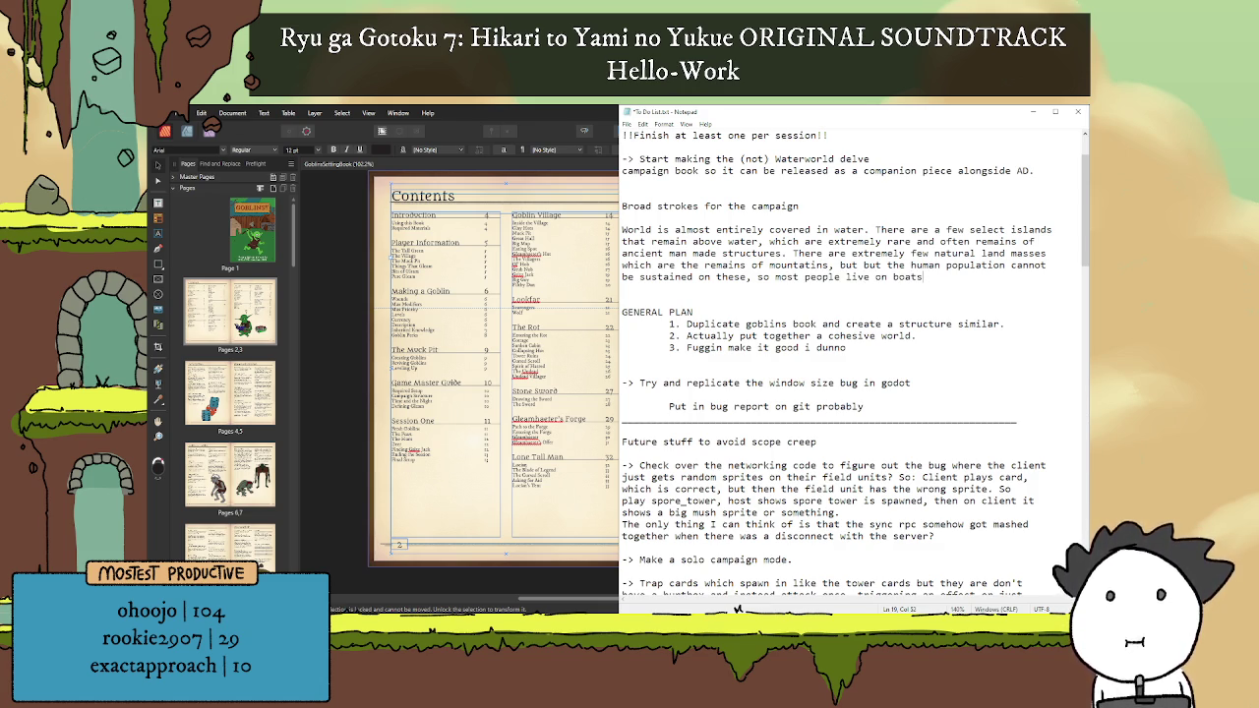
{"action": "type", "text": "."}
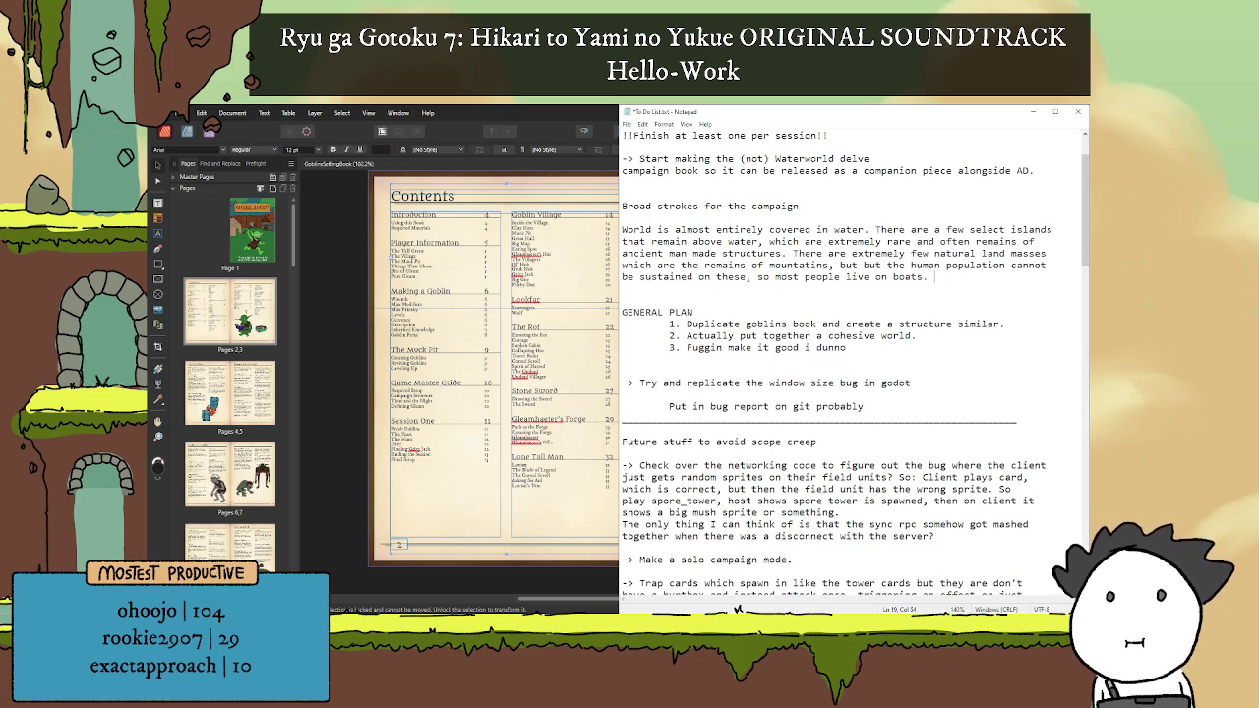
{"action": "key", "text": "BackSpace"}
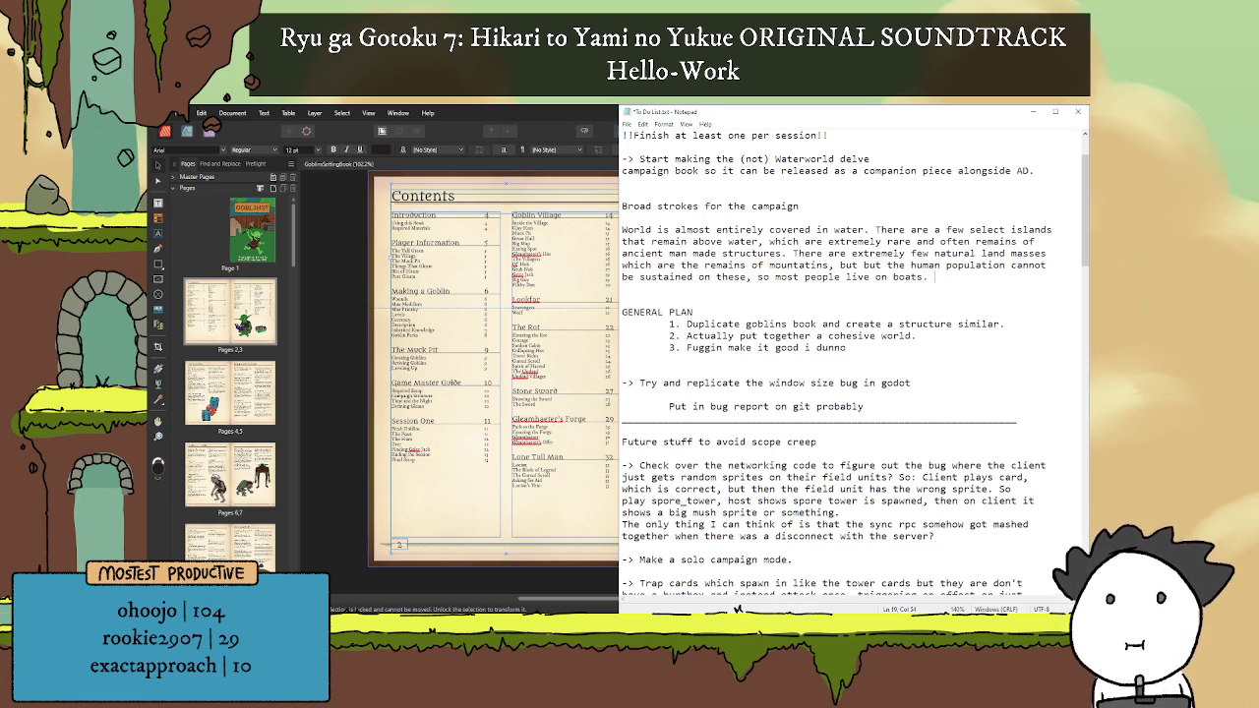
Step: Add that these land masses are the most coveted places with any governing body, then start a new paragraph
{"action": "type", "text": "These natural"}
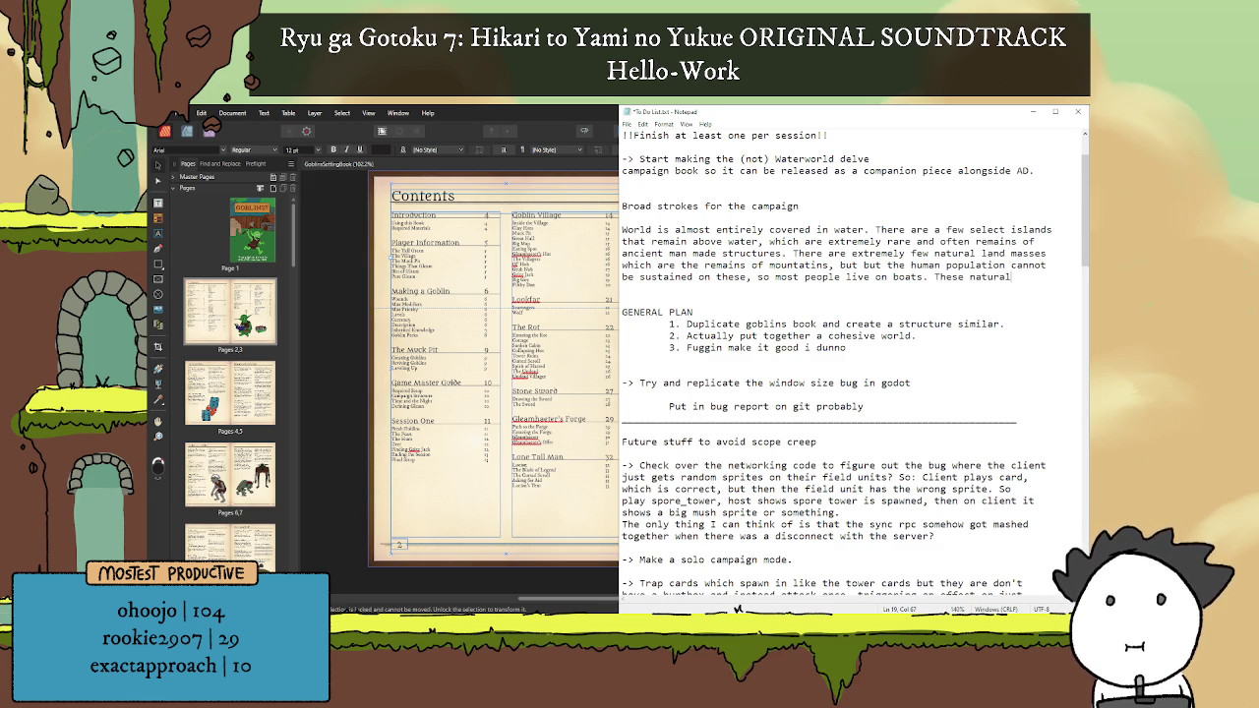
{"action": "type", "text": " land "}
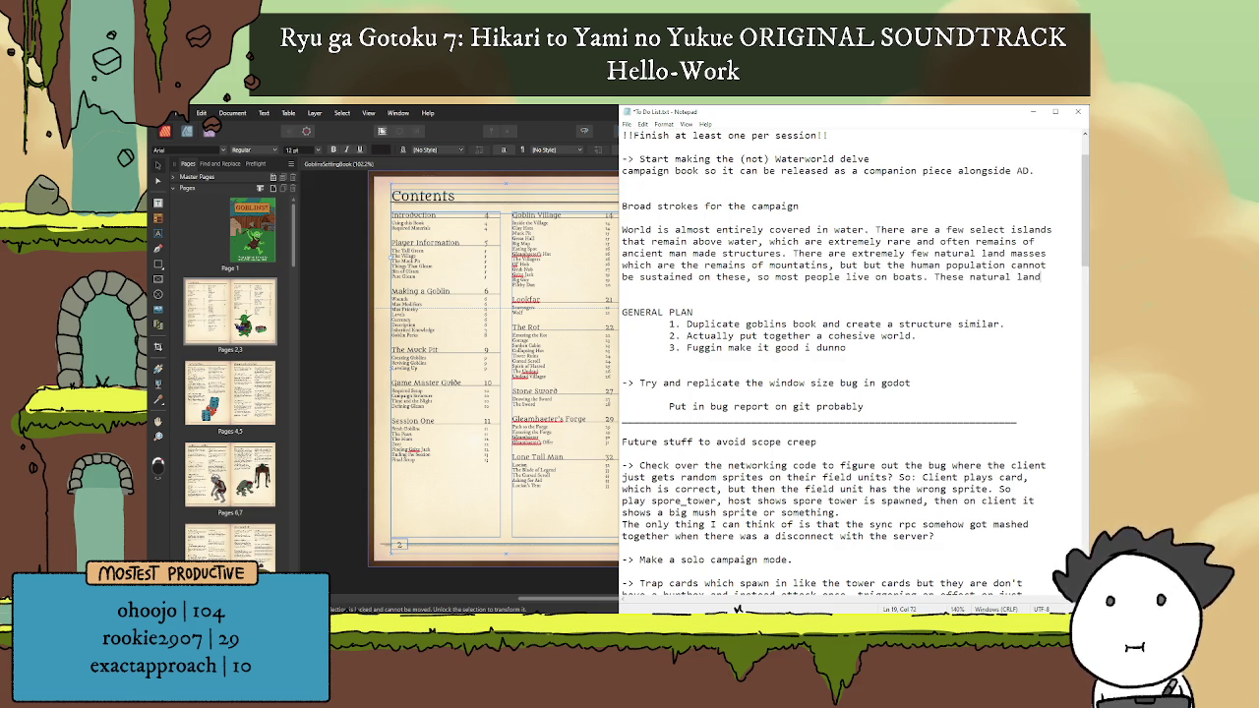
{"action": "type", "text": "masses are"}
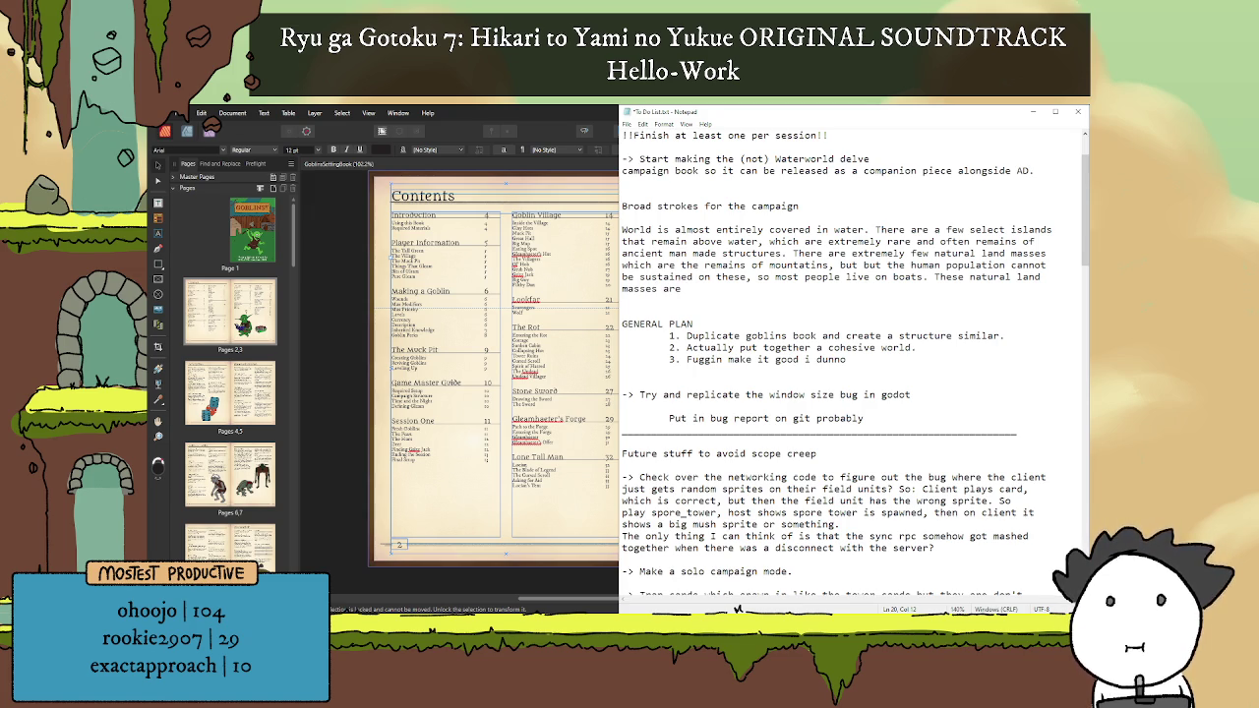
{"action": "type", "text": "xtre"}
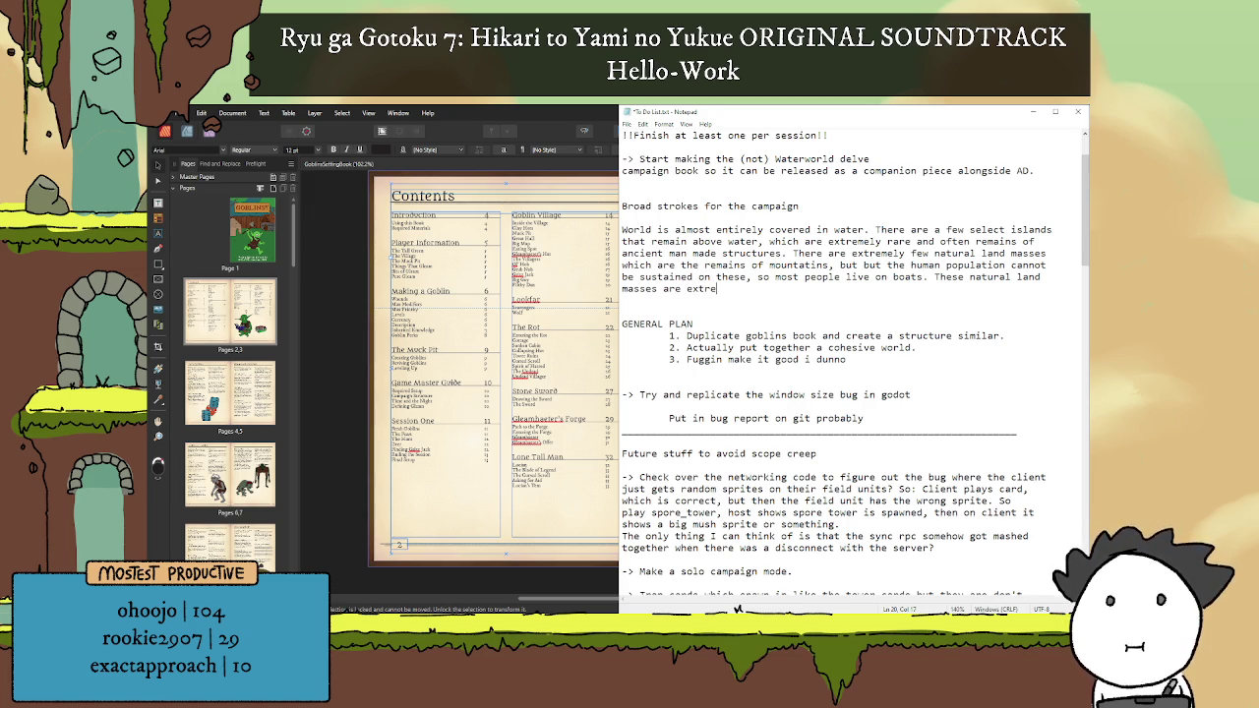
{"action": "key", "text": "BackSpace"}
{"action": "key", "text": "BackSpace"}
{"action": "key", "text": "BackSpace"}
{"action": "key", "text": "BackSpace"}
{"action": "key", "text": "BackSpace"}
{"action": "type", "text": "the most coveted a"}
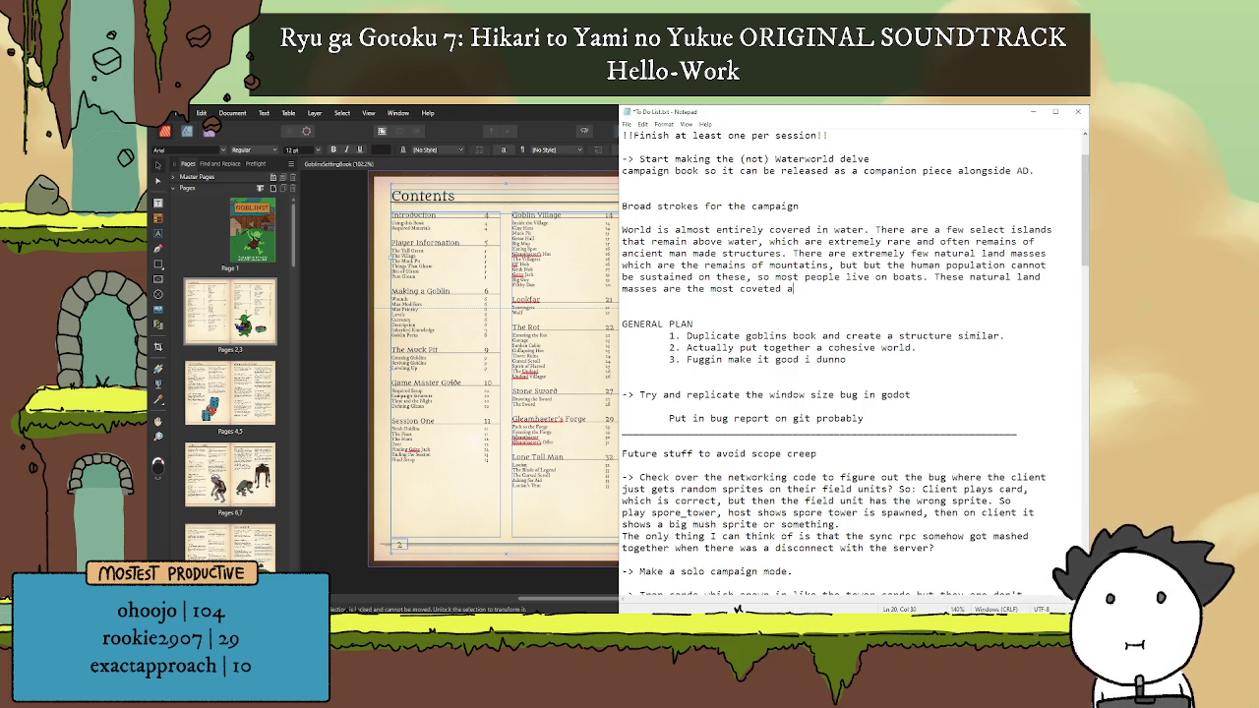
{"action": "key", "text": "BackSpace"}
{"action": "type", "text": "places in the world, and"}
{"action": "type", "text": " a"}
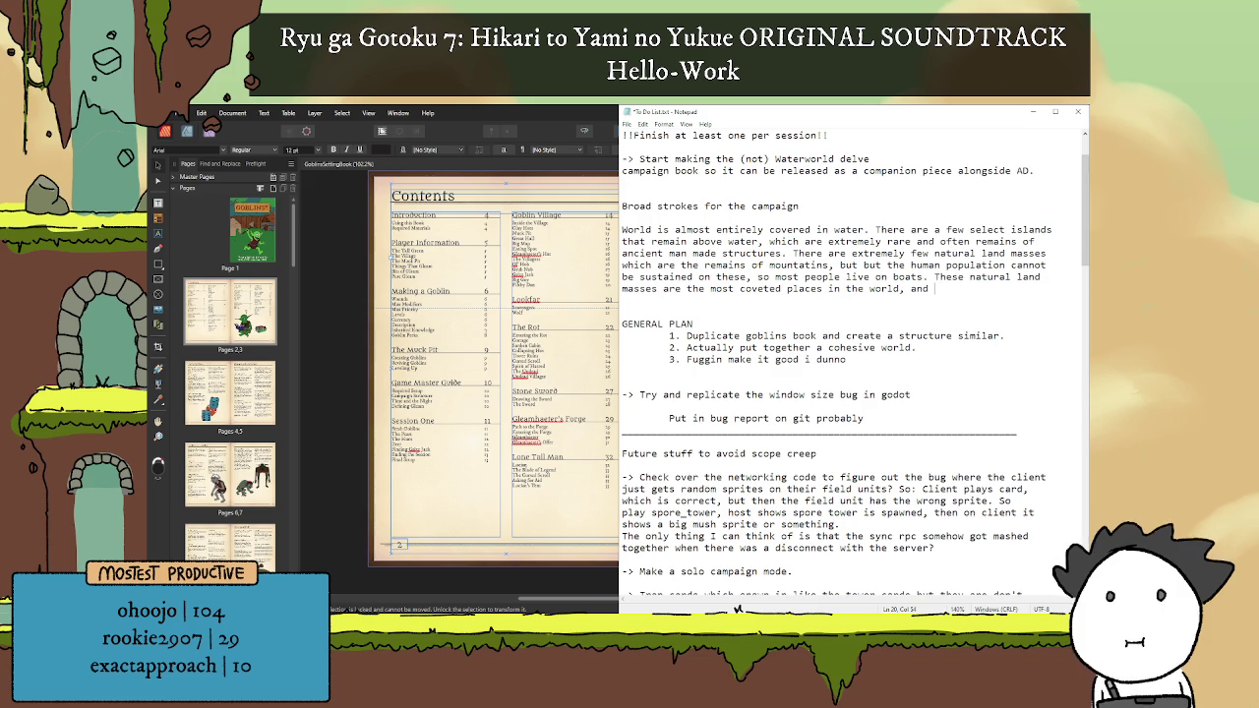
{"action": "type", "text": "re the onl"}
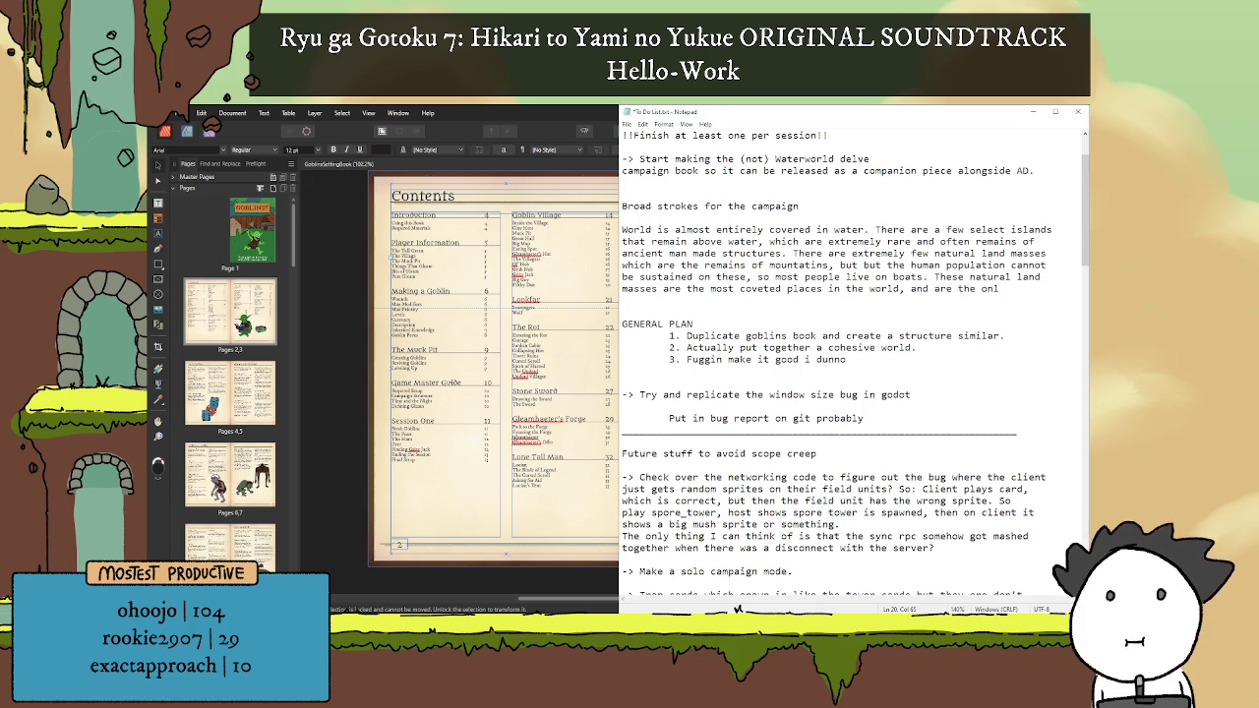
{"action": "type", "text": "y real places with "}
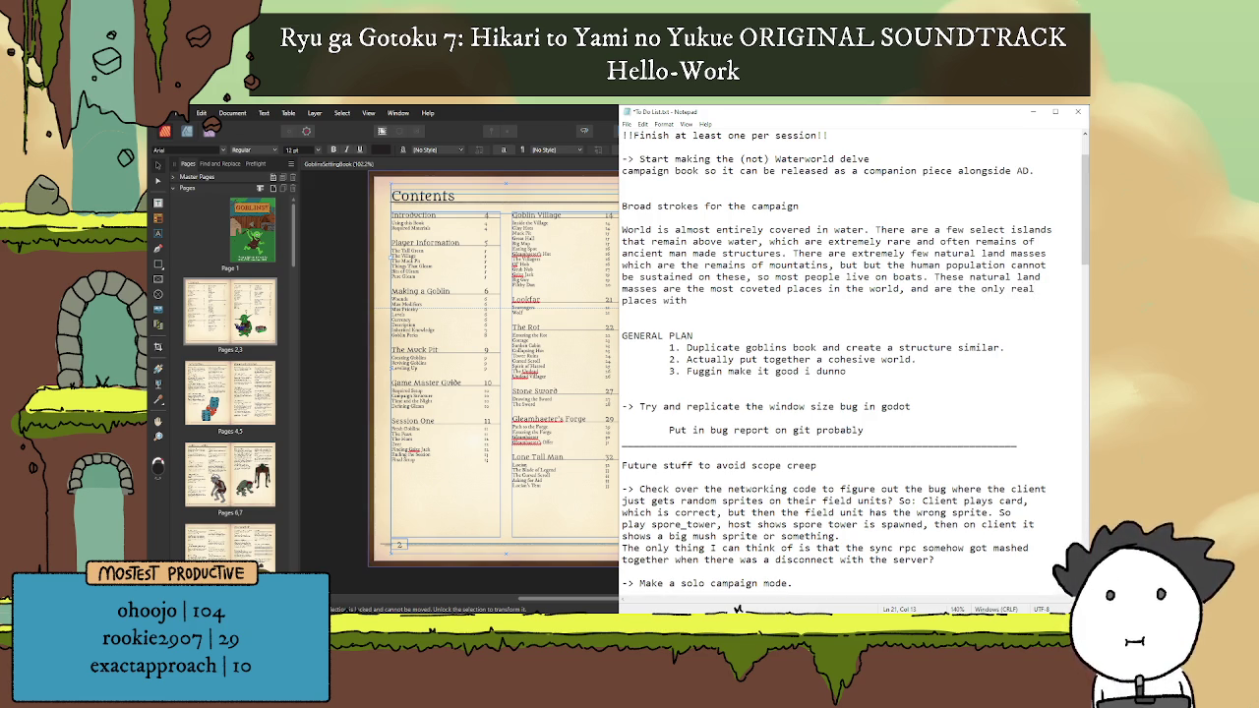
{"action": "type", "text": "anty"}
{"action": "key", "text": "BackSpace"}
{"action": "type", "text": "y form of governing body. "}
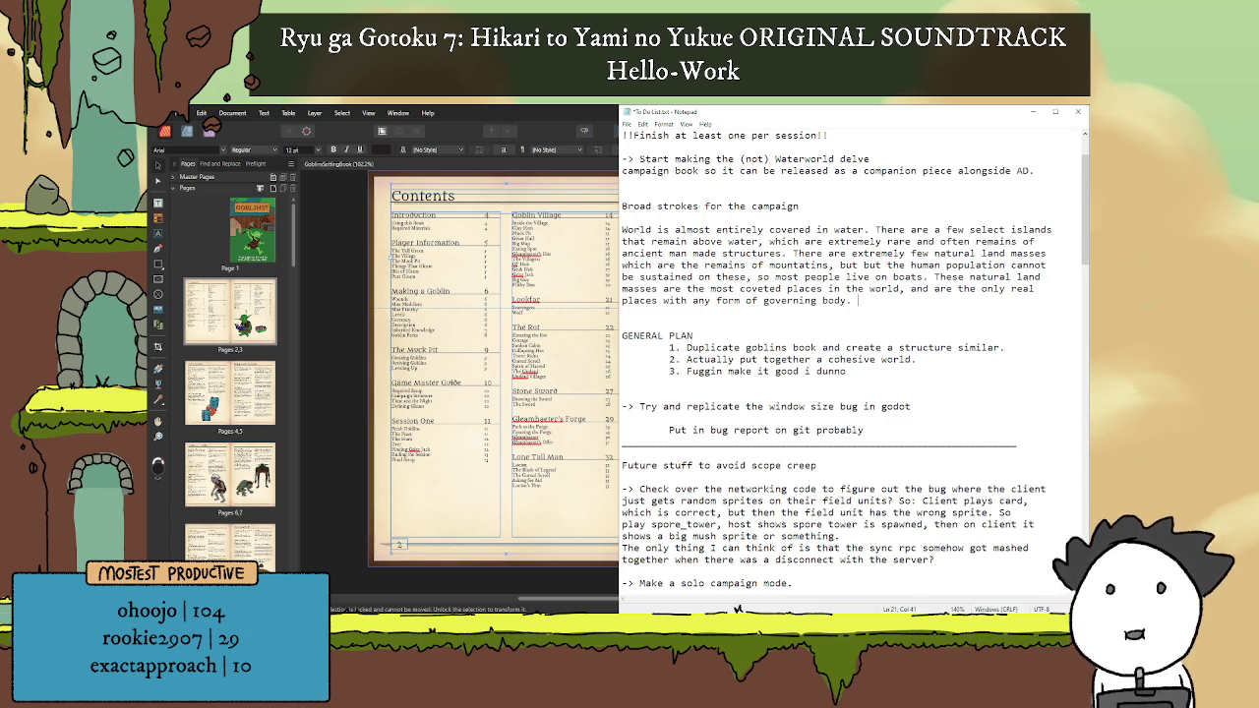
{"action": "type", "text": "Th"}
{"action": "key", "text": "BackSpace"}
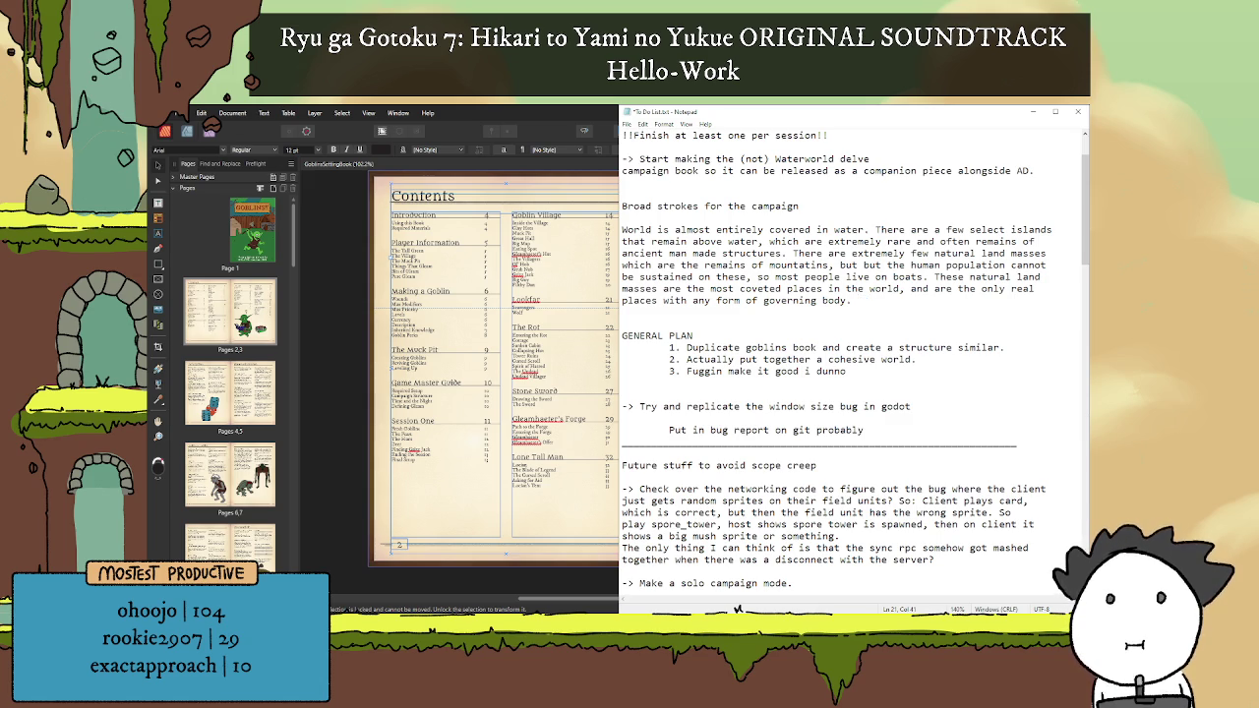
{"action": "type", "text": "ose"}
{"action": "key", "text": "BackSpace"}
{"action": "key", "text": "BackSpace"}
{"action": "key", "text": "BackSpace"}
{"action": "key", "text": "BackSpace"}
{"action": "key", "text": "BackSpace"}
{"action": "type", "text": "Coud"}
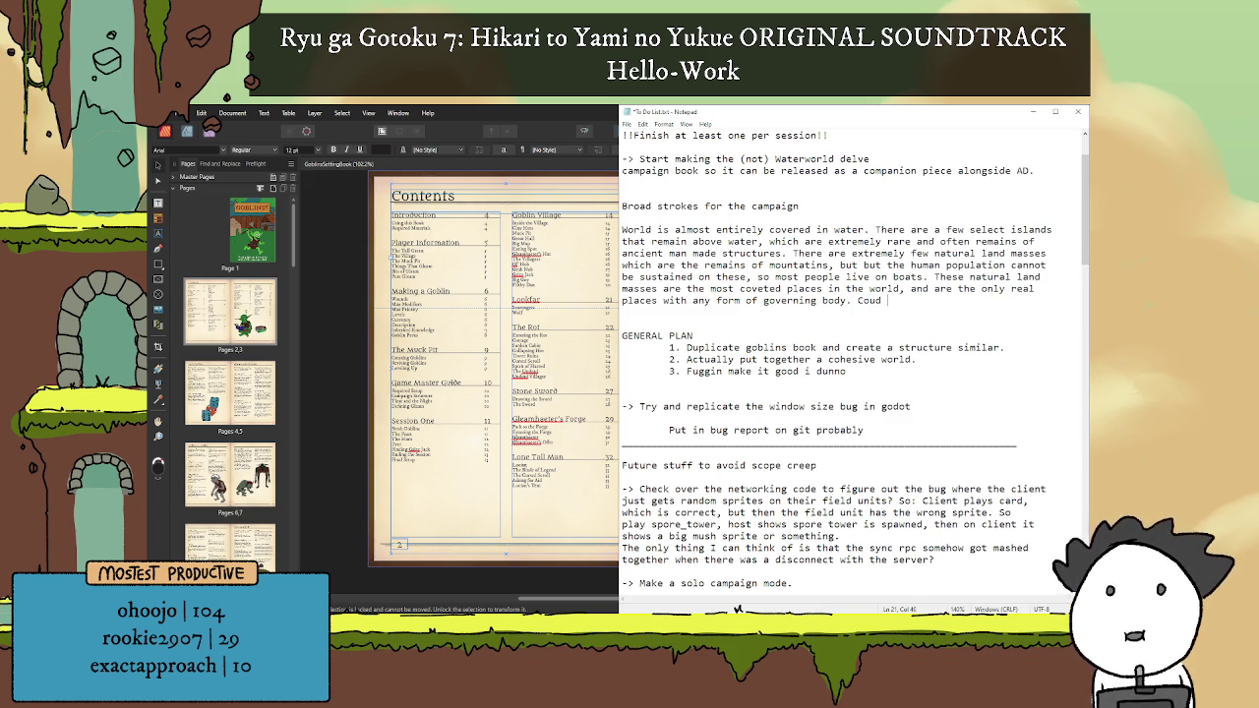
{"action": "key", "text": "BackSpace"}
{"action": "key", "text": "BackSpace"}
{"action": "key", "text": "Return"}
{"action": "key", "text": "Return"}
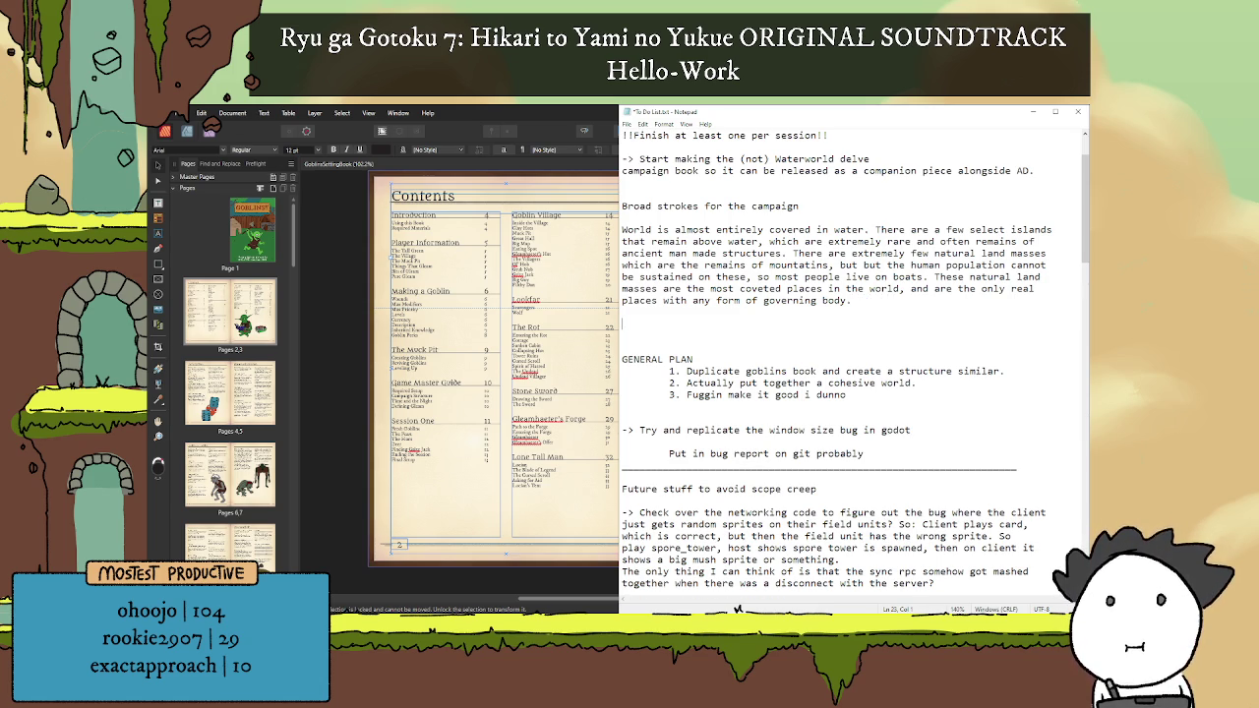
{"action": "type", "text": "Players"}
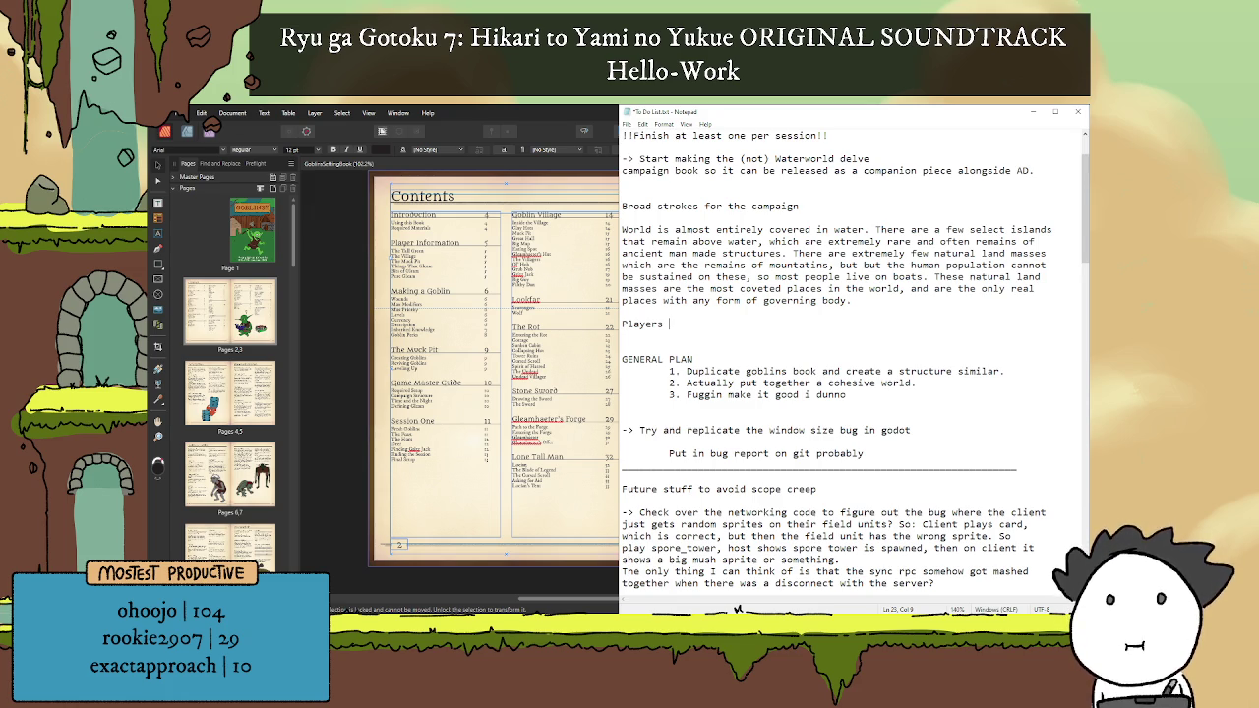
{"action": "type", "text": "are born"}
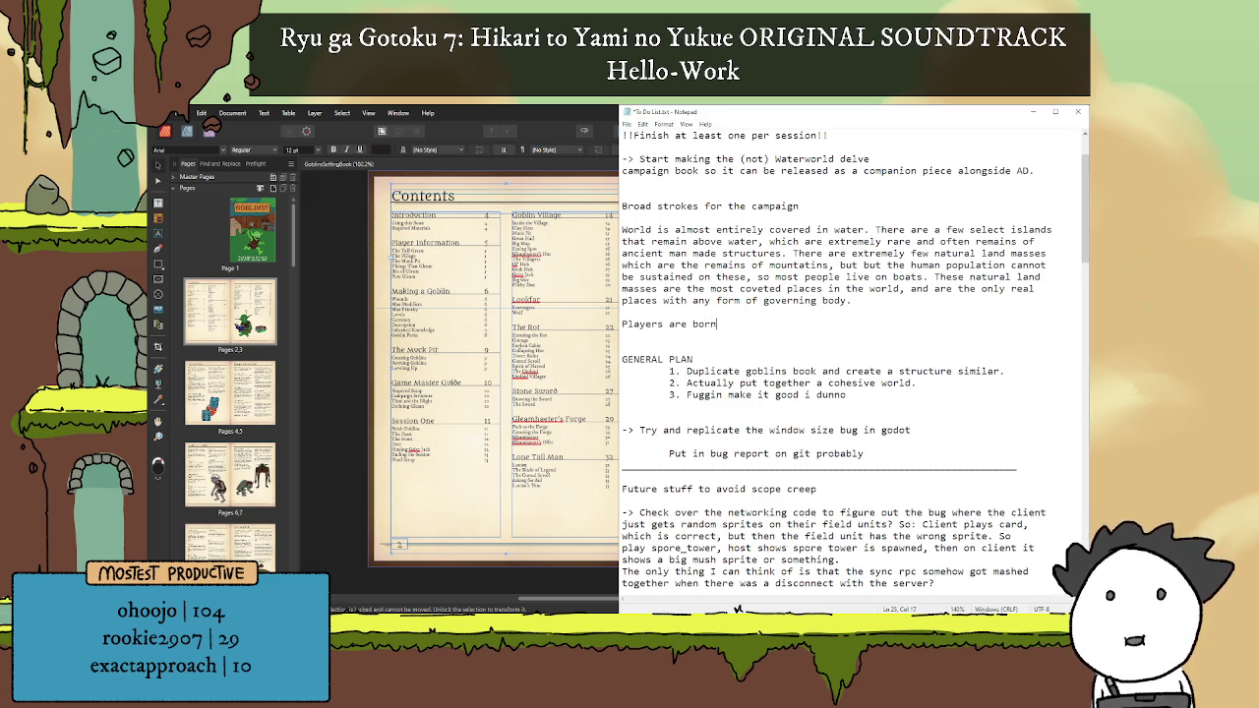
{"action": "key", "text": "BackSpace"}
{"action": "key", "text": "BackSpace"}
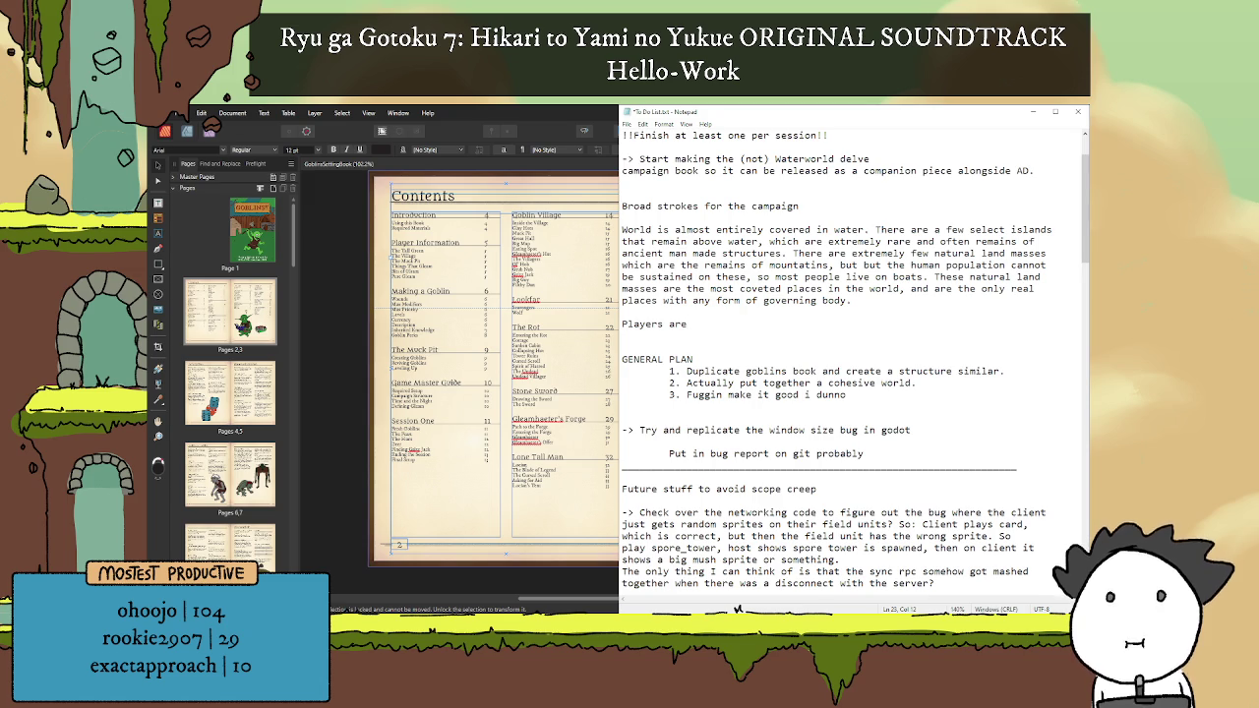
{"action": "key", "text": "BackSpace"}
{"action": "key", "text": "BackSpace"}
{"action": "type", "text": "are characters currently li"}
{"action": "type", "text": "ing off the "}
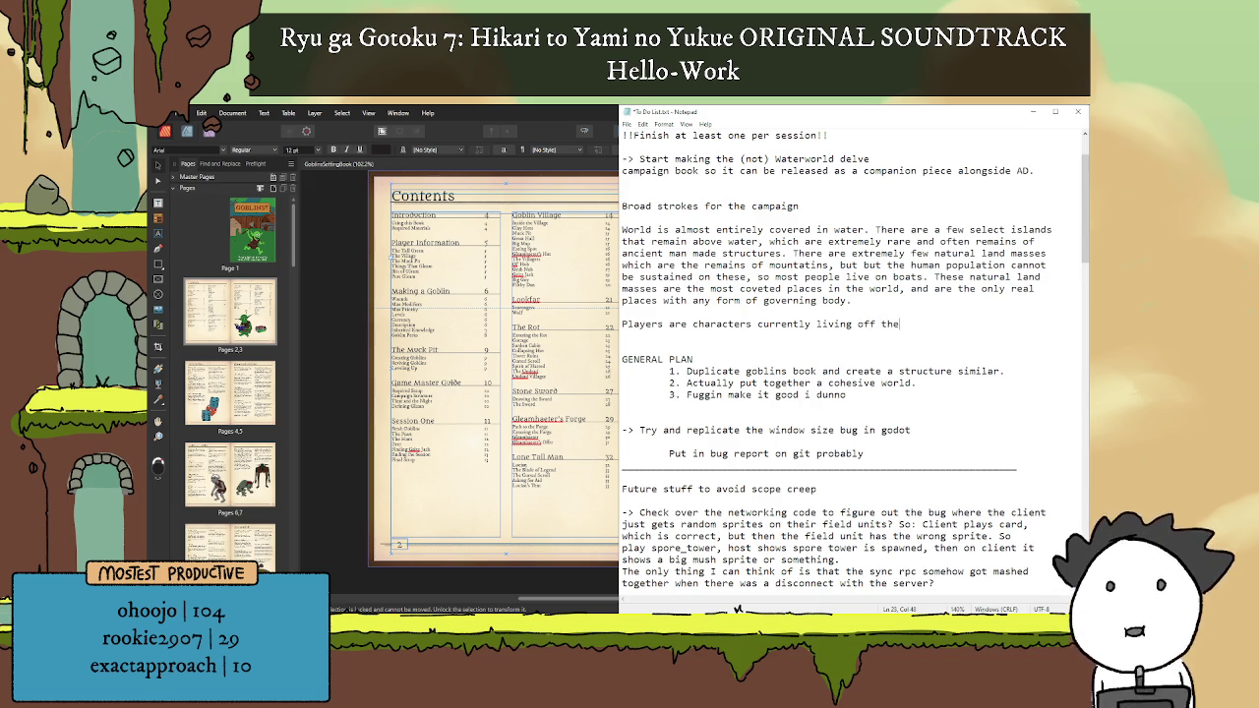
{"action": "type", "text": "se land masses, and"}
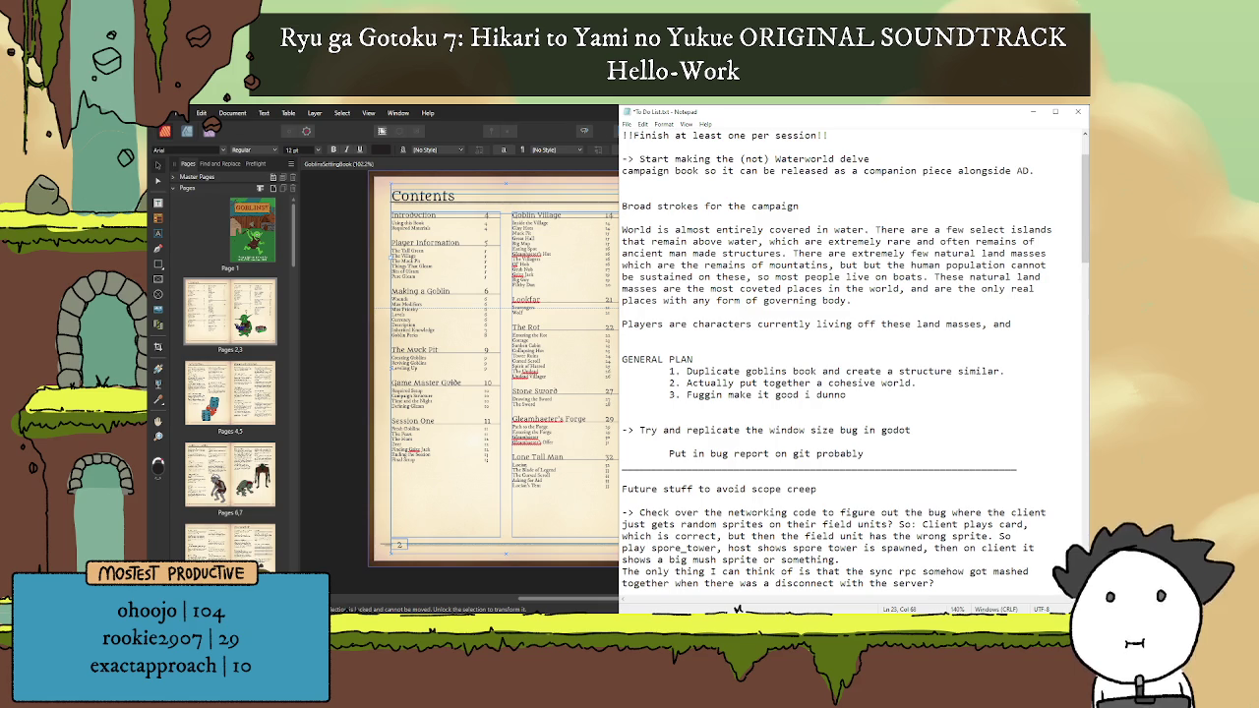
{"action": "key", "text": "BackSpace"}
{"action": "key", "text": "BackSpace"}
{"action": "key", "text": "BackSpace"}
{"action": "key", "text": "BackSpace"}
{"action": "key", "text": "BackSpace"}
{"action": "key", "text": "BackSpace"}
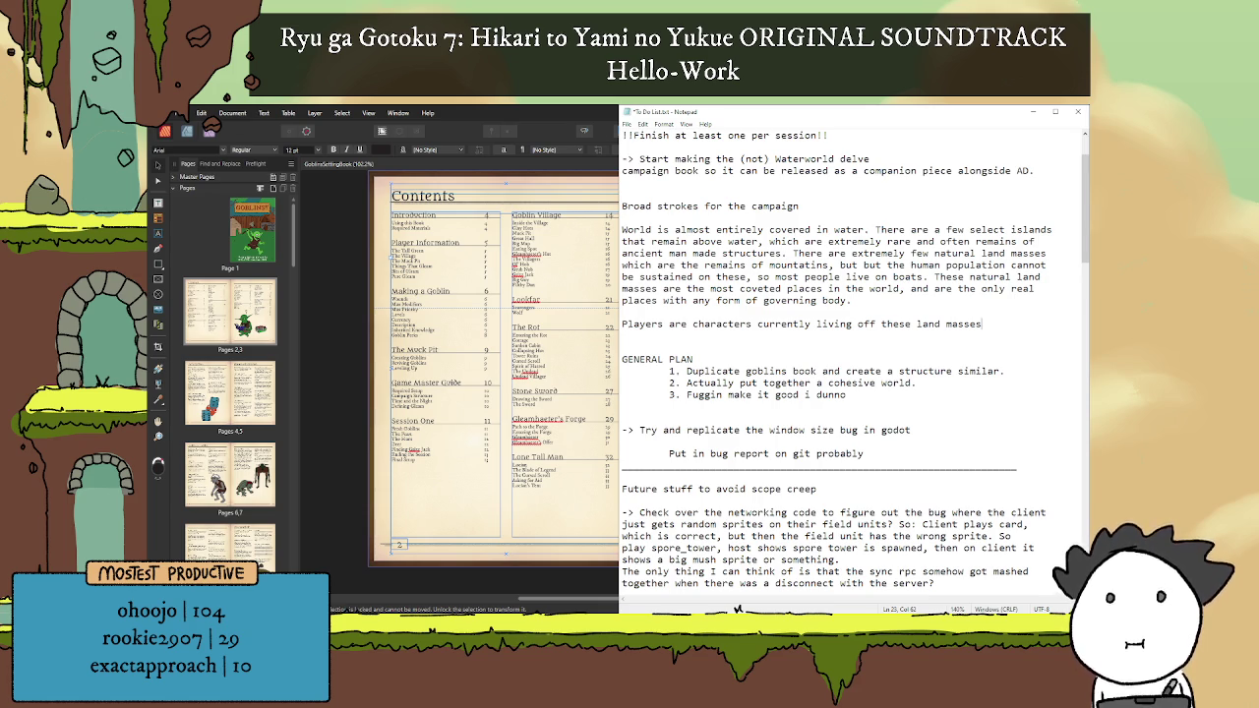
{"action": "left_click_drag", "start_coordinate": [983, 324], "coordinate": [622, 323]}
{"action": "key", "text": "BackSpace"}
{"action": "key", "text": "BackSpace"}
{"action": "key", "text": "Return"}
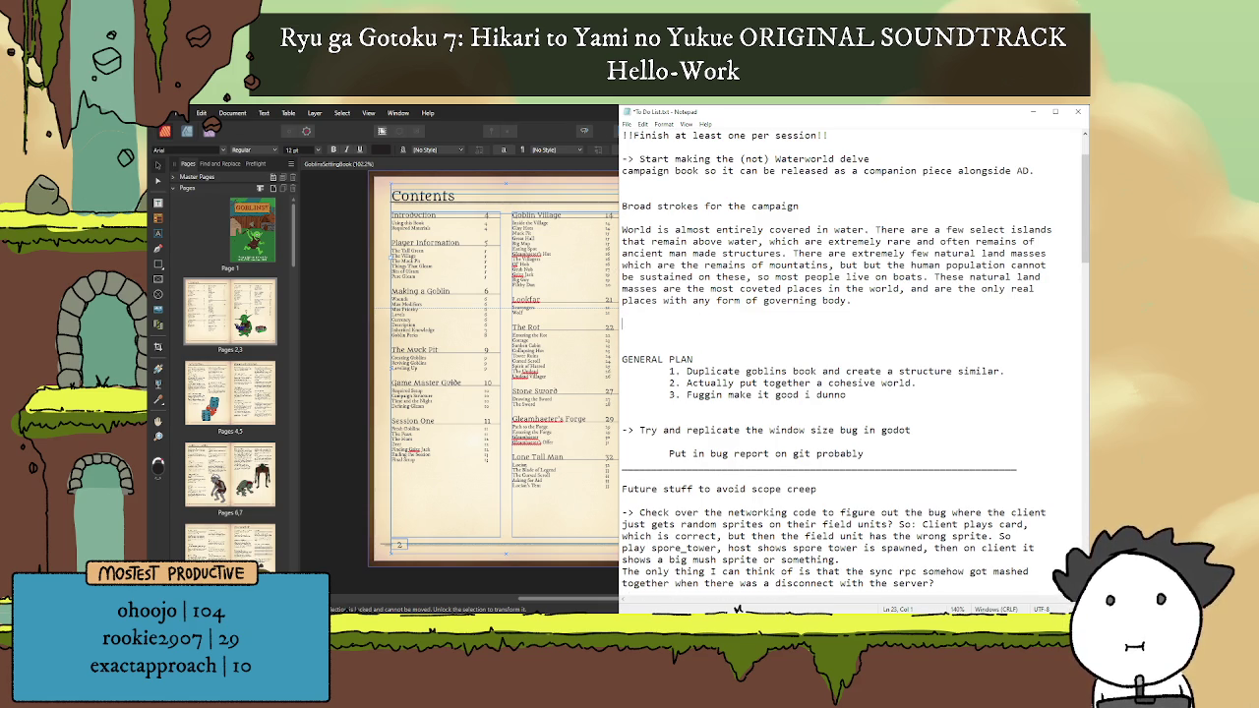
Step: Write 'The ocean is extremely dangerous as there are numerous large fish species' under the world paragraph
{"action": "type", "text": "The ocean"}
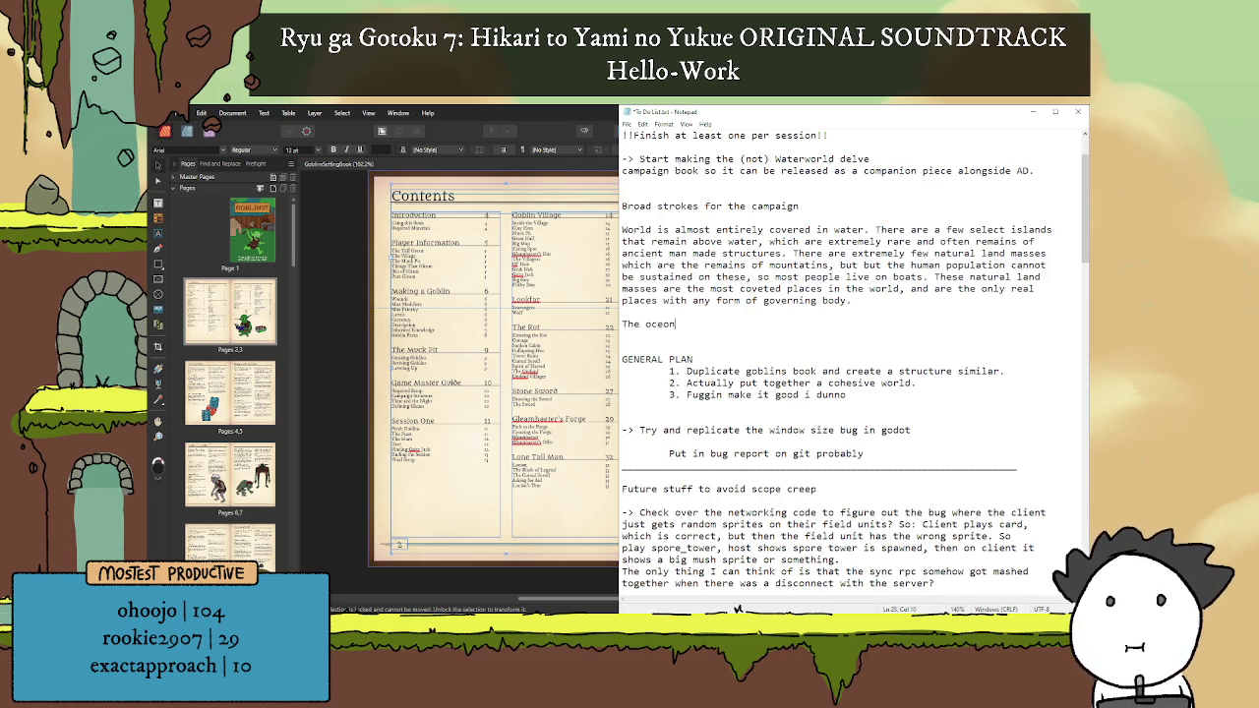
{"action": "type", "text": " is extremely dangerous as it"}
{"action": "key", "text": "BackSpace"}
{"action": "key", "text": "BackSpace"}
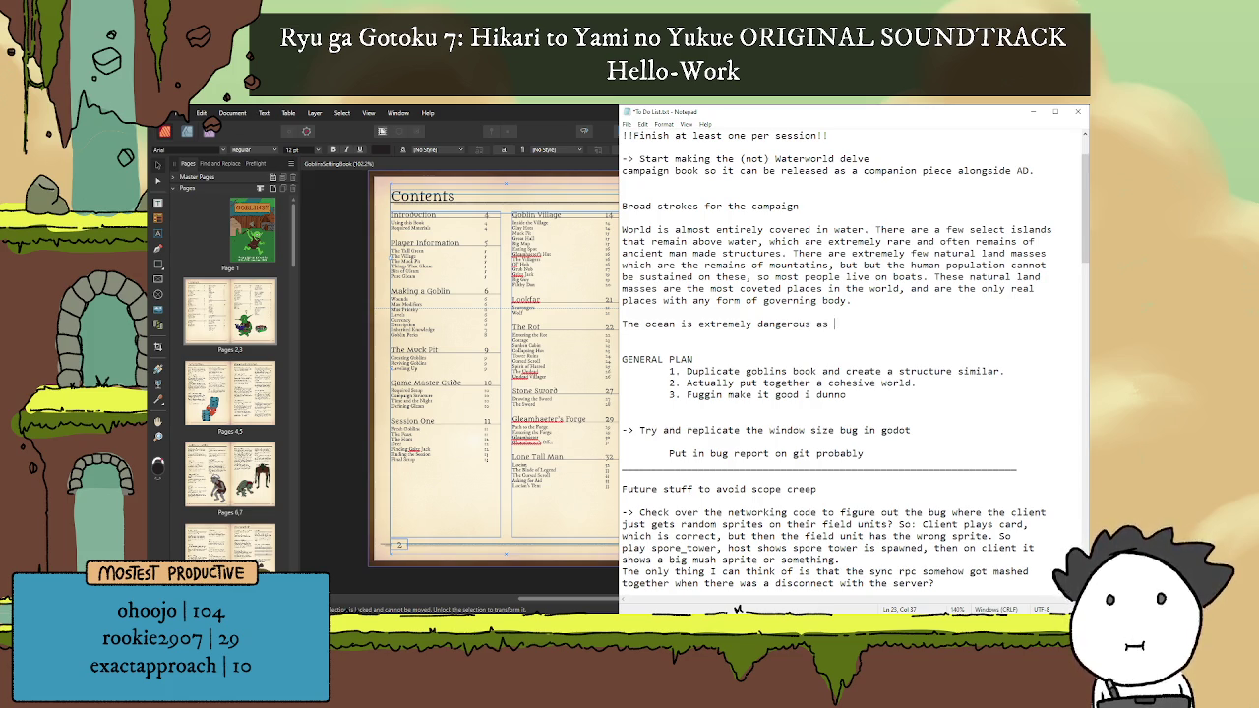
{"action": "type", "text": "it is"}
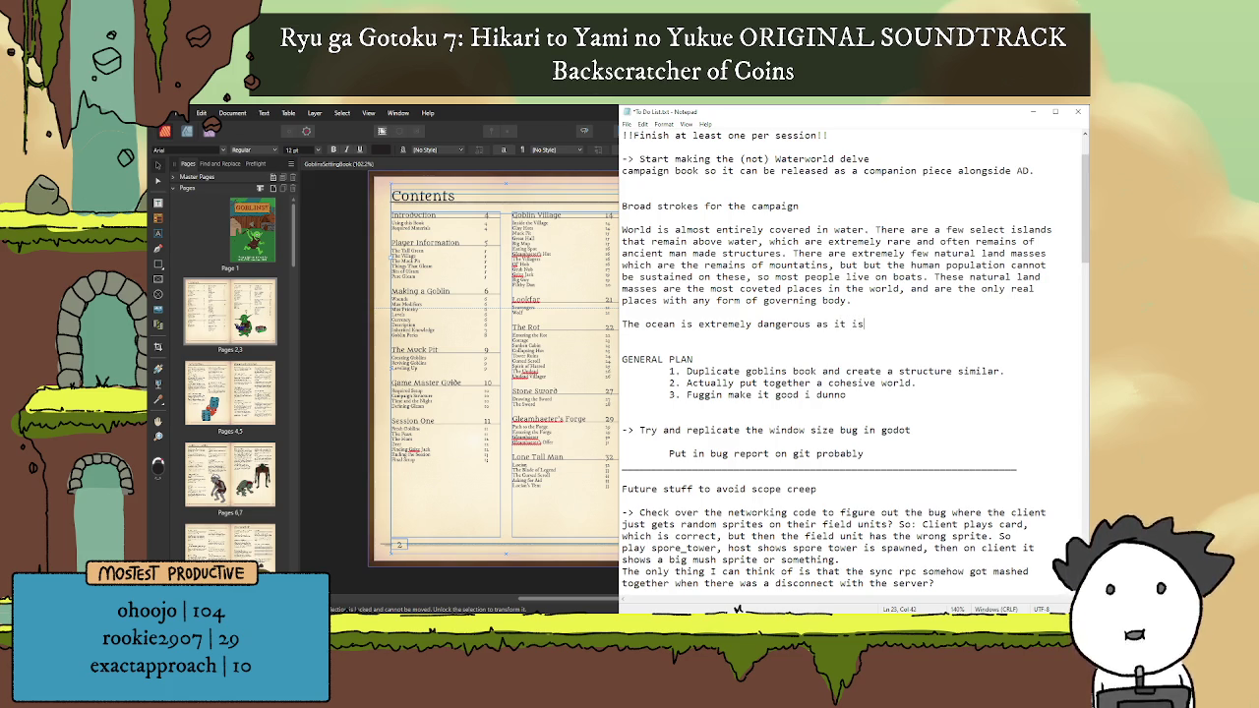
{"action": "key", "text": "BackSpace"}
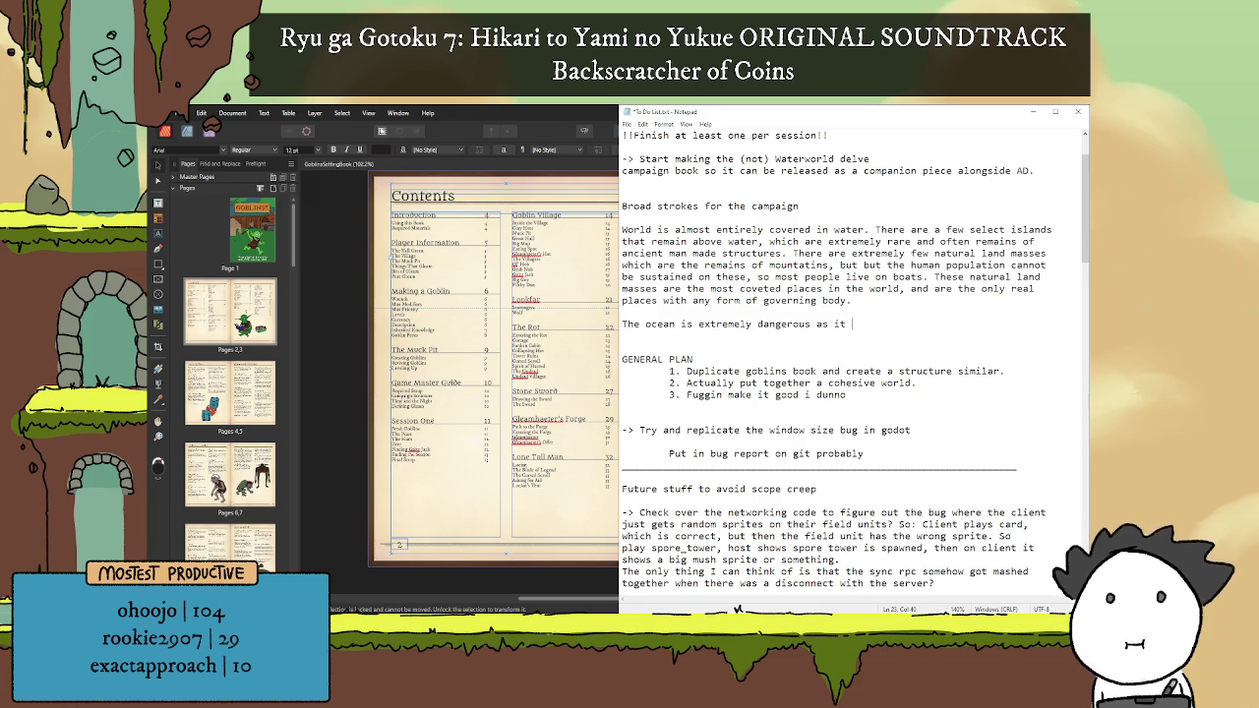
{"action": "key", "text": "BackSpace"}
{"action": "key", "text": "BackSpace"}
{"action": "key", "text": "BackSpace"}
{"action": "type", "text": "there are numerous "}
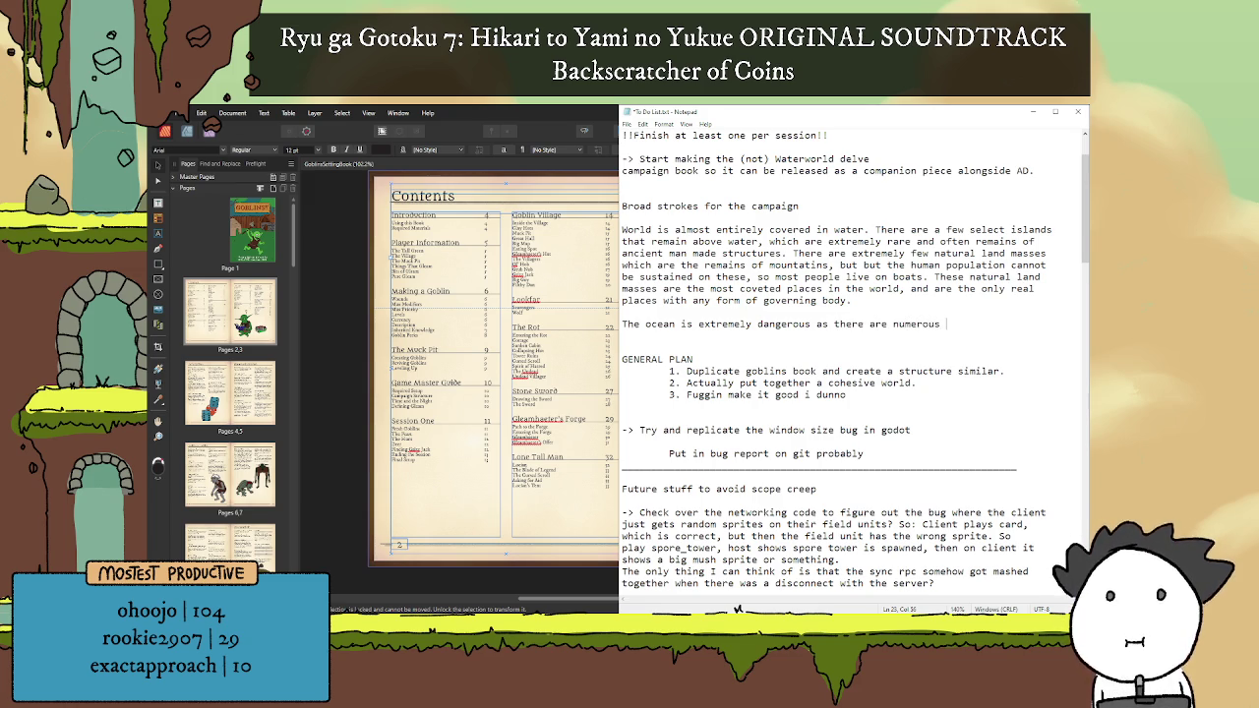
{"action": "type", "text": "massive"}
{"action": "key", "text": "BackSpace"}
{"action": "key", "text": "BackSpace"}
{"action": "key", "text": "BackSpace"}
{"action": "key", "text": "BackSpace"}
{"action": "type", "text": "large fish species"}
{"action": "key", "text": "Return"}
Step: Continue with 'that are territorial' and begin 'Worst among them are the Leviathans, which are super'
{"action": "type", "text": "that "}
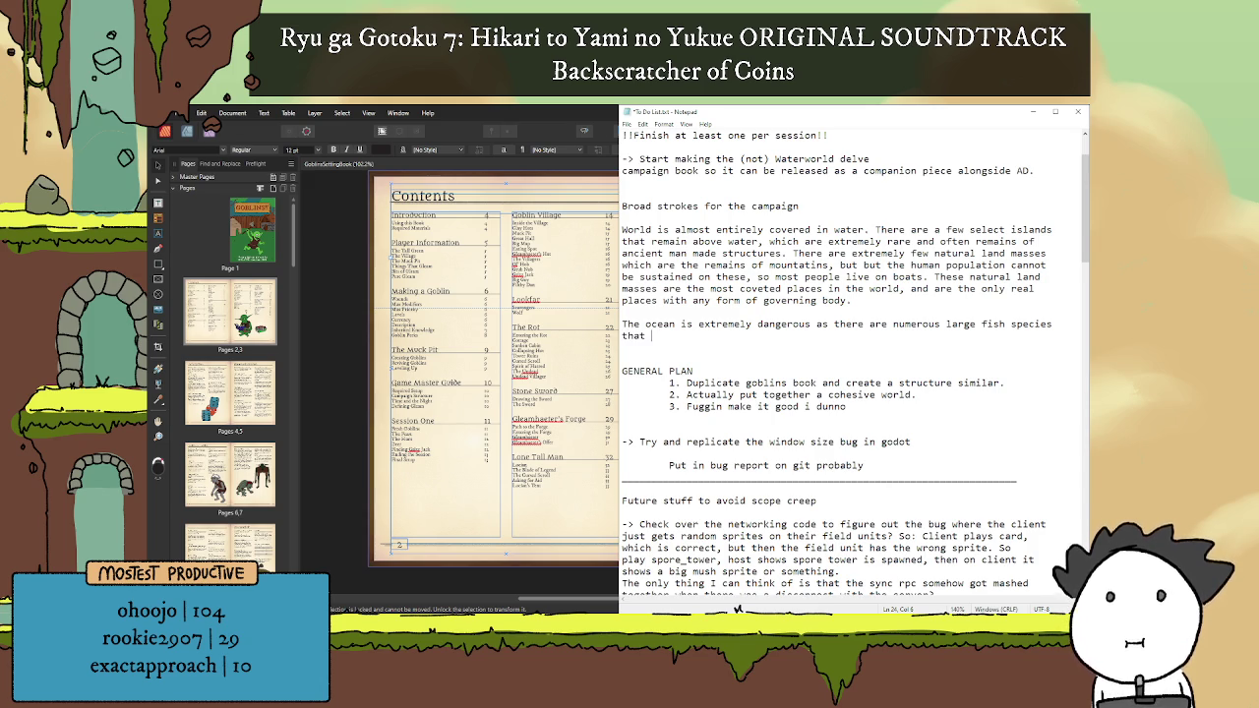
{"action": "type", "text": "are "}
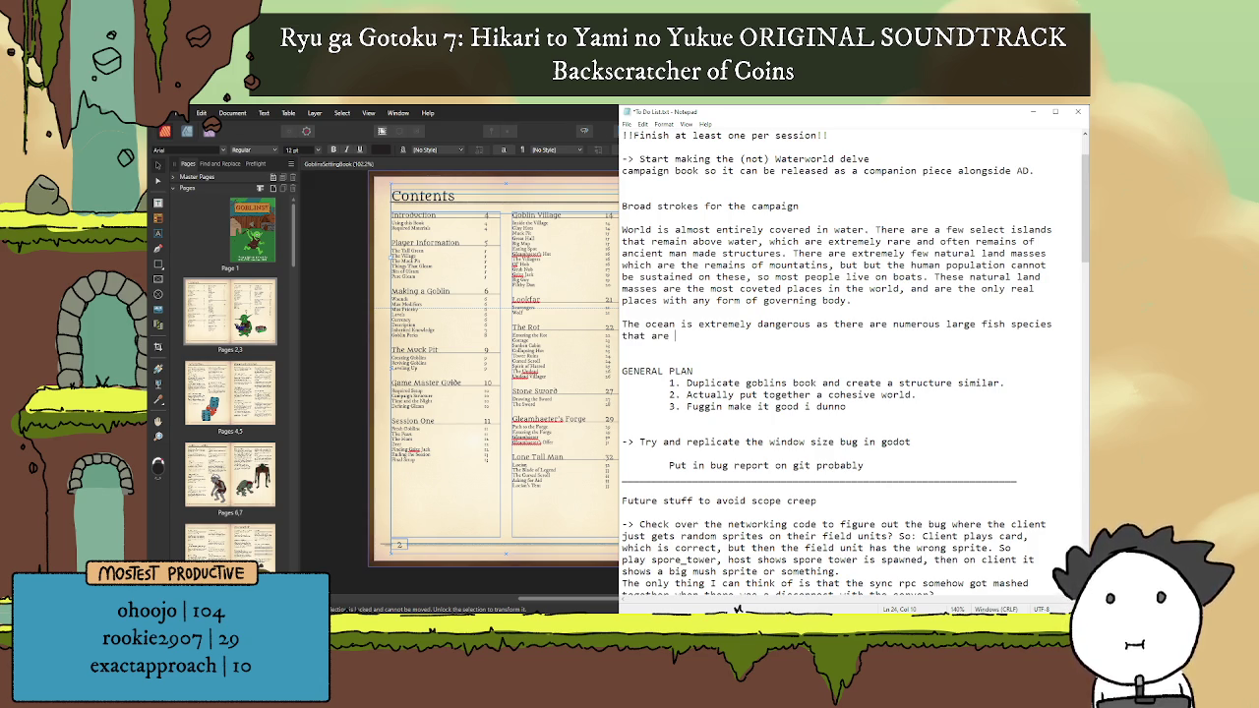
{"action": "type", "text": "either territorial or just straight"}
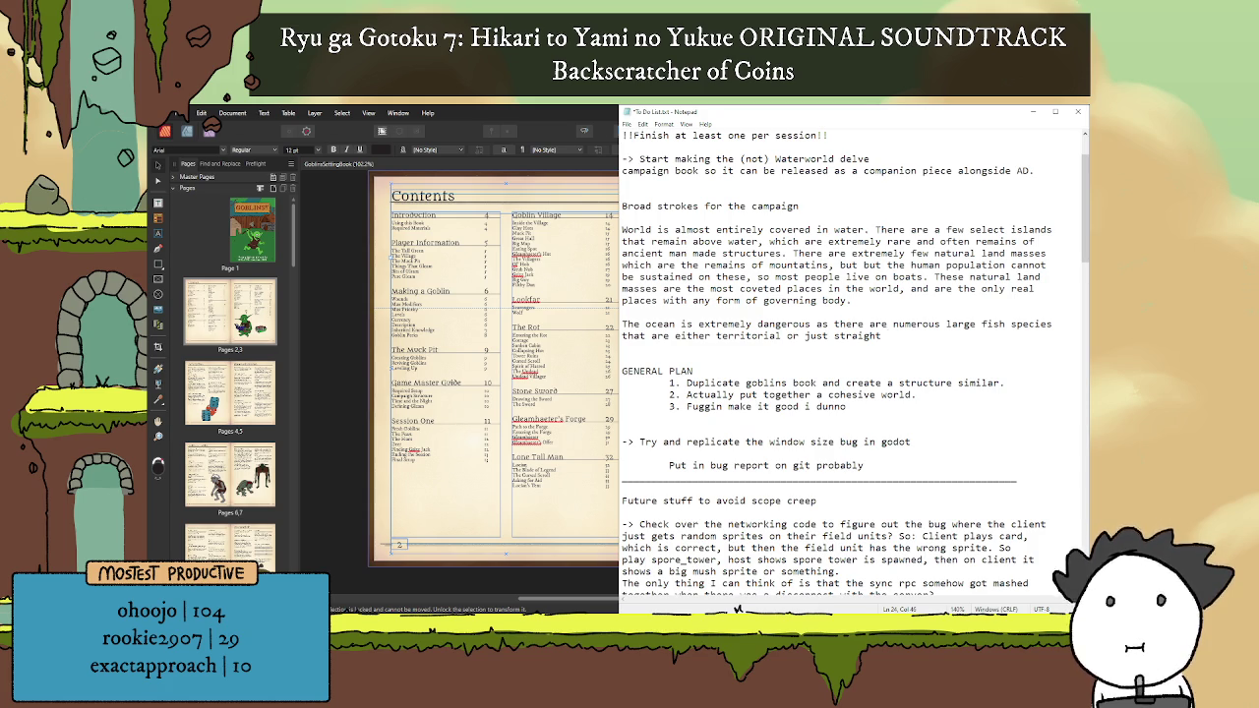
{"action": "key", "text": "BackSpace"}
{"action": "key", "text": "BackSpace"}
{"action": "key", "text": "BackSpace"}
{"action": "key", "text": "BackSpace"}
{"action": "key", "text": "BackSpace"}
{"action": "key", "text": "BackSpace"}
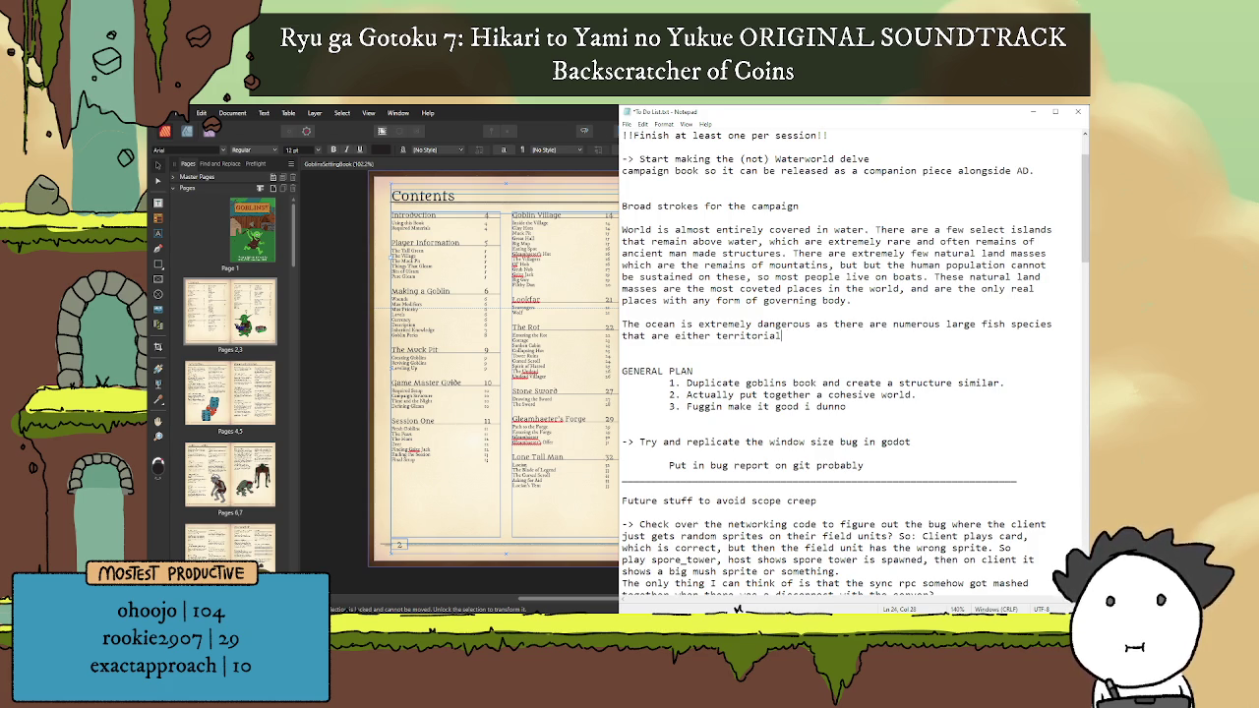
{"action": "double_click", "coordinate": [693, 335]}
{"action": "key", "text": "BackSpace"}
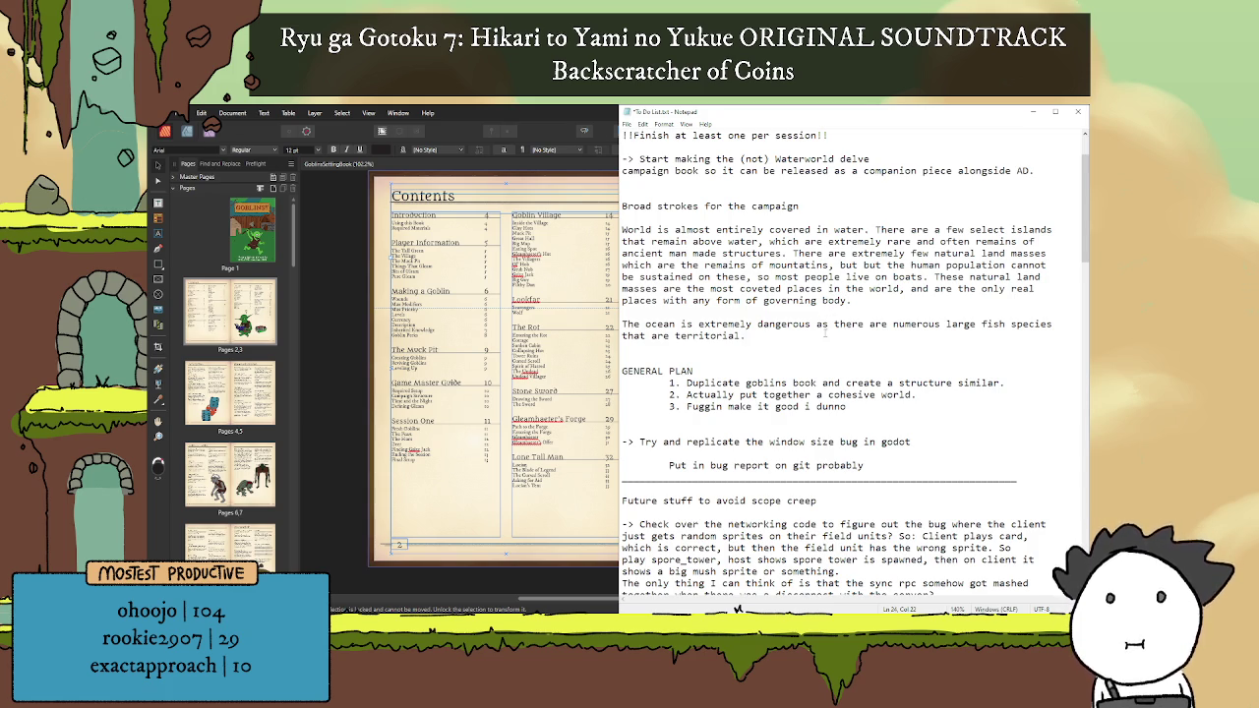
{"action": "type", "text": " Worst among them "}
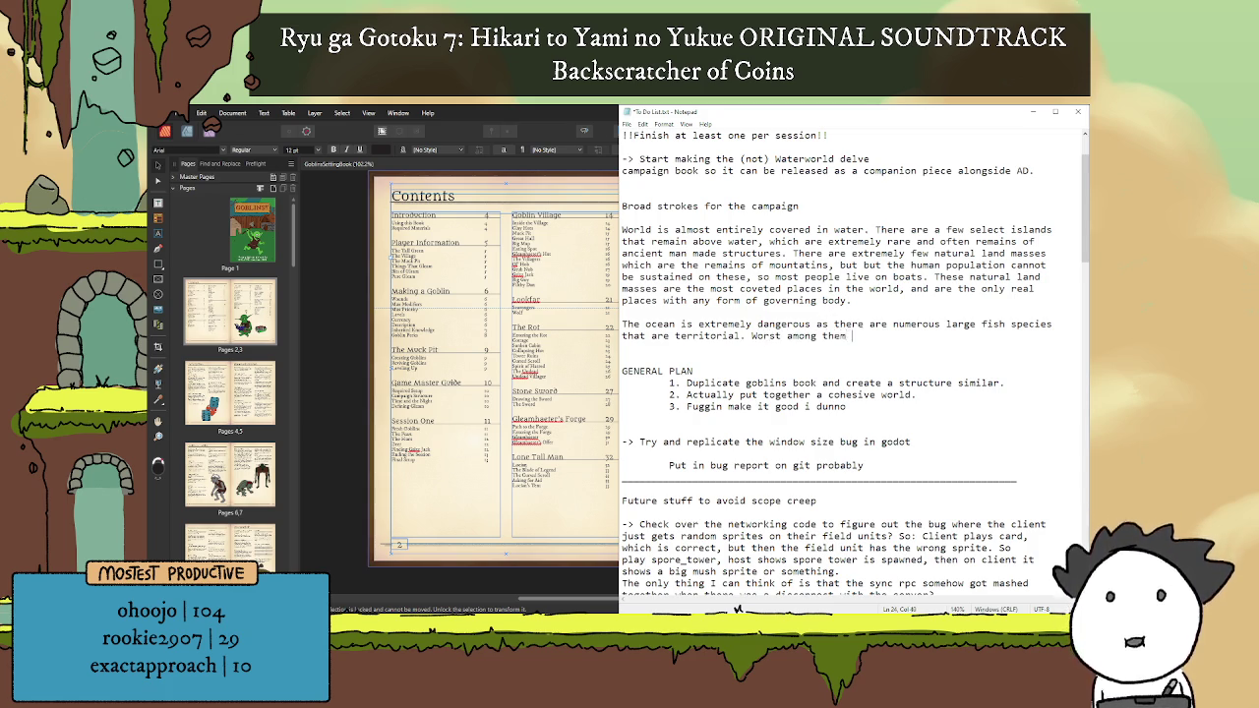
{"action": "type", "text": "are the Leviathans"}
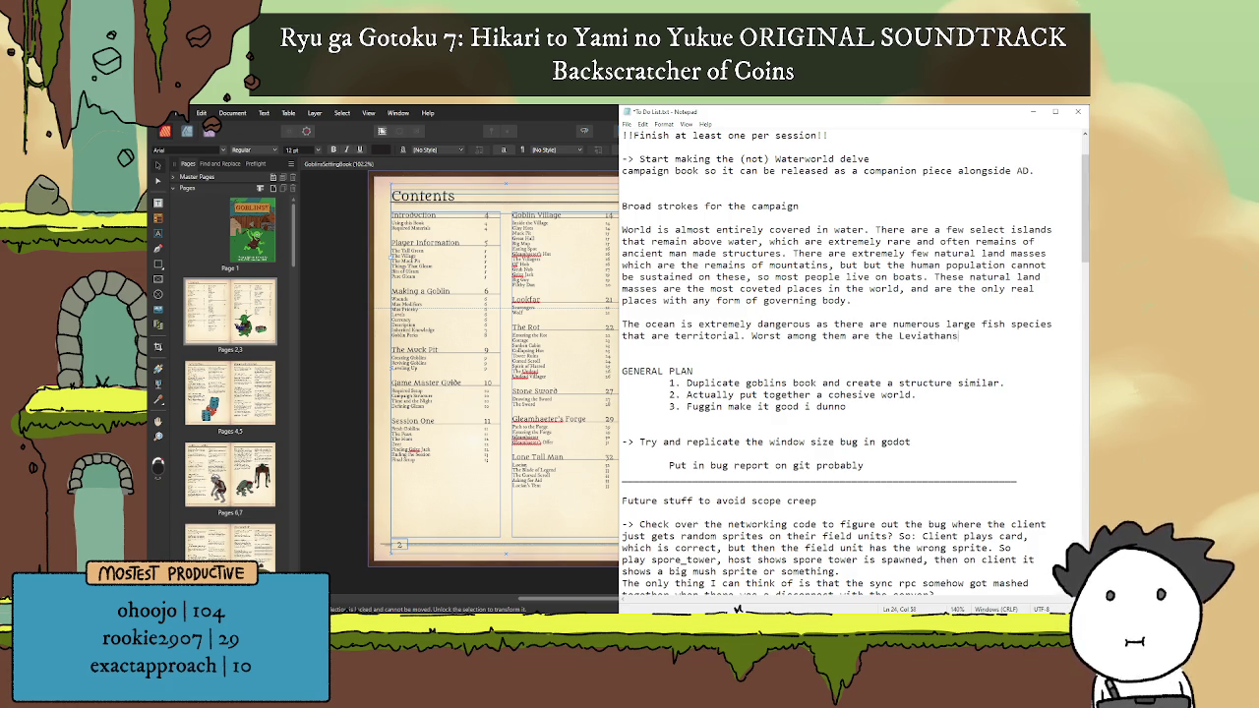
{"action": "type", "text": ", which are sup"}
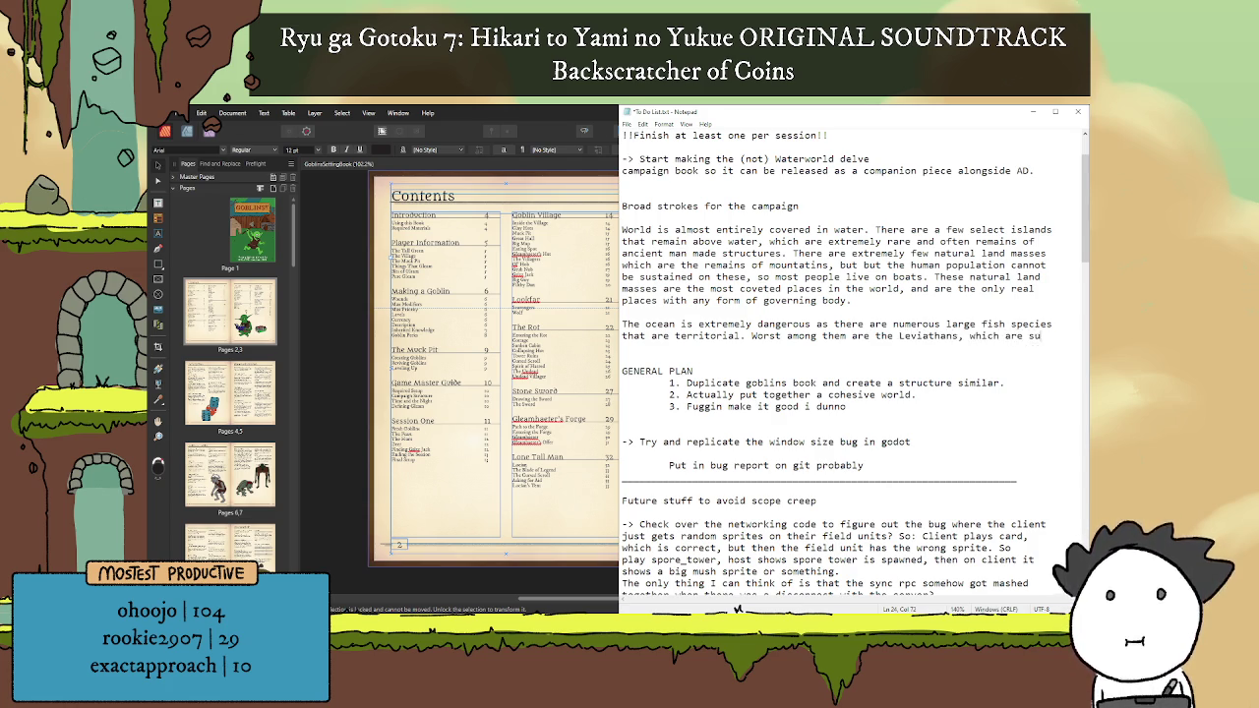
{"action": "type", "text": "er"}
Step: Finish the Leviathans sentence: 'massive monsters that control vast swathes of the sea'
{"action": "key", "text": "Return"}
{"action": "type", "text": "massive monsters that"}
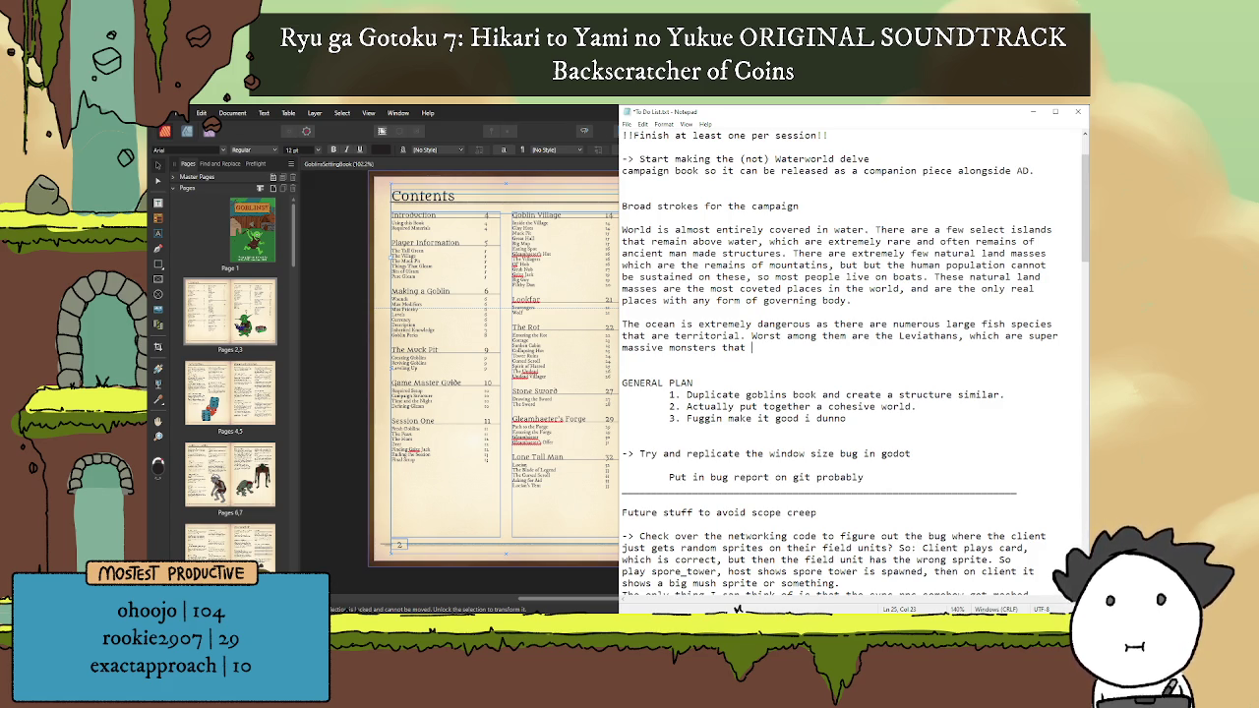
{"action": "type", "text": "control vast swathes of the sea."}
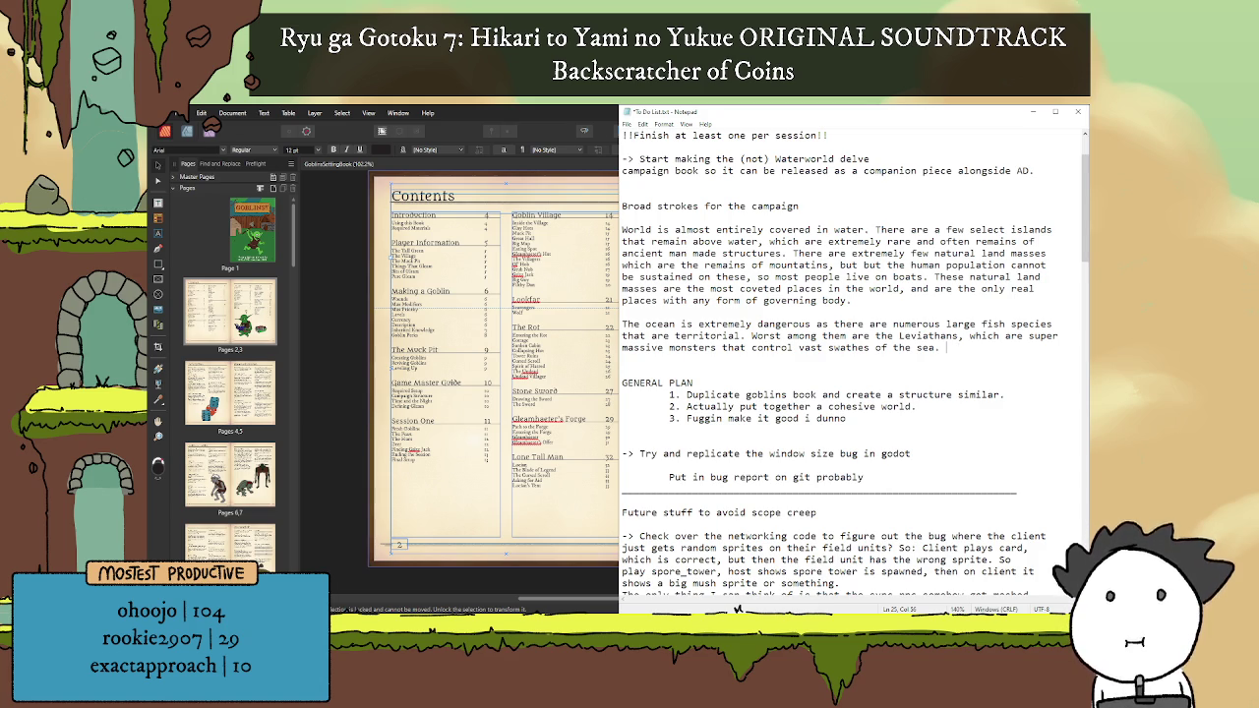
Step: Remove a blank line above the godot item and add spacing above the GENERAL PLAN heading
{"action": "left_click", "coordinate": [705, 442]}
{"action": "key", "text": "BackSpace"}
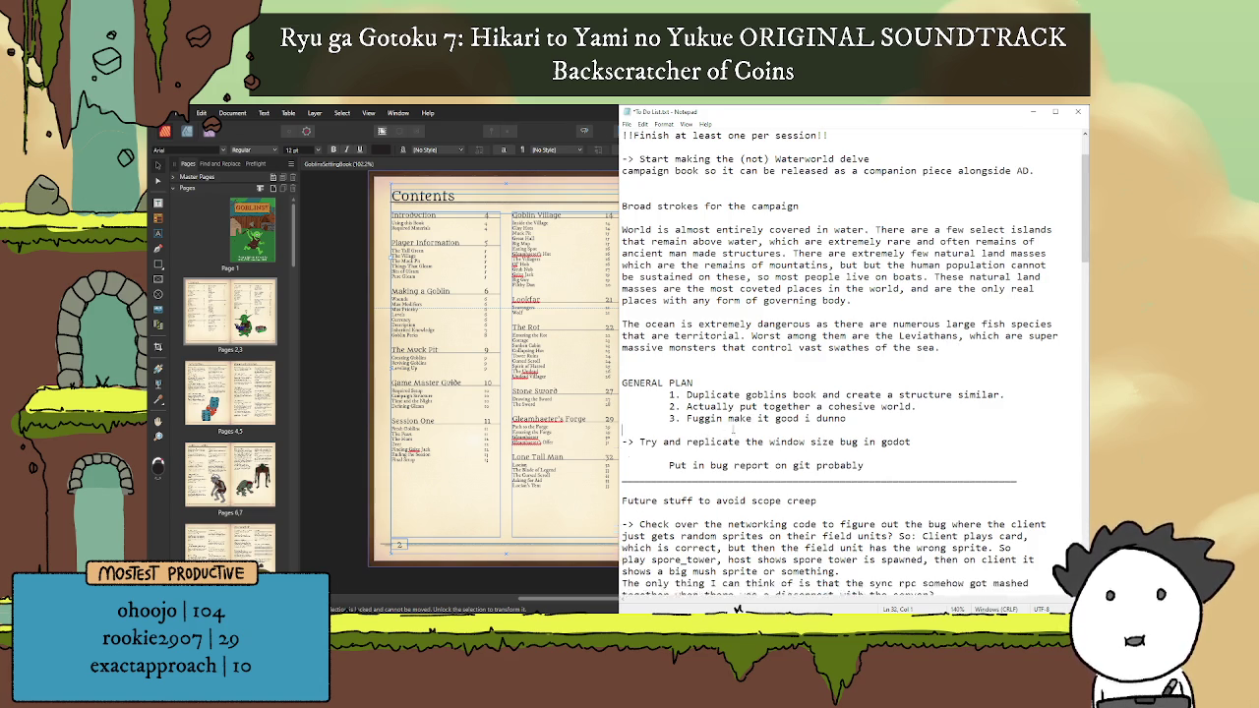
{"action": "key", "text": "Up"}
{"action": "key", "text": "Up"}
{"action": "key", "text": "Up"}
{"action": "key", "text": "Return"}
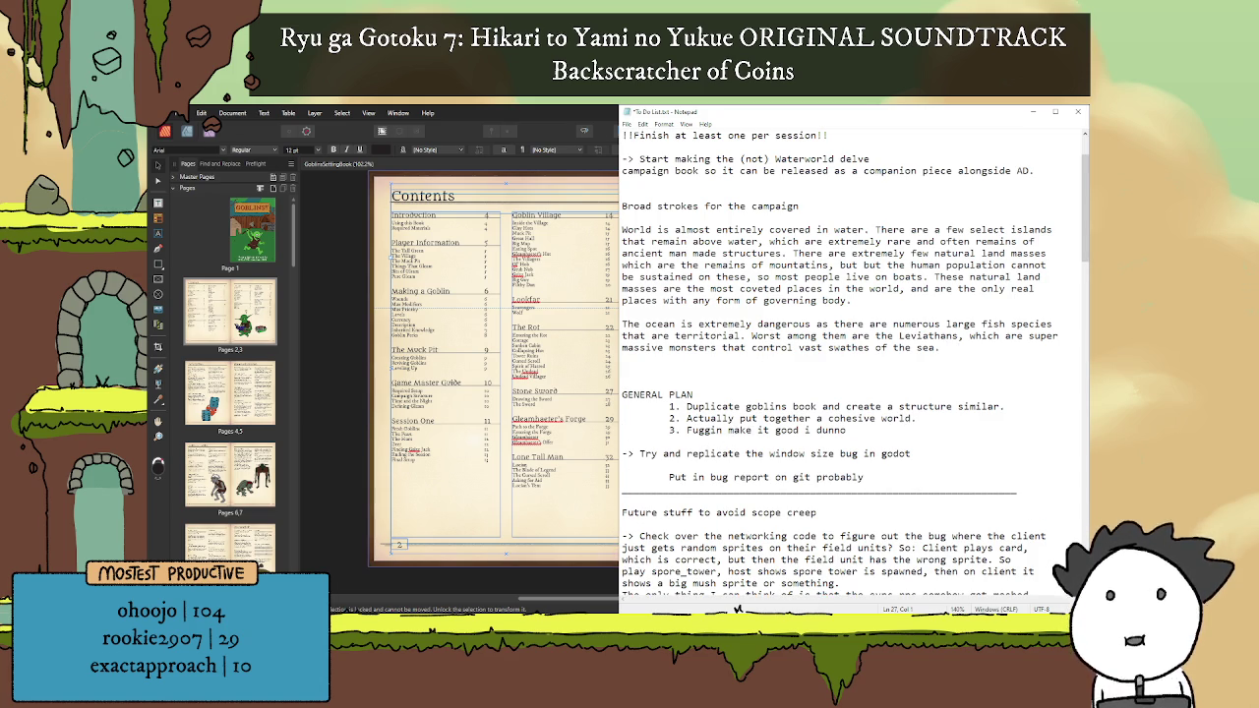
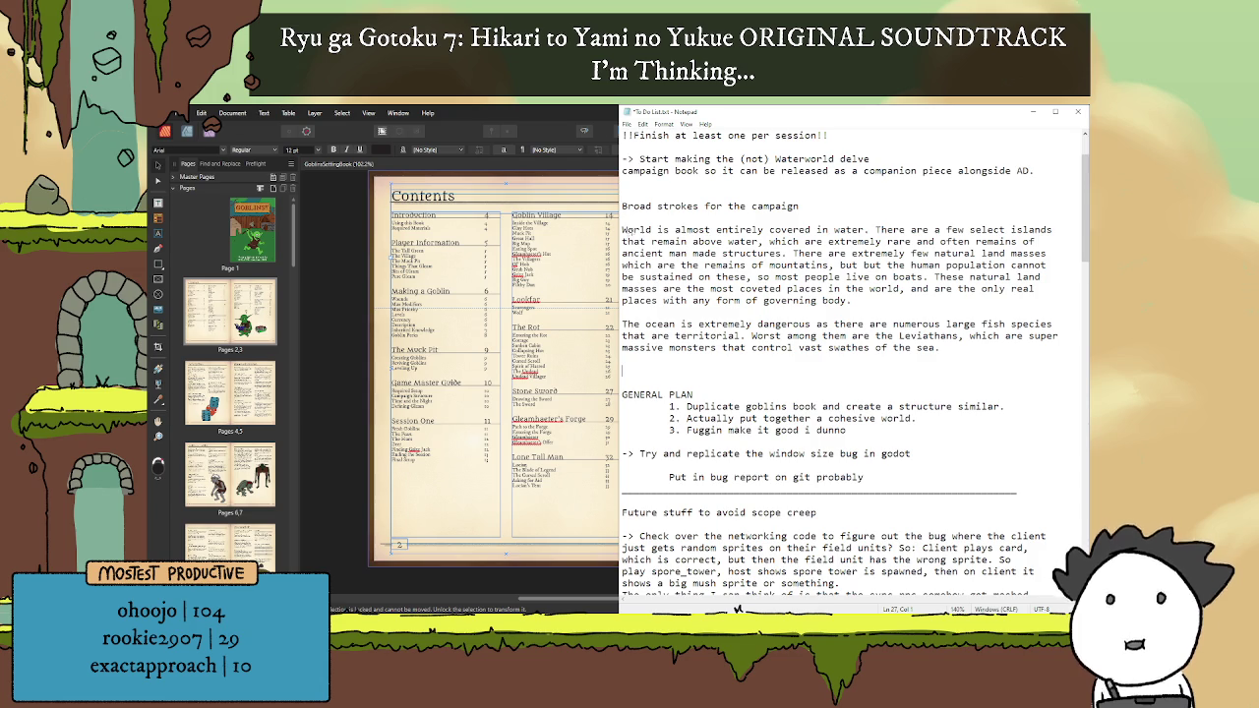
Step: Select the word 'select' in the world description paragraph, then go back to the empty line below the ocean paragraph
{"action": "left_click", "coordinate": [795, 229]}
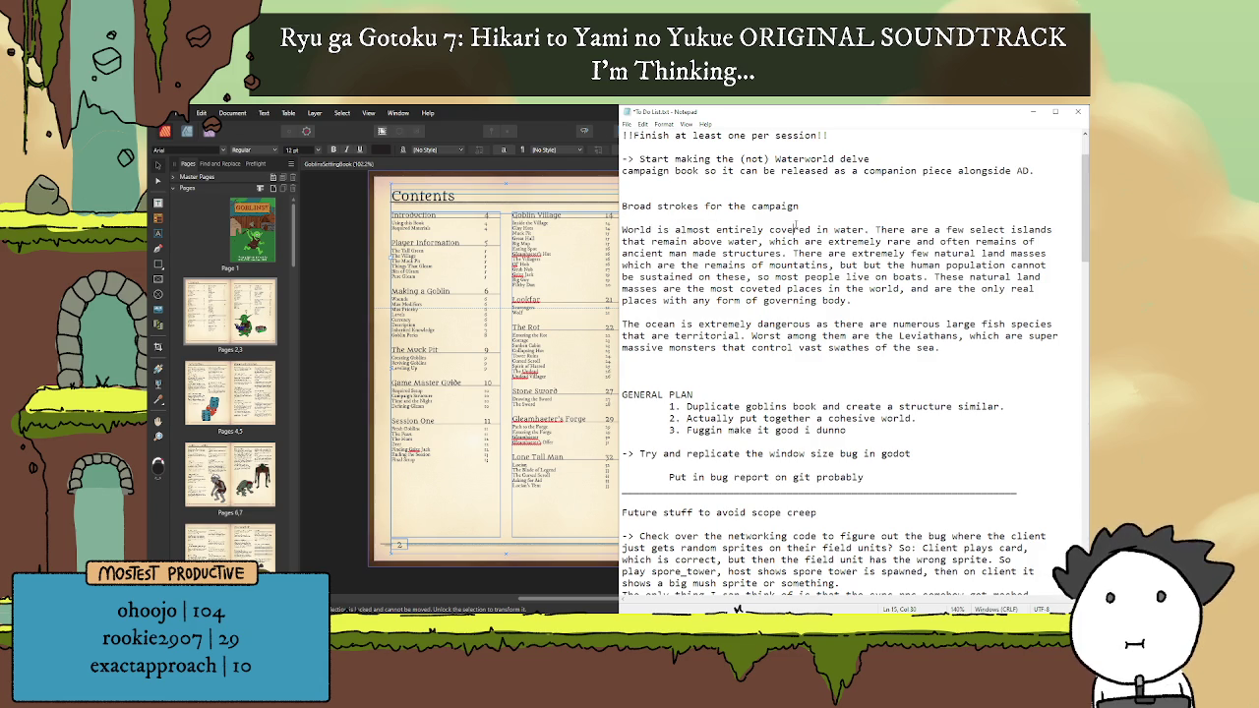
{"action": "left_click", "coordinate": [1000, 229]}
{"action": "double_click", "coordinate": [991, 229]}
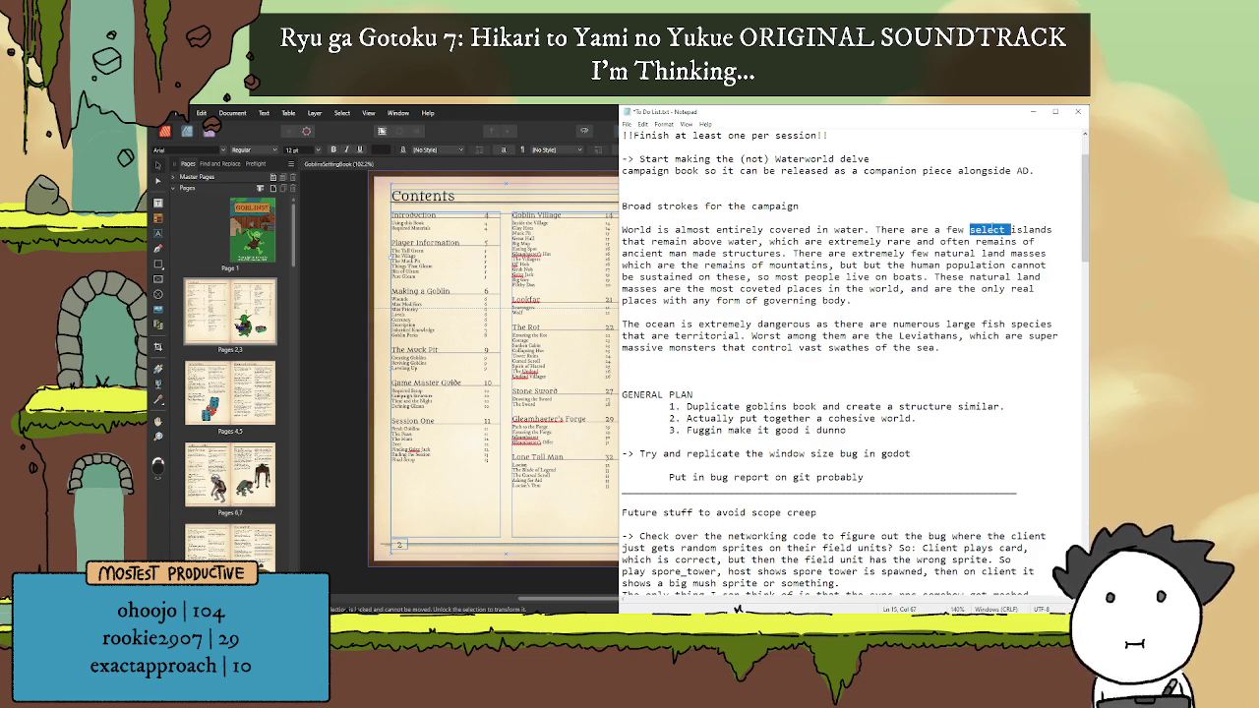
{"action": "left_click", "coordinate": [933, 368]}
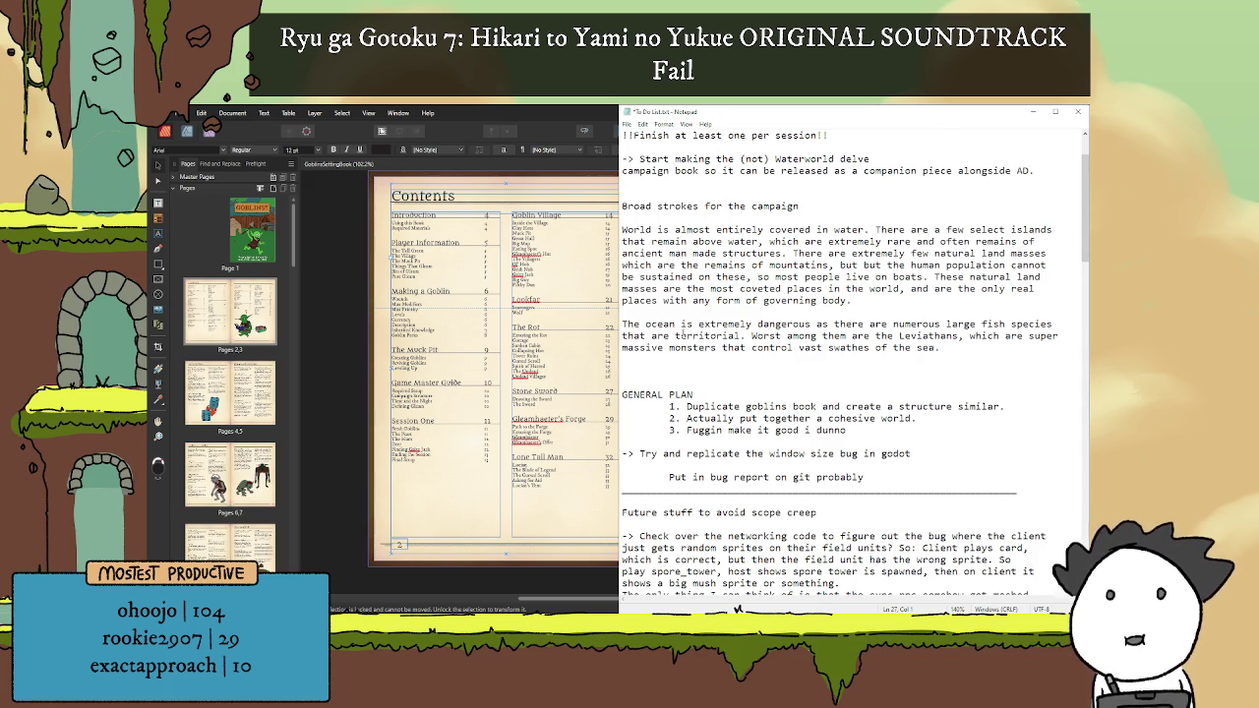
Step: Type the list '1. Murder a leviathan', '2. Find an island', '3. Earn a place on dry land.' and select the first two items
{"action": "type", "text": "1. Murder a leviathan"}
{"action": "key", "text": "Return"}
{"action": "type", "text": "2"}
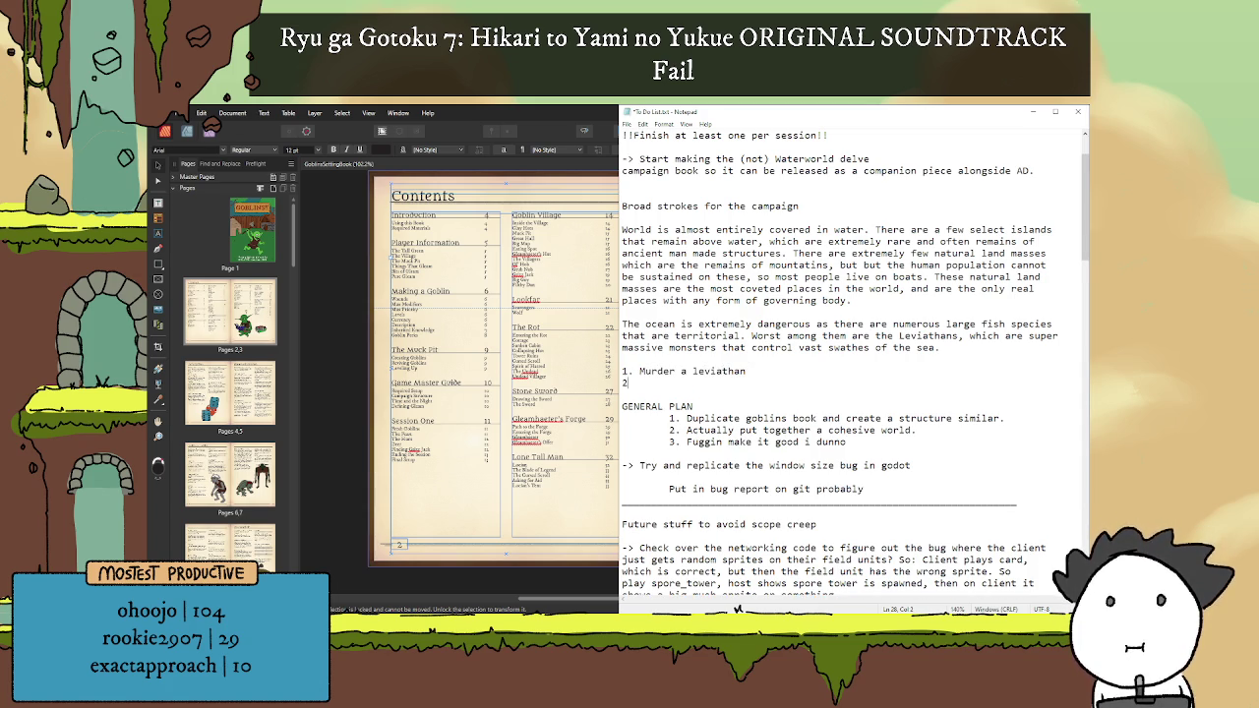
{"action": "type", "text": ". Fid"}
{"action": "key", "text": "BackSpace"}
{"action": "key", "text": "BackSpace"}
{"action": "key", "text": "BackSpace"}
{"action": "type", "text": "ind "}
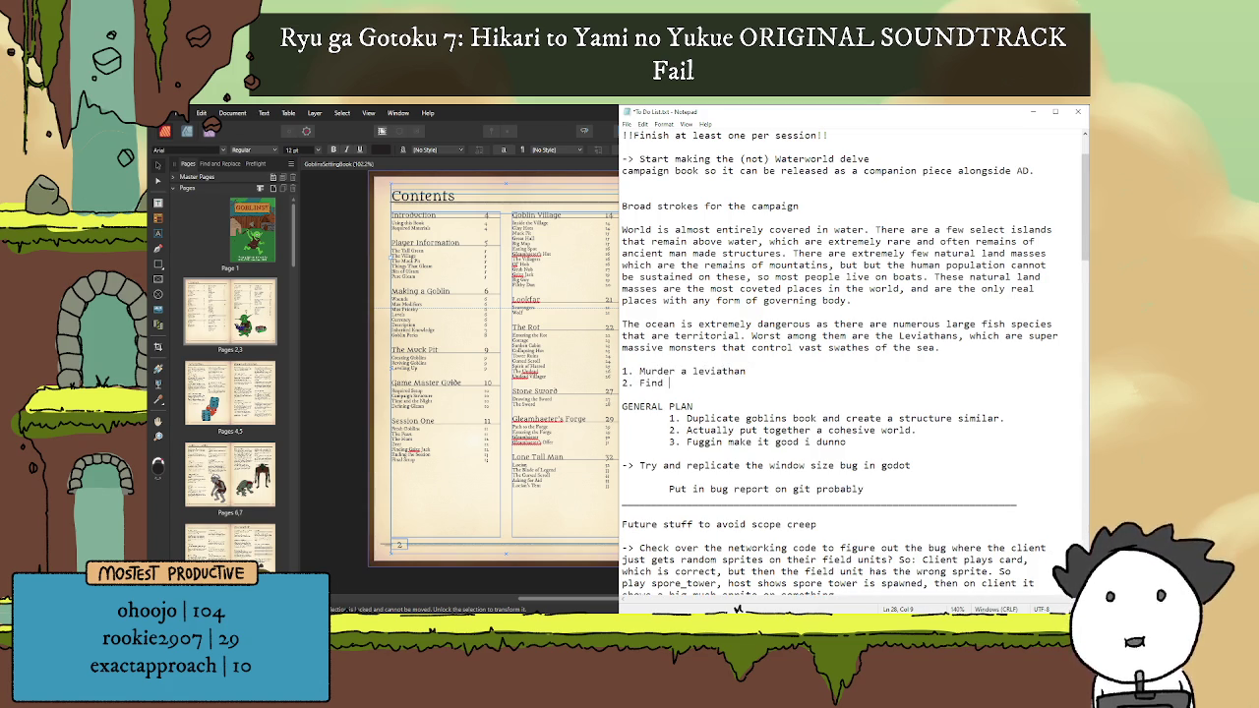
{"action": "type", "text": "an island"}
{"action": "key", "text": "Return"}
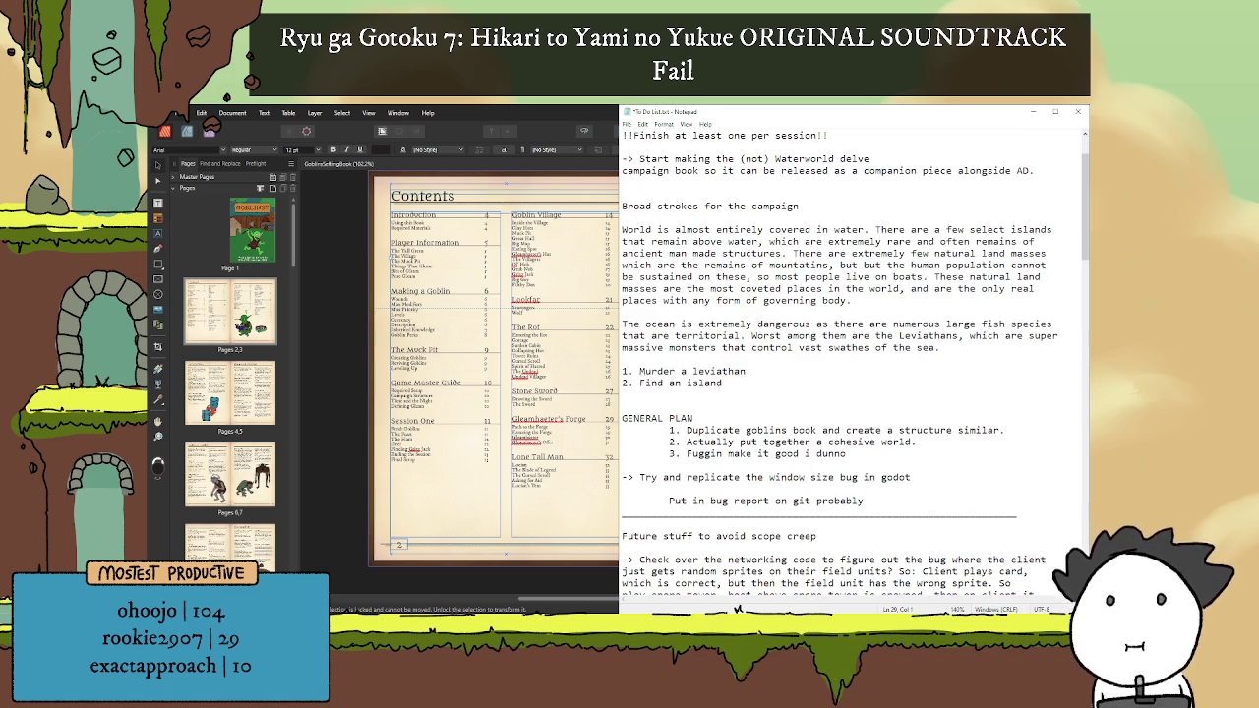
{"action": "type", "text": "3."}
{"action": "key", "text": "Return"}
{"action": "key", "text": "Return"}
{"action": "key", "text": "Up"}
{"action": "key", "text": "BackSpace"}
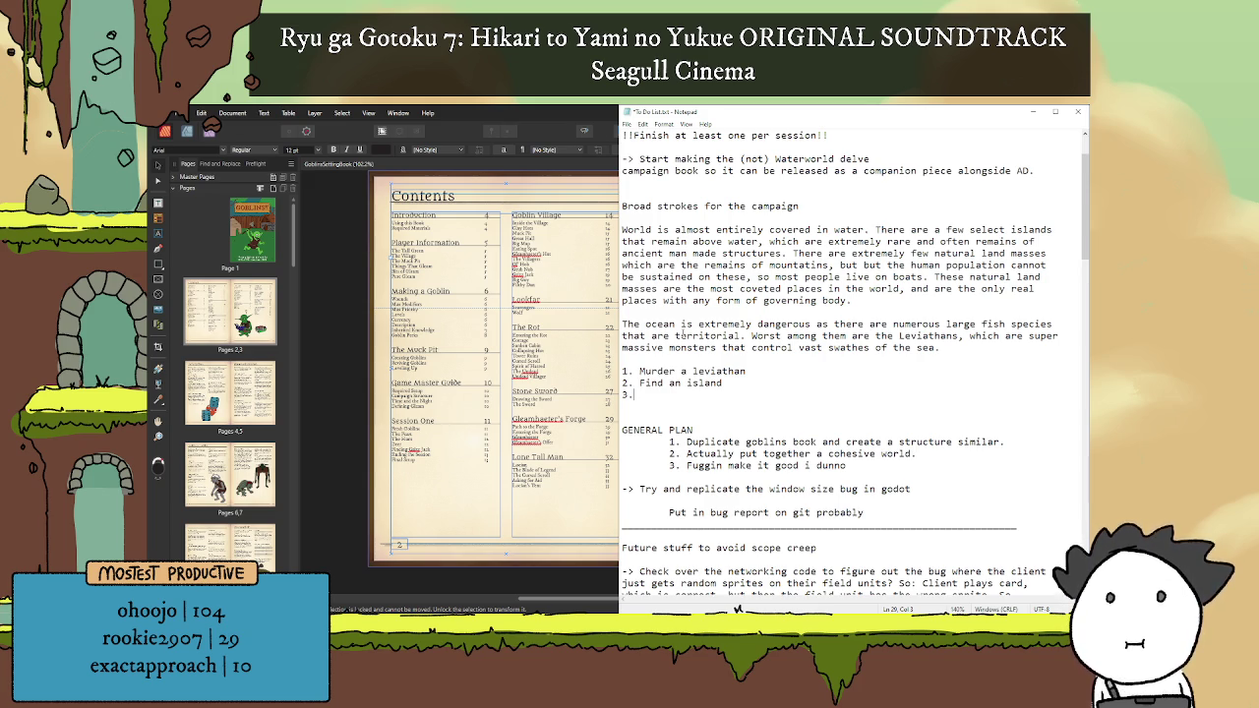
{"action": "type", "text": "Earn a place on dry land."}
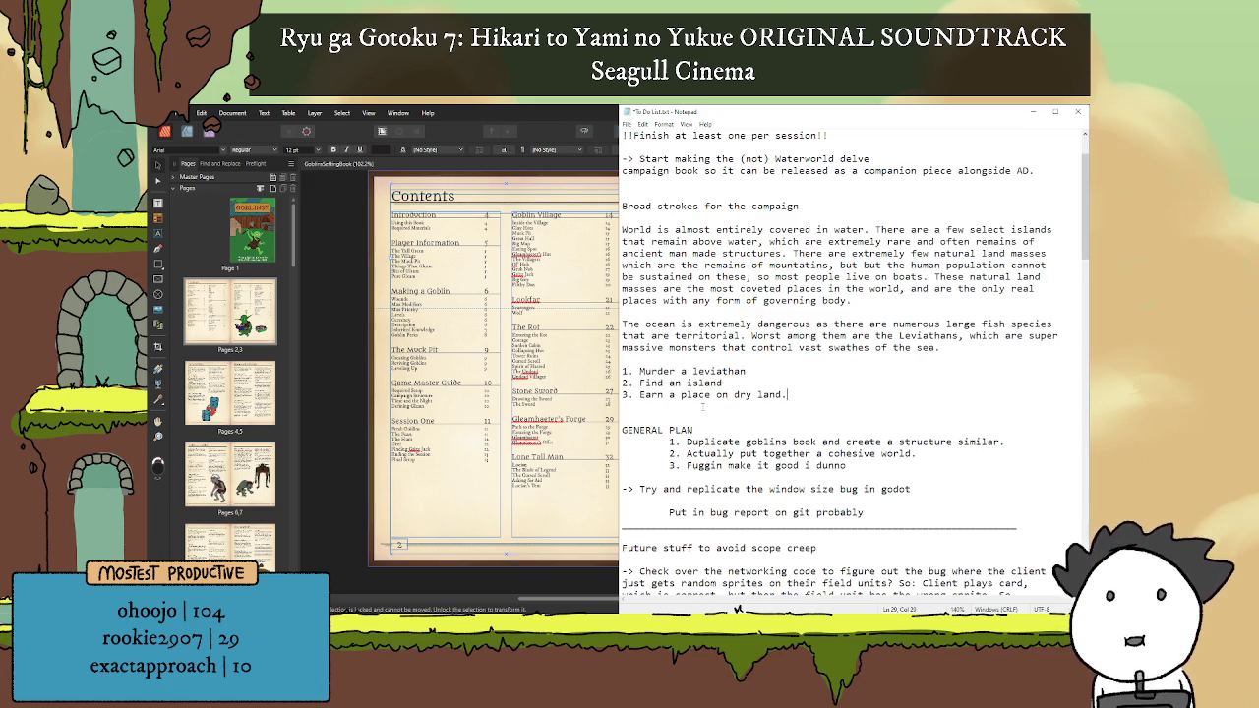
{"action": "mouse_move", "coordinate": [638, 394]}
{"action": "left_mouse_down"}
{"action": "mouse_move", "coordinate": [621, 347]}
{"action": "mouse_move", "coordinate": [614, 373]}
{"action": "left_mouse_up"}
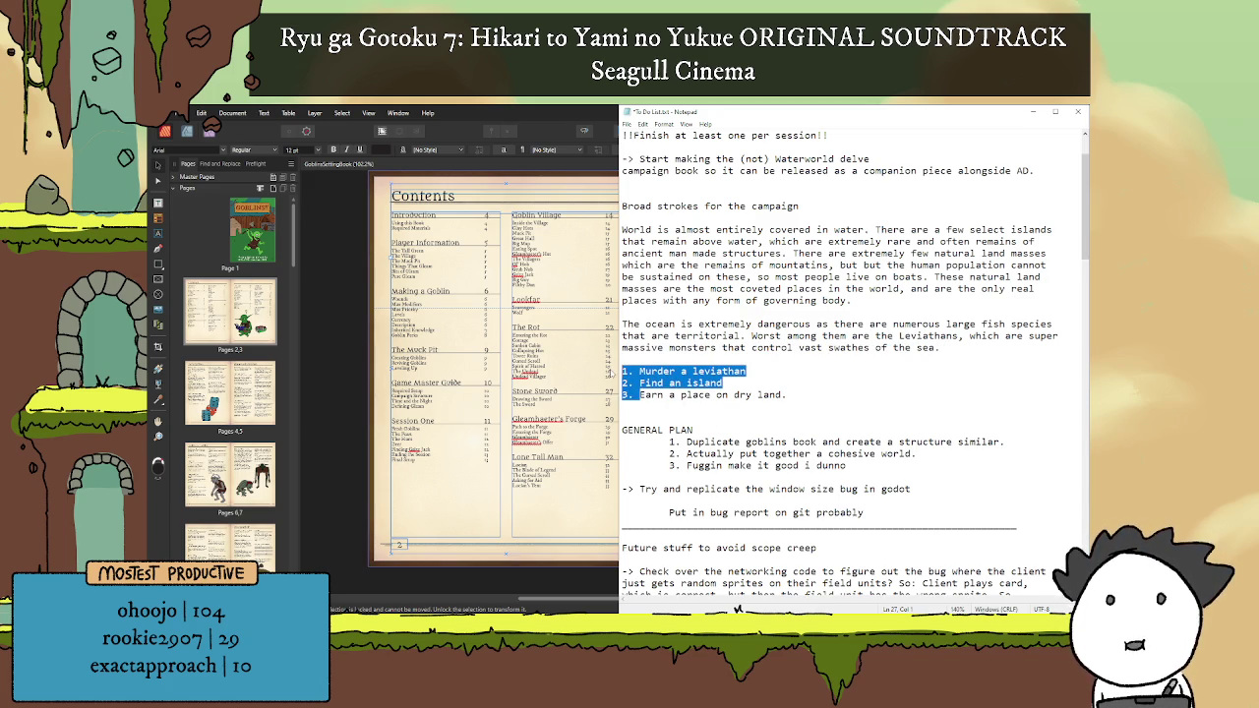
Step: Replace the first two items with sub-items '1. Slay leviathan for big moneyyy' and '2. Salvage underwater tech for big moneyyyy'
{"action": "key", "text": "BackSpace"}
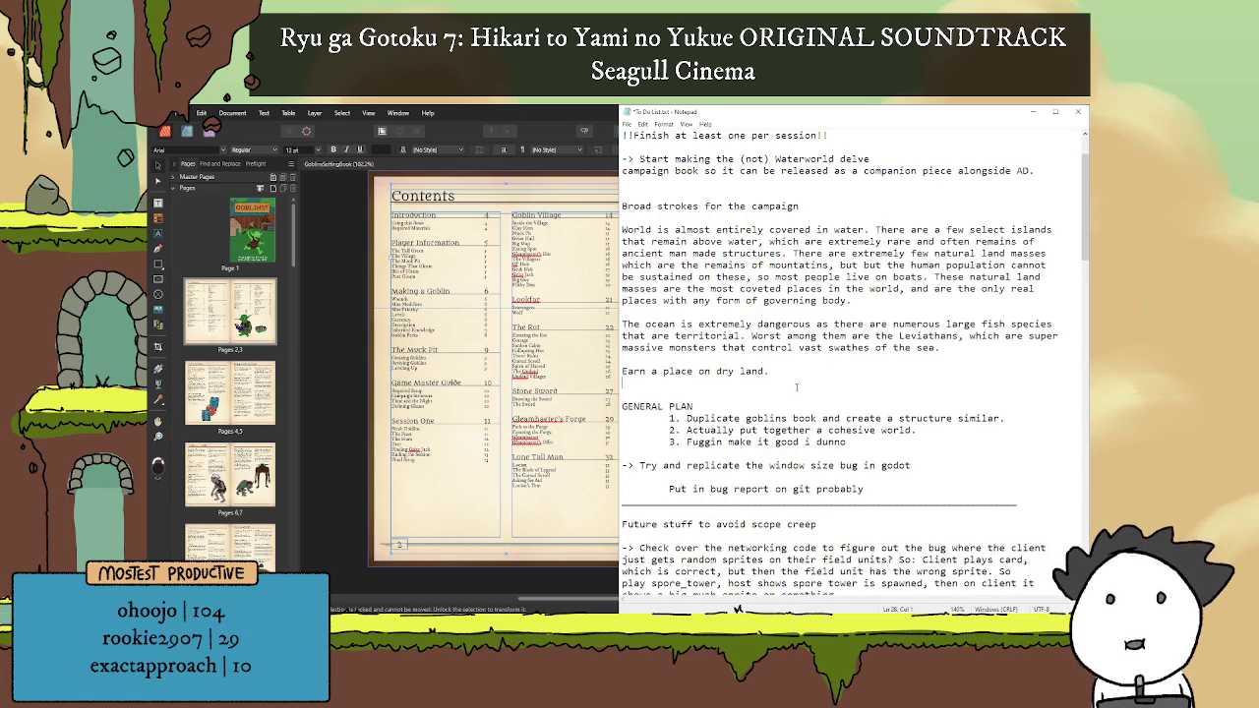
{"action": "key", "text": "Return"}
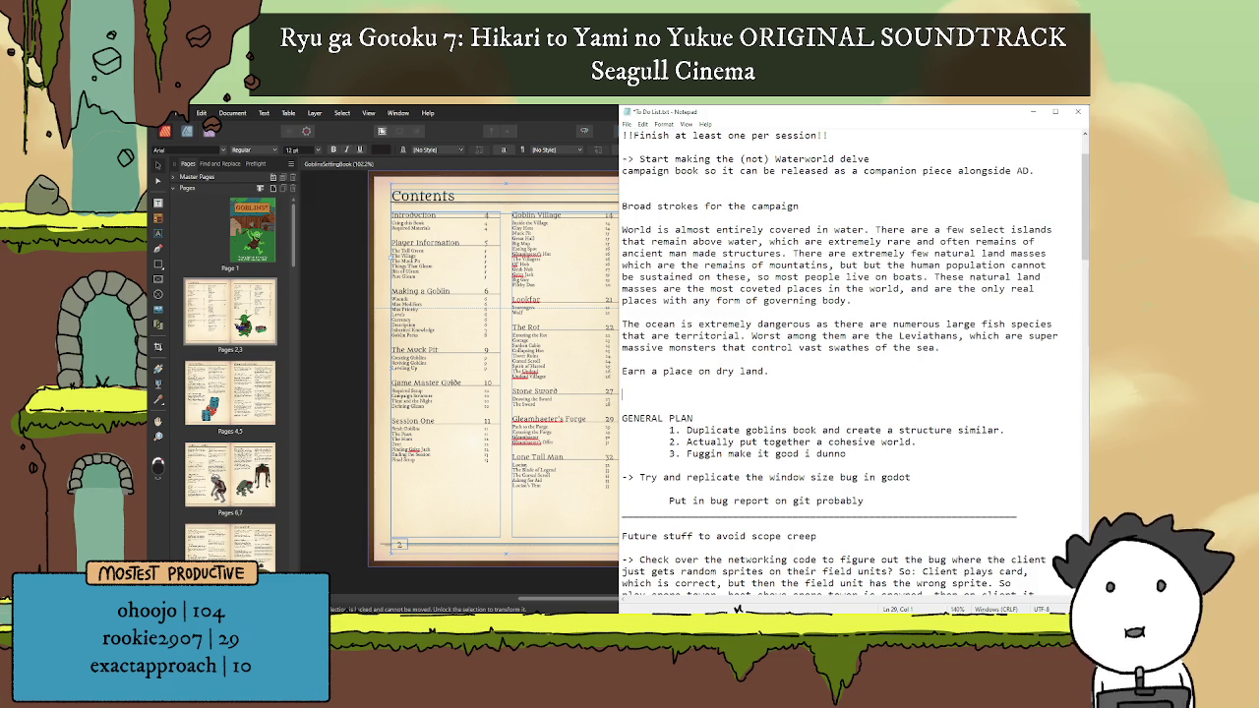
{"action": "key", "text": "BackSpace"}
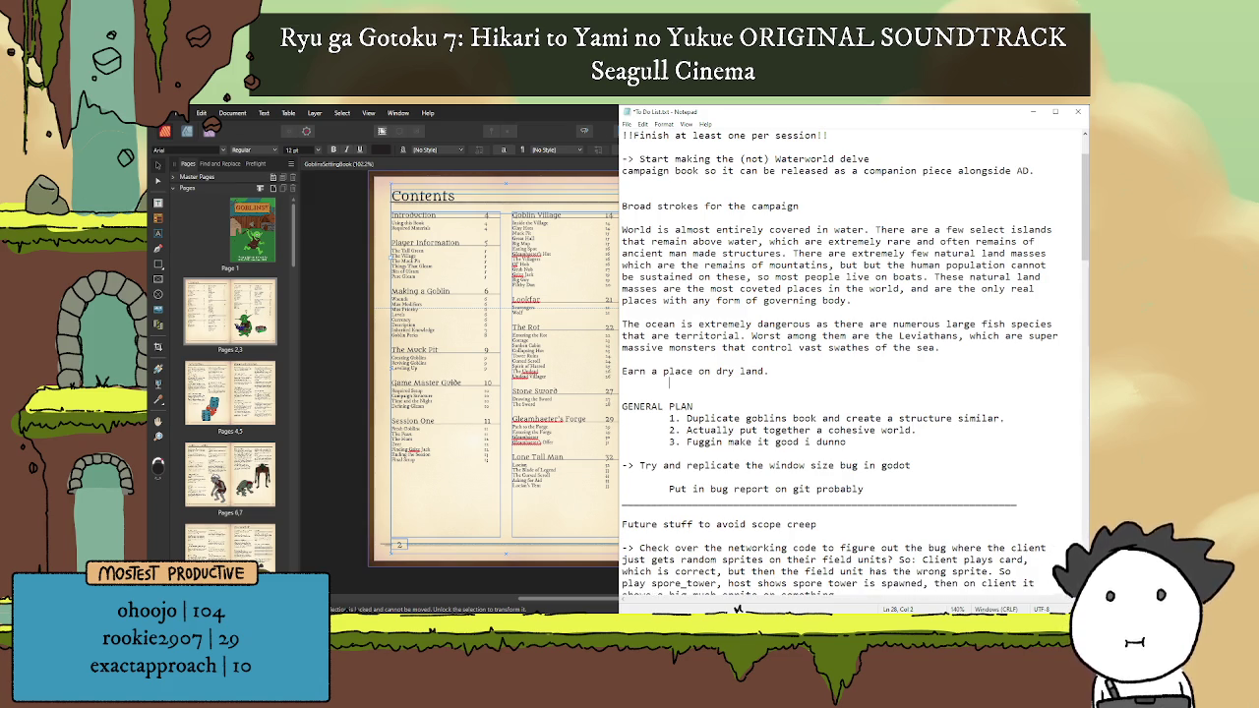
{"action": "type", "text": "1"}
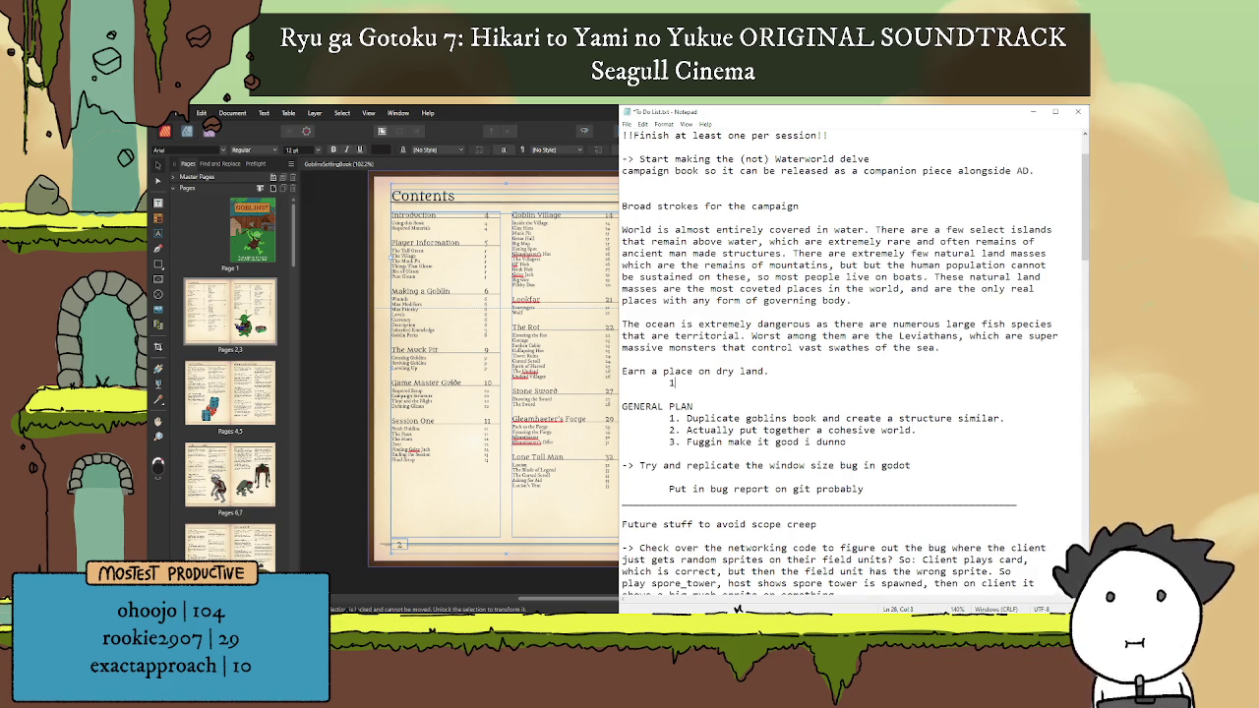
{"action": "type", "text": ". Slay leviathan for big moneyyy"}
{"action": "key", "text": "Return"}
{"action": "key", "text": "Return"}
{"action": "key", "text": "BackSpace"}
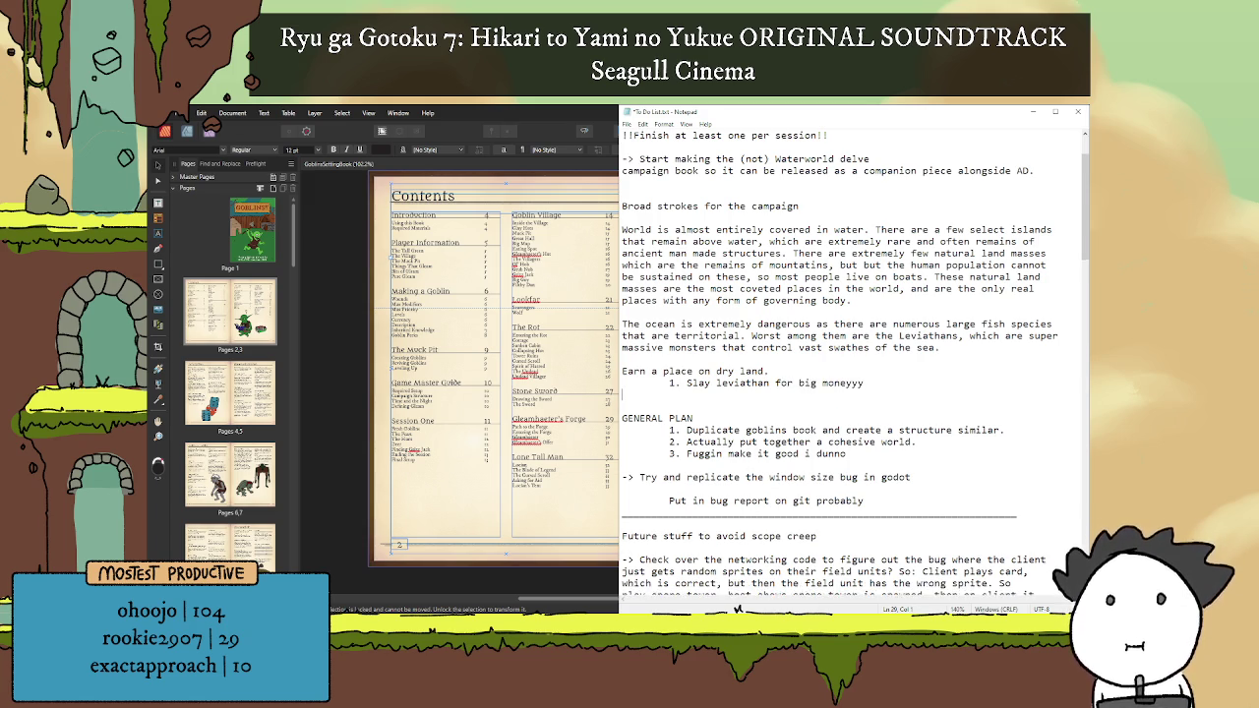
{"action": "type", "text": "2. Salvage "}
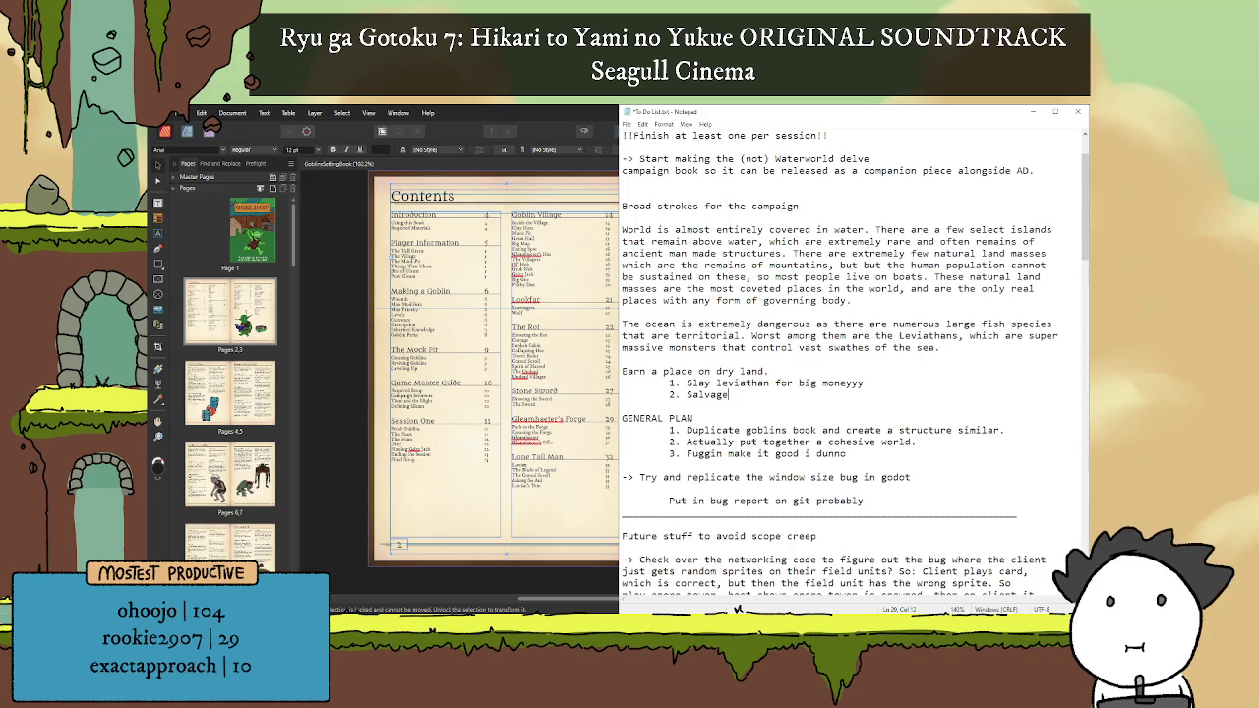
{"action": "type", "text": "underwater tech for big moneyyyy"}
Step: Add indented items '3. Find your own island from rumours' and '4. hunt a pirate lord or something'
{"action": "key", "text": "Return"}
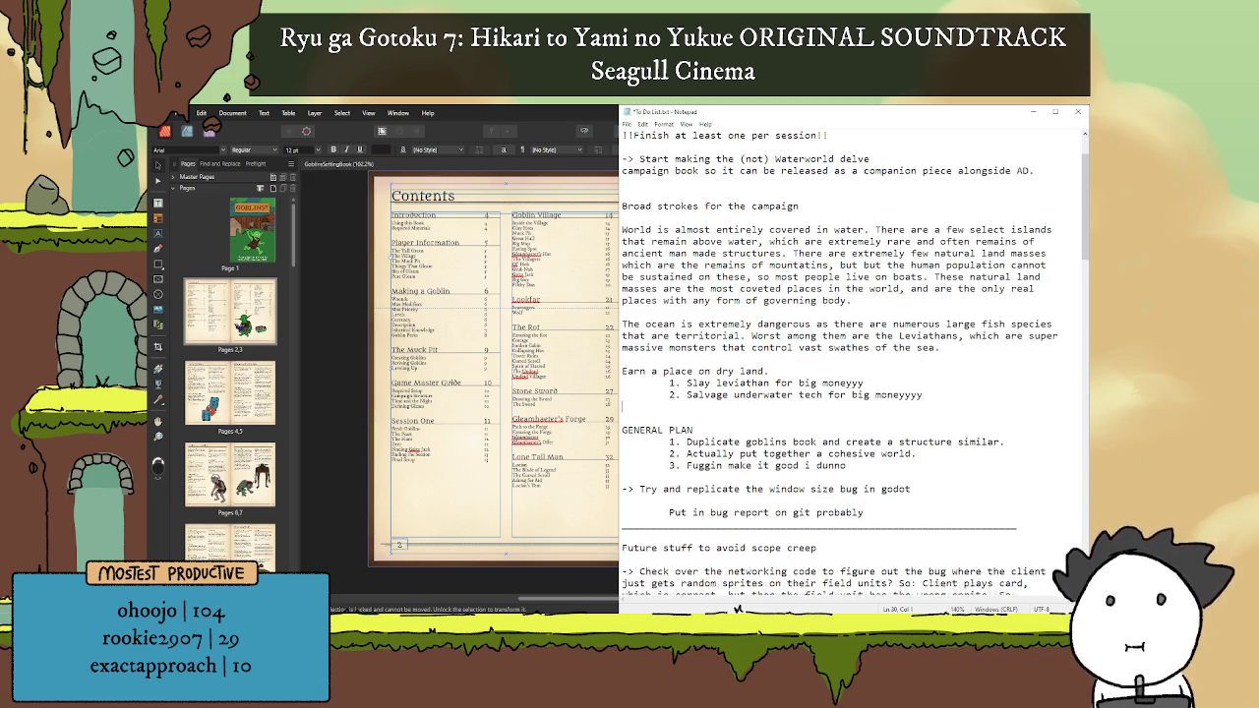
{"action": "key", "text": "Tab"}
{"action": "type", "text": "3."}
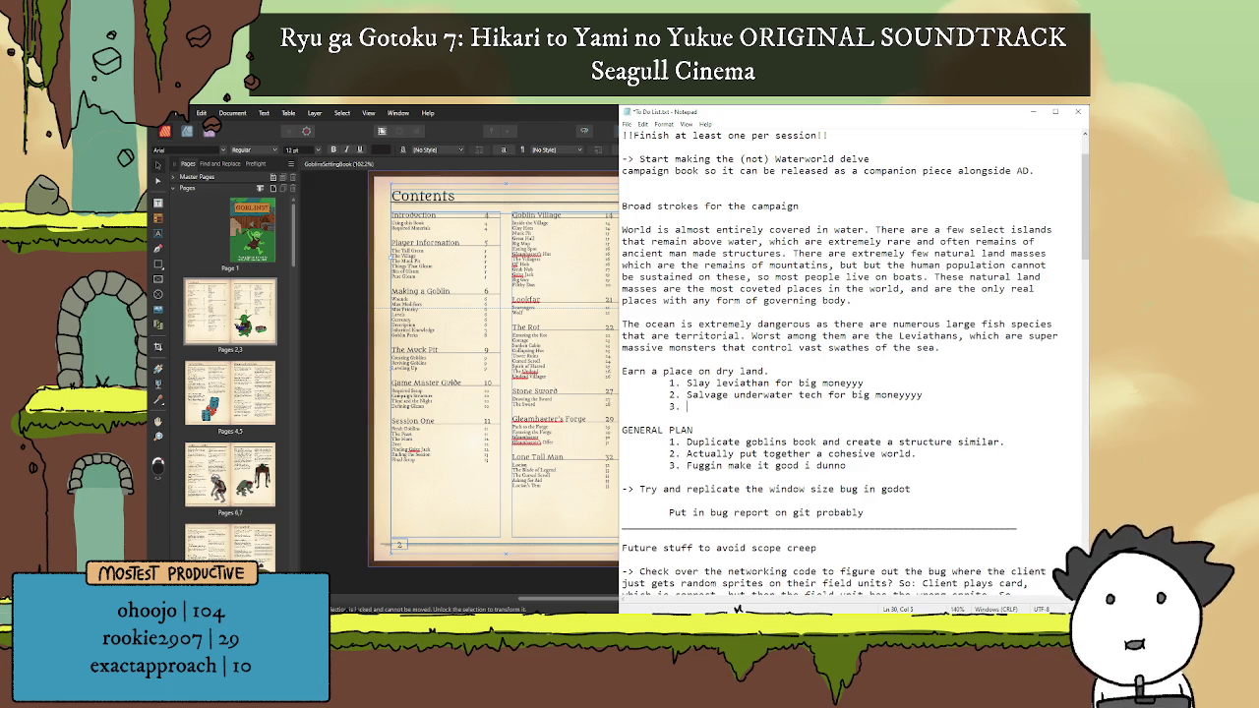
{"action": "type", "text": " Find uyo"}
{"action": "key", "text": "BackSpace"}
{"action": "key", "text": "BackSpace"}
{"action": "key", "text": "BackSpace"}
{"action": "type", "text": "your own "}
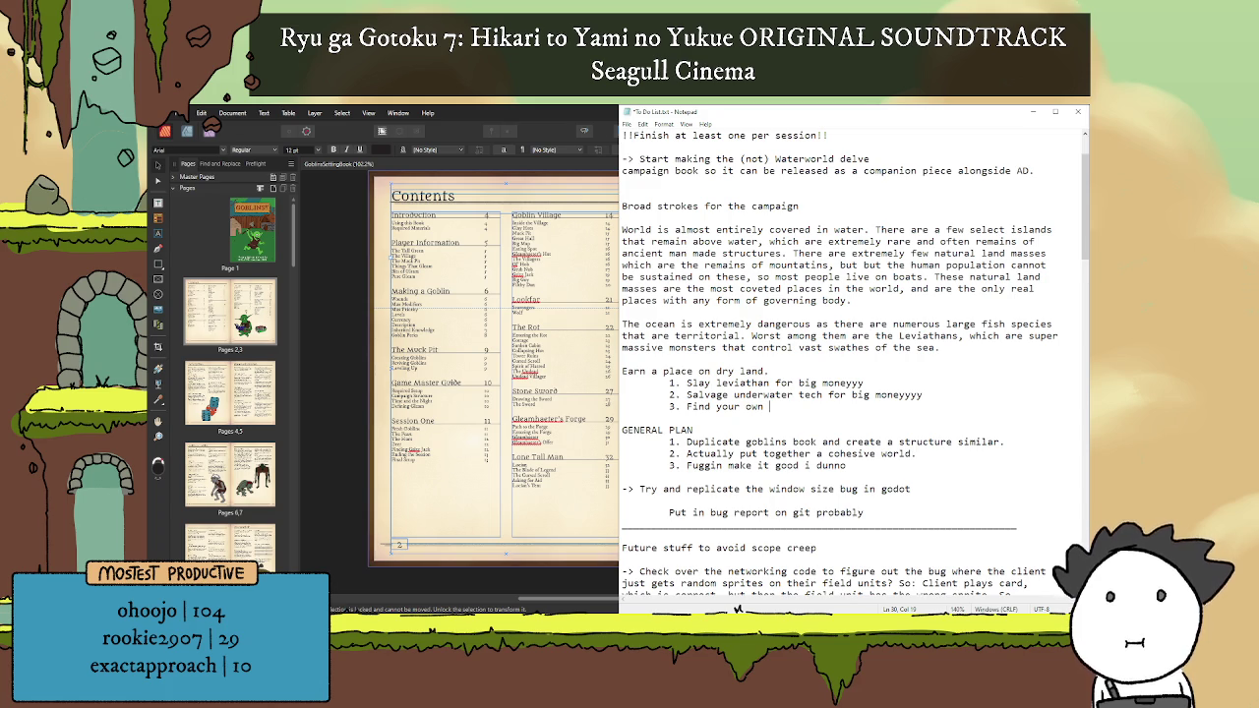
{"action": "type", "text": "island from rumours"}
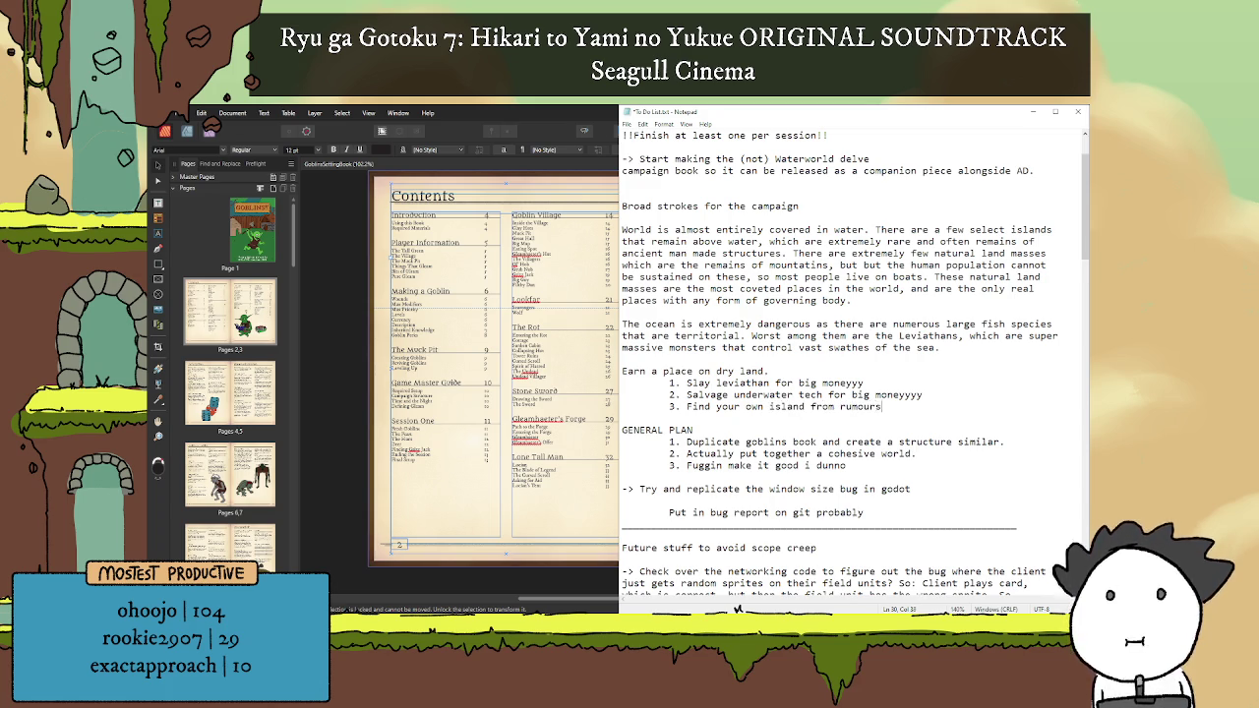
{"action": "key", "text": "Return"}
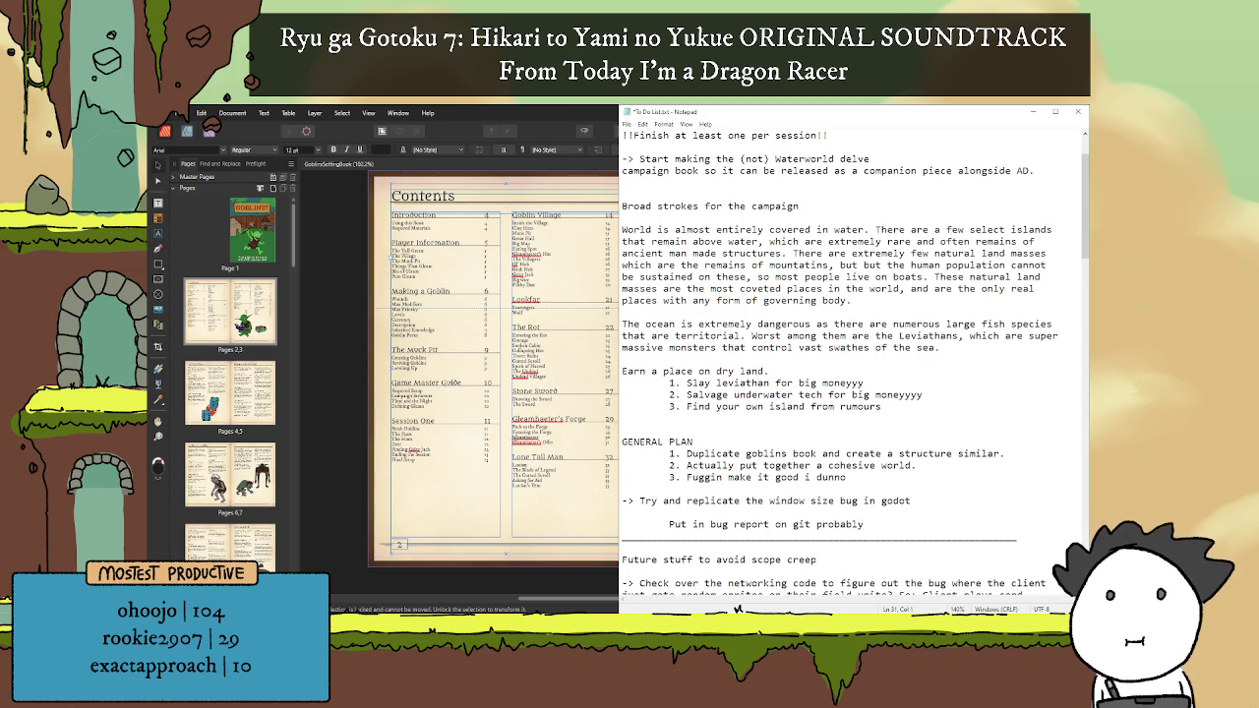
{"action": "type", "text": "4"}
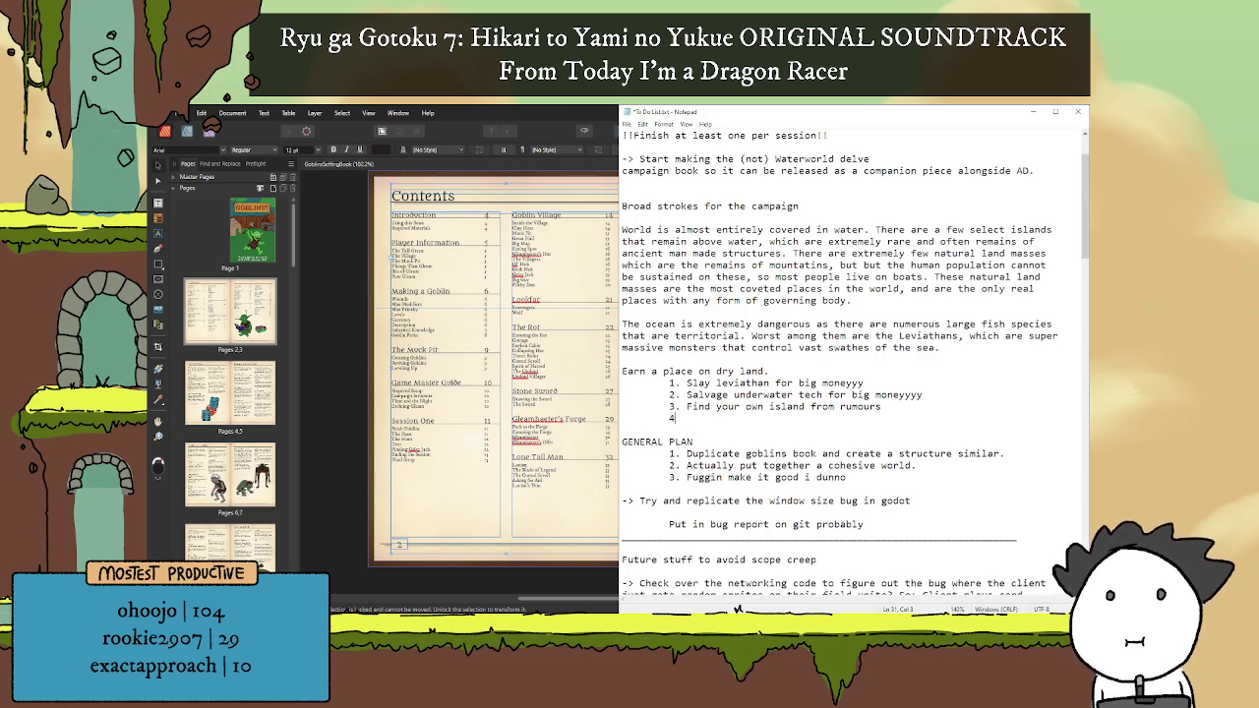
{"action": "type", "text": "o other shit, hunt a ppirate lord"}
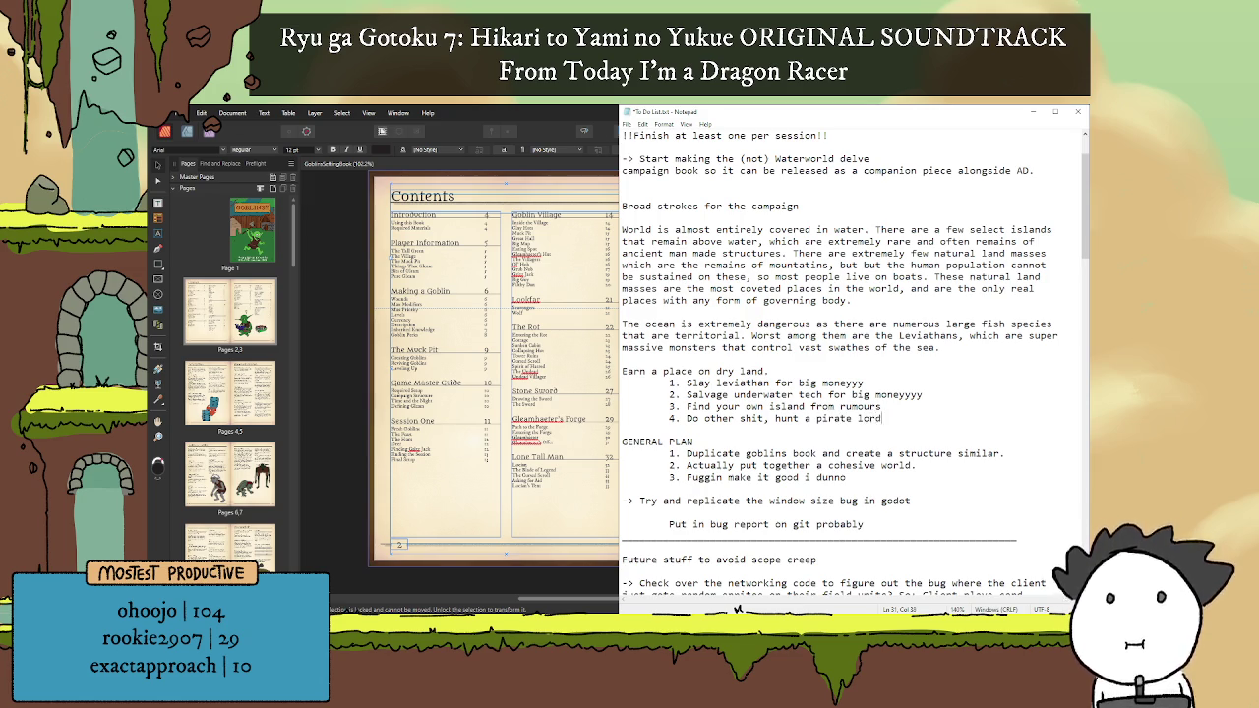
{"action": "type", "text": " or something"}
{"action": "key", "text": "Return"}
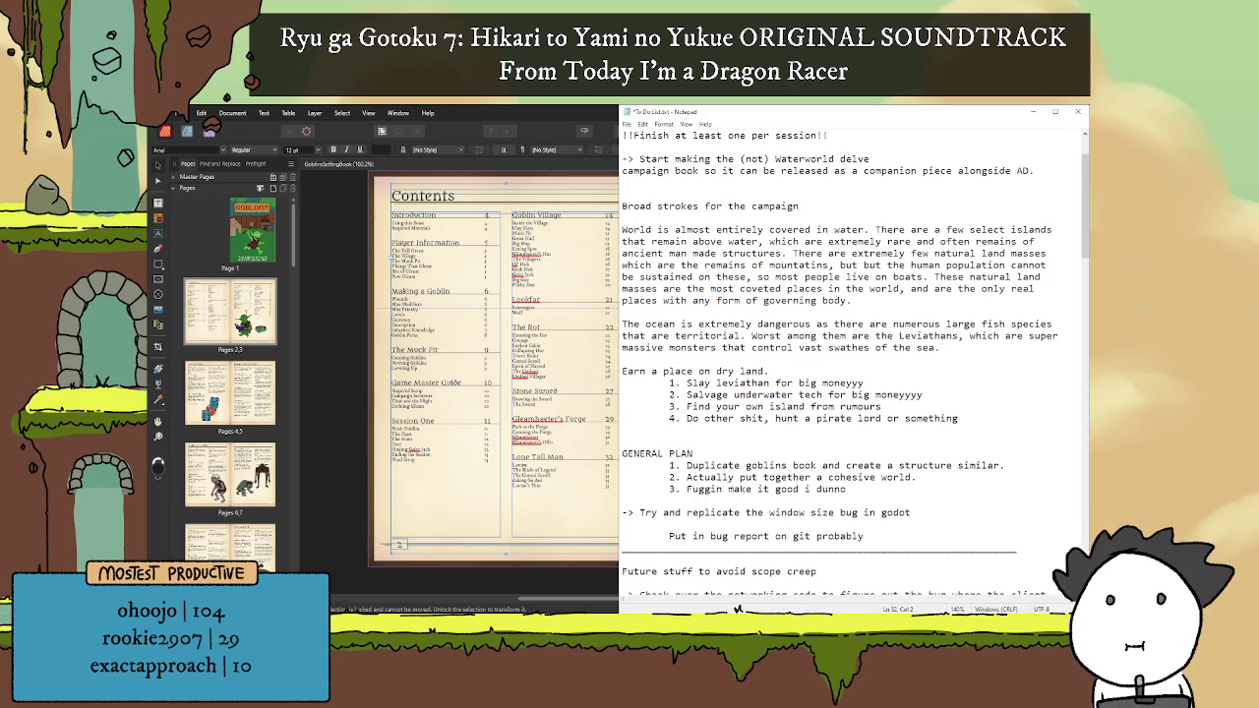
{"action": "key", "text": "BackSpace"}
{"action": "key", "text": "BackSpace"}
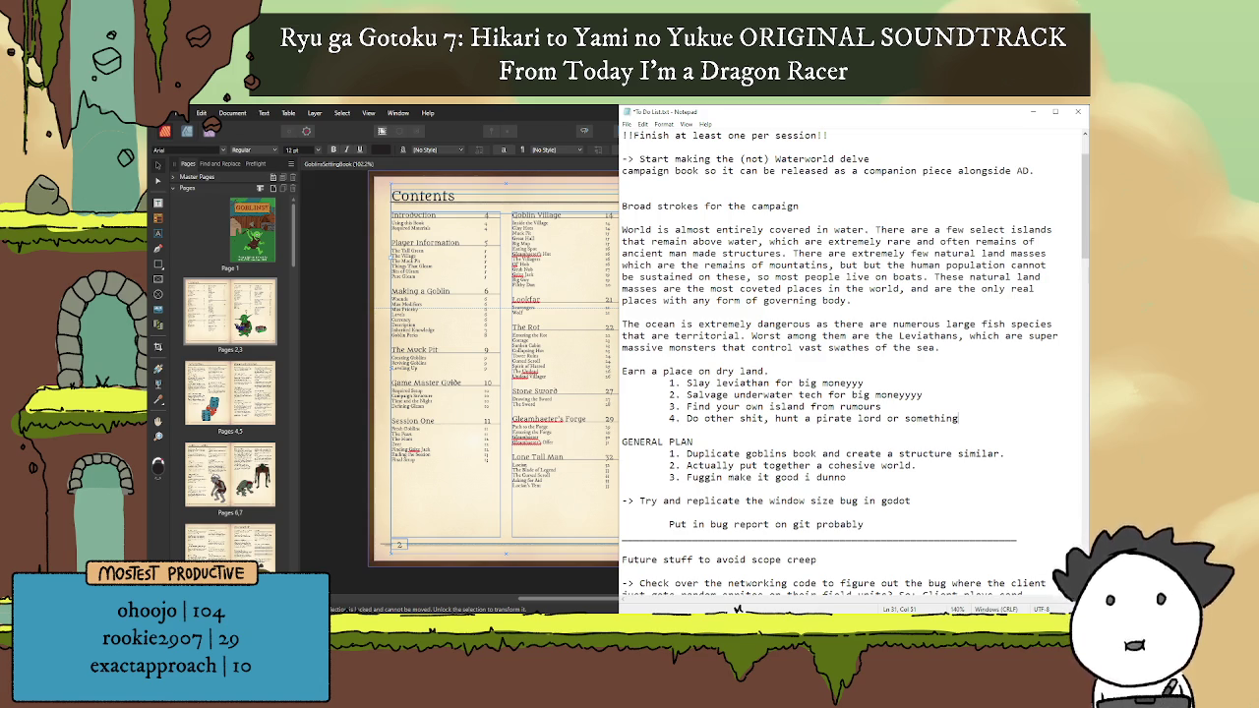
Step: Add a 'Reasons why open sea bad:' section with the line 'everything want to kill you'
{"action": "key", "text": "Return"}
{"action": "key", "text": "Return"}
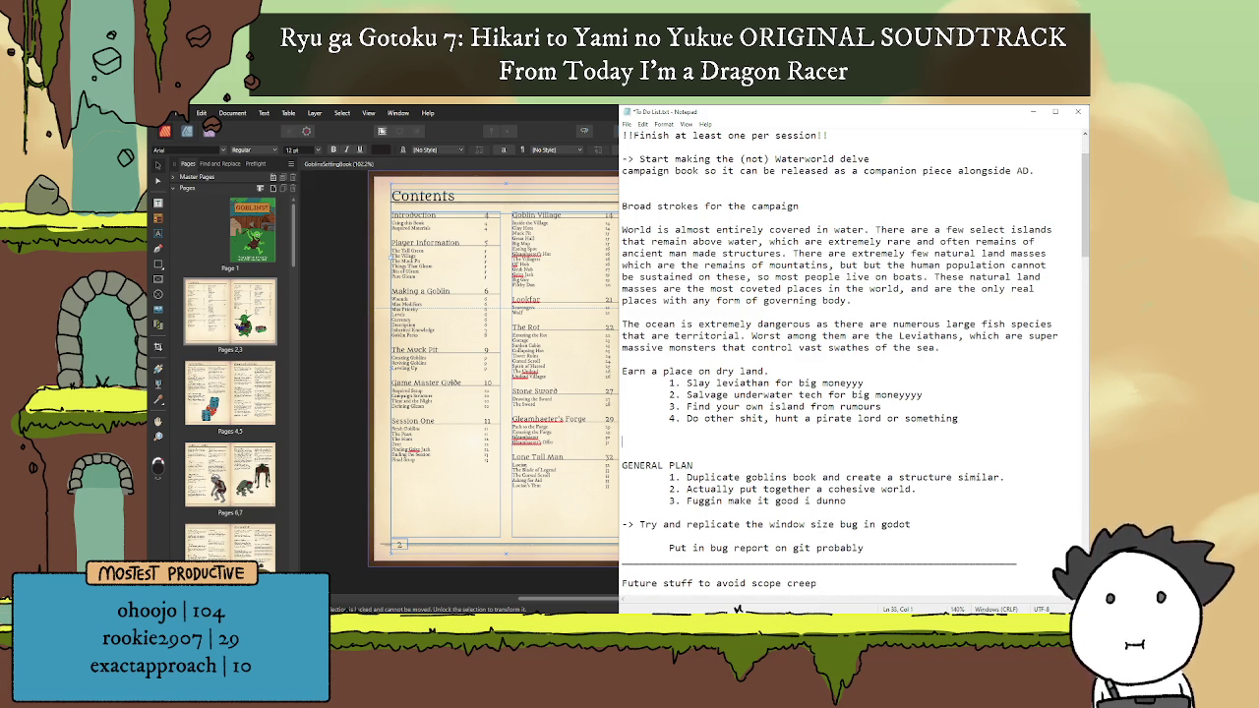
{"action": "type", "text": "Reasons why open sea bad"}
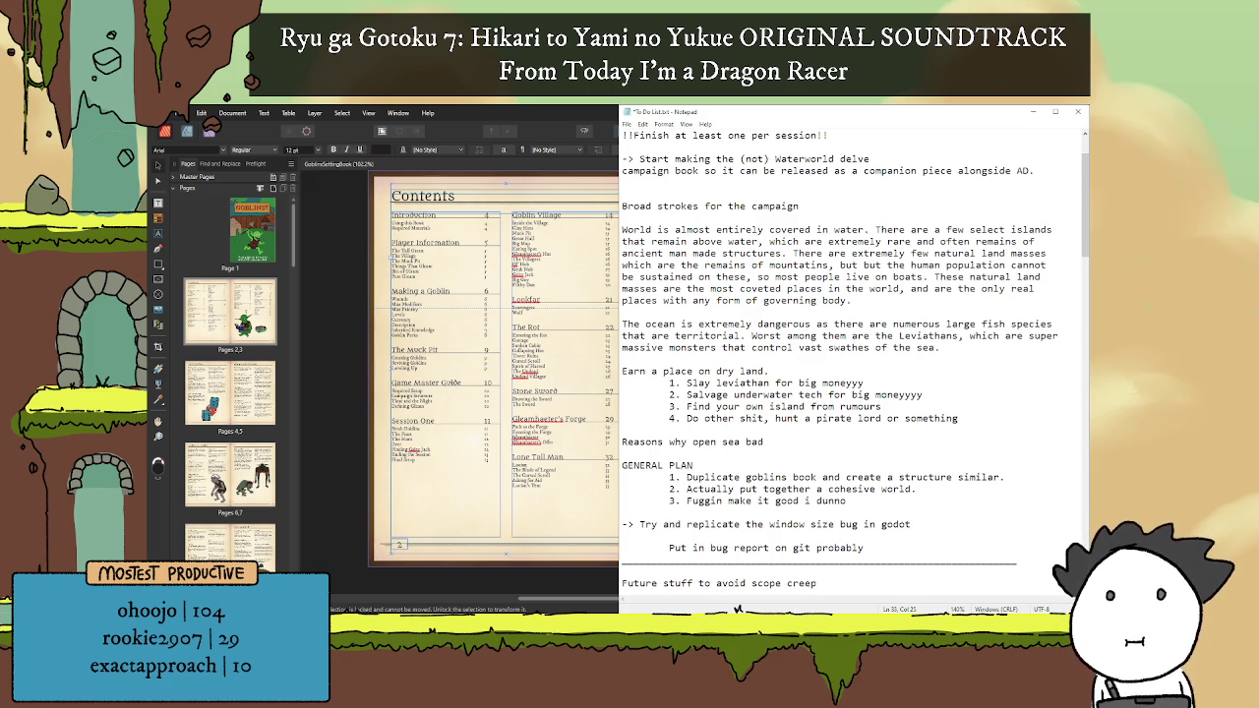
{"action": "type", "text": ":"}
{"action": "key", "text": "Return"}
{"action": "type", "text": "verything want to k"}
{"action": "type", "text": "l"}
{"action": "key", "text": "BackSpace"}
{"action": "type", "text": "ill you."}
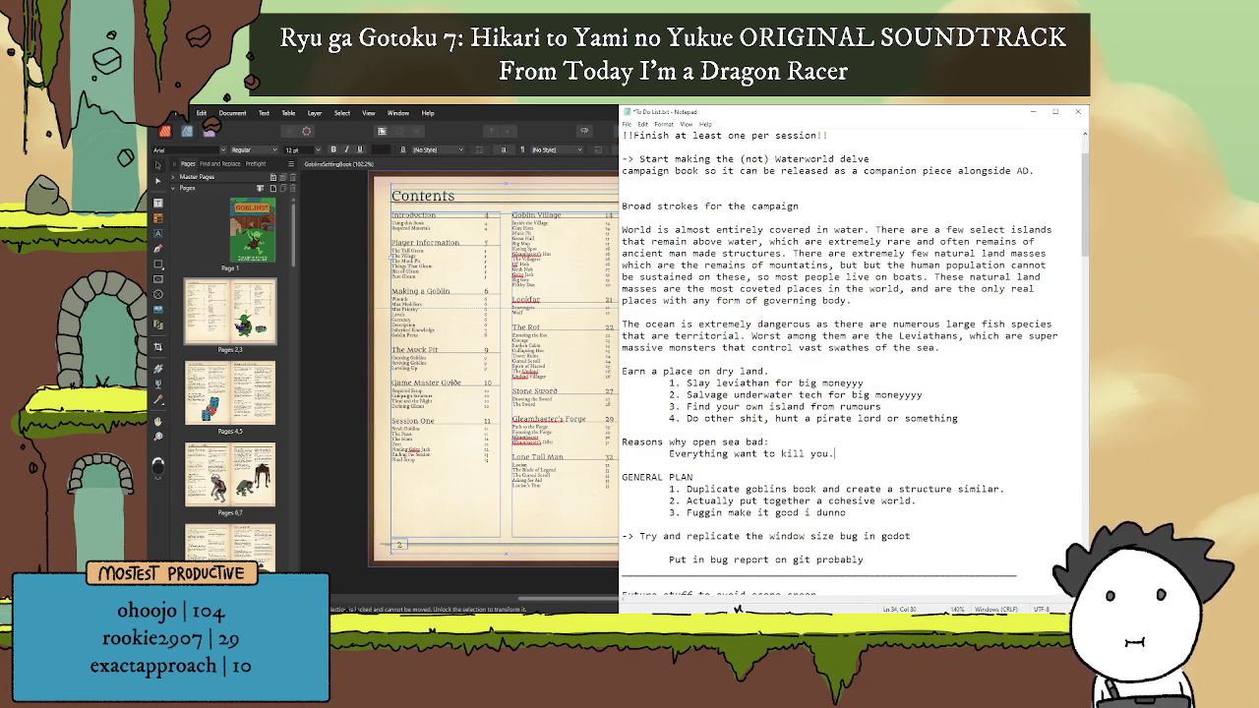
{"action": "key", "text": "Return"}
Step: Add the idea of a goblins-style night-time danger table, ending 'only really safe in harbors or supermassive fleets etc.'
{"action": "type", "text": "Have"}
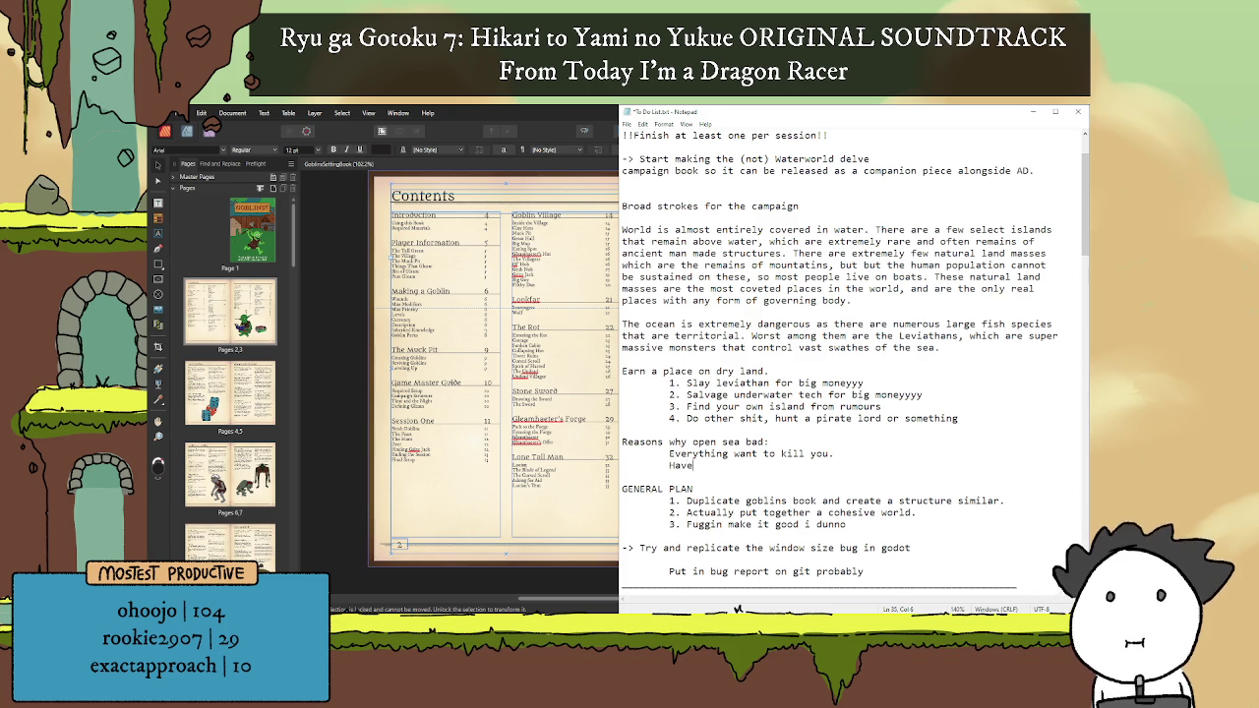
{"action": "type", "text": " a table like with night time in goblins wi"}
{"action": "key", "text": "BackSpace"}
{"action": "type", "text": "here "}
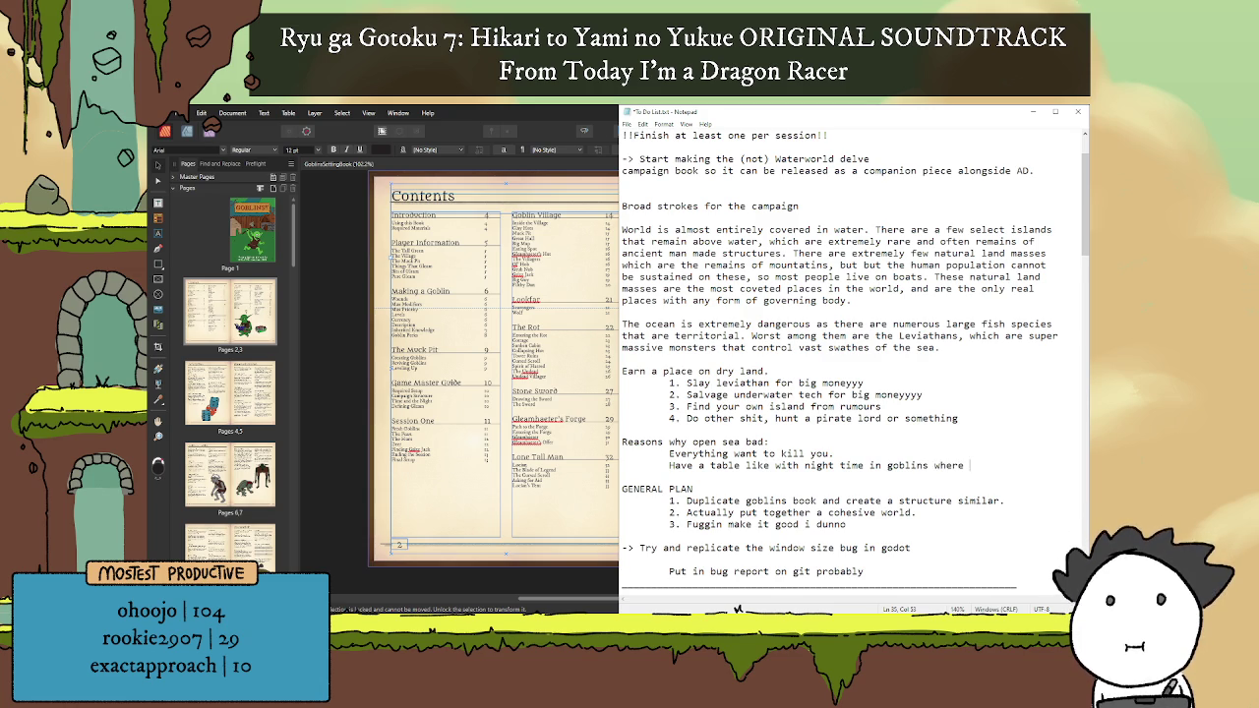
{"action": "type", "text": "bad shit can"}
{"action": "key", "text": "Return"}
{"action": "type", "text": "happen on the o"}
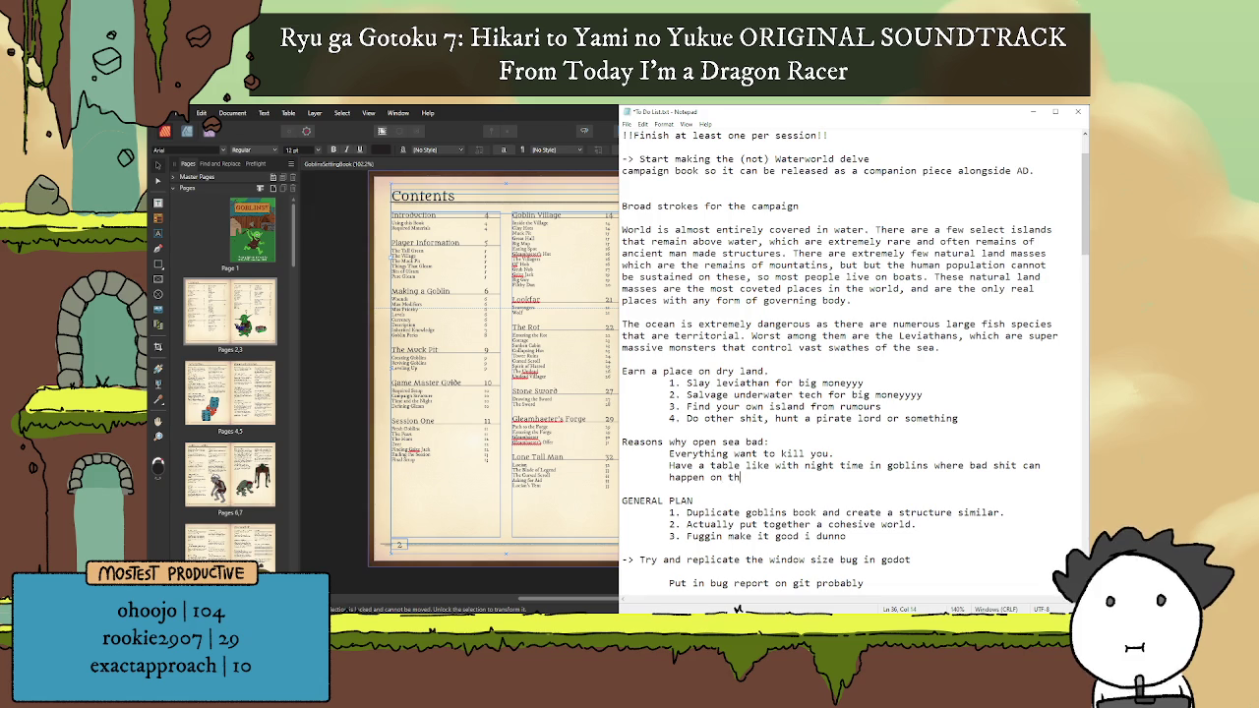
{"action": "type", "text": "pen sea, "}
{"action": "type", "text": "onreal"}
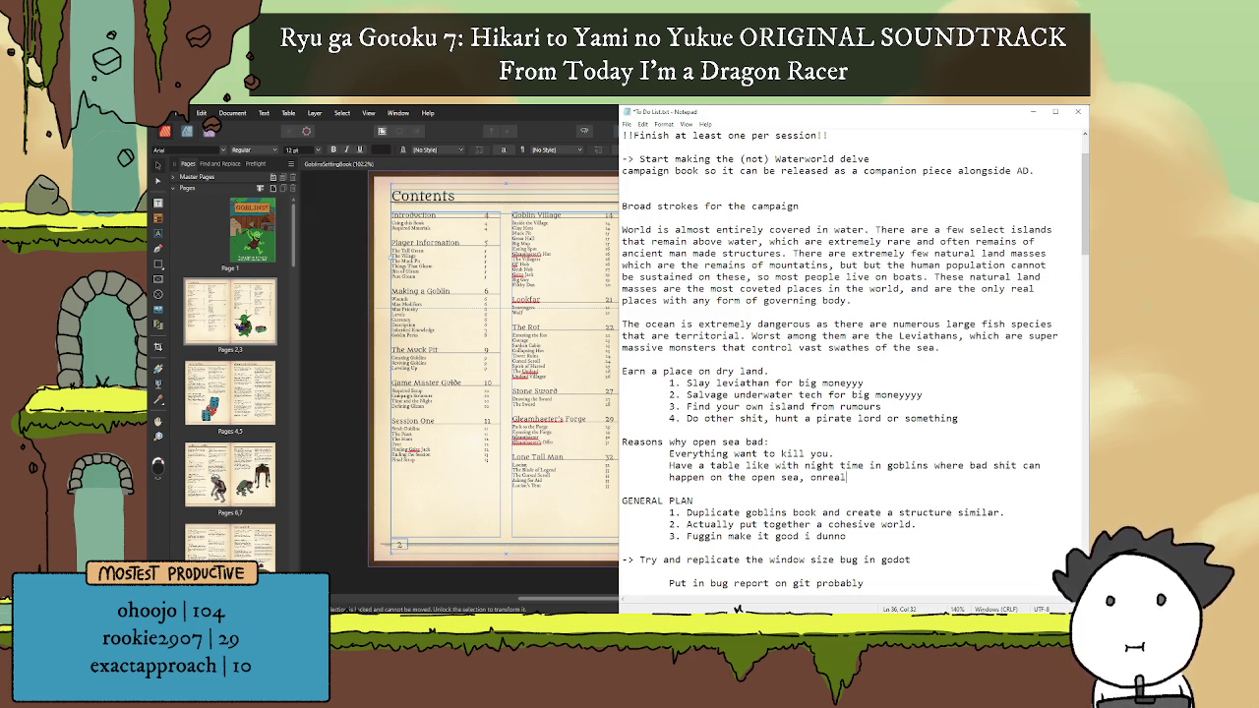
{"action": "key", "text": "BackSpace"}
{"action": "key", "text": "BackSpace"}
{"action": "key", "text": "BackSpace"}
{"action": "key", "text": "BackSpace"}
{"action": "type", "text": "ly really safe in harbors "}
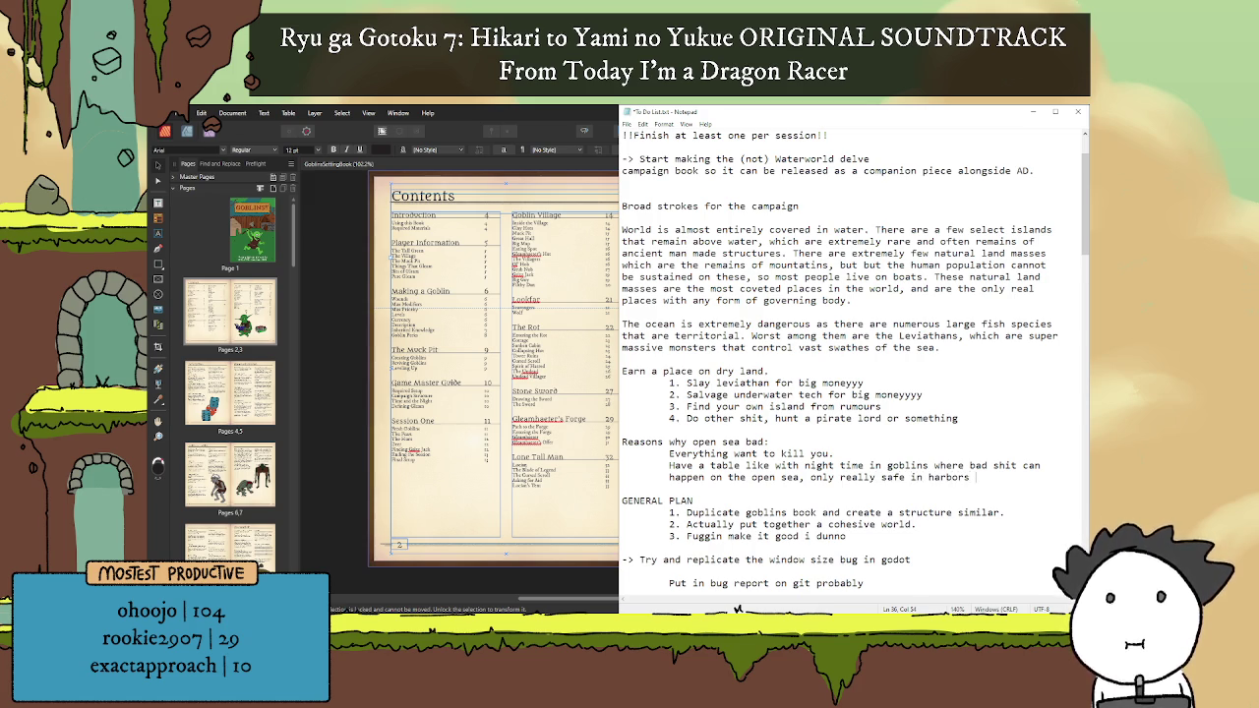
{"action": "type", "text": "or f"}
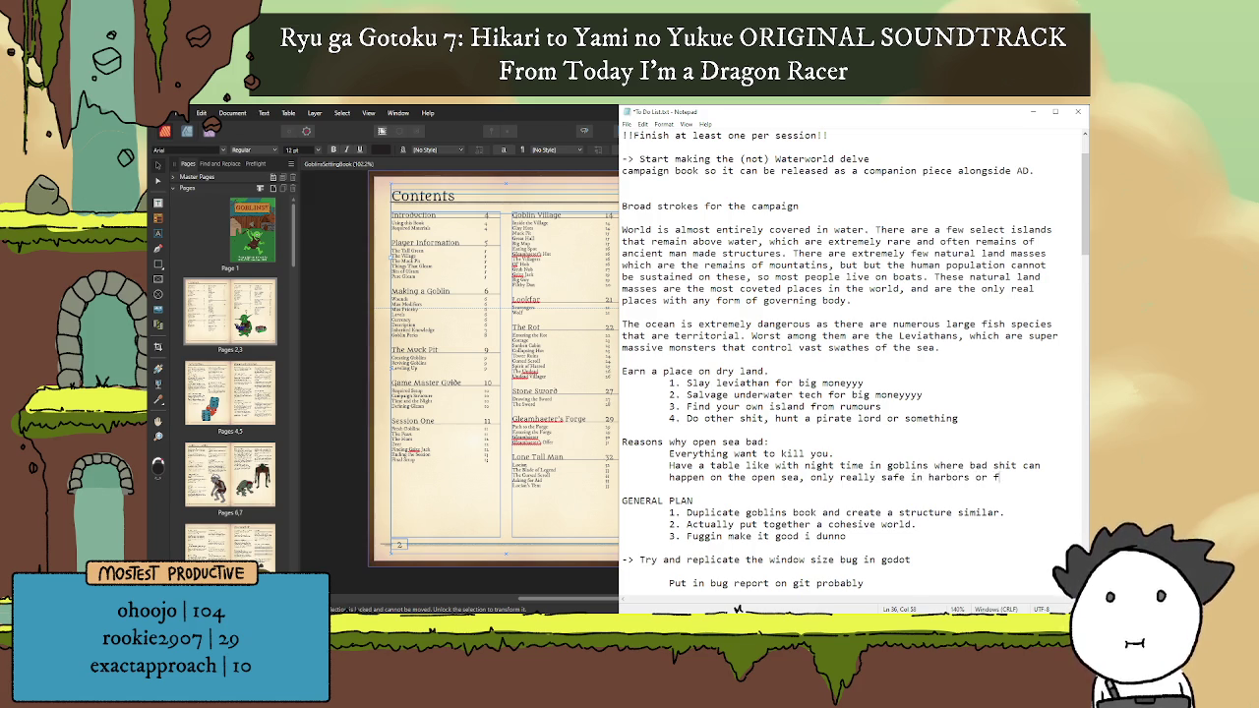
{"action": "key", "text": "BackSpace"}
{"action": "type", "text": "supermas"}
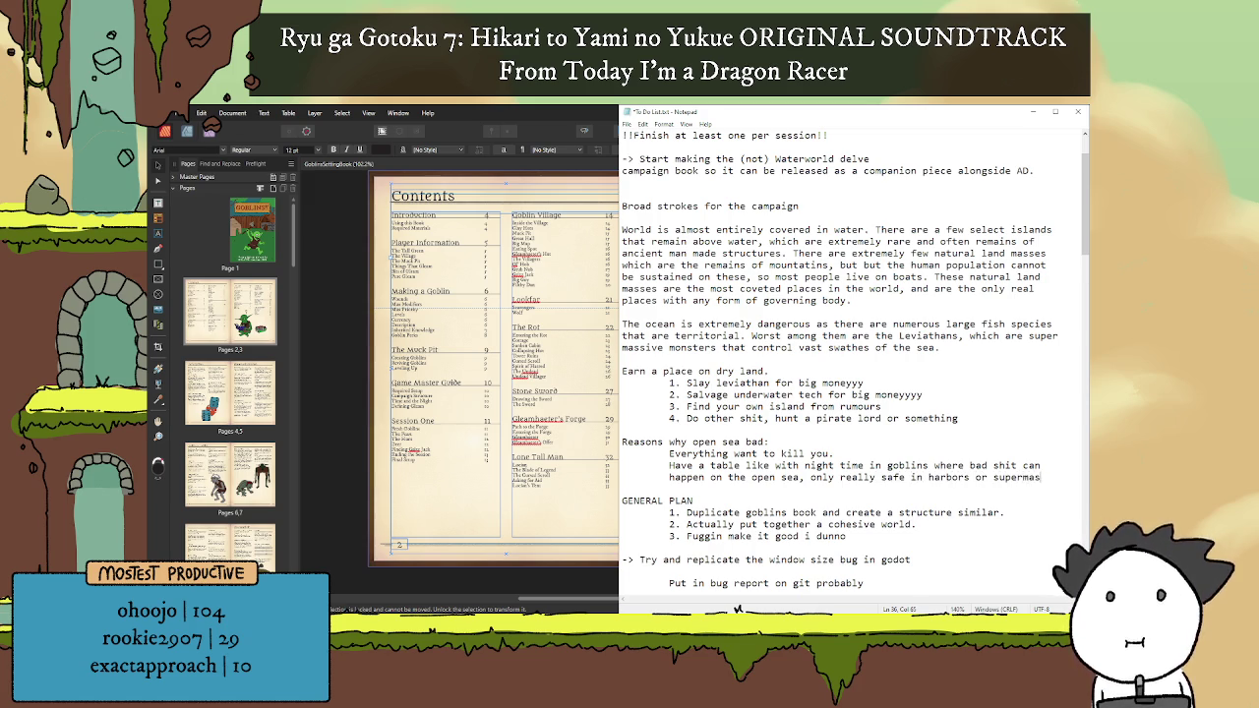
{"action": "type", "text": "sive"}
{"action": "key", "text": "Return"}
{"action": "type", "text": "fleets etc."}
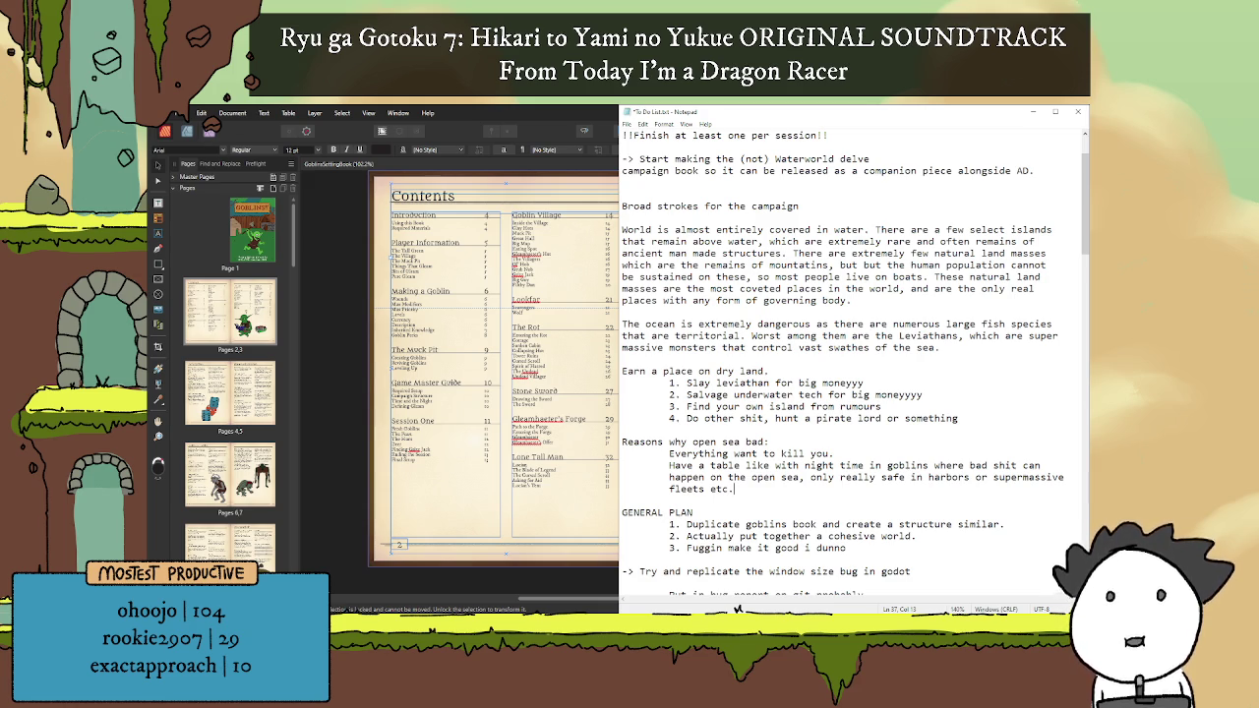
Step: Add blank lines below the plan list and above GENERAL PLAN, then return to the 'Earn a place on dry land' line
{"action": "scroll", "coordinate": [799, 277], "scroll_direction": "up", "scroll_amount": 1}
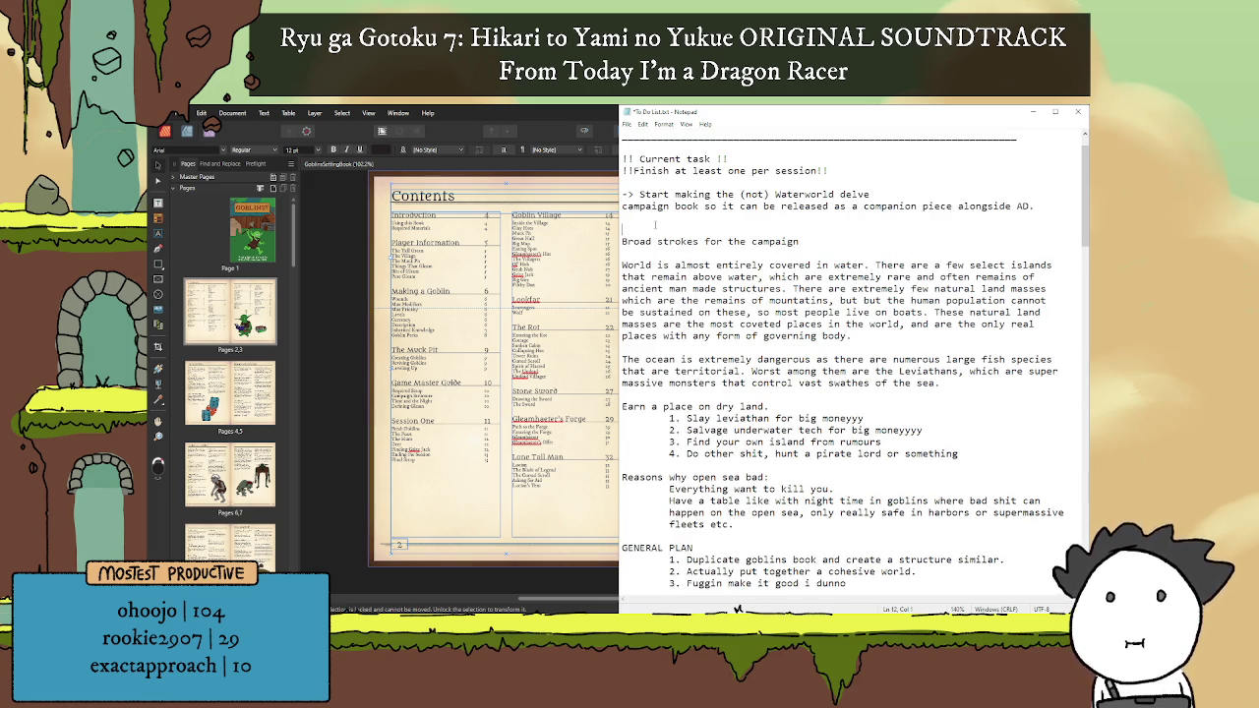
{"action": "scroll", "coordinate": [736, 390], "scroll_direction": "down", "scroll_amount": 4}
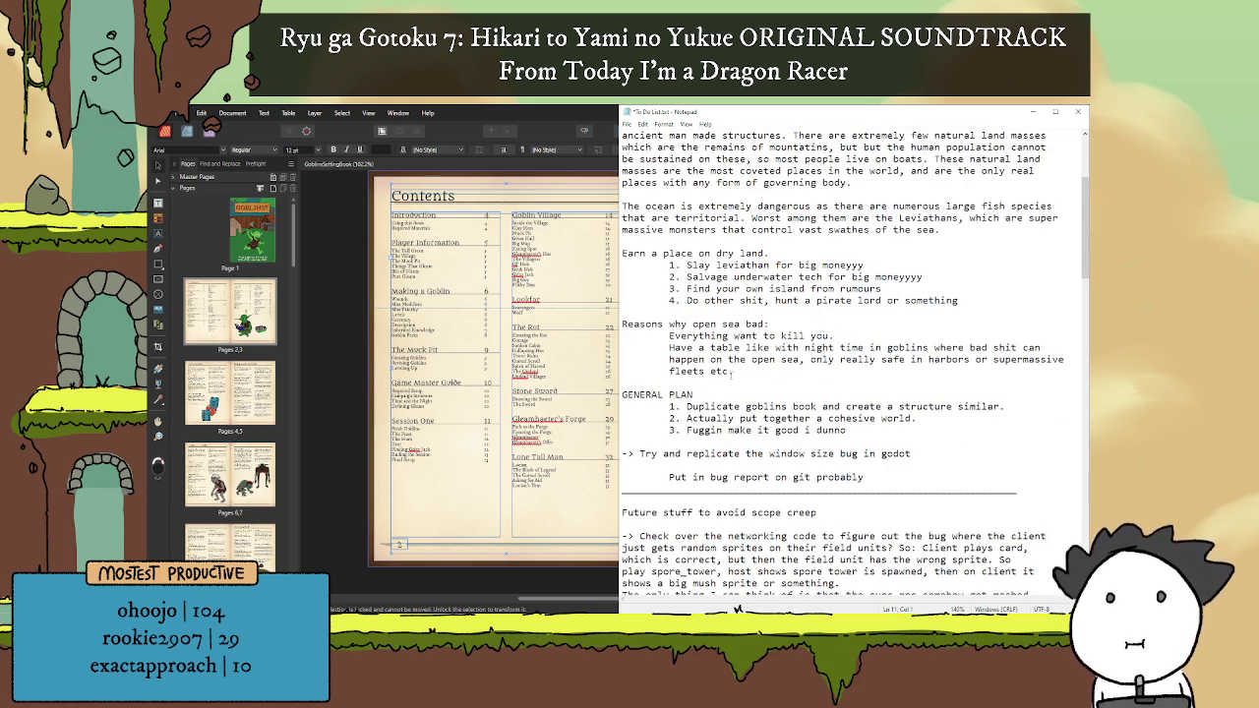
{"action": "left_click", "coordinate": [731, 442]}
{"action": "key", "text": "Return"}
{"action": "key", "text": "Return"}
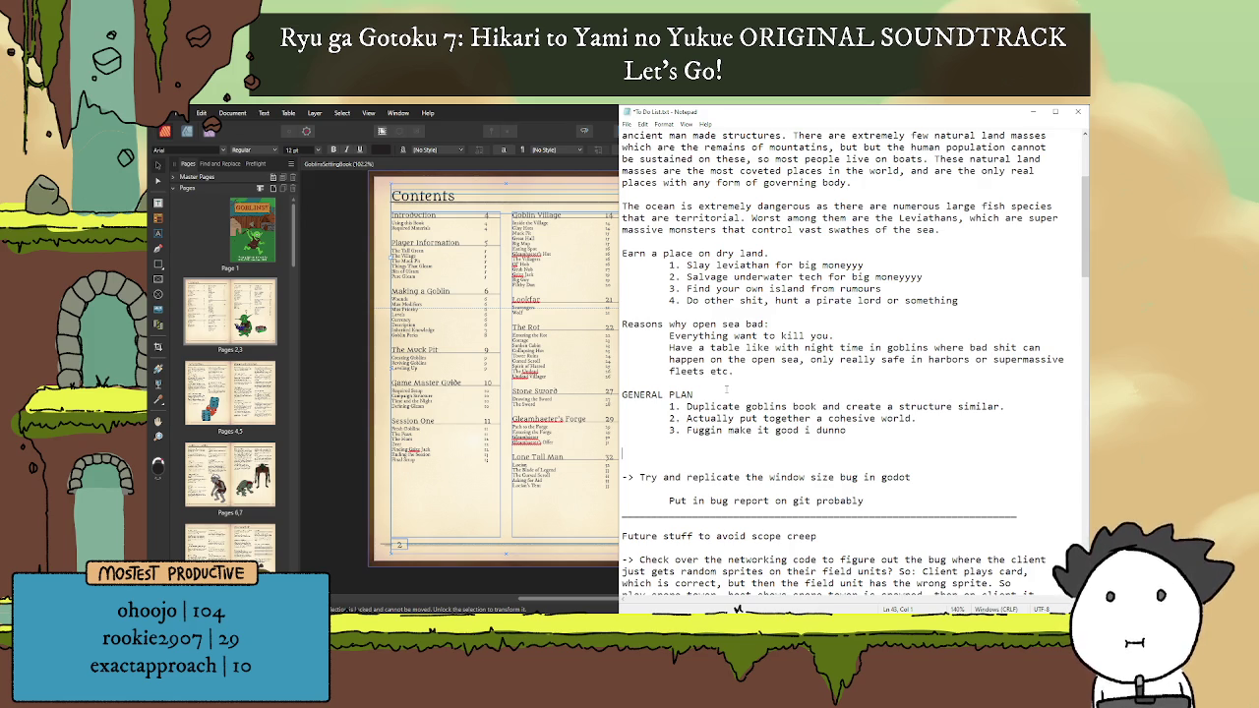
{"action": "scroll", "coordinate": [726, 387], "scroll_direction": "up", "scroll_amount": 5}
{"action": "scroll", "coordinate": [732, 390], "scroll_direction": "down", "scroll_amount": 5}
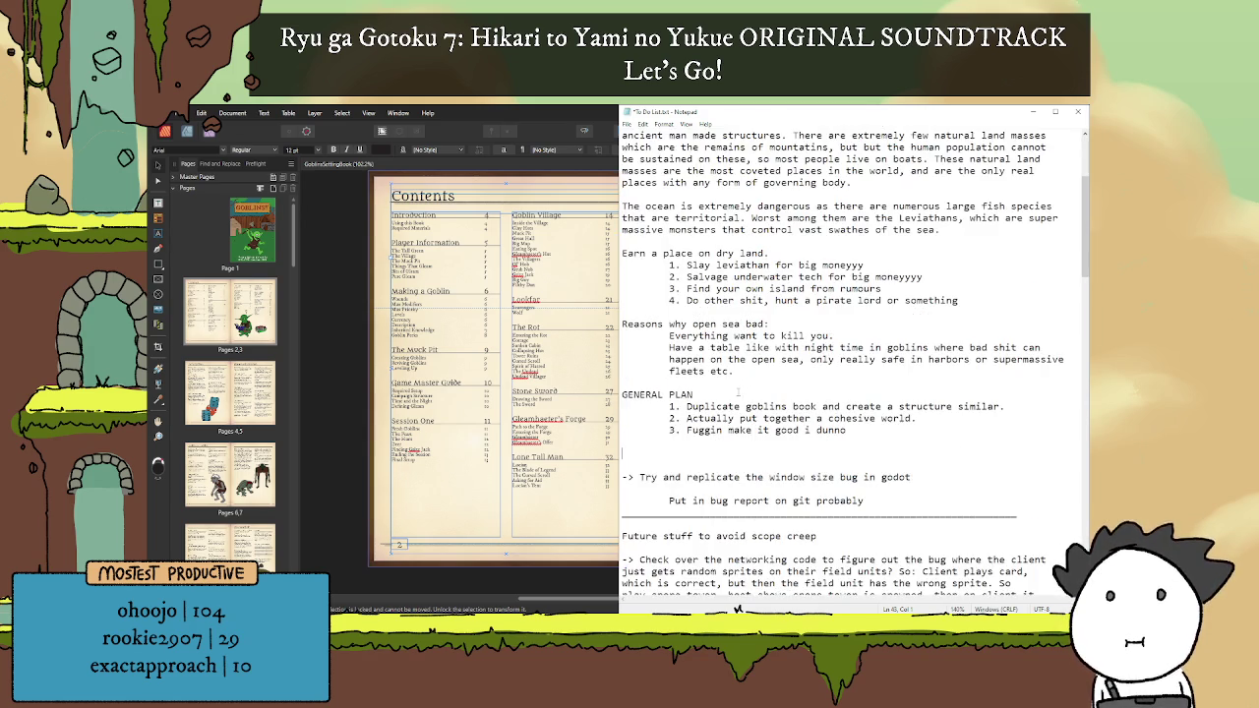
{"action": "scroll", "coordinate": [737, 418], "scroll_direction": "down", "scroll_amount": 2}
{"action": "scroll", "coordinate": [738, 418], "scroll_direction": "up", "scroll_amount": 2}
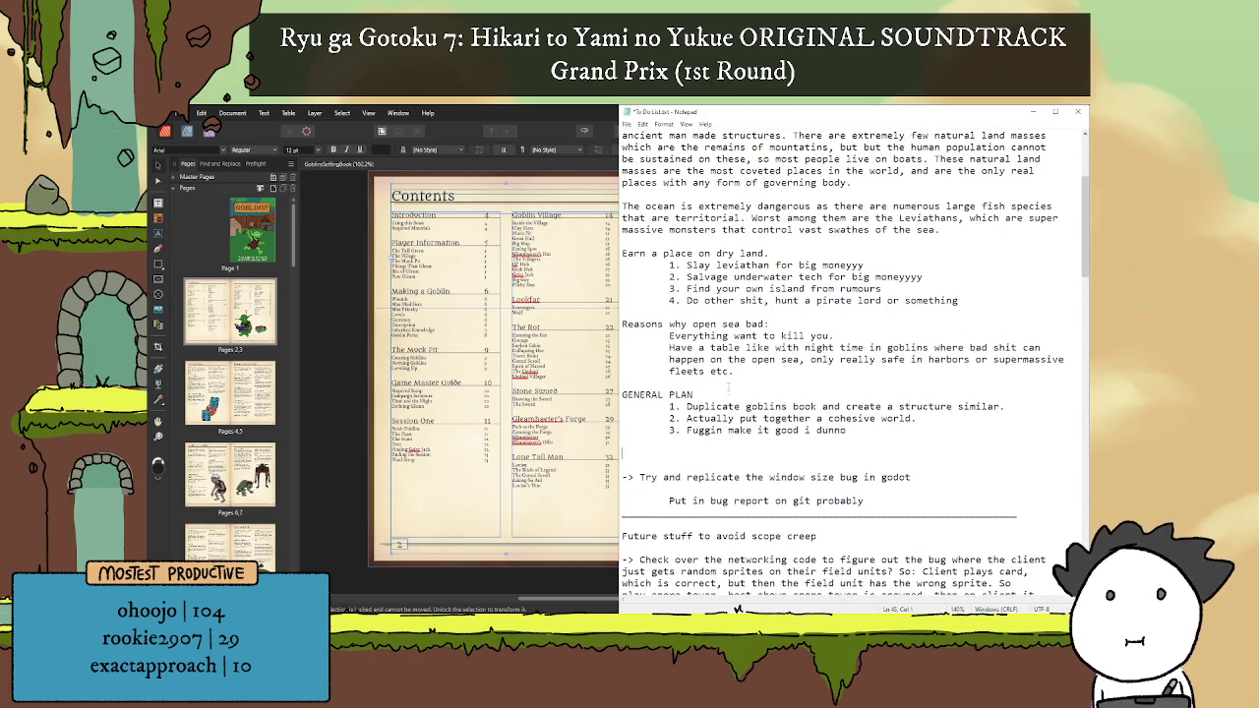
{"action": "key", "text": "Return"}
{"action": "key", "text": "Return"}
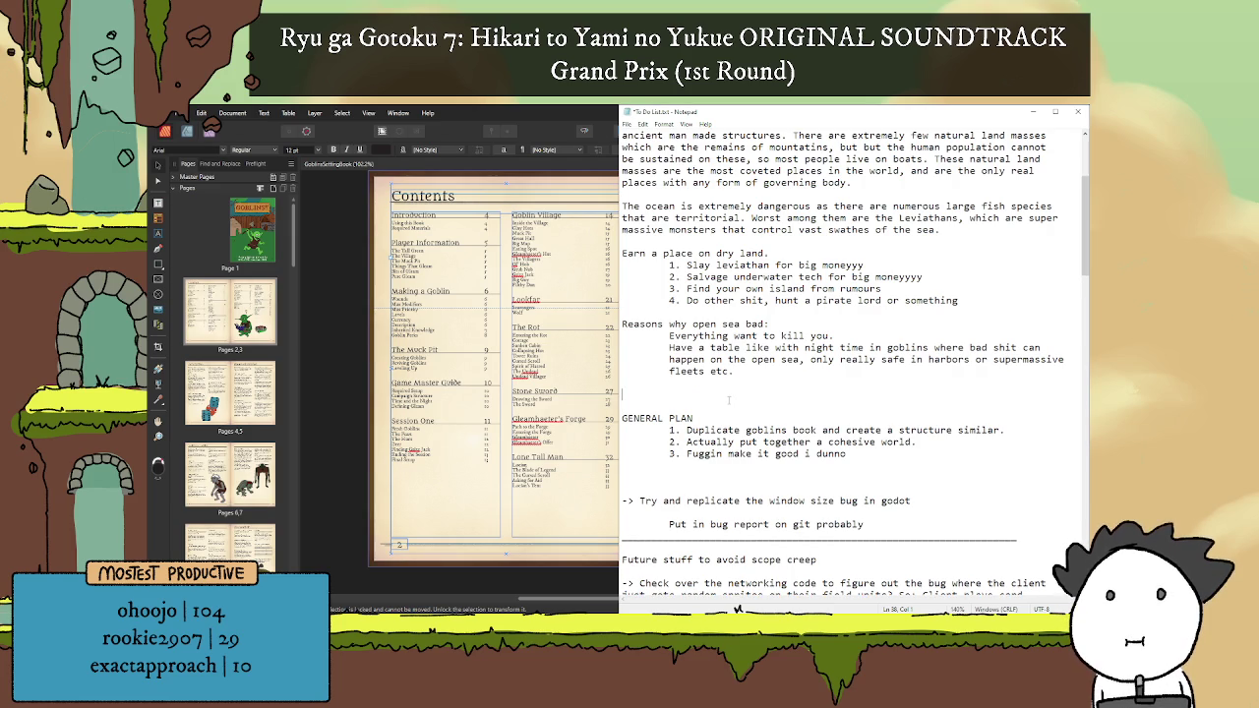
{"action": "scroll", "coordinate": [722, 399], "scroll_direction": "up", "scroll_amount": 2}
{"action": "double_click", "coordinate": [679, 324]}
{"action": "left_click", "coordinate": [875, 322]}
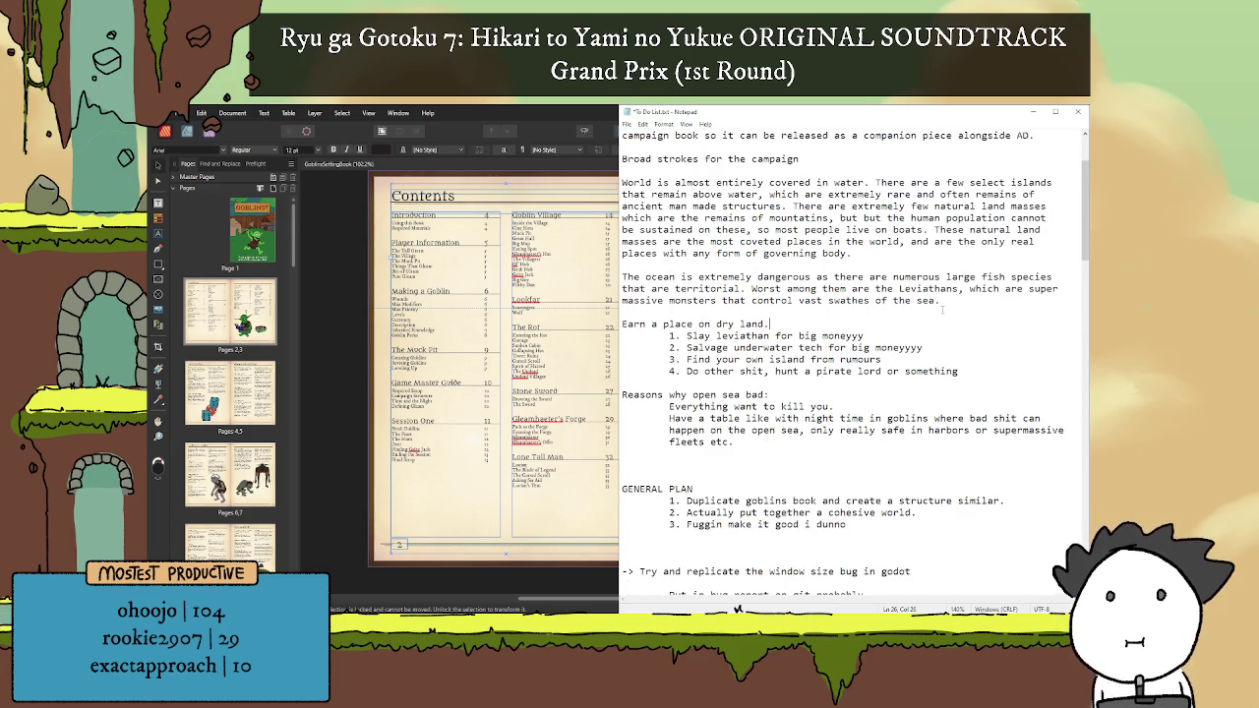
Step: Append 'The players will make characters with the overarching goal of' after 'swathes of the sea.'
{"action": "left_click", "coordinate": [950, 304]}
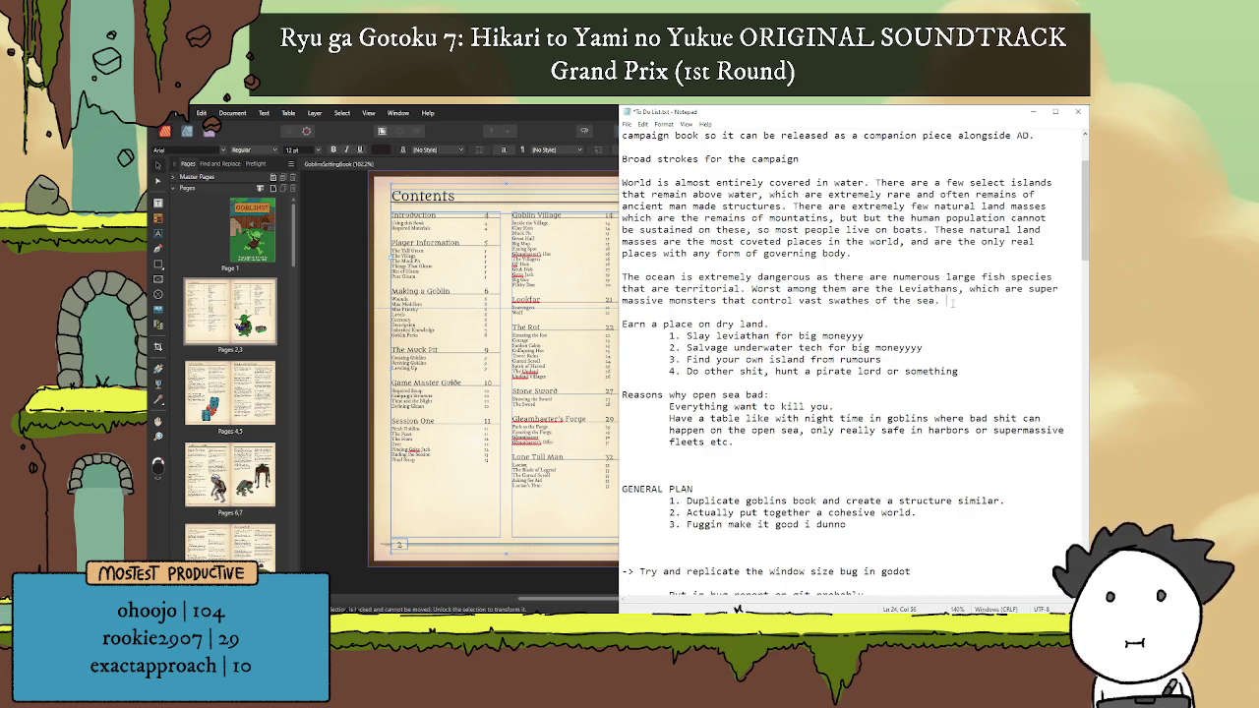
{"action": "type", "text": "The players will make charac"}
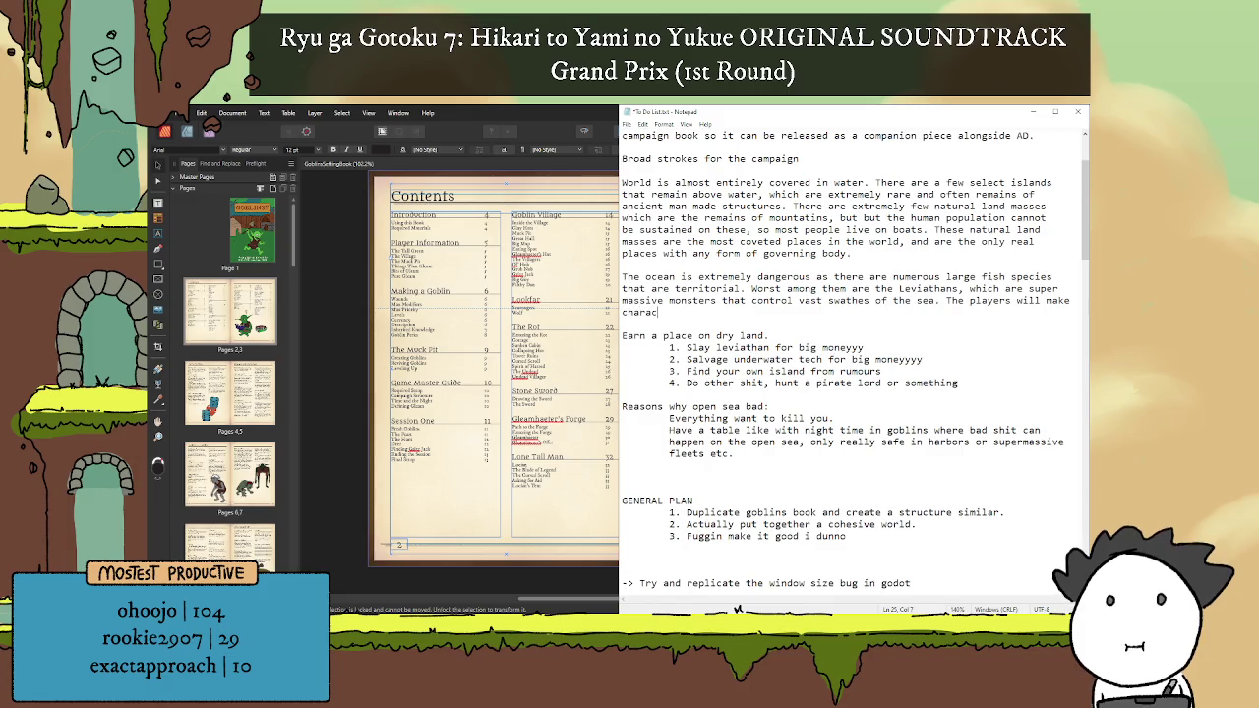
{"action": "type", "text": "ters tha"}
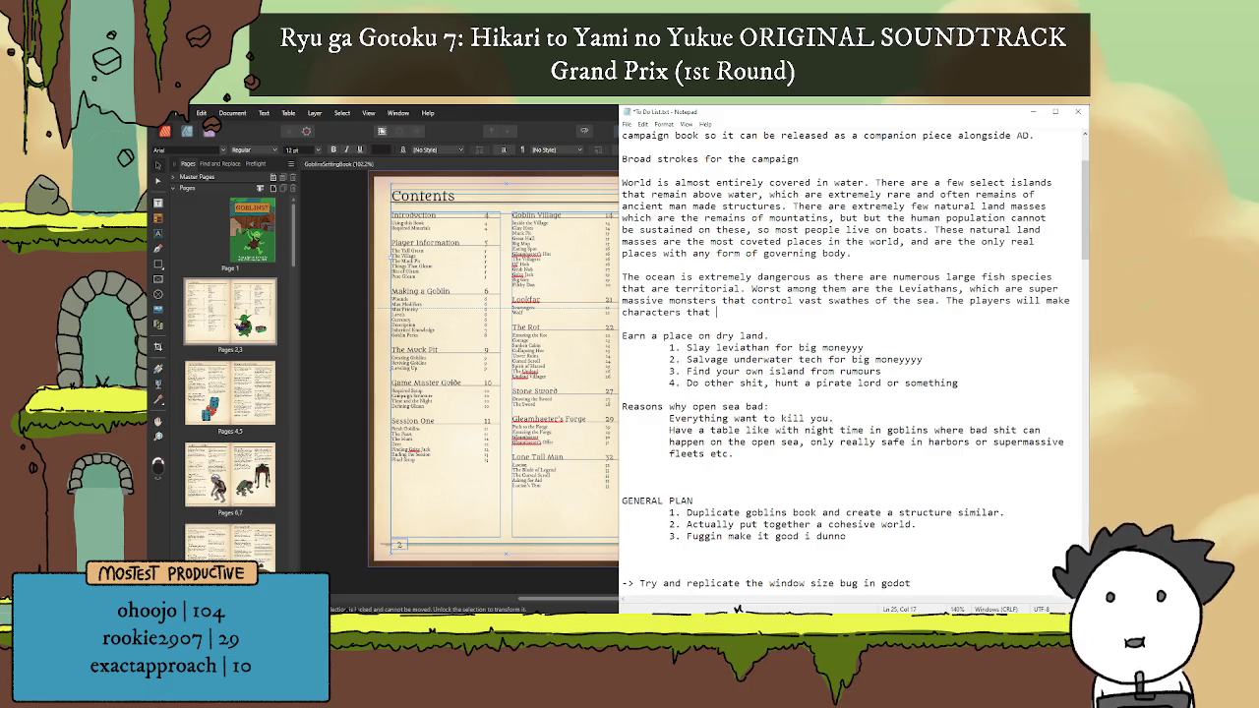
{"action": "key", "text": "BackSpace"}
{"action": "type", "text": "with "}
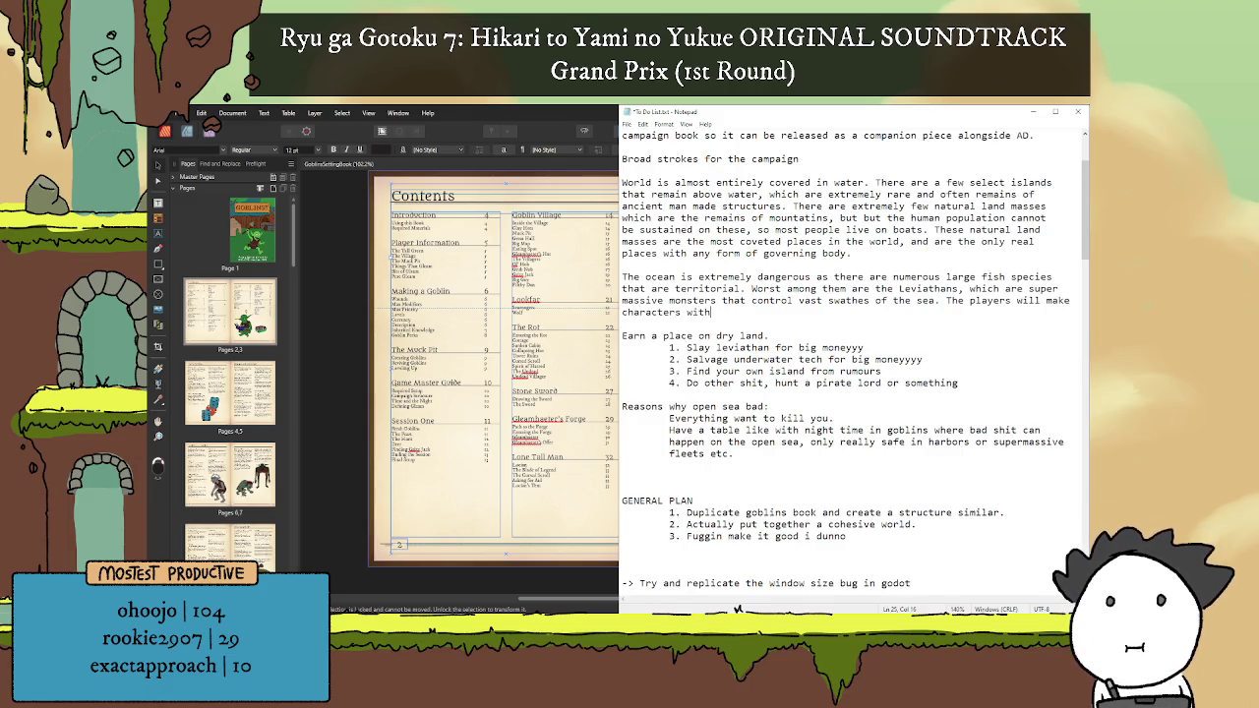
{"action": "type", "text": "the overarchi"}
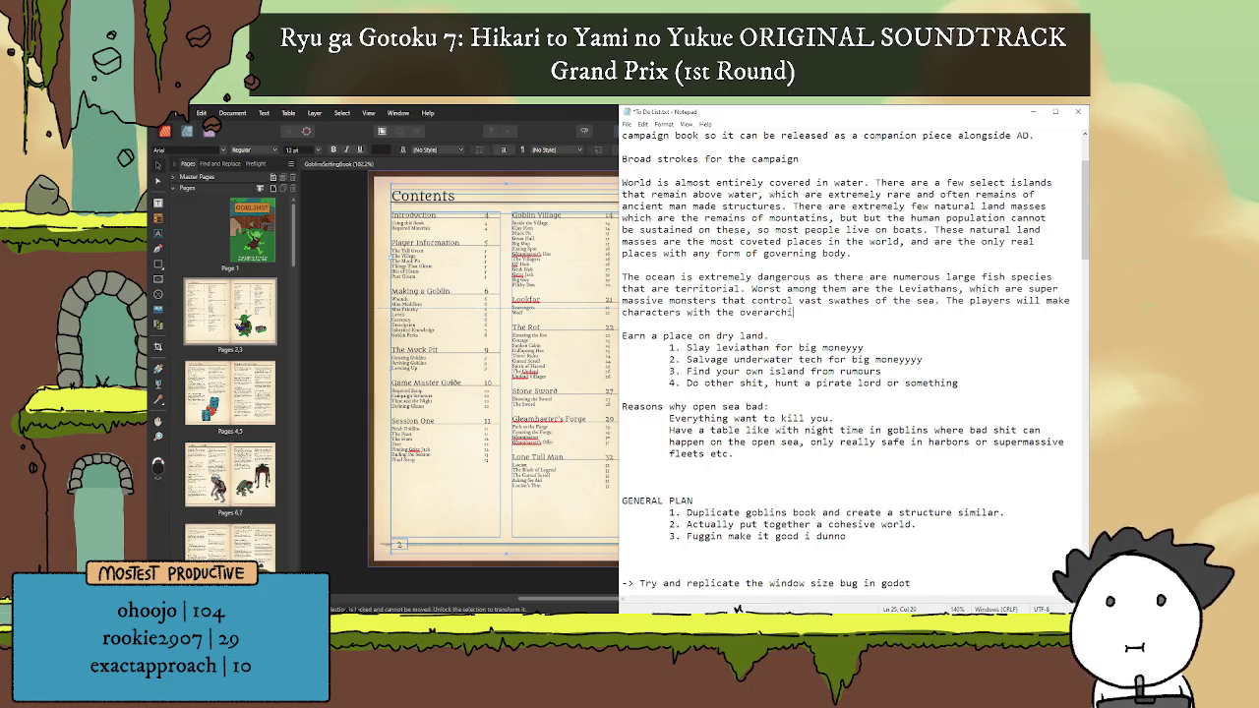
{"action": "type", "text": "ng goal of"}
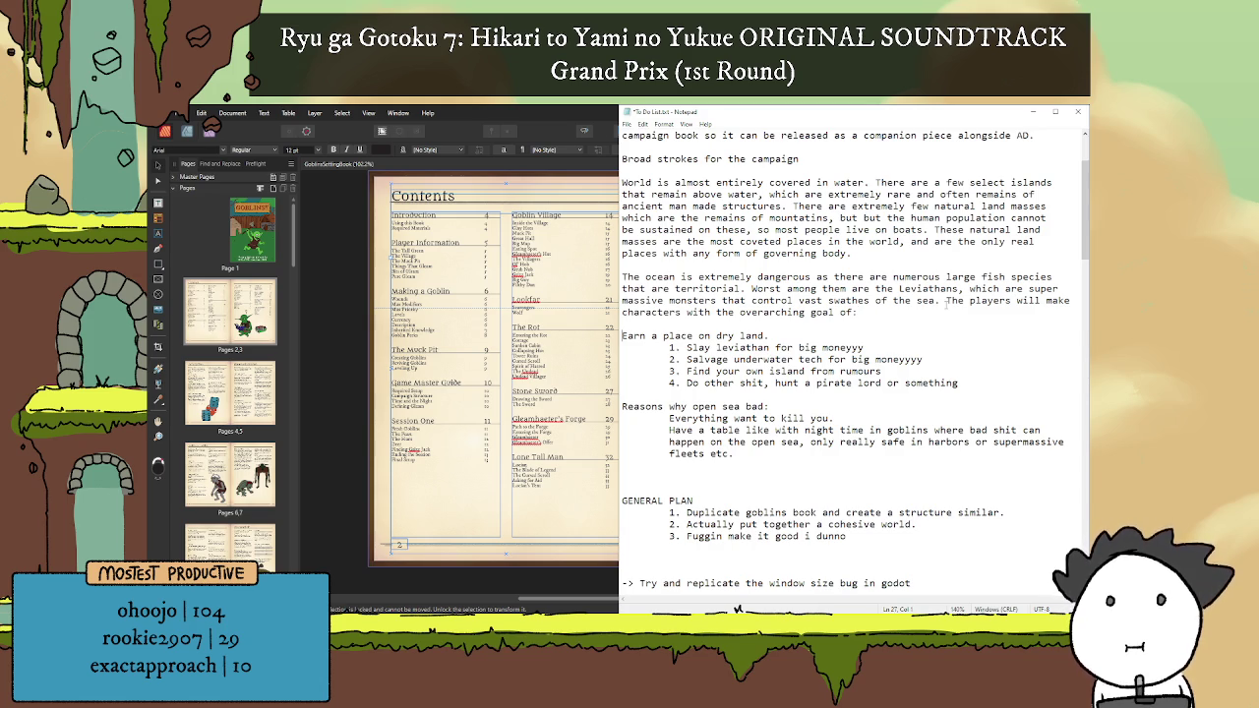
{"action": "key", "text": "Down"}
{"action": "key", "text": "Down"}
{"action": "key", "text": "Down"}
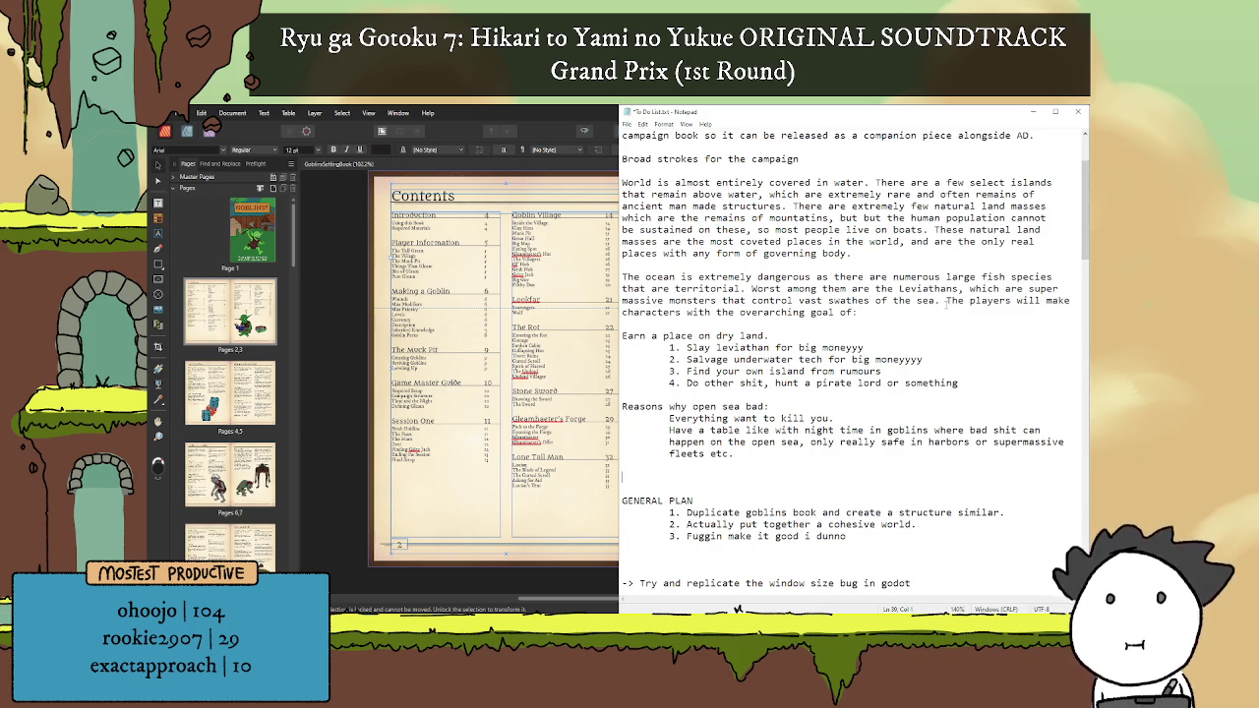
Step: Start the sentence 'Then the campaign book can be structured similarly to goblins with a big'
{"action": "type", "text": "nce"}
{"action": "key", "text": "BackSpace"}
{"action": "key", "text": "BackSpace"}
{"action": "key", "text": "BackSpace"}
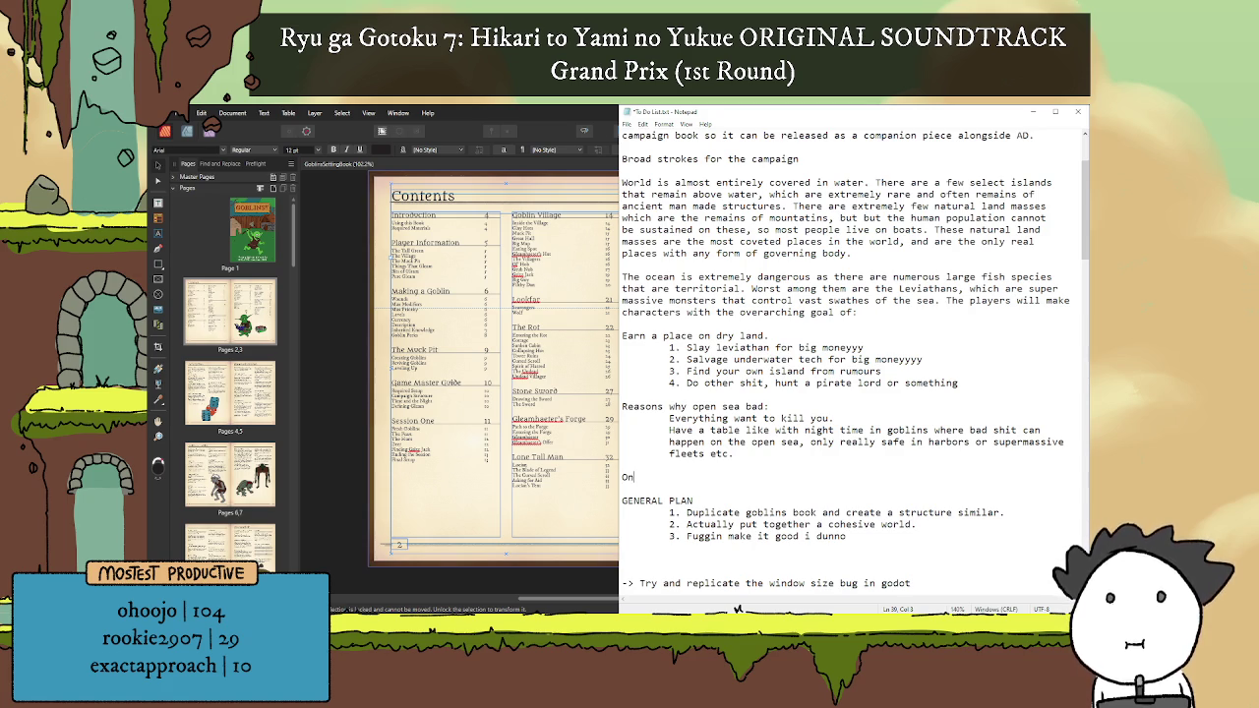
{"action": "key", "text": "BackSpace"}
{"action": "key", "text": "BackSpace"}
{"action": "type", "text": "Then the"}
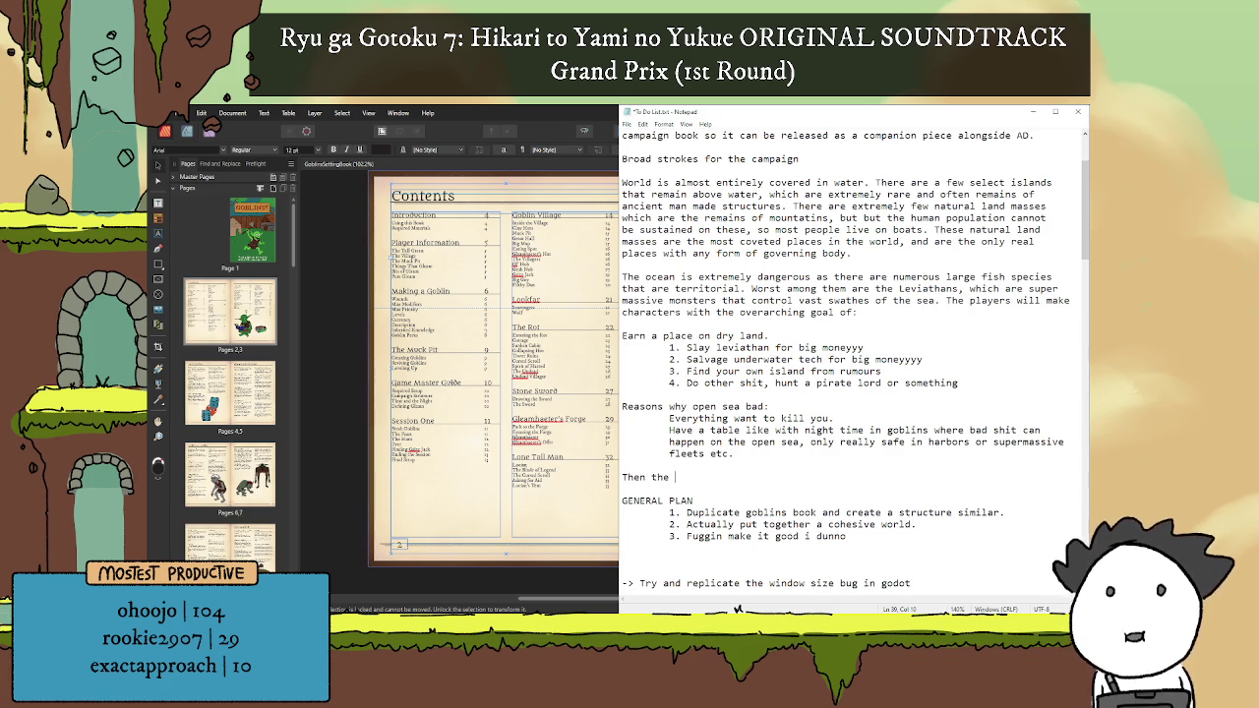
{"action": "type", "text": " ca"}
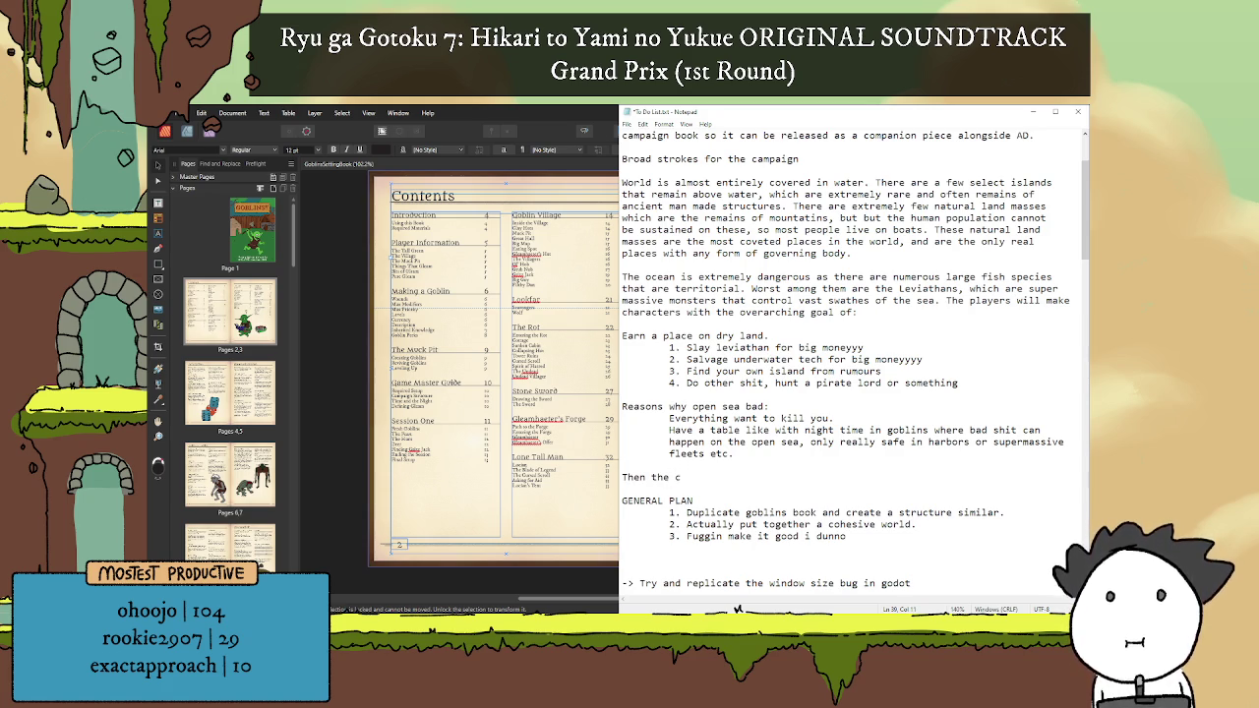
{"action": "type", "text": "mpaign"}
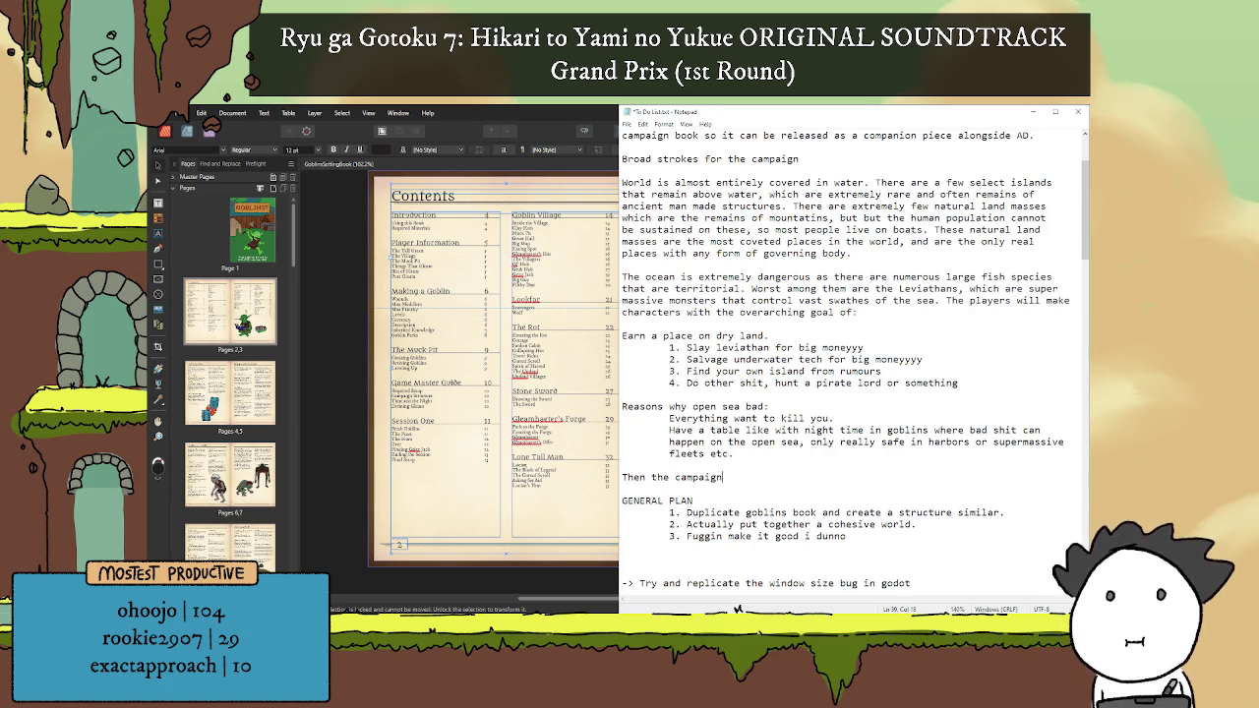
{"action": "type", "text": " book can "}
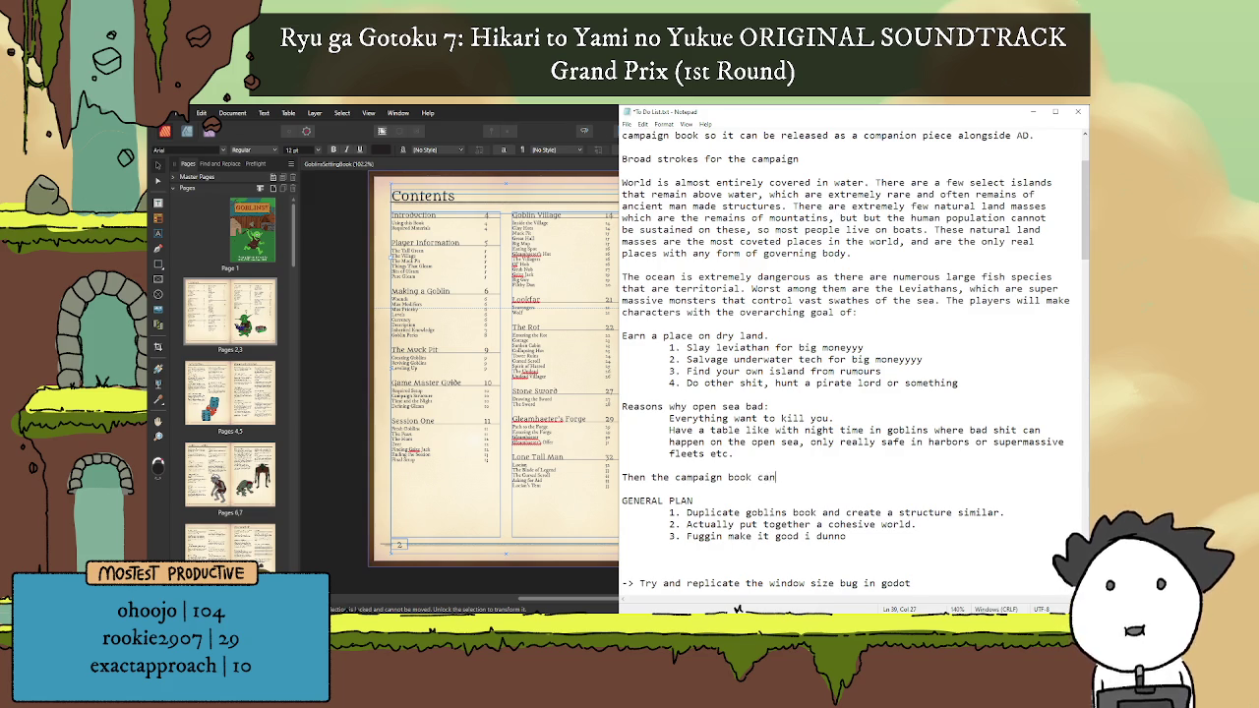
{"action": "type", "text": "be structure"}
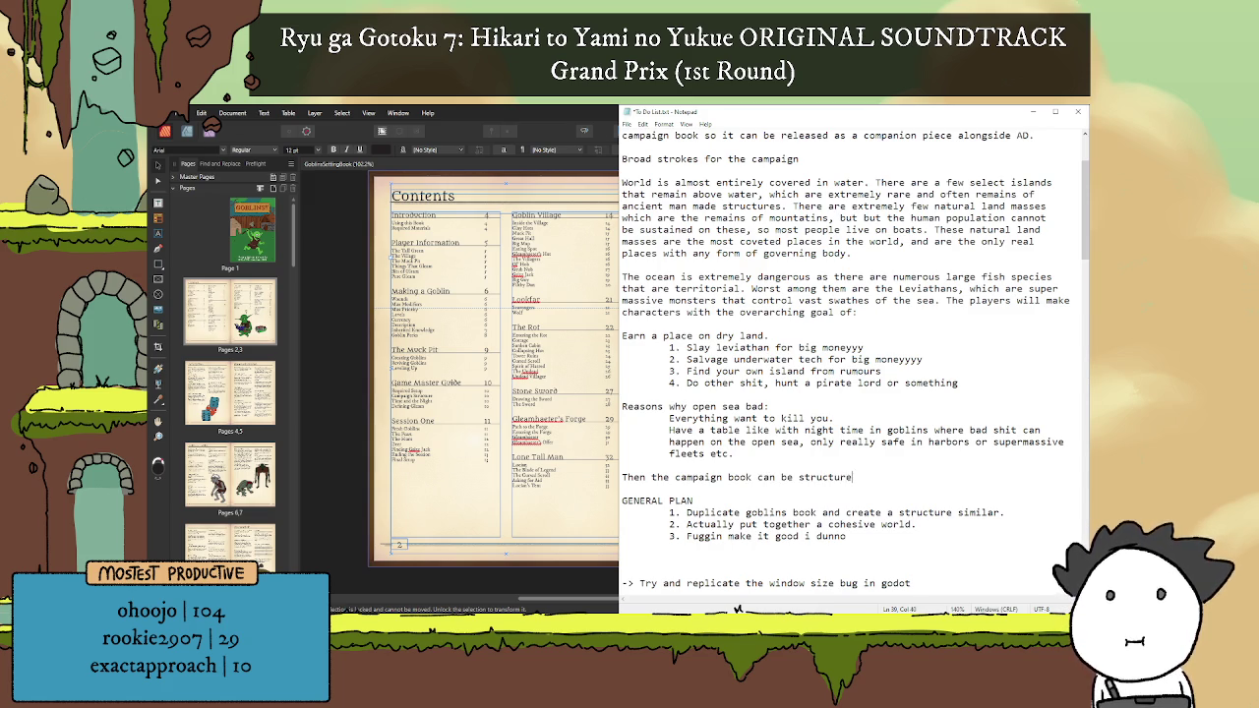
{"action": "type", "text": "s"}
{"action": "key", "text": "BackSpace"}
{"action": "type", "text": "d sim"}
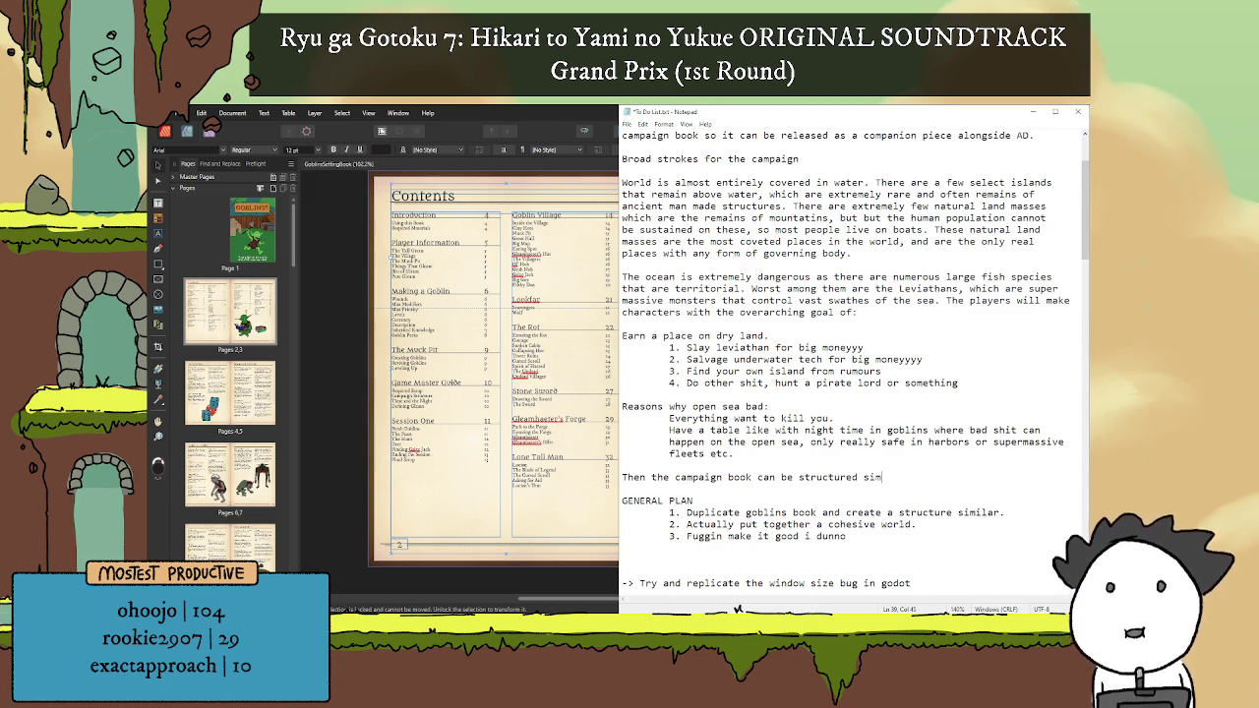
{"action": "type", "text": "ilarly to "}
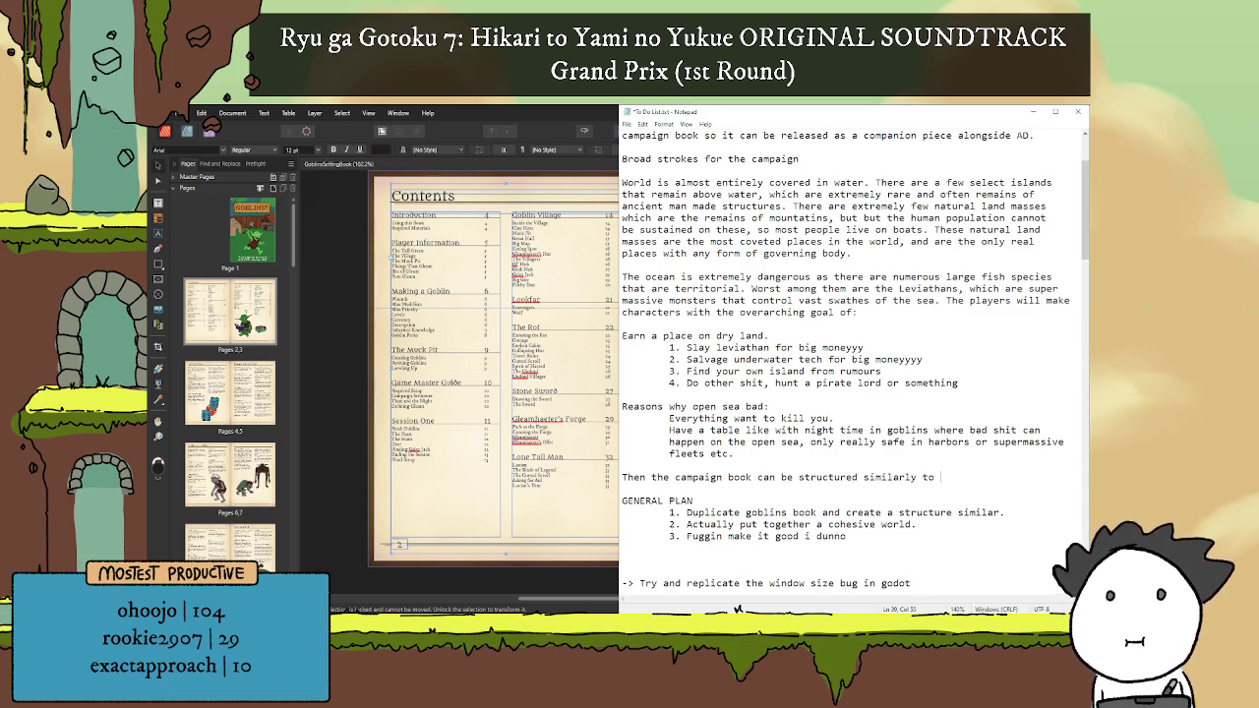
{"action": "type", "text": "goblins with a b"}
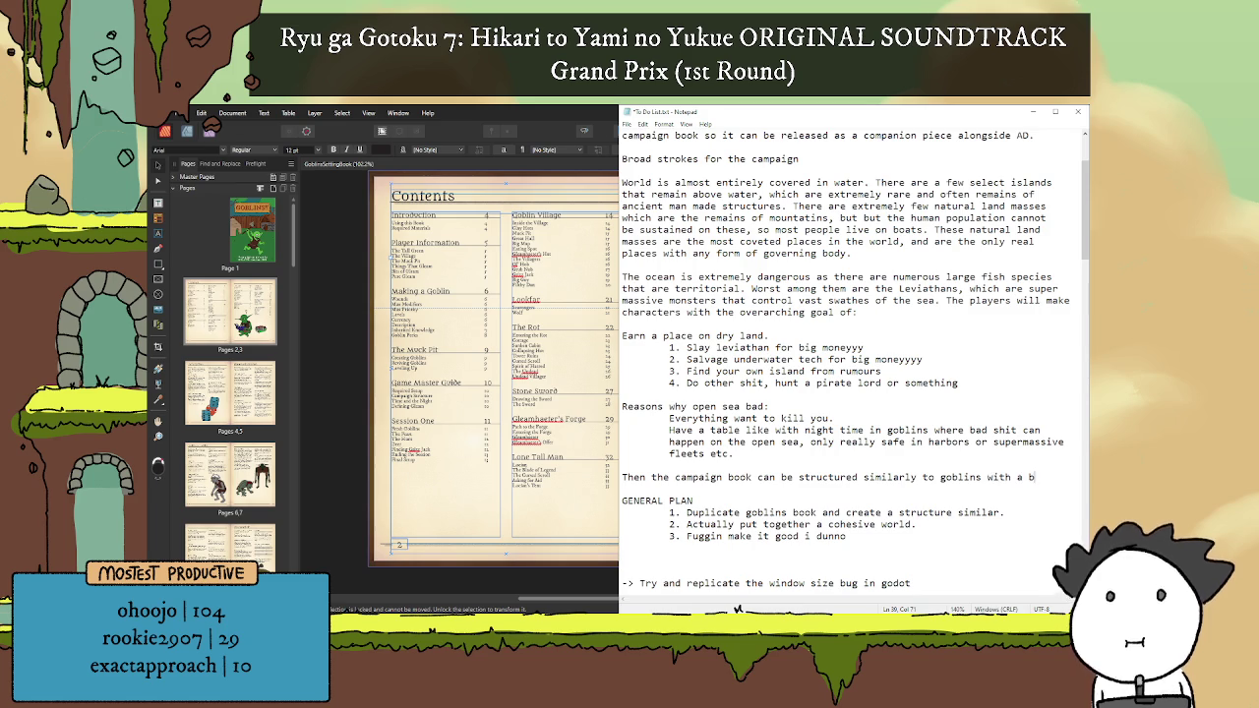
{"action": "type", "text": "ig"}
{"action": "key", "text": "Return"}
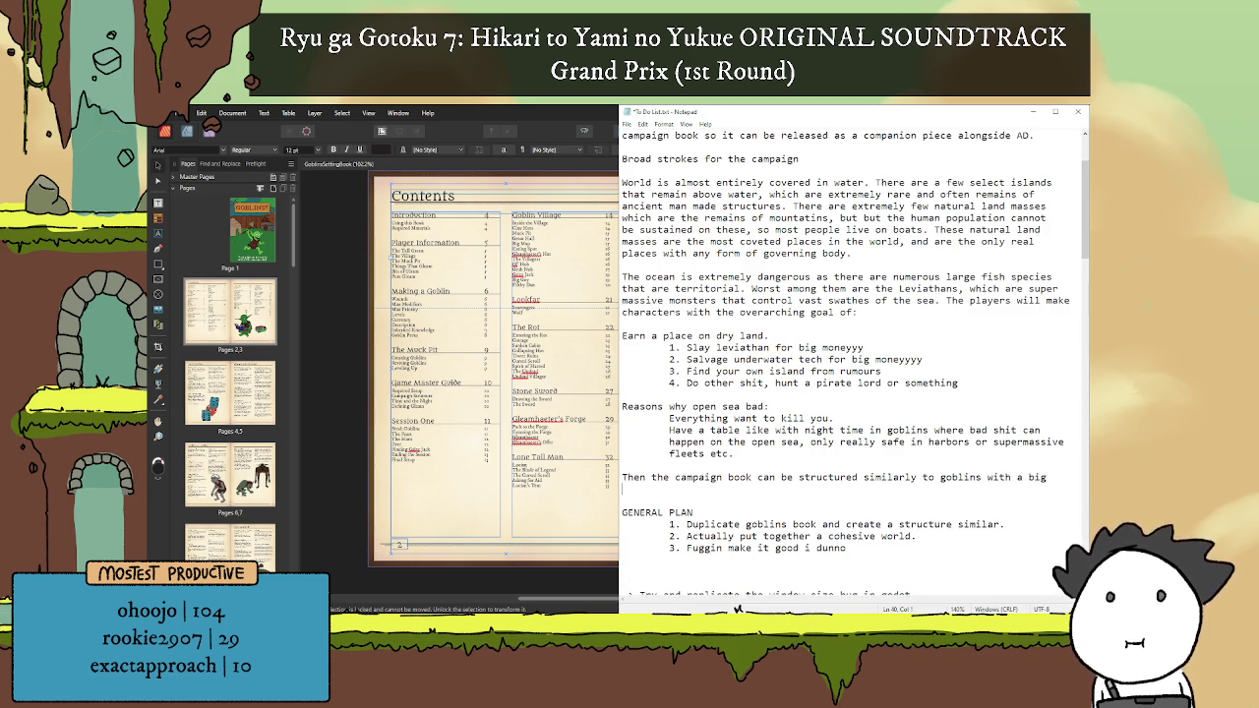
Step: Finish with 'open map containing different points of interest... earn their keep and eventual place on an island.'
{"action": "type", "text": "open o"}
{"action": "key", "text": "BackSpace"}
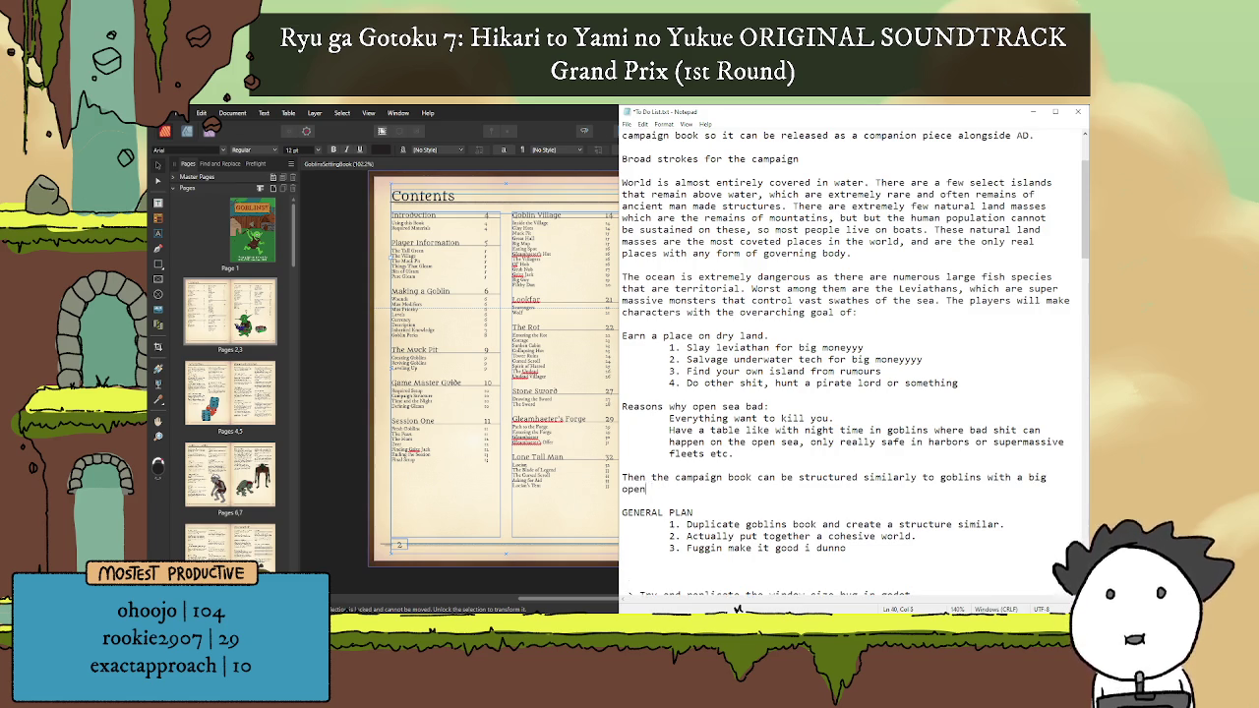
{"action": "type", "text": "map "}
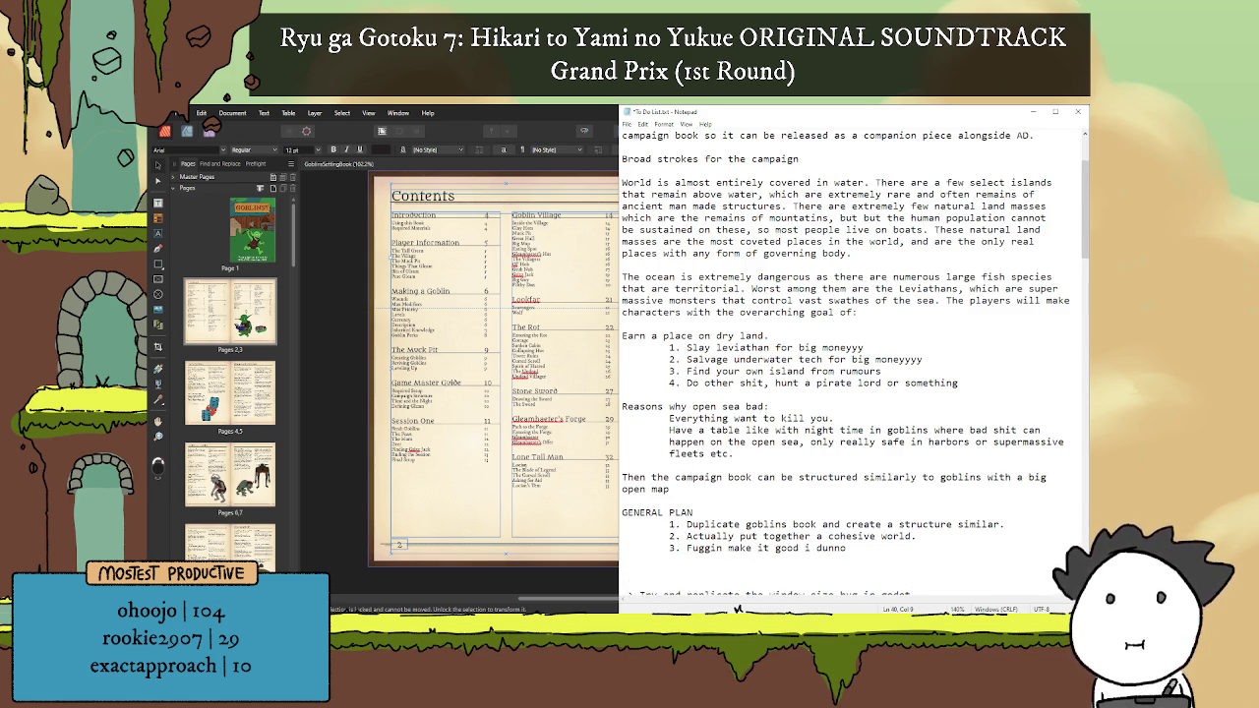
{"action": "type", "text": "cont"}
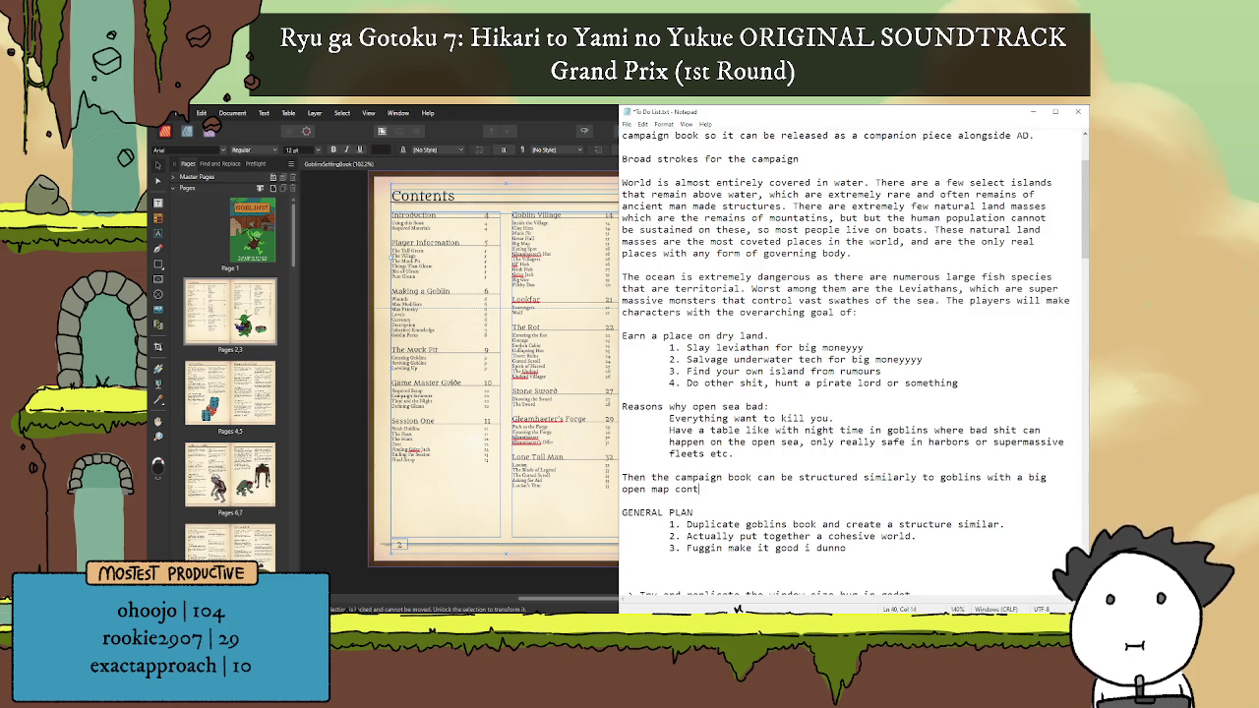
{"action": "type", "text": "ainin"}
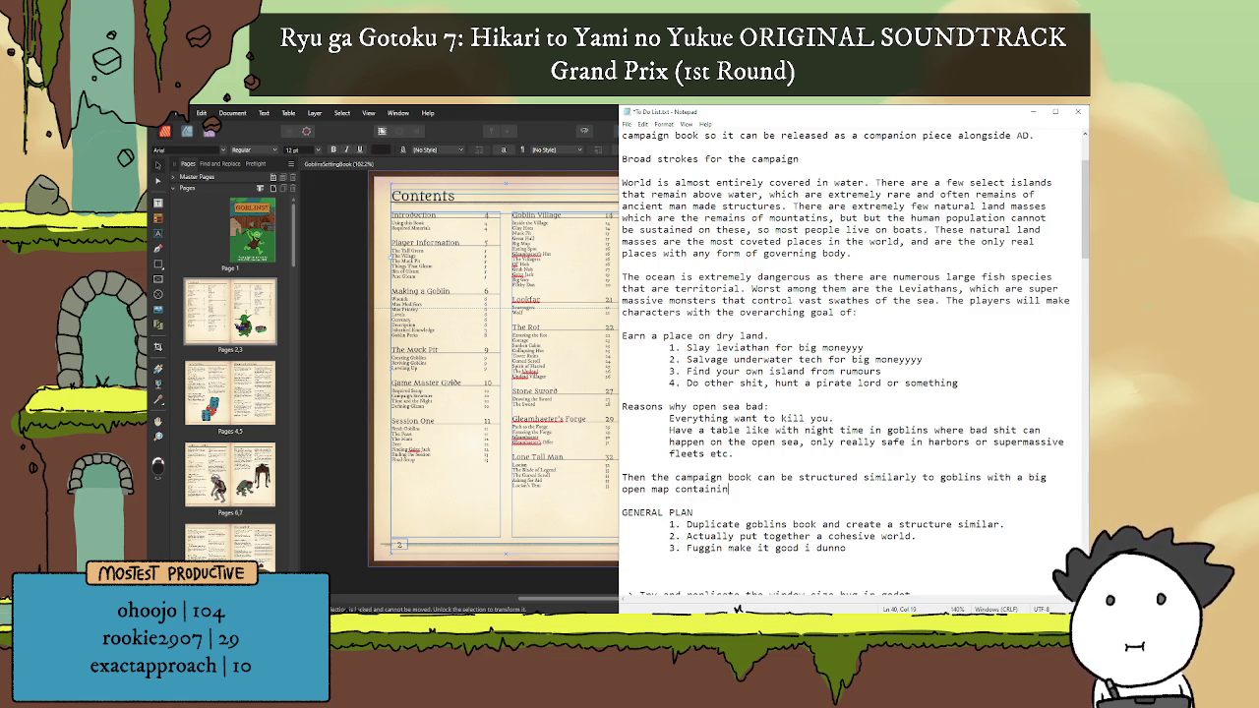
{"action": "type", "text": "g di"}
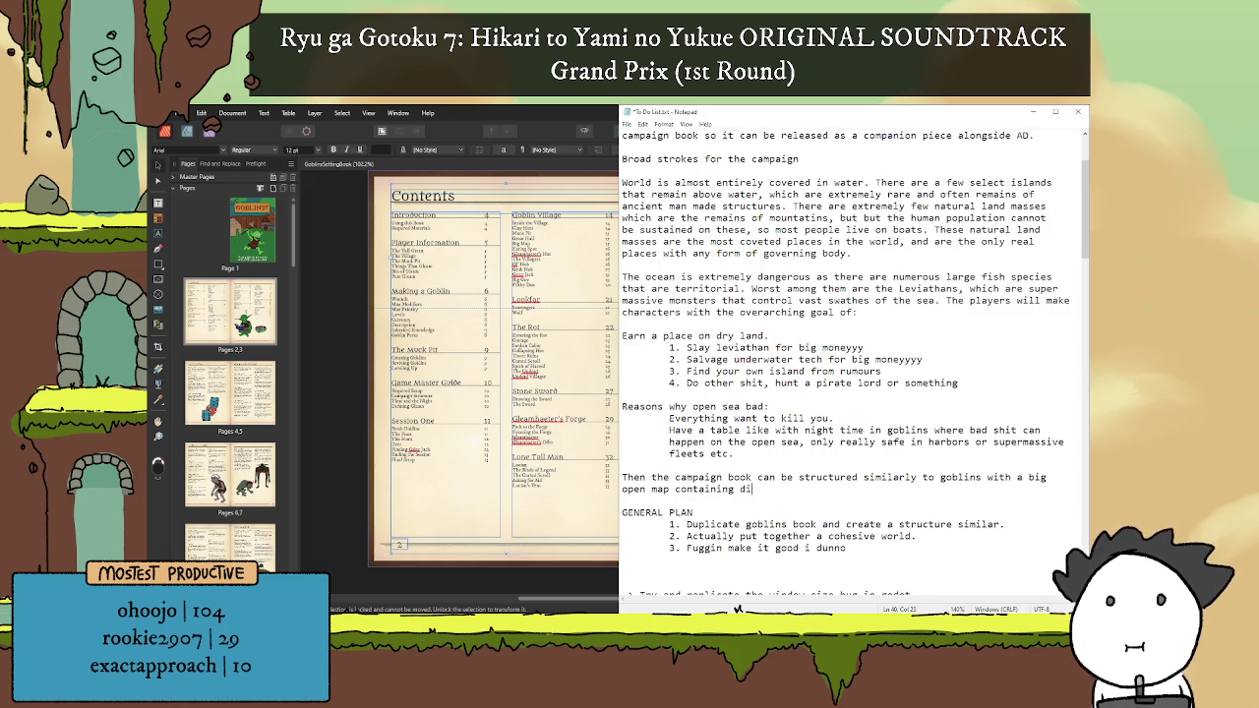
{"action": "type", "text": "fferent points o"}
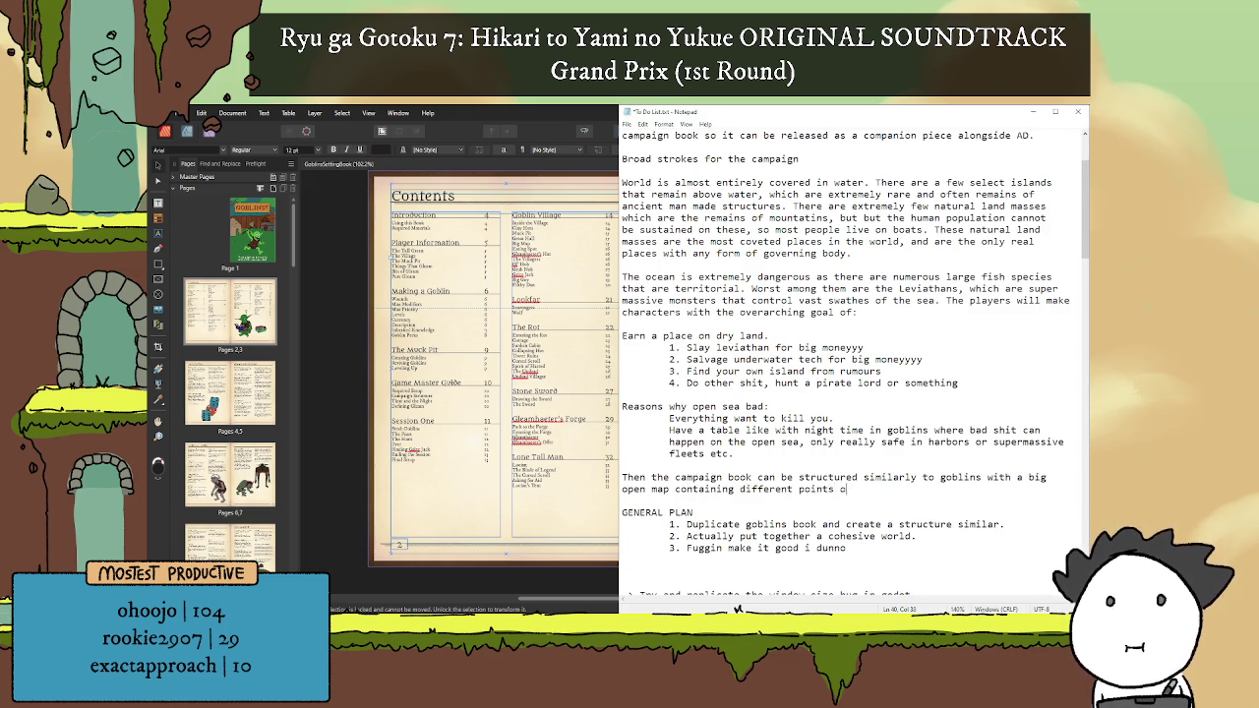
{"action": "type", "text": "f interest "}
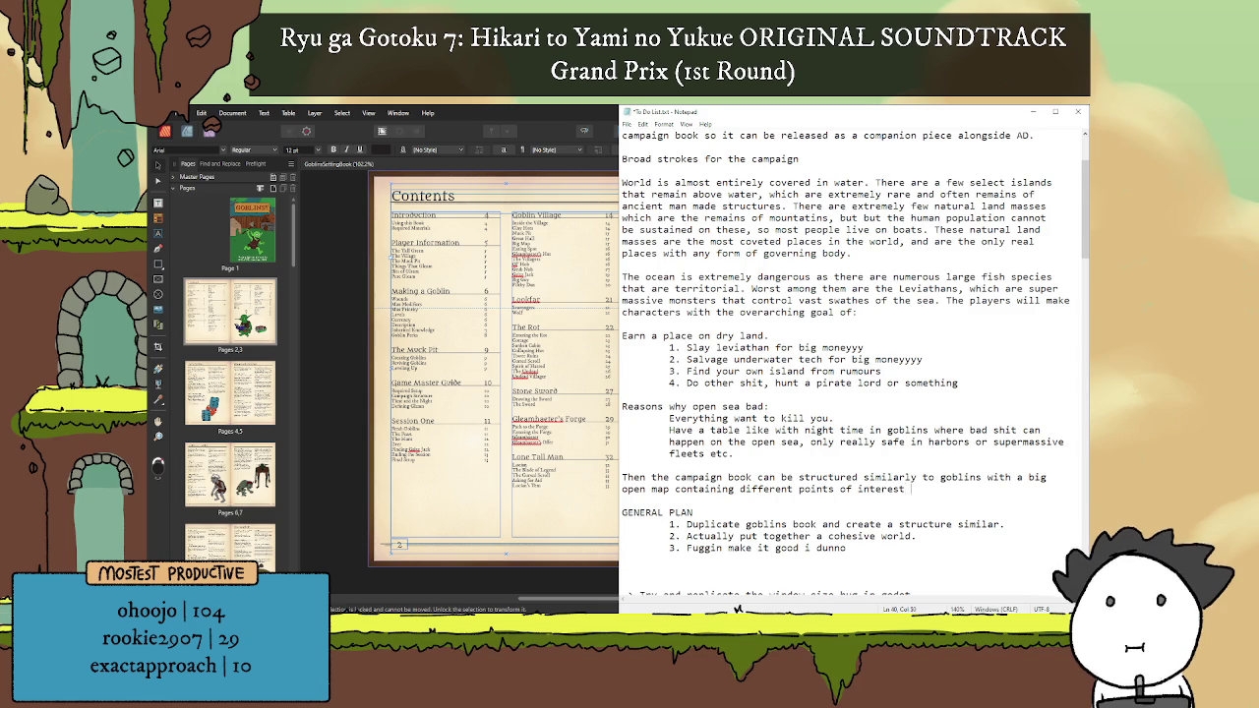
{"action": "type", "text": "or"}
{"action": "key", "text": "BackSpace"}
{"action": "key", "text": "BackSpace"}
{"action": "type", "text": ", and players "}
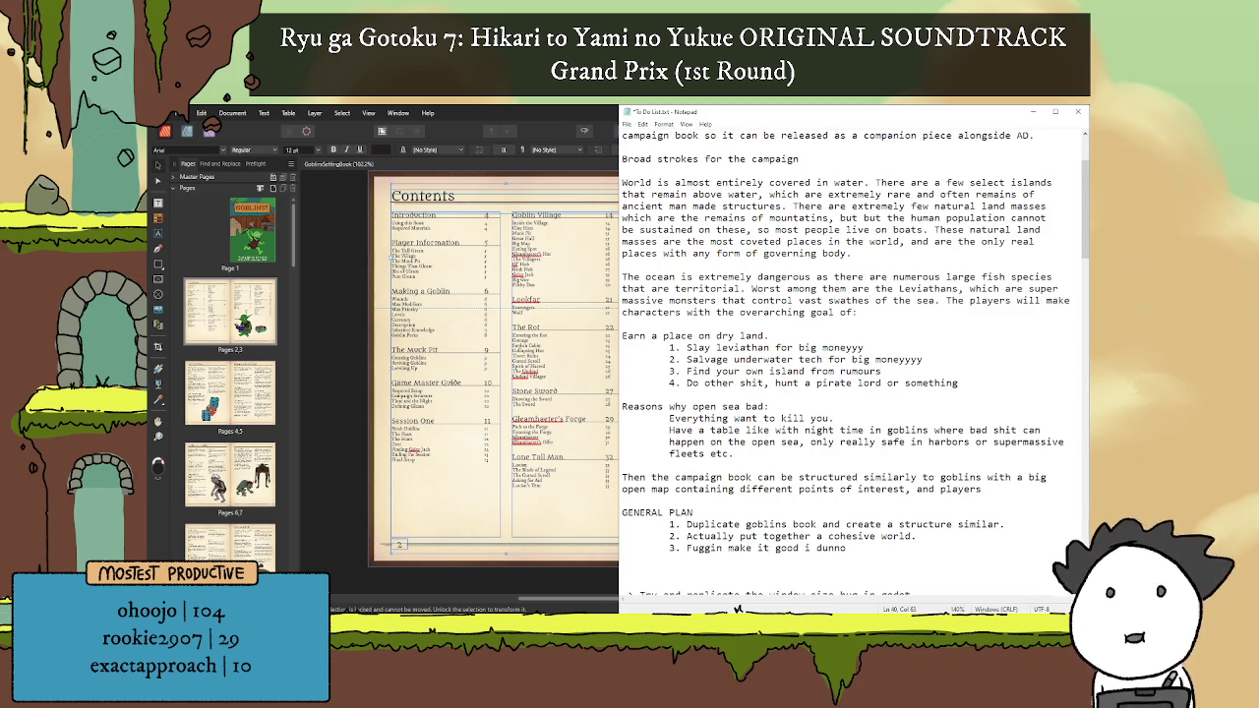
{"action": "type", "text": "just trav"}
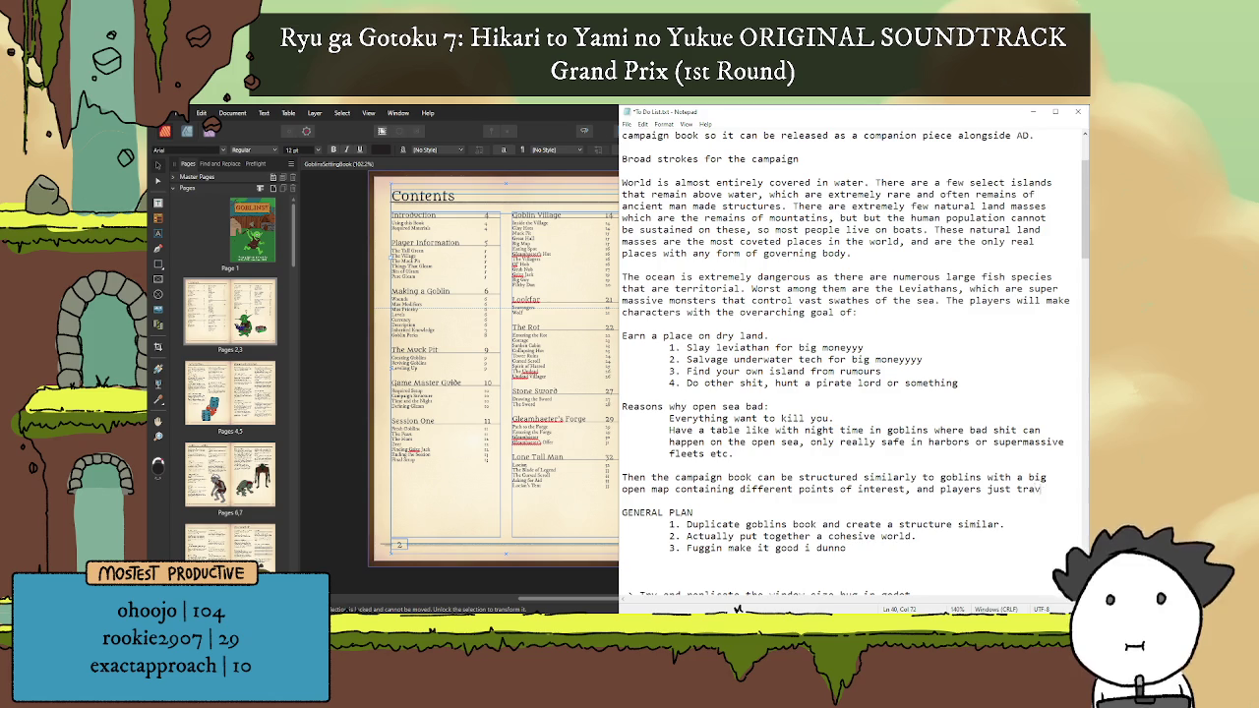
{"action": "type", "text": "el a"}
{"action": "type", "text": "roun"}
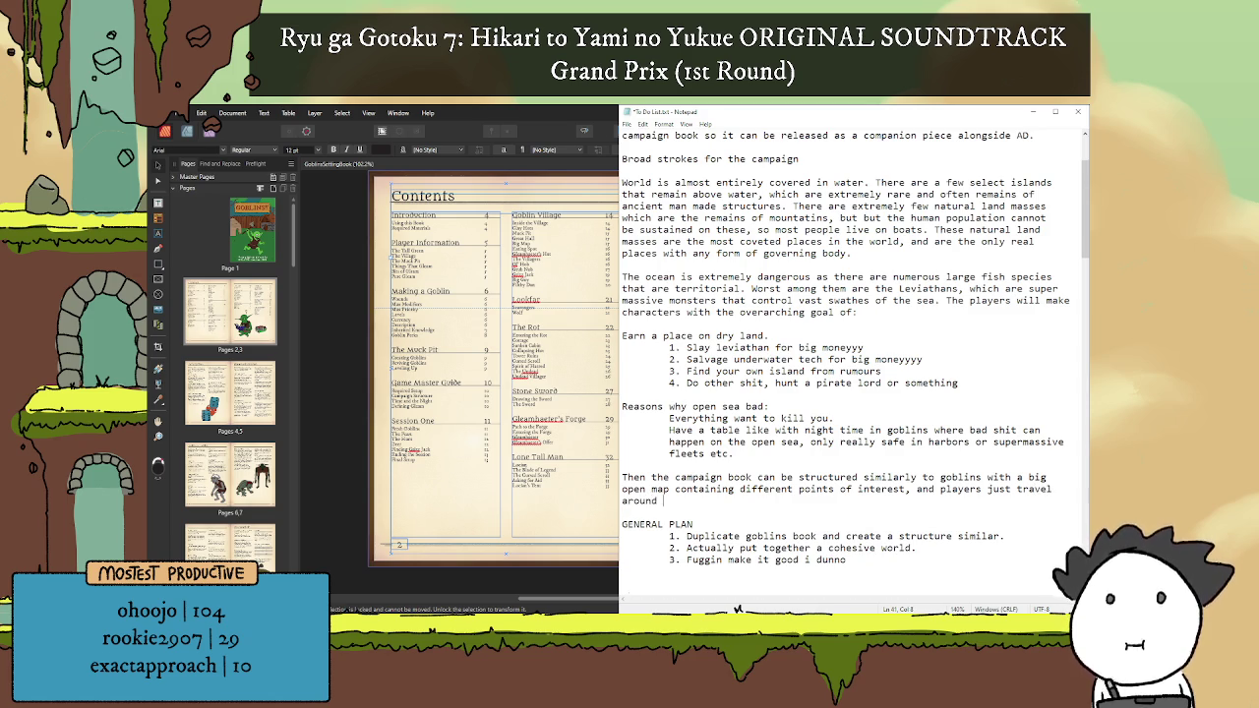
{"action": "type", "text": "d gatherin"}
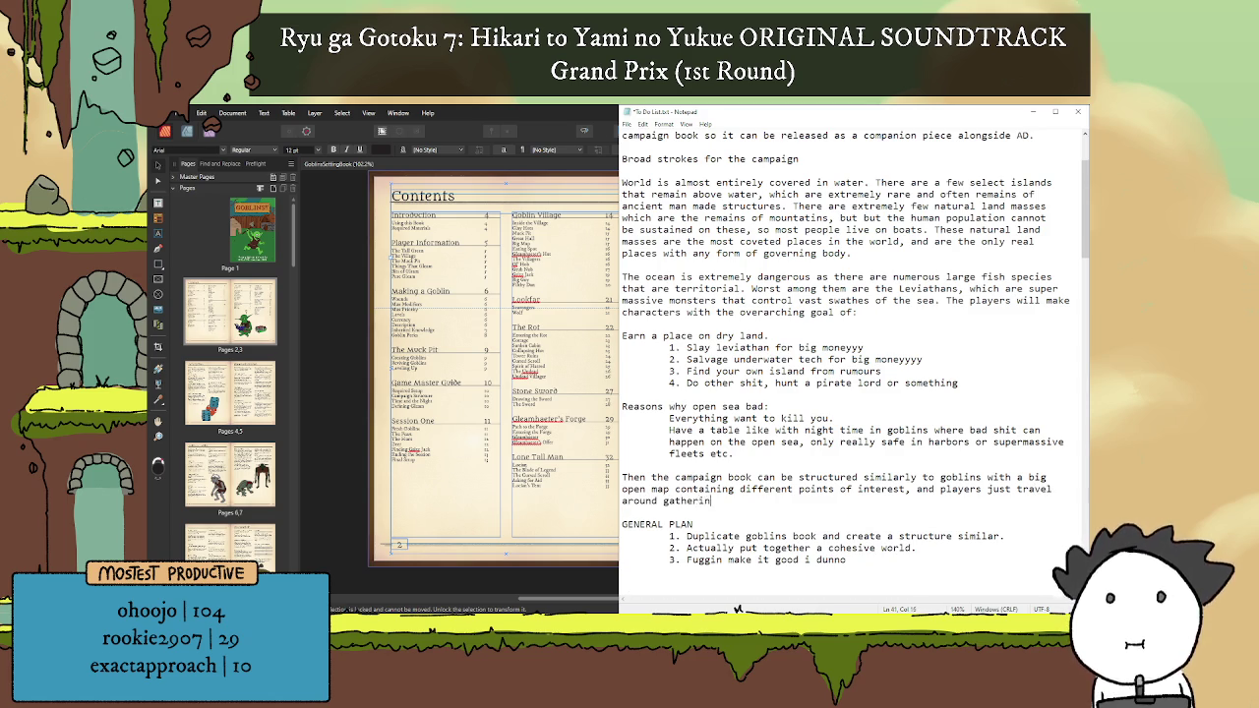
{"action": "type", "text": "g"}
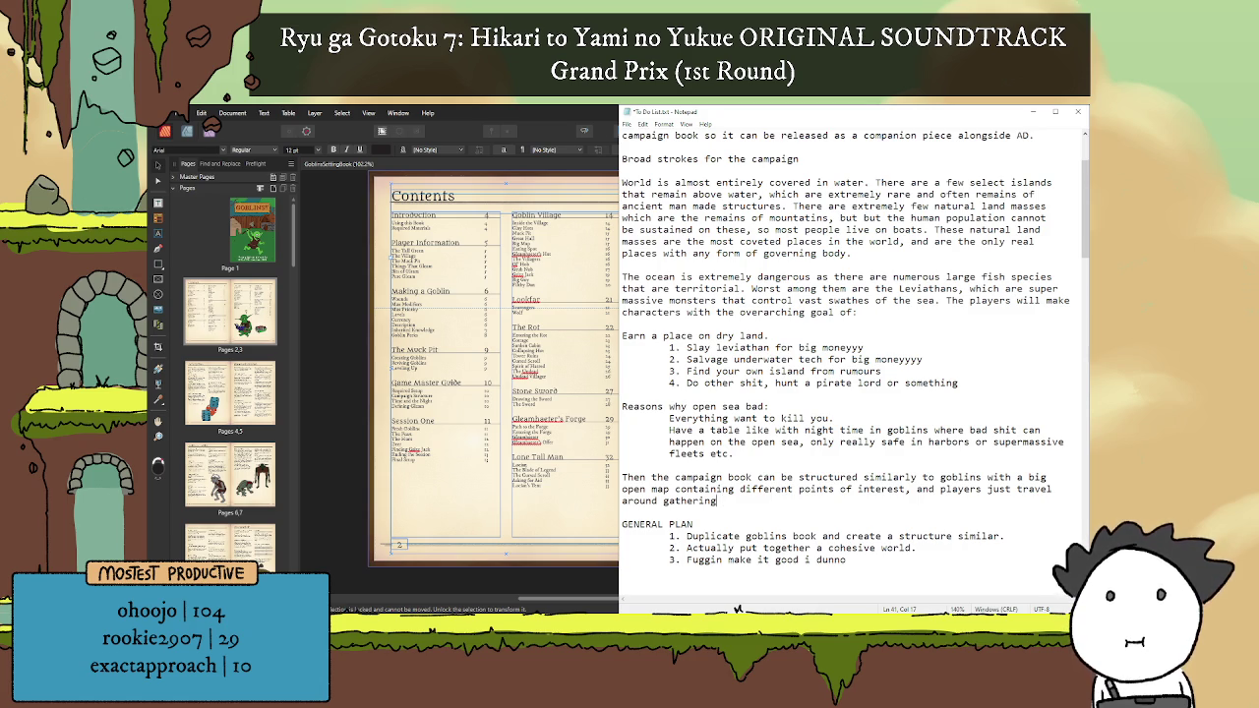
{"action": "key", "text": "BackSpace"}
{"action": "key", "text": "BackSpace"}
{"action": "key", "text": "BackSpace"}
{"action": "key", "text": "BackSpace"}
{"action": "key", "text": "BackSpace"}
{"action": "key", "text": "BackSpace"}
{"action": "type", "text": "trying"}
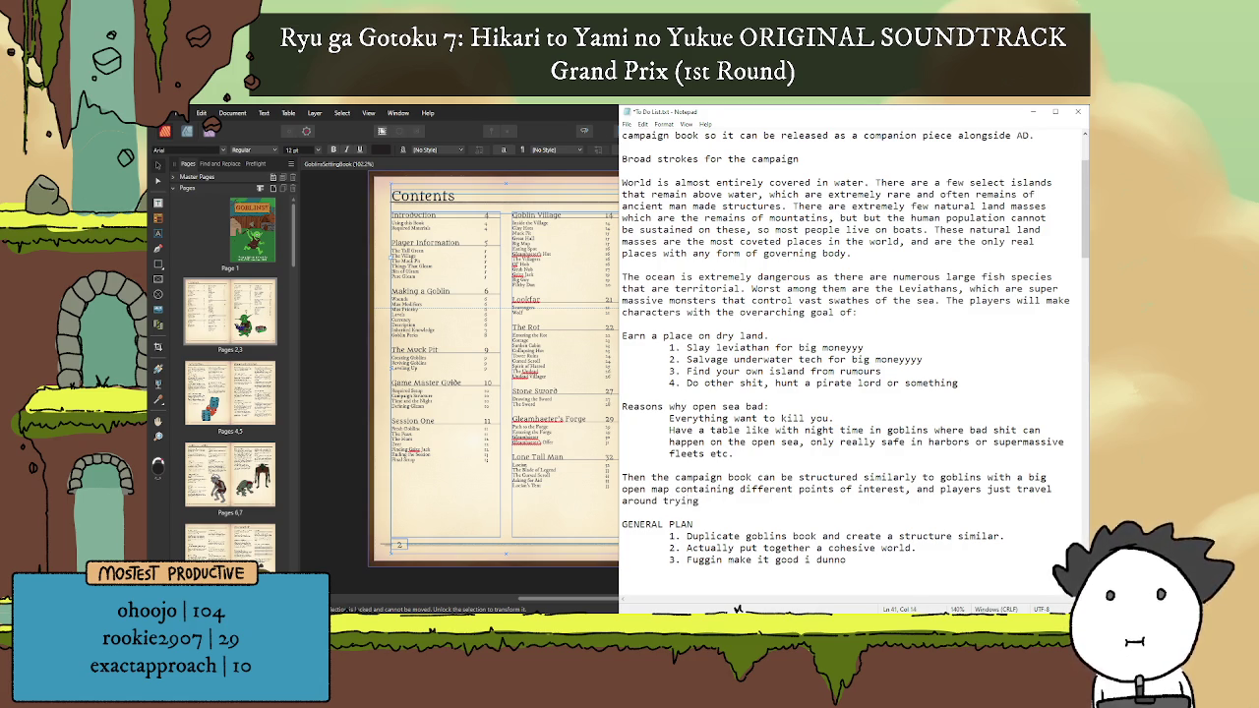
{"action": "type", "text": " to earn"}
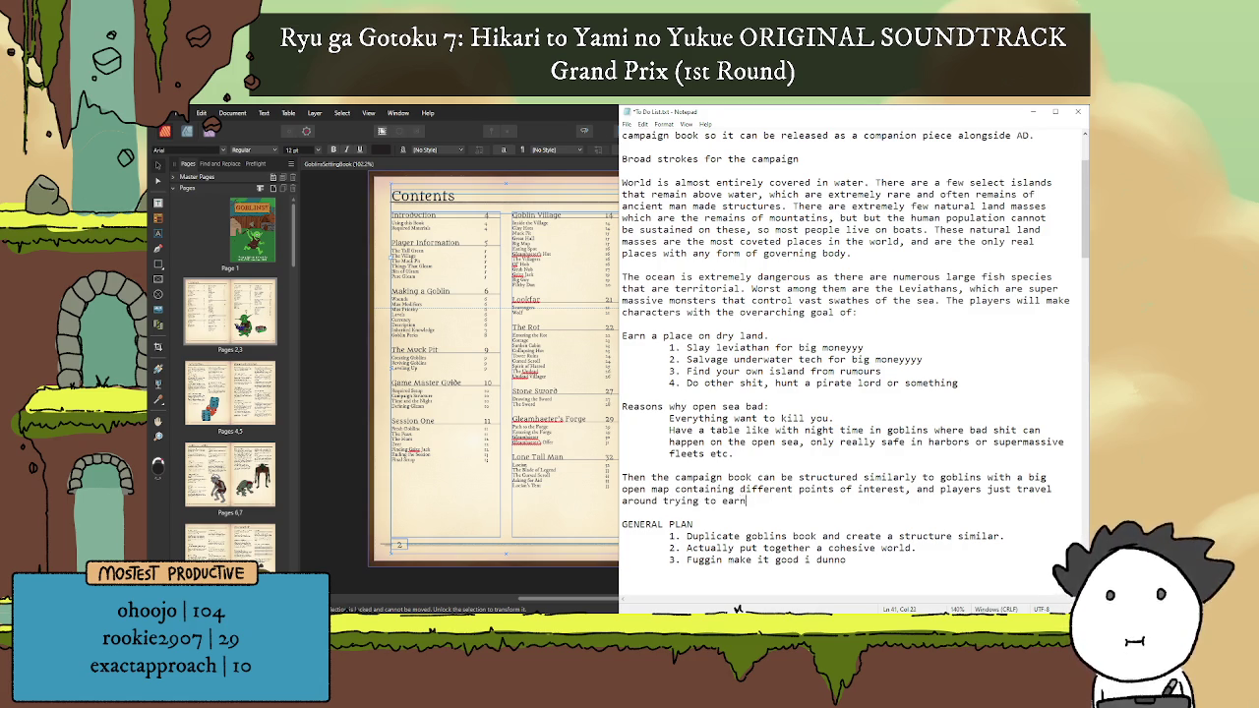
{"action": "type", "text": " their pla"}
{"action": "key", "text": "BackSpace"}
{"action": "key", "text": "BackSpace"}
{"action": "key", "text": "BackSpace"}
{"action": "type", "text": "keep an"}
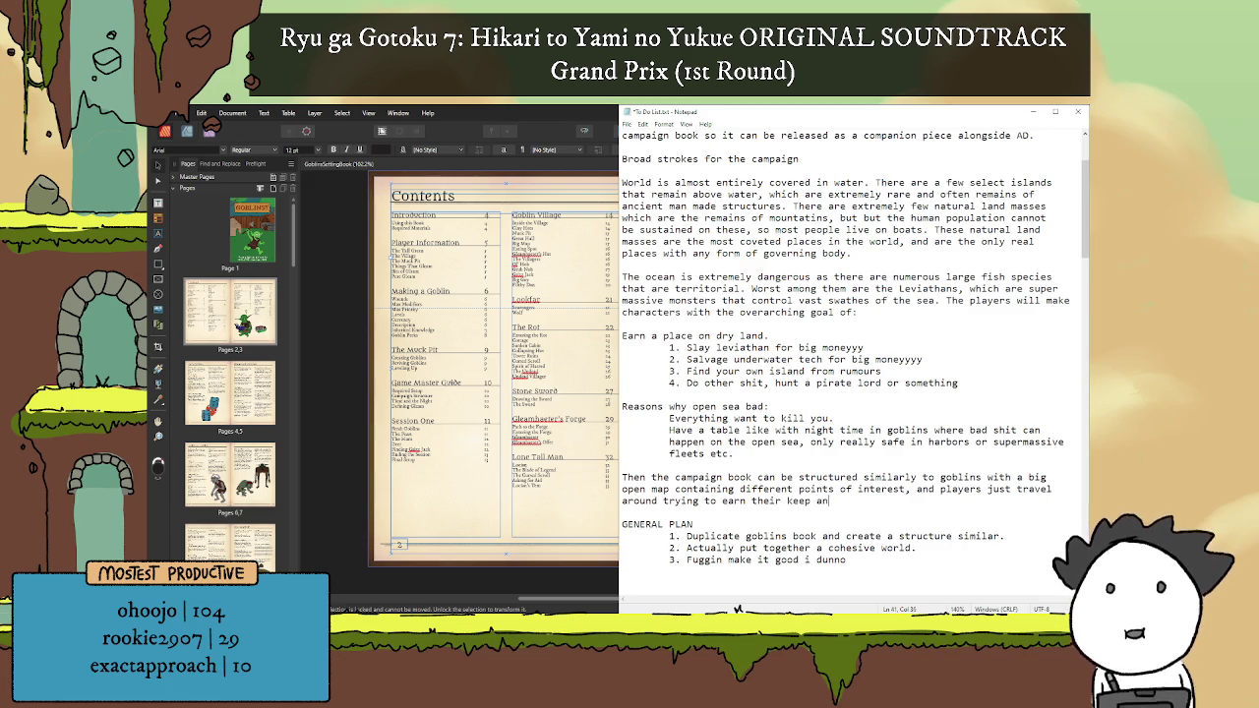
{"action": "type", "text": "d eventual "}
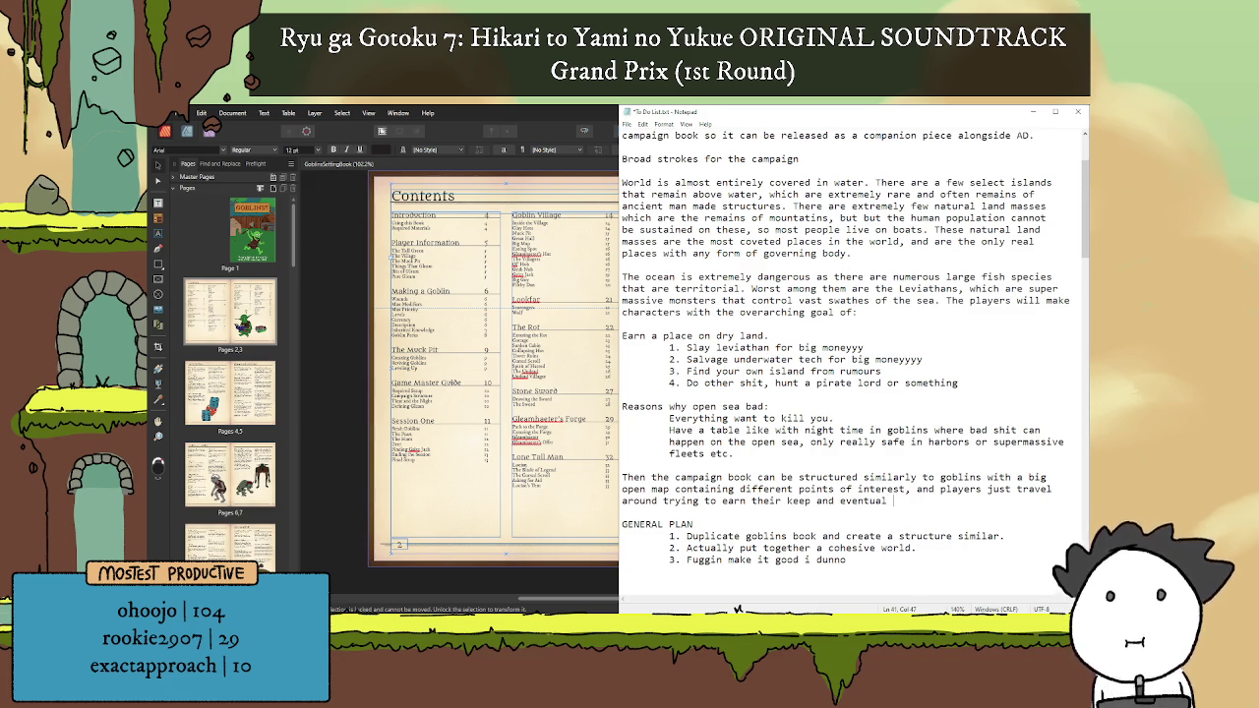
{"action": "type", "text": "place on t"}
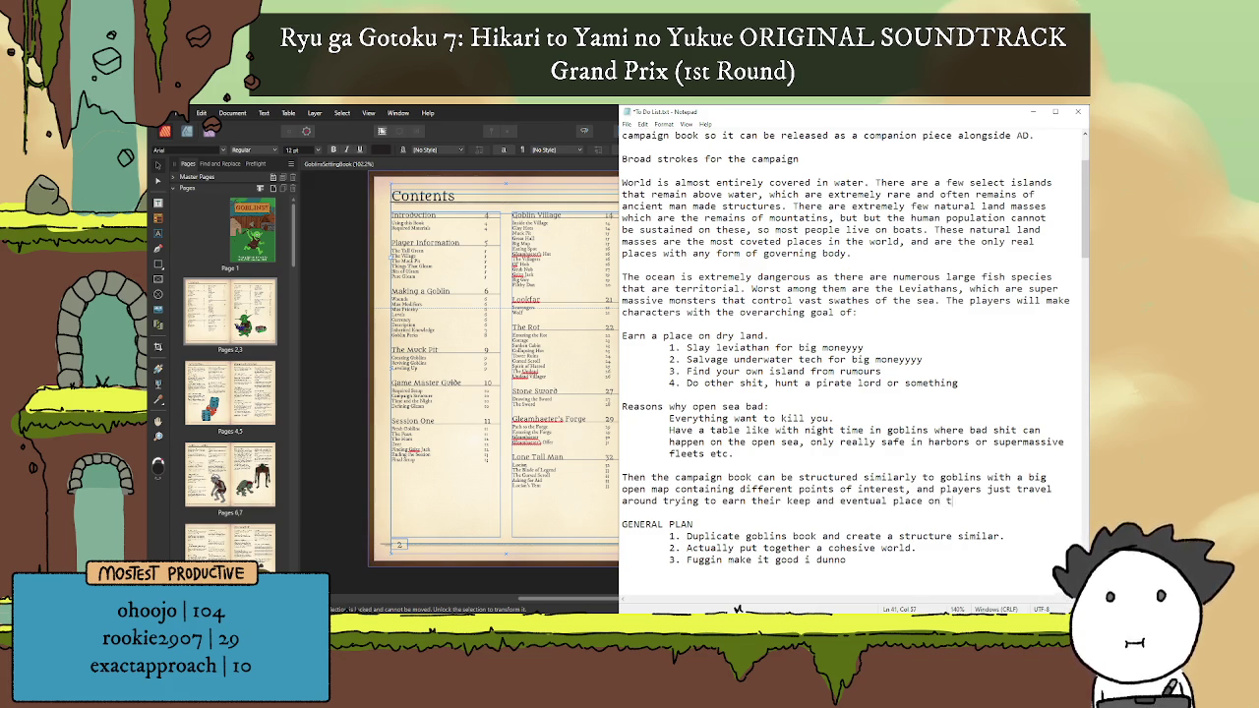
{"action": "type", "text": "he"}
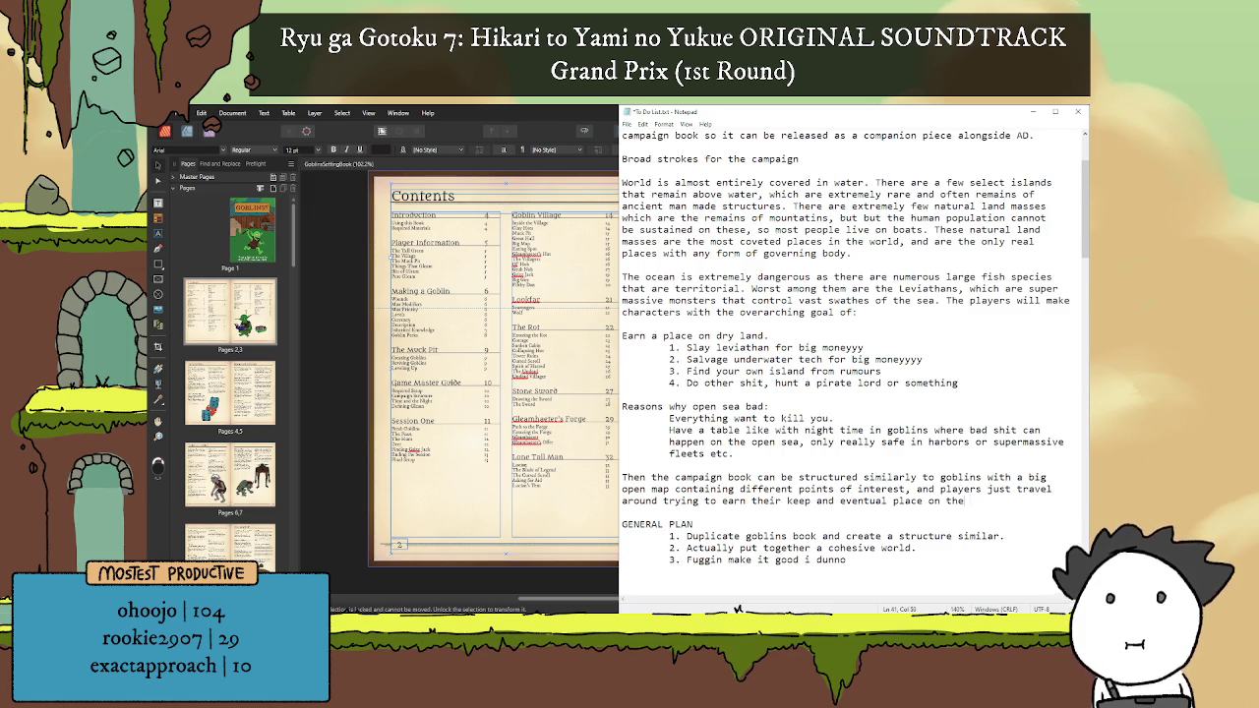
{"action": "key", "text": "BackSpace"}
{"action": "key", "text": "BackSpace"}
{"action": "key", "text": "BackSpace"}
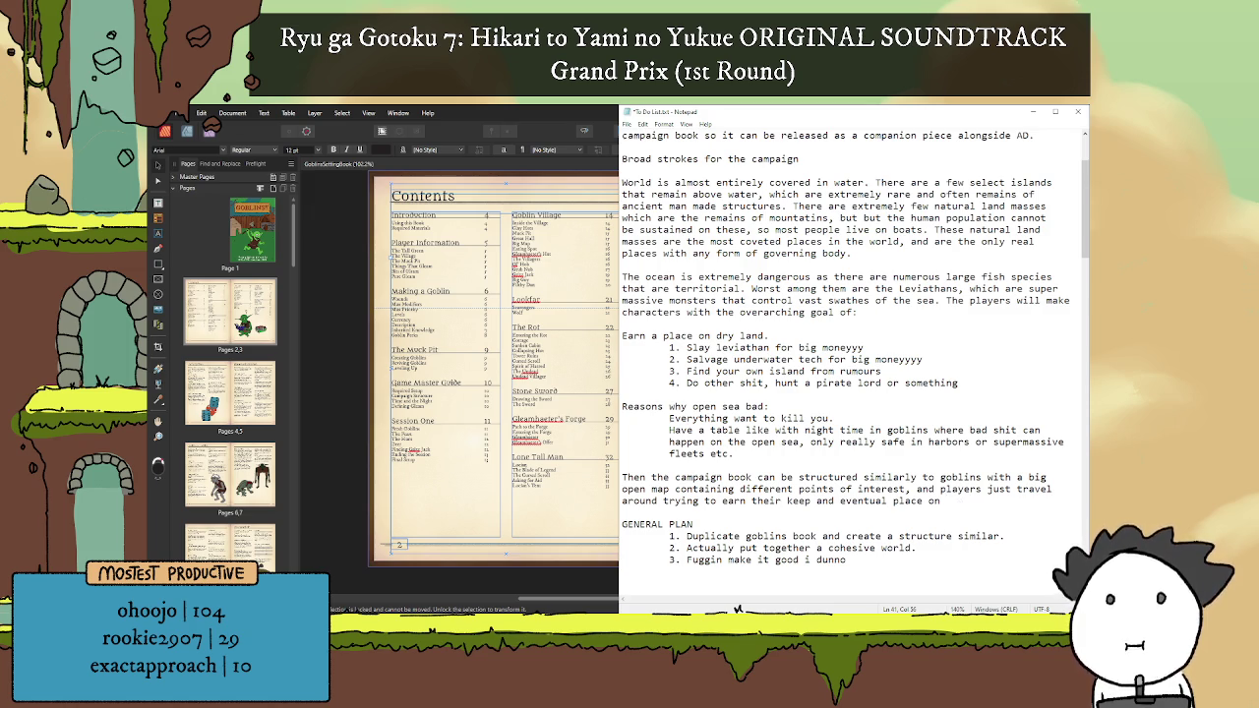
{"action": "type", "text": "an i"}
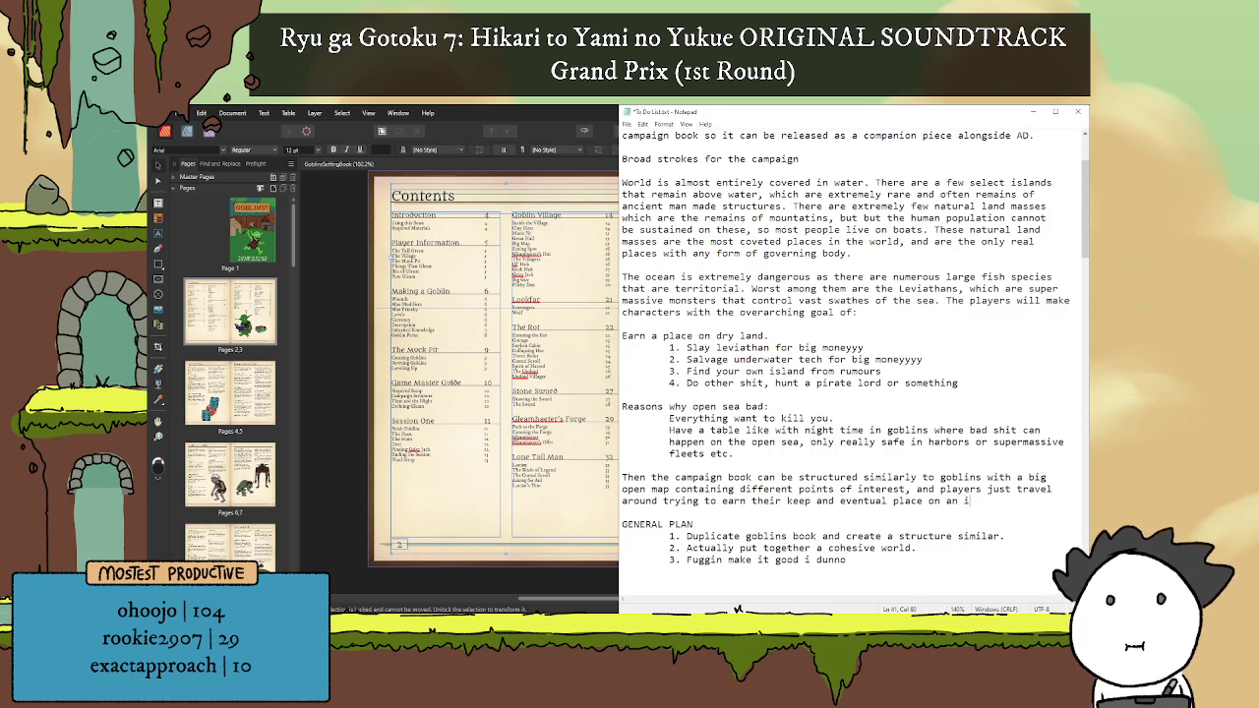
{"action": "type", "text": "sland"}
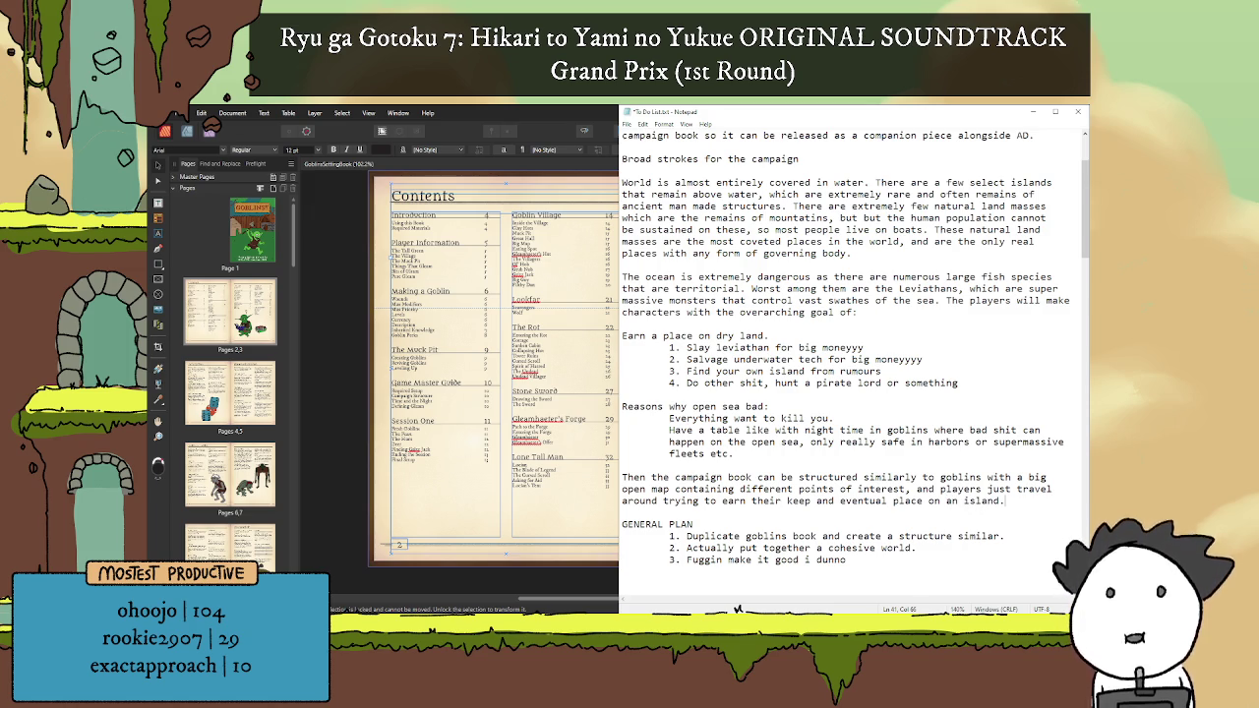
{"action": "type", "text": "."}
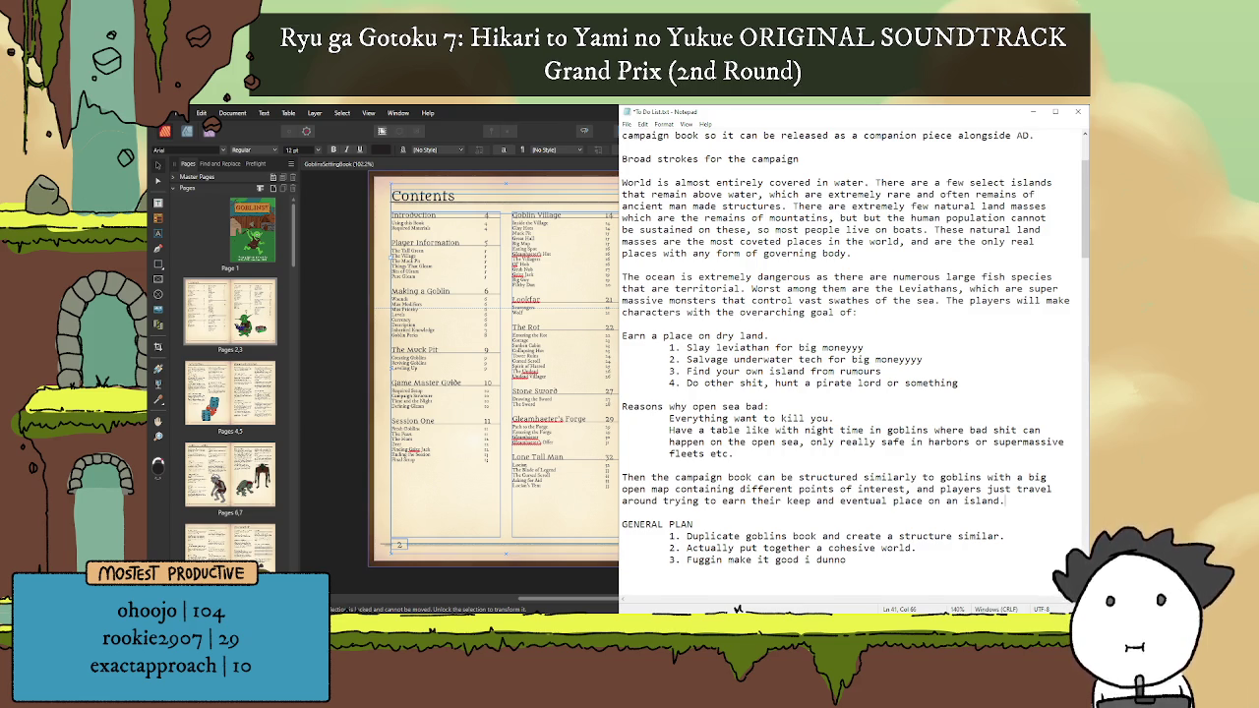
{"action": "scroll", "coordinate": [856, 364], "scroll_direction": "down", "scroll_amount": 2}
{"action": "left_click", "coordinate": [623, 489]}
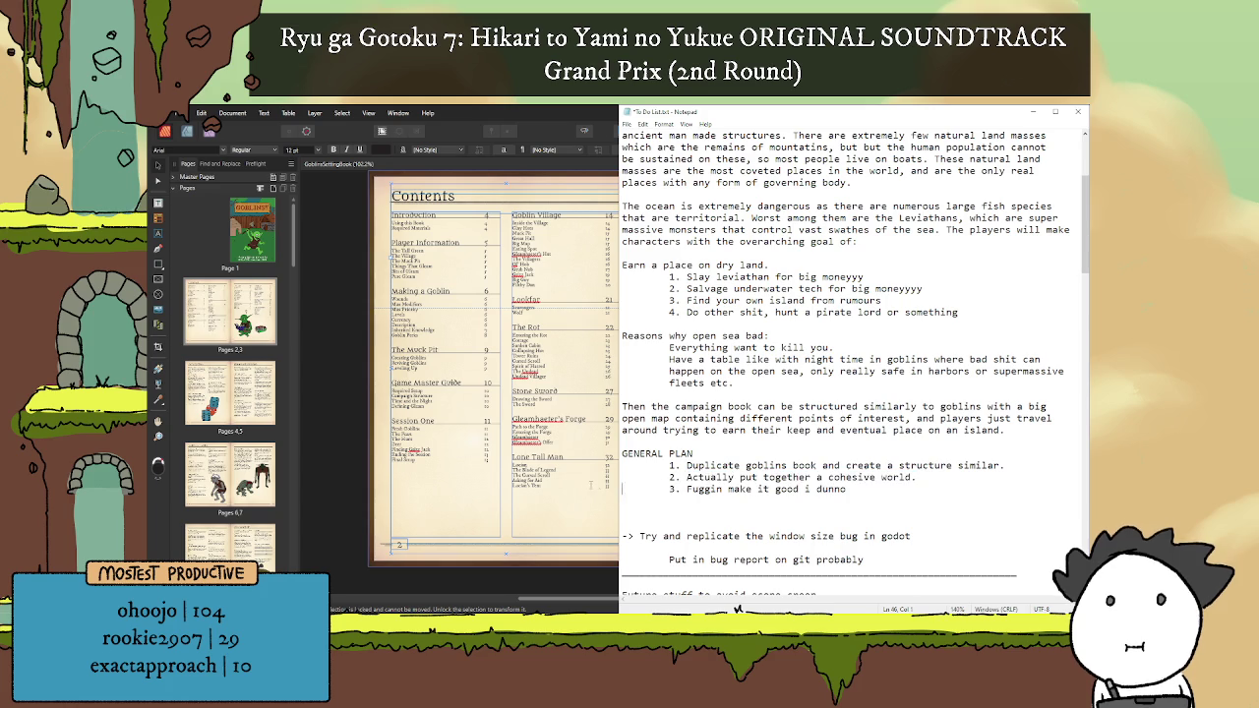
{"action": "key", "text": "shift+Up"}
{"action": "key", "text": "BackSpace"}
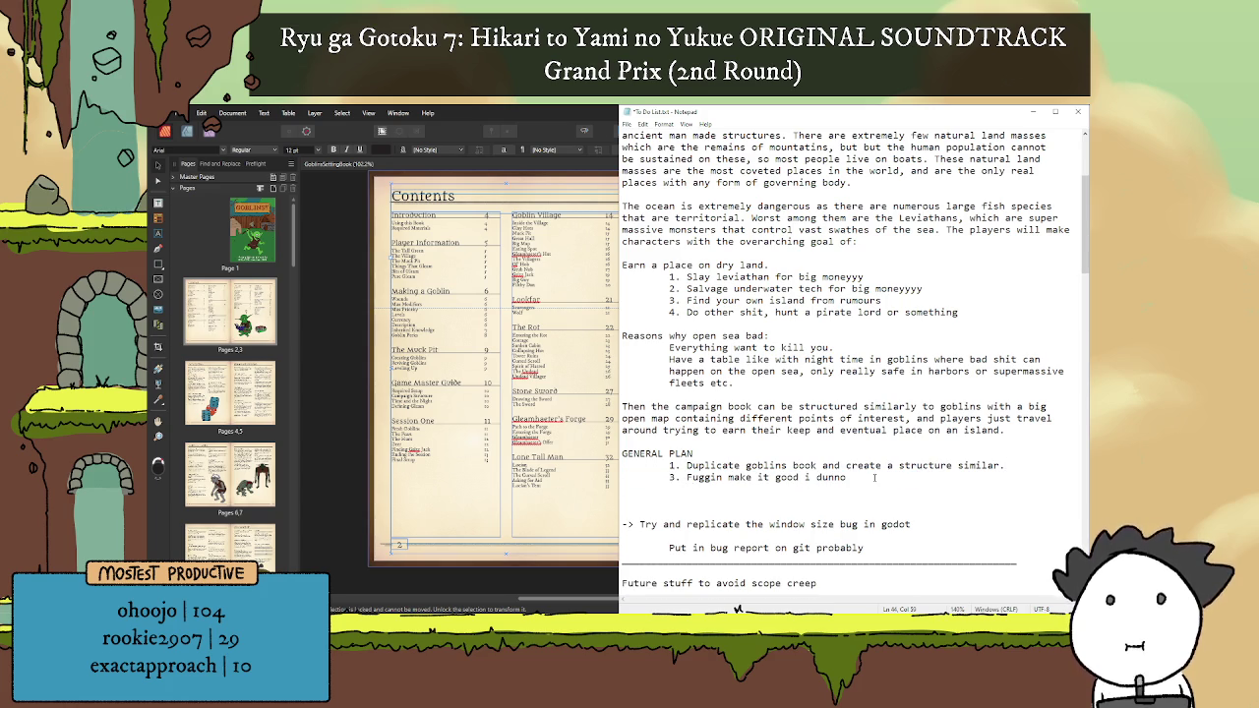
{"action": "key", "text": "shift+Down"}
{"action": "key", "text": "BackSpace"}
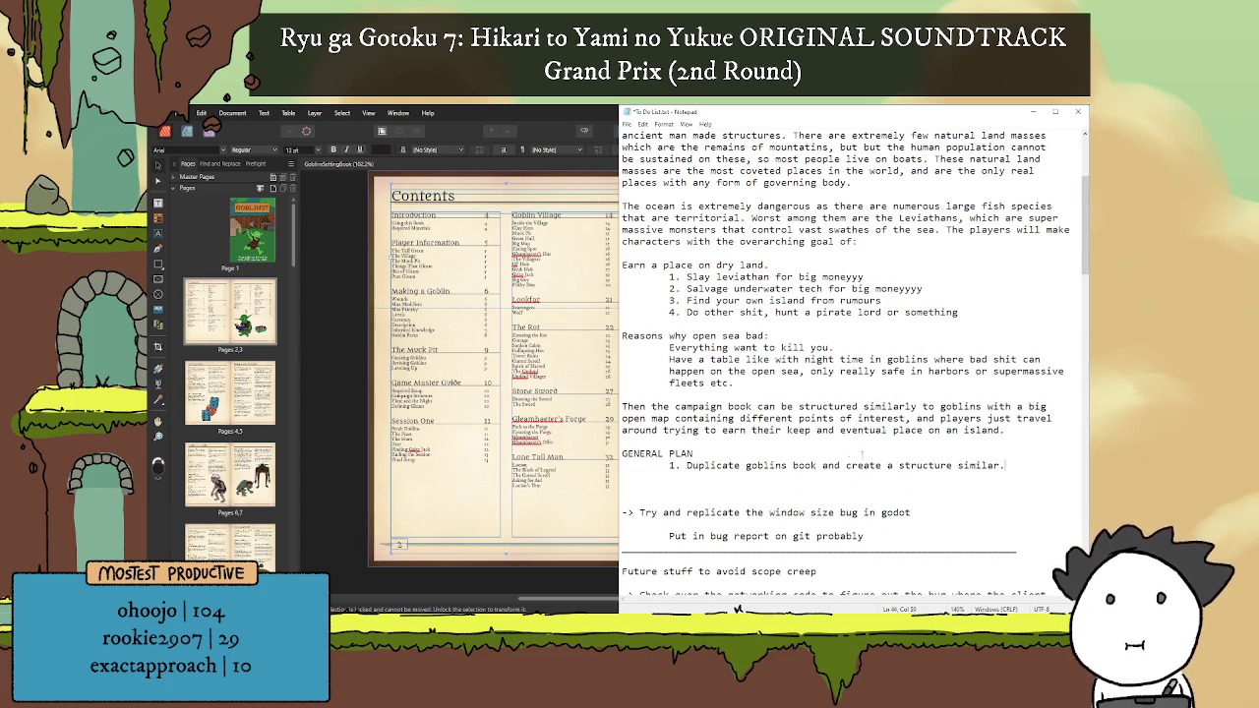
{"action": "key", "text": "Return"}
{"action": "key", "text": "Return"}
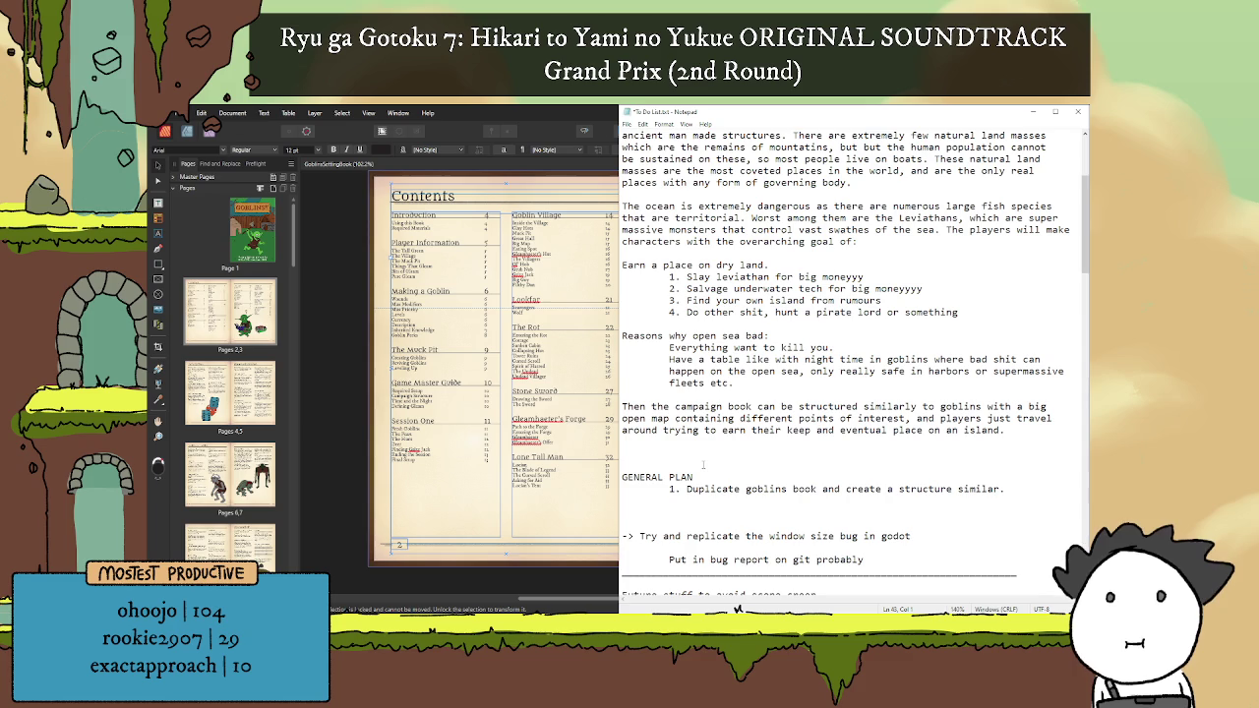
{"action": "left_click", "coordinate": [699, 461]}
{"action": "key", "text": "Up"}
{"action": "key", "text": "Up"}
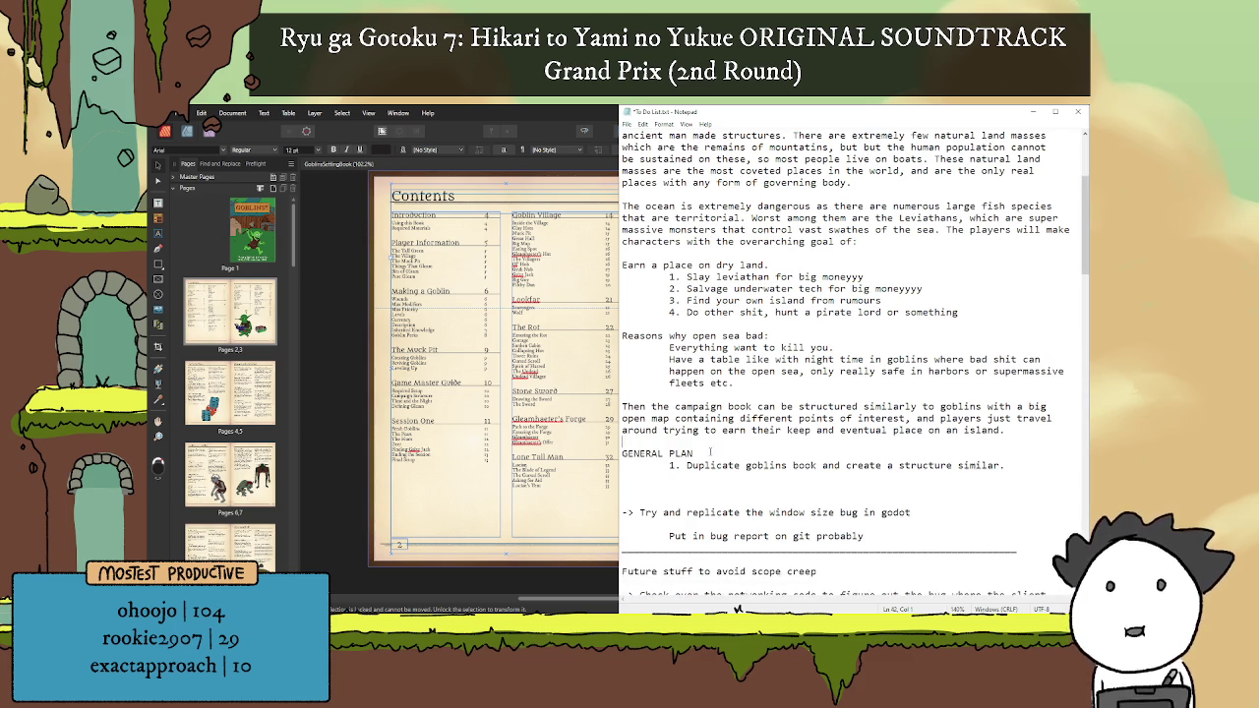
{"action": "scroll", "coordinate": [851, 354], "scroll_direction": "up", "scroll_amount": 4}
{"action": "scroll", "coordinate": [851, 354], "scroll_direction": "up", "scroll_amount": 1}
{"action": "scroll", "coordinate": [767, 462], "scroll_direction": "down", "scroll_amount": 4}
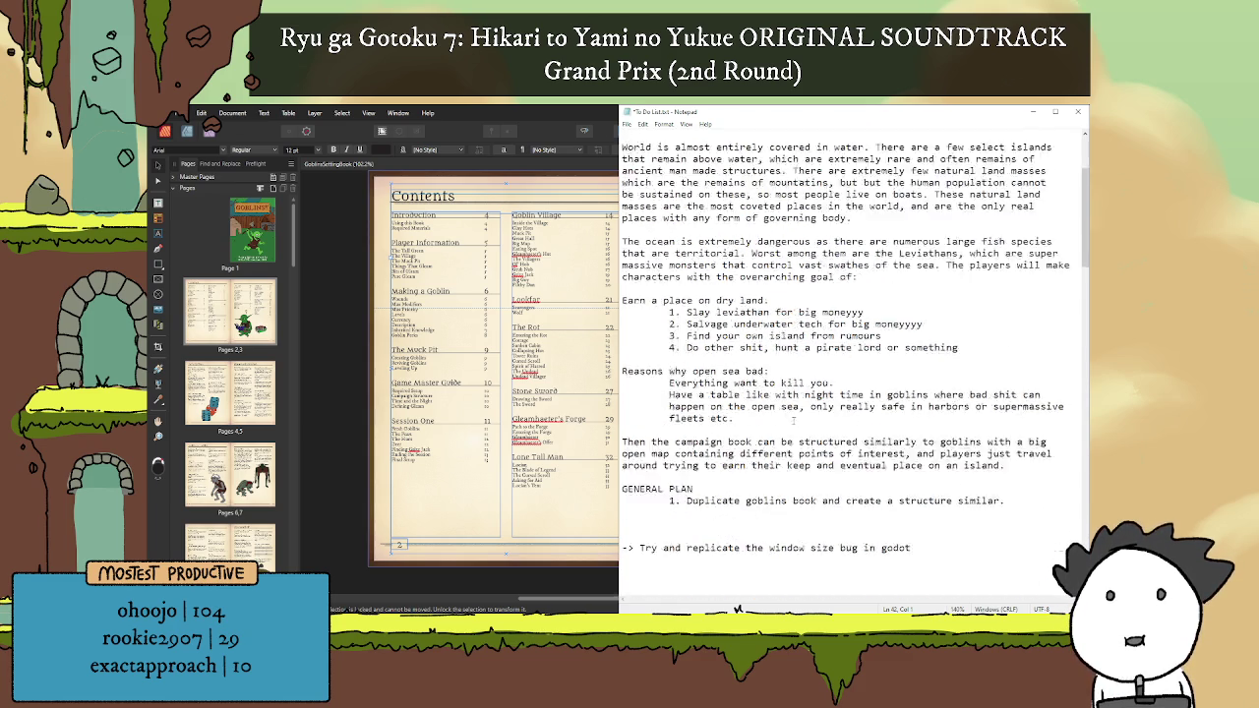
{"action": "scroll", "coordinate": [767, 462], "scroll_direction": "down", "scroll_amount": 2}
{"action": "scroll", "coordinate": [767, 463], "scroll_direction": "up", "scroll_amount": 5}
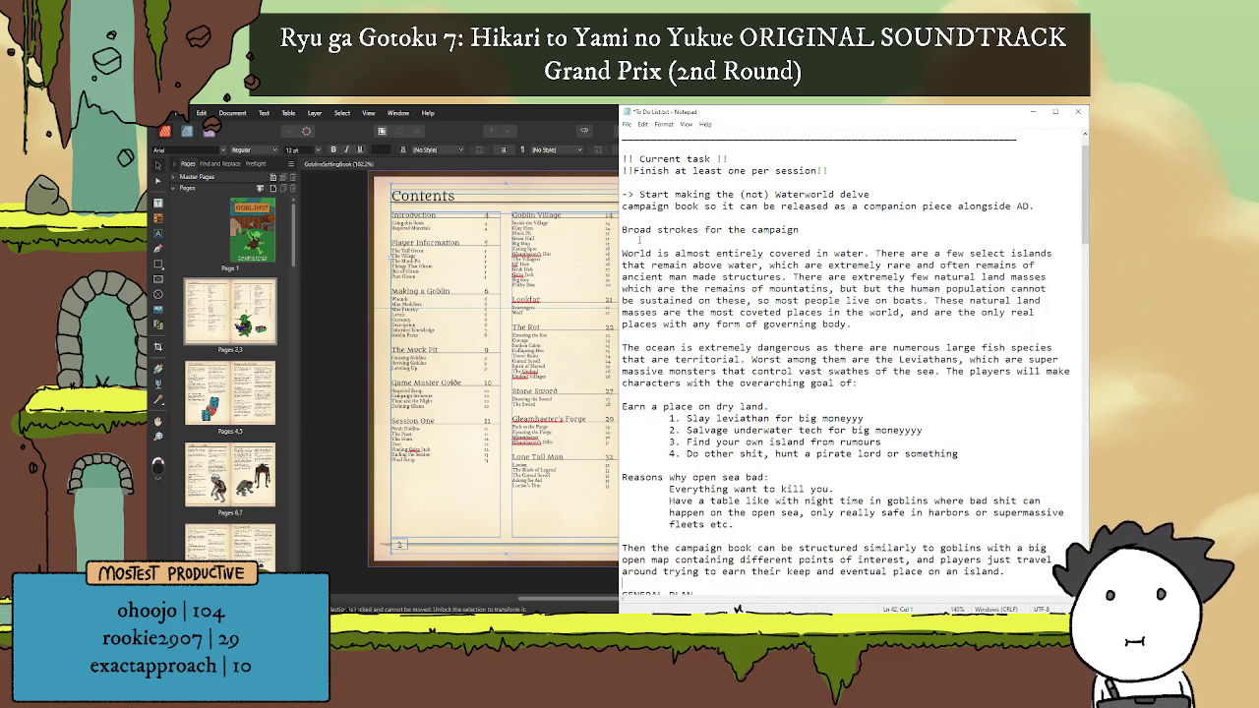
{"action": "left_click_drag", "start_coordinate": [621, 252], "coordinate": [850, 323]}
{"action": "left_click", "coordinate": [850, 324]}
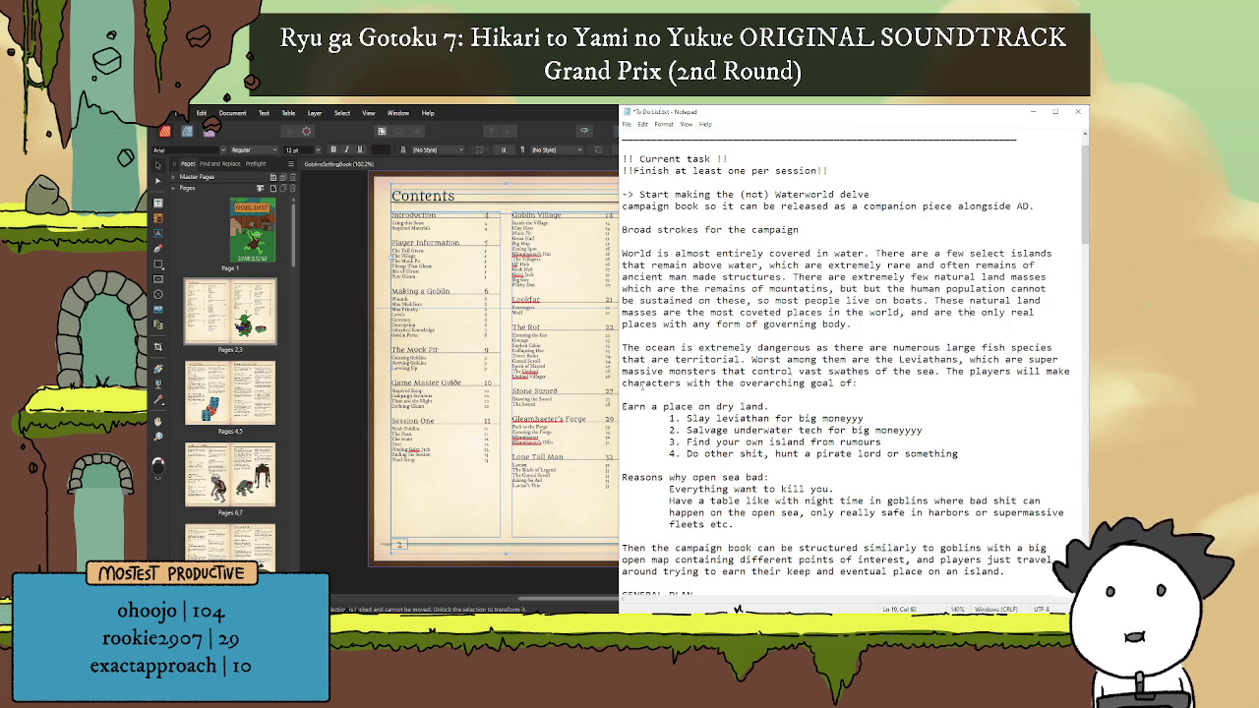
{"action": "left_click_drag", "start_coordinate": [621, 349], "coordinate": [890, 382]}
{"action": "left_click", "coordinate": [890, 382]}
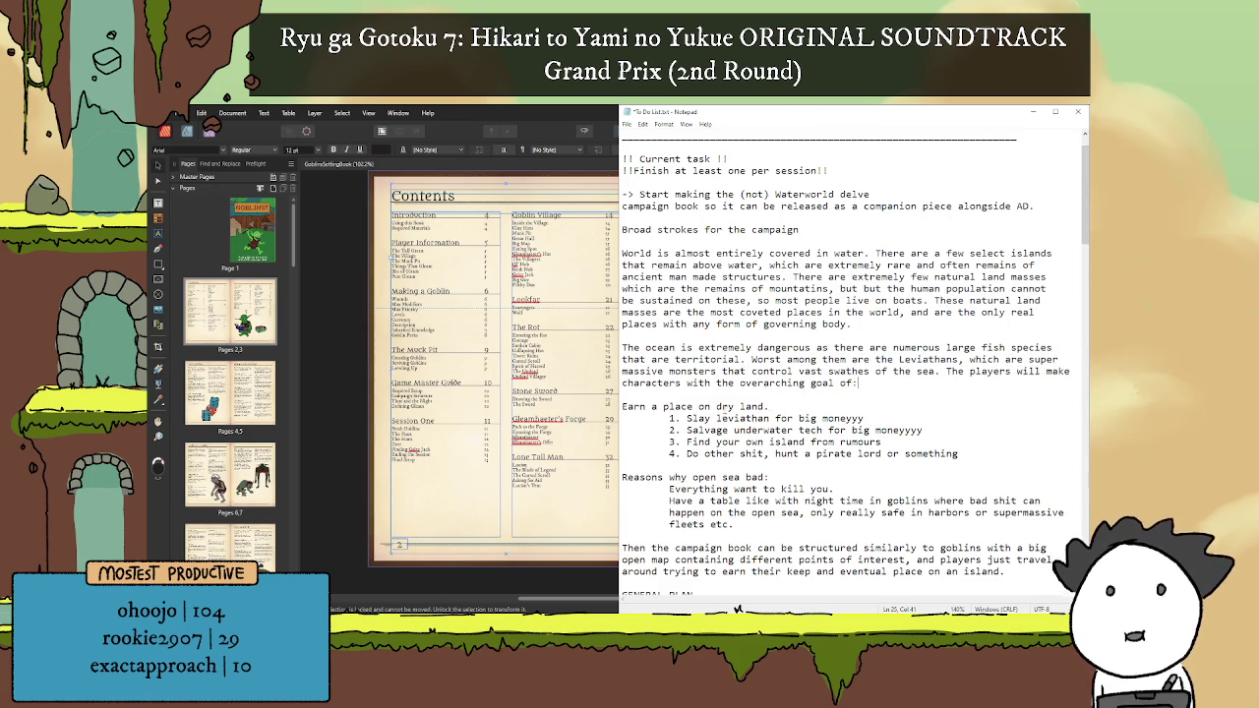
{"action": "left_click", "coordinate": [687, 382]}
{"action": "scroll", "coordinate": [807, 361], "scroll_direction": "down", "scroll_amount": 4}
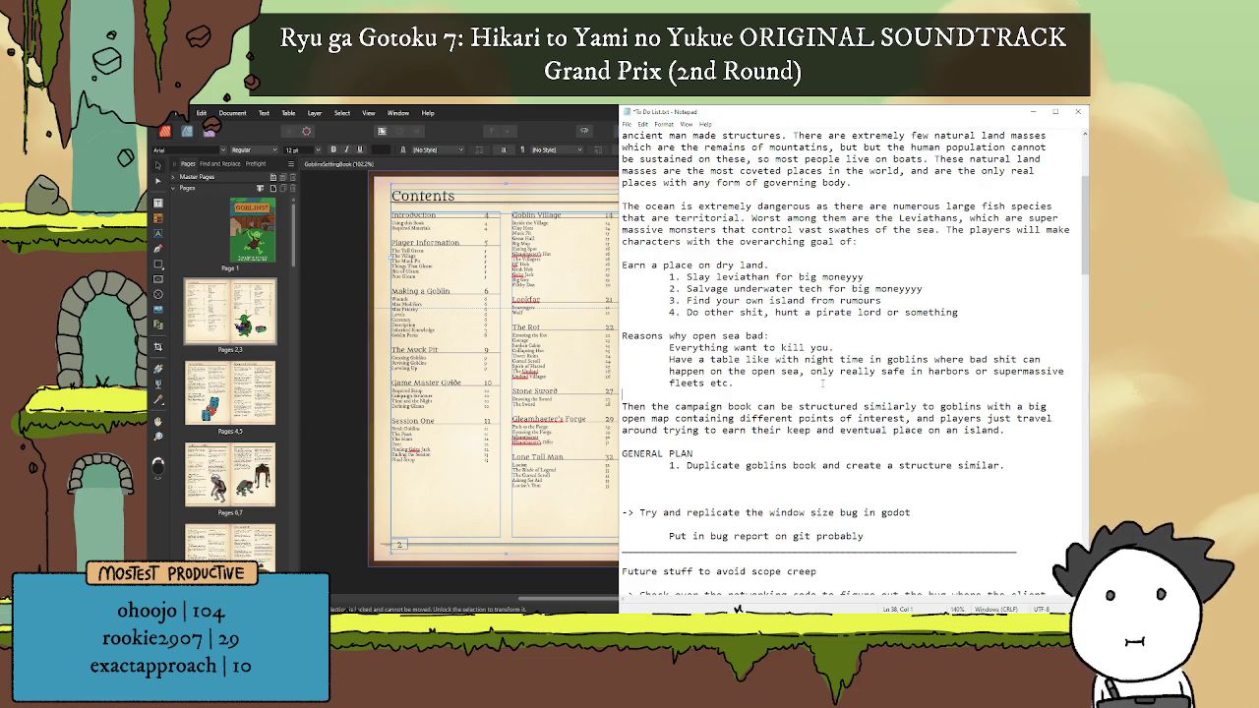
Step: Add the heading 'Opening and world state:' below the island paragraph, followed by a blank line
{"action": "left_click", "coordinate": [704, 439]}
{"action": "key", "text": "Return"}
{"action": "type", "text": "O"}
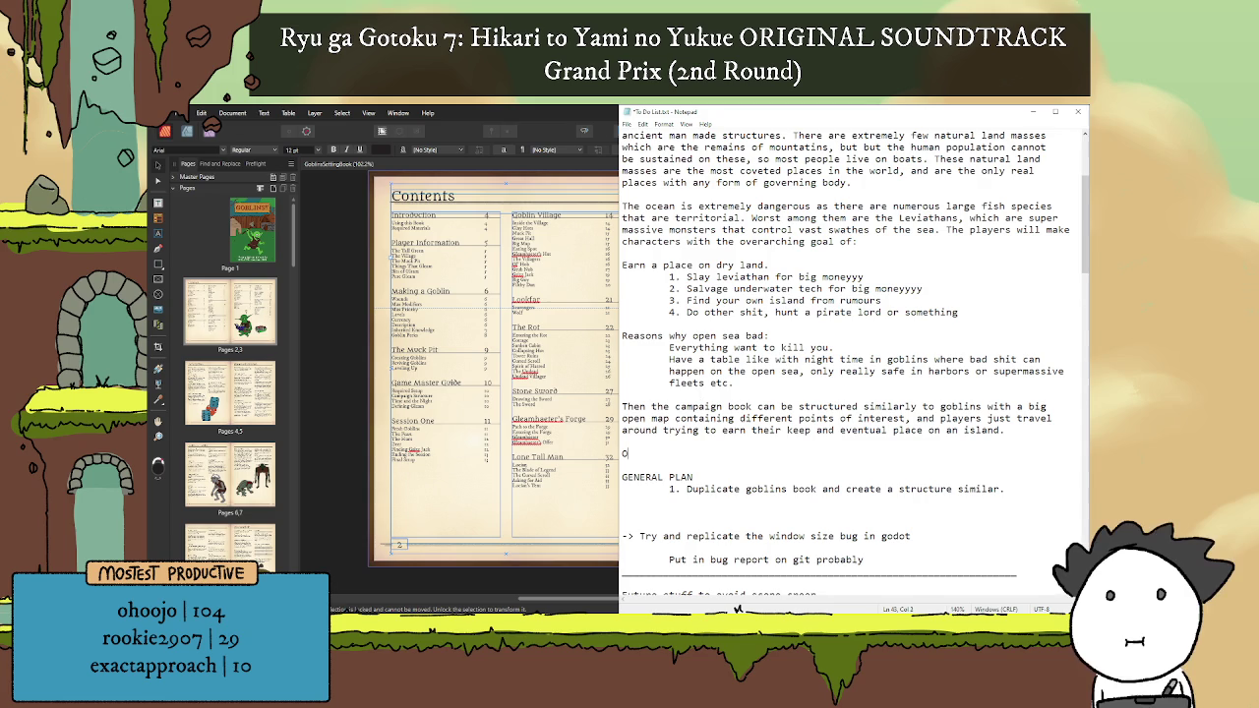
{"action": "type", "text": "pening"}
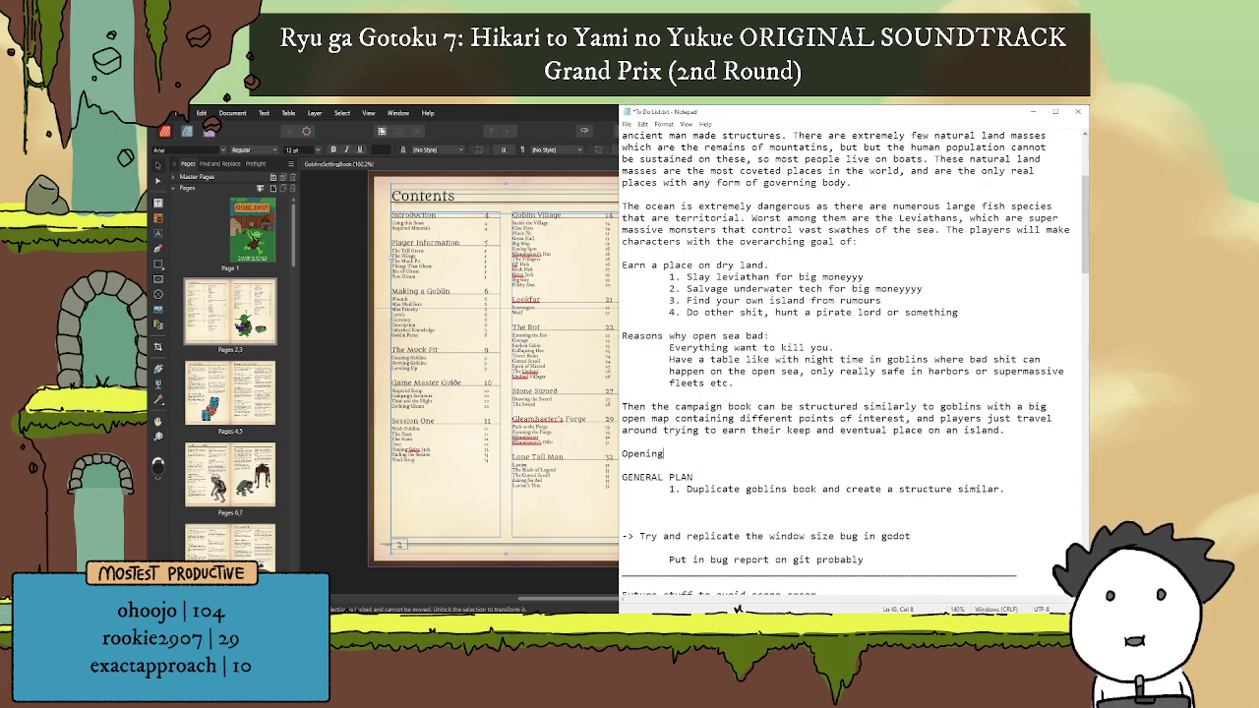
{"action": "type", "text": ", wor"}
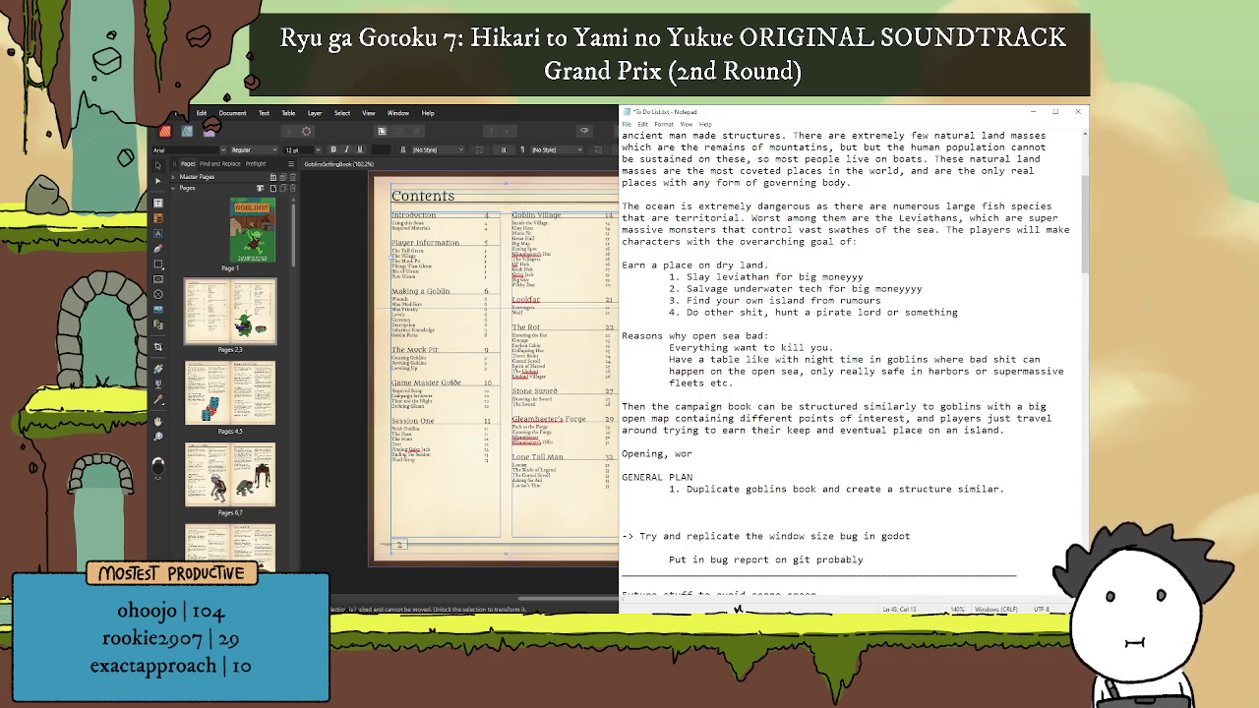
{"action": "key", "text": "BackSpace"}
{"action": "key", "text": "BackSpace"}
{"action": "key", "text": "BackSpace"}
{"action": "key", "text": "BackSpace"}
{"action": "key", "text": "BackSpace"}
{"action": "type", "text": " and w"}
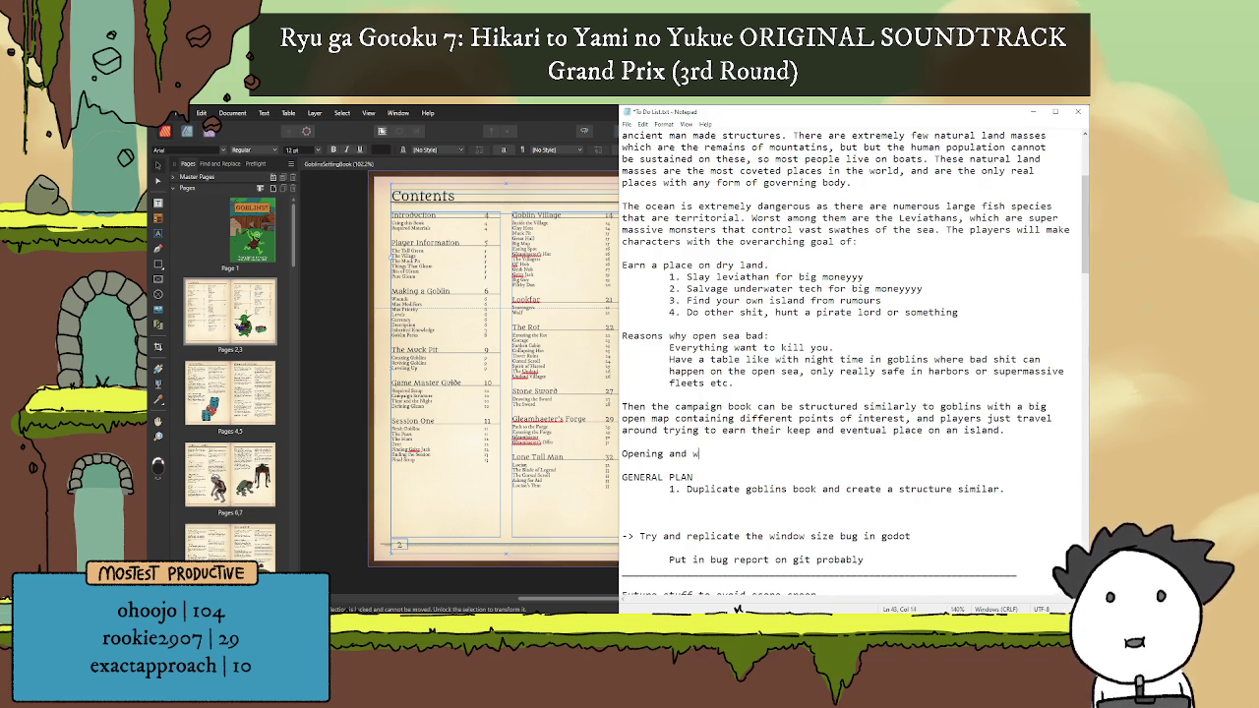
{"action": "type", "text": "orld state:"}
{"action": "key", "text": "Return"}
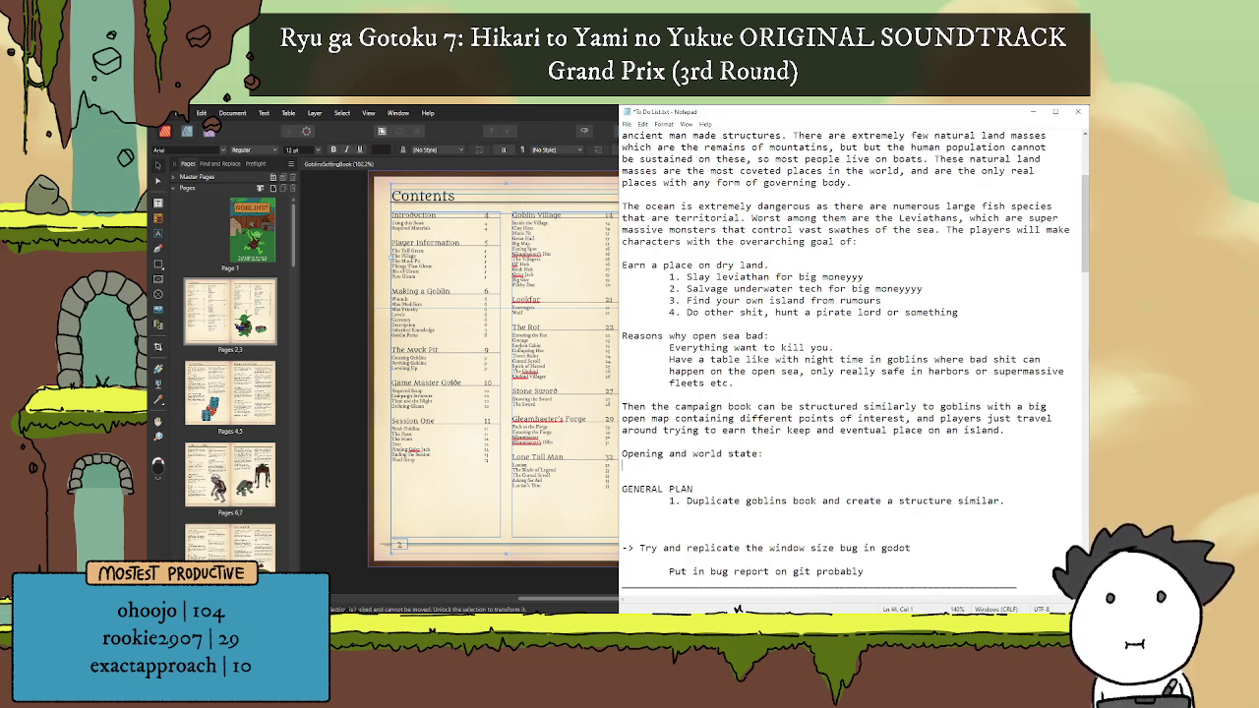
{"action": "key", "text": "Return"}
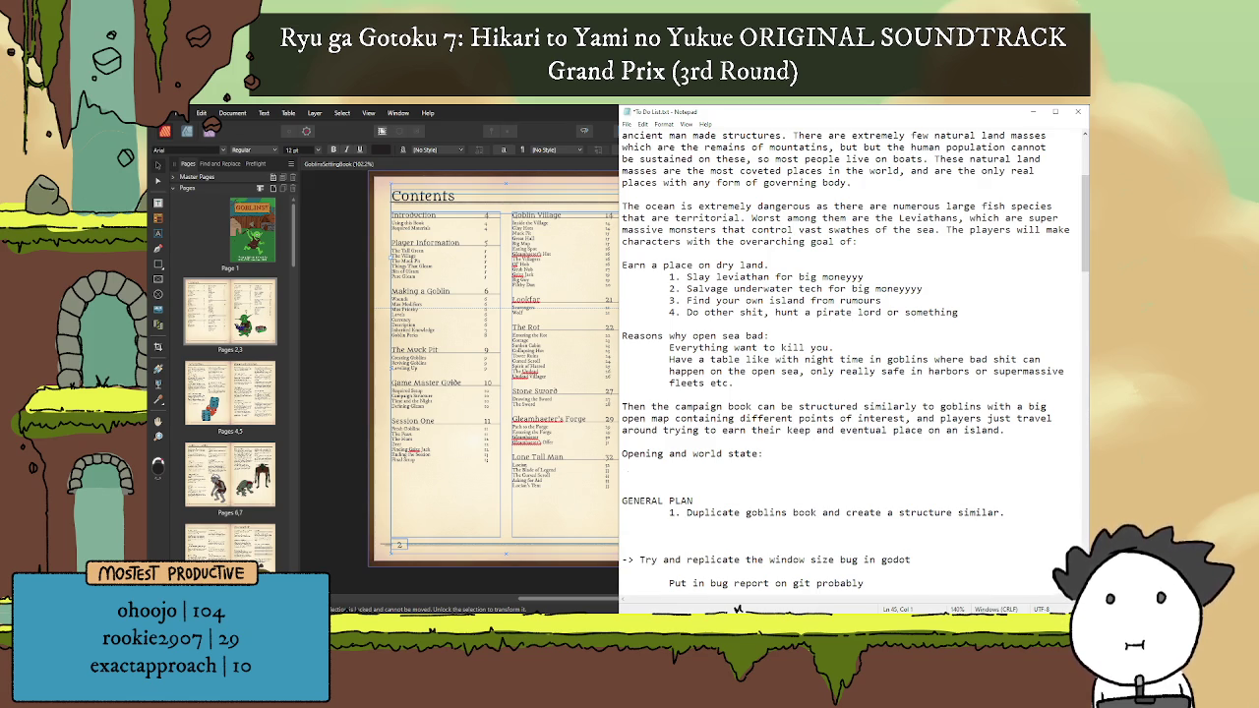
Step: Type 'Since islands are all under heavy "government" control', with government in quotes
{"action": "type", "text": "Since islands are "}
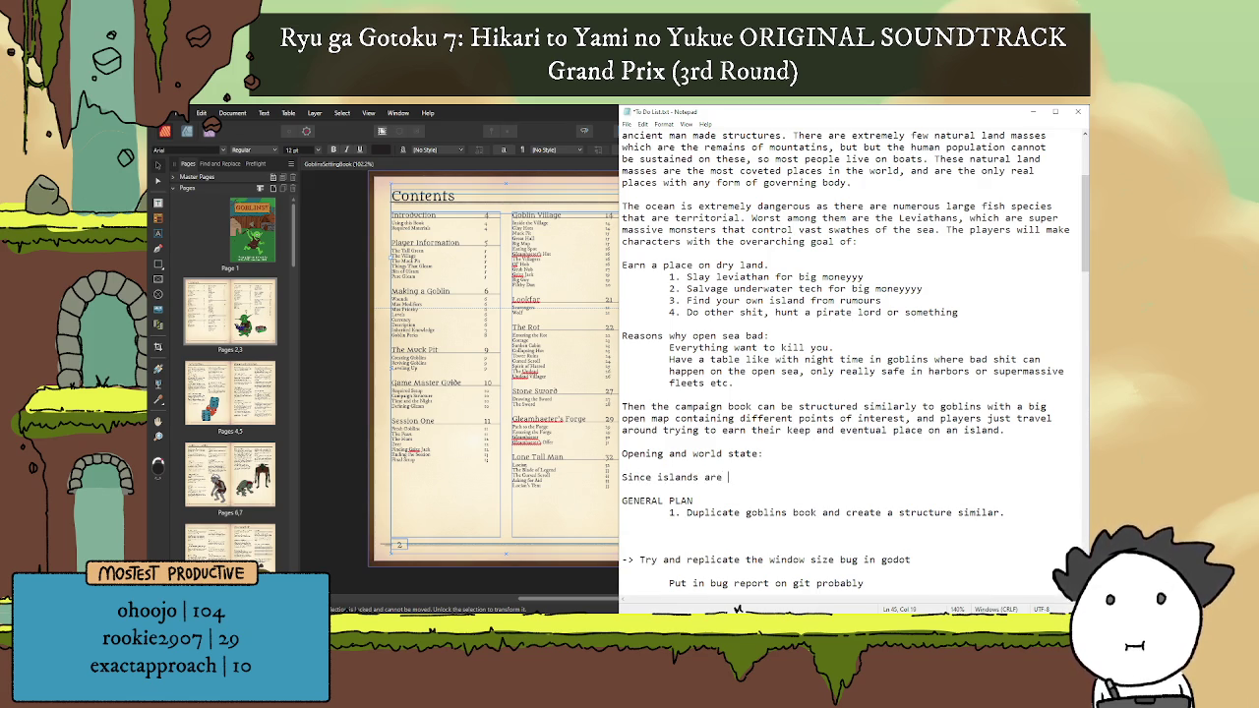
{"action": "type", "text": "all"}
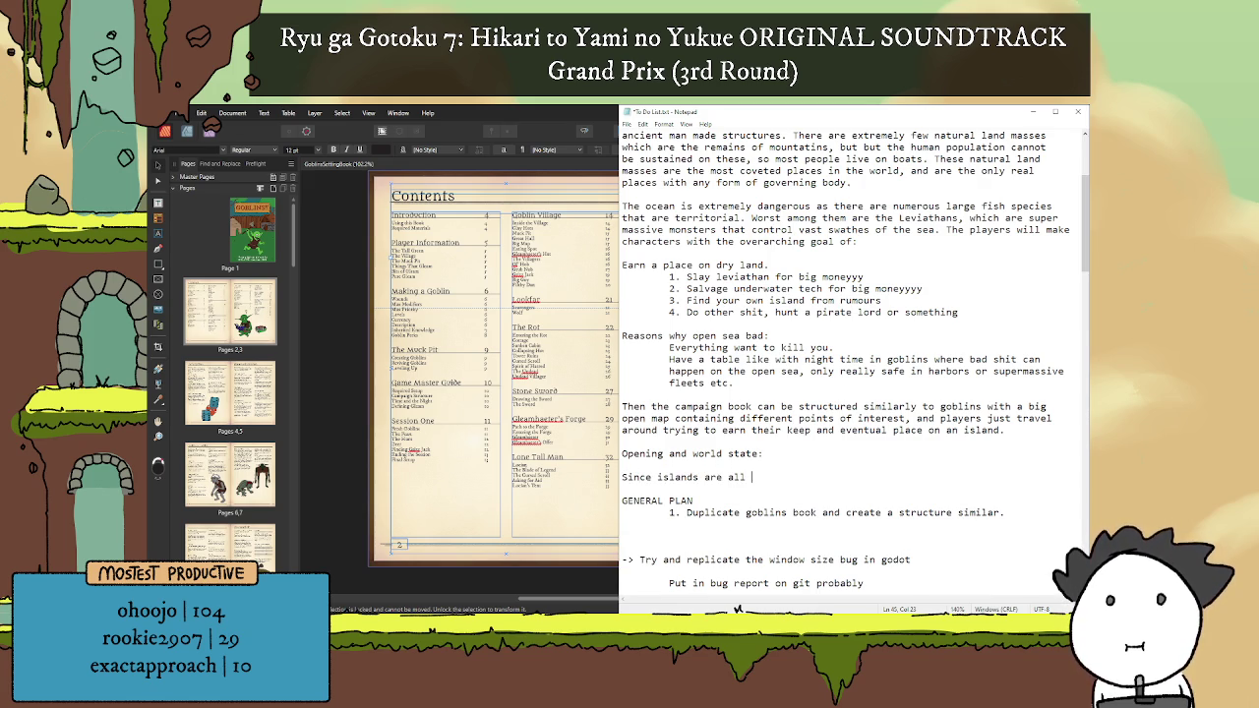
{"action": "key", "text": "BackSpace"}
{"action": "key", "text": "BackSpace"}
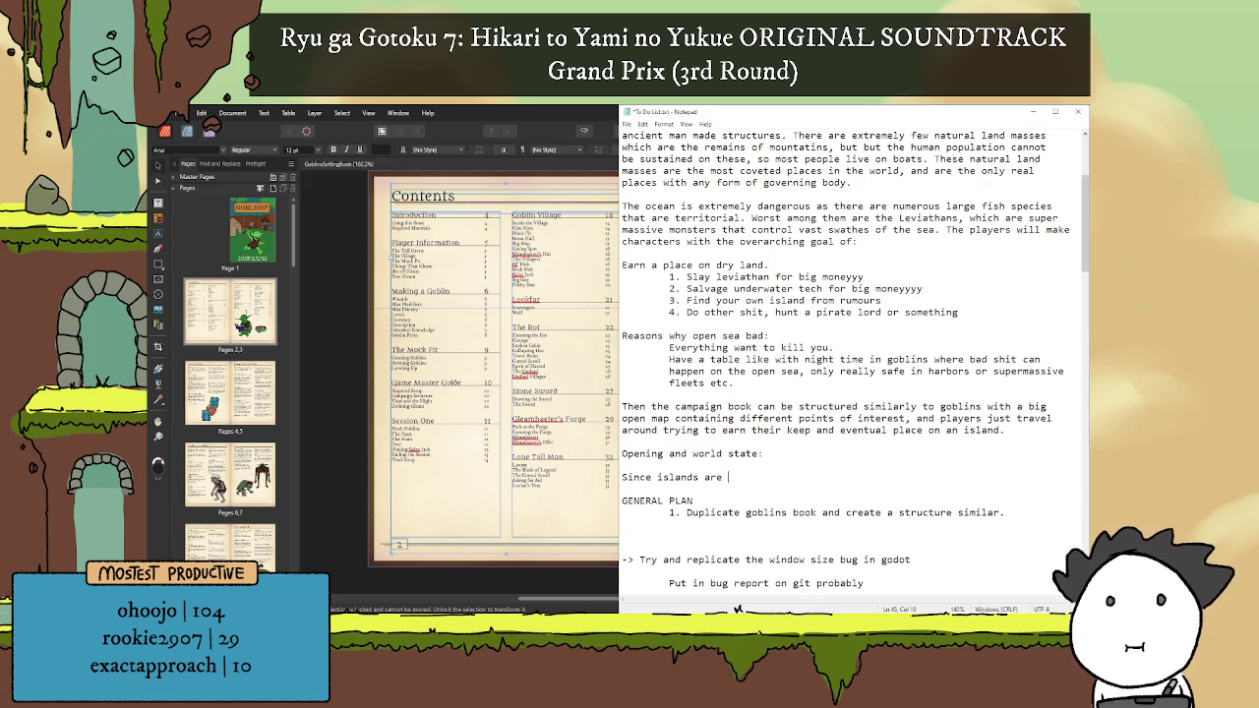
{"action": "type", "text": "al under hea"}
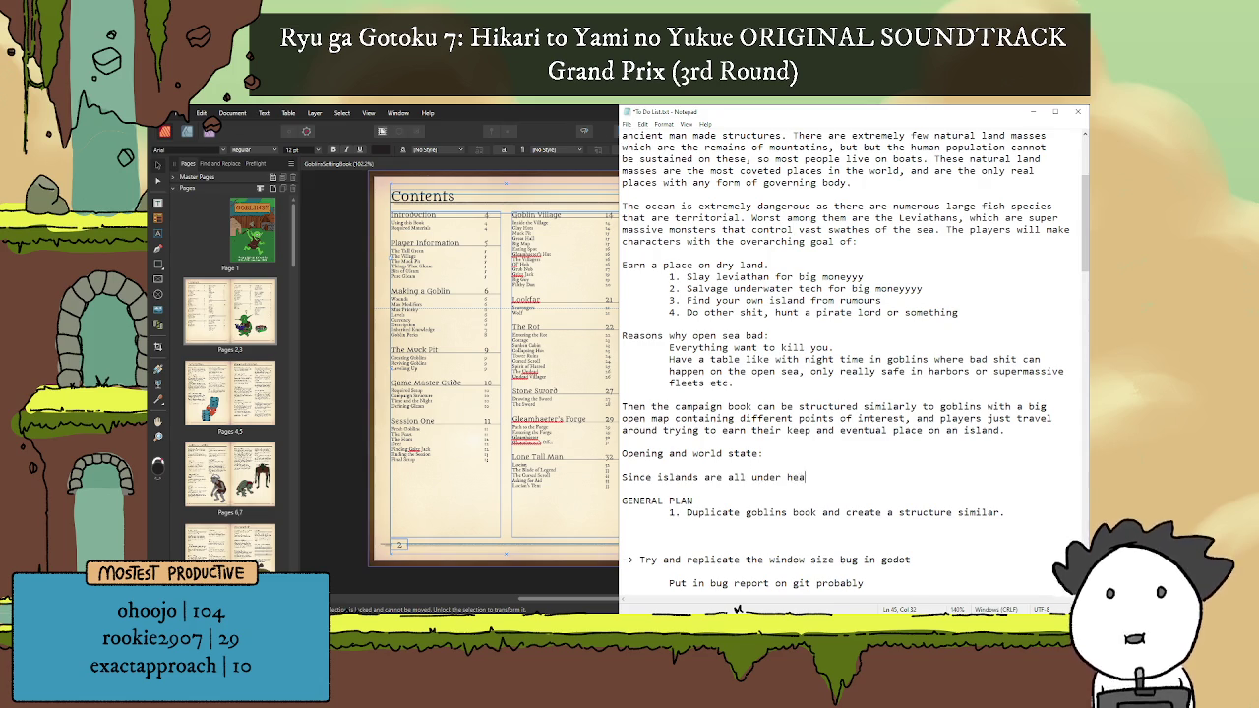
{"action": "type", "text": "vy "}
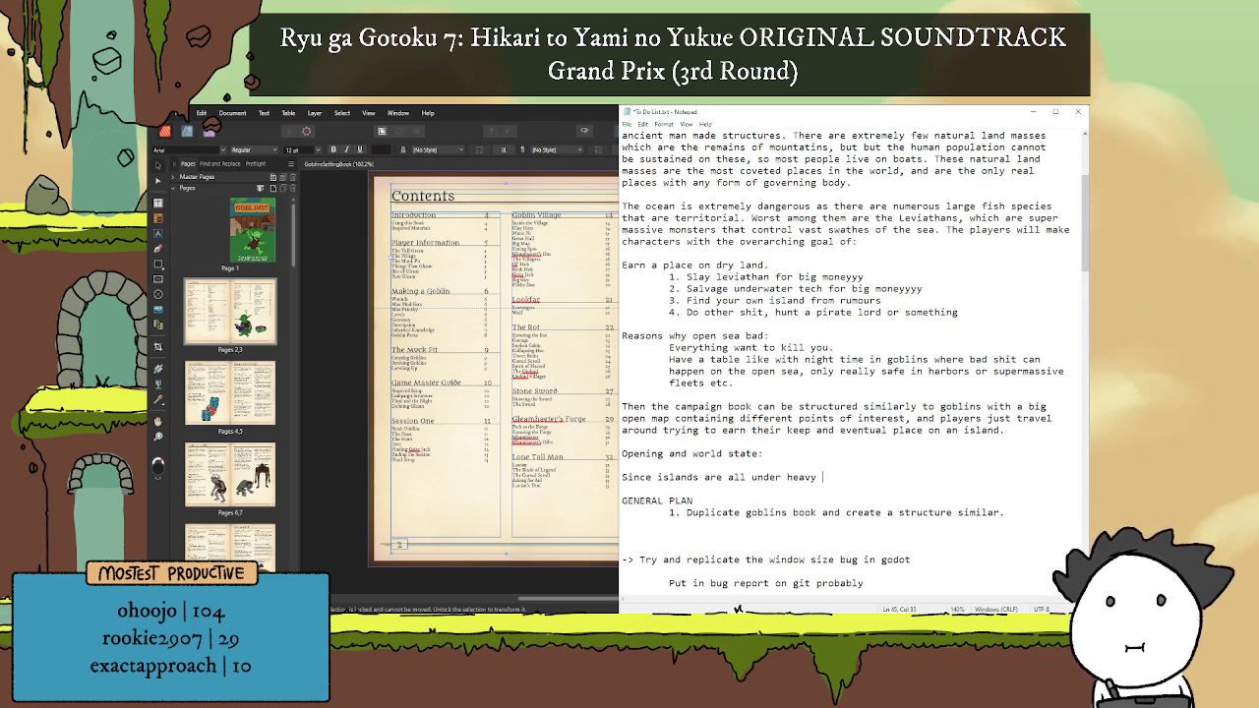
{"action": "type", "text": "government con"}
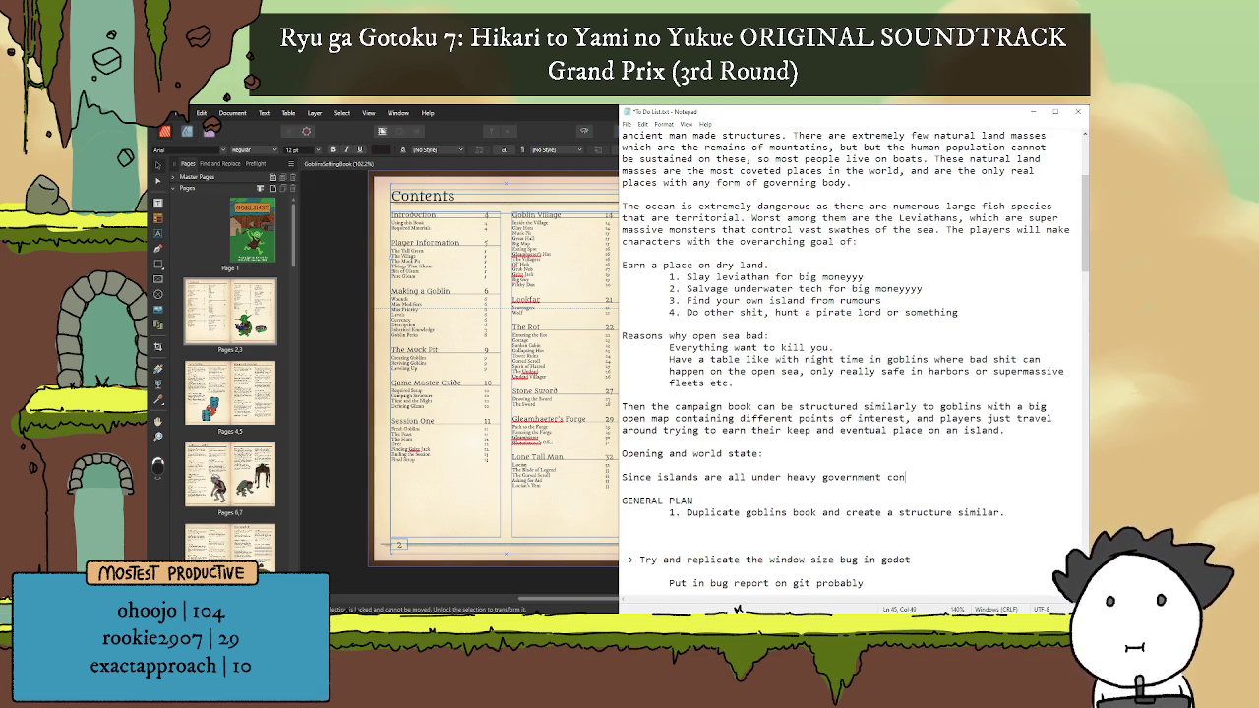
{"action": "type", "text": "trol"}
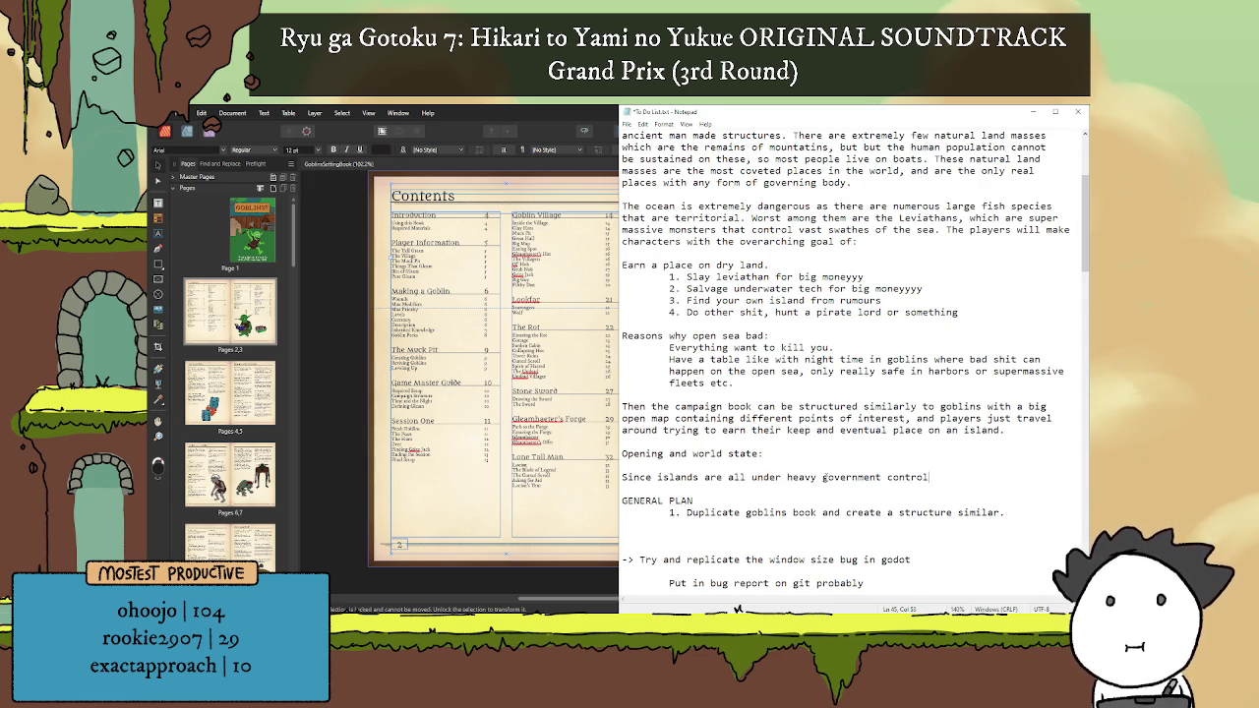
{"action": "key", "text": "ctrl+Left"}
{"action": "key", "text": "ctrl+Left"}
{"action": "type", "text": "\""}
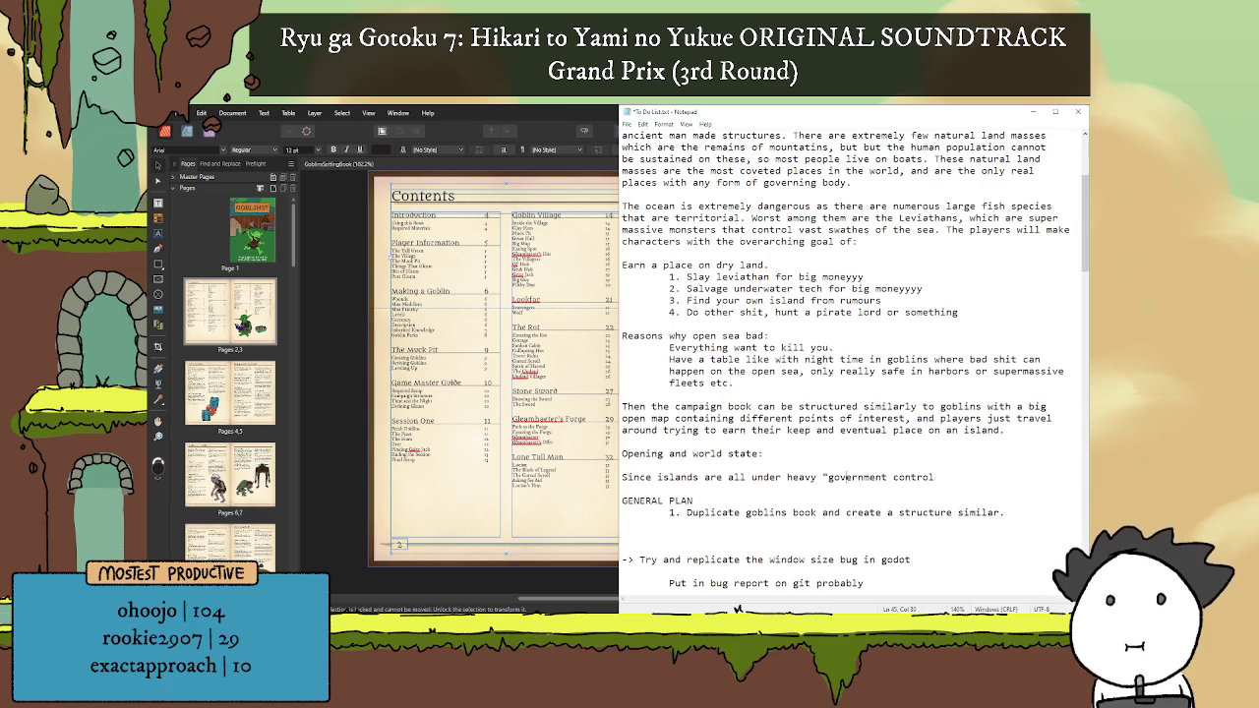
{"action": "left_click", "coordinate": [887, 477]}
{"action": "type", "text": "\""}
{"action": "key", "text": "End"}
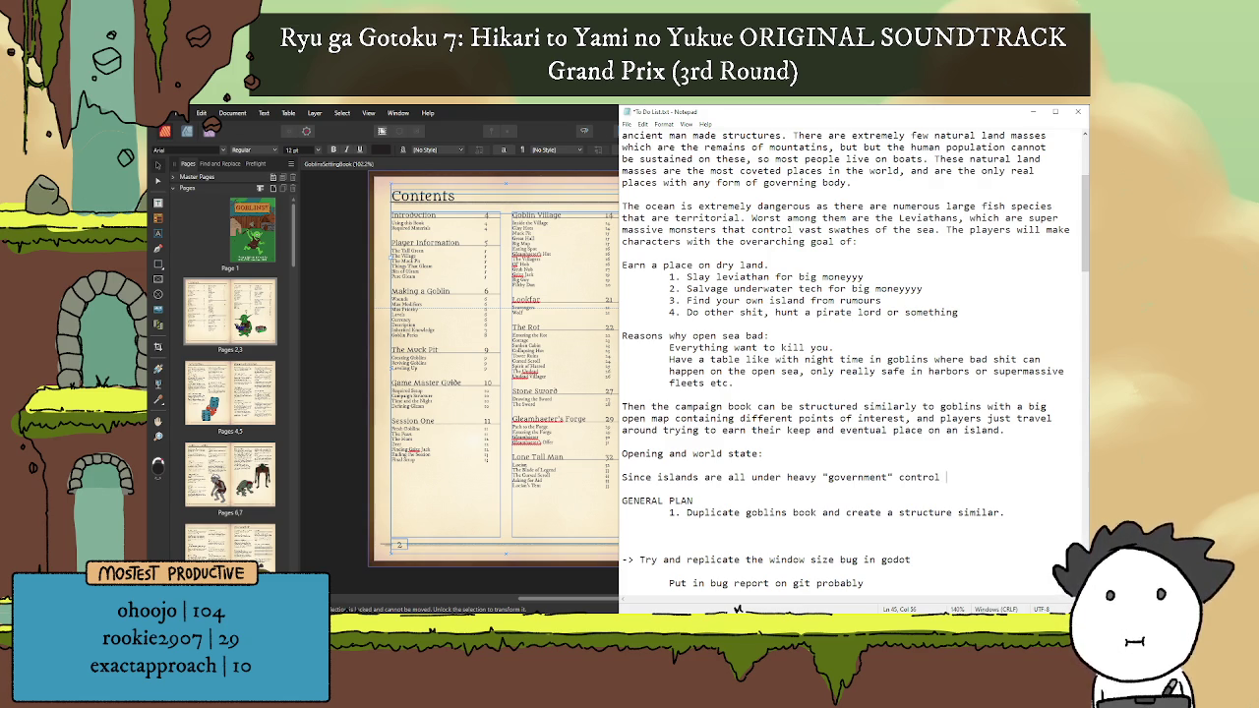
Step: Delete the 'Since islands are all under heavy "government" control' sentence
{"action": "key", "text": "BackSpace"}
{"action": "left_click_drag", "start_coordinate": [940, 477], "coordinate": [621, 477]}
{"action": "key", "text": "Delete"}
{"action": "key", "text": "Delete"}
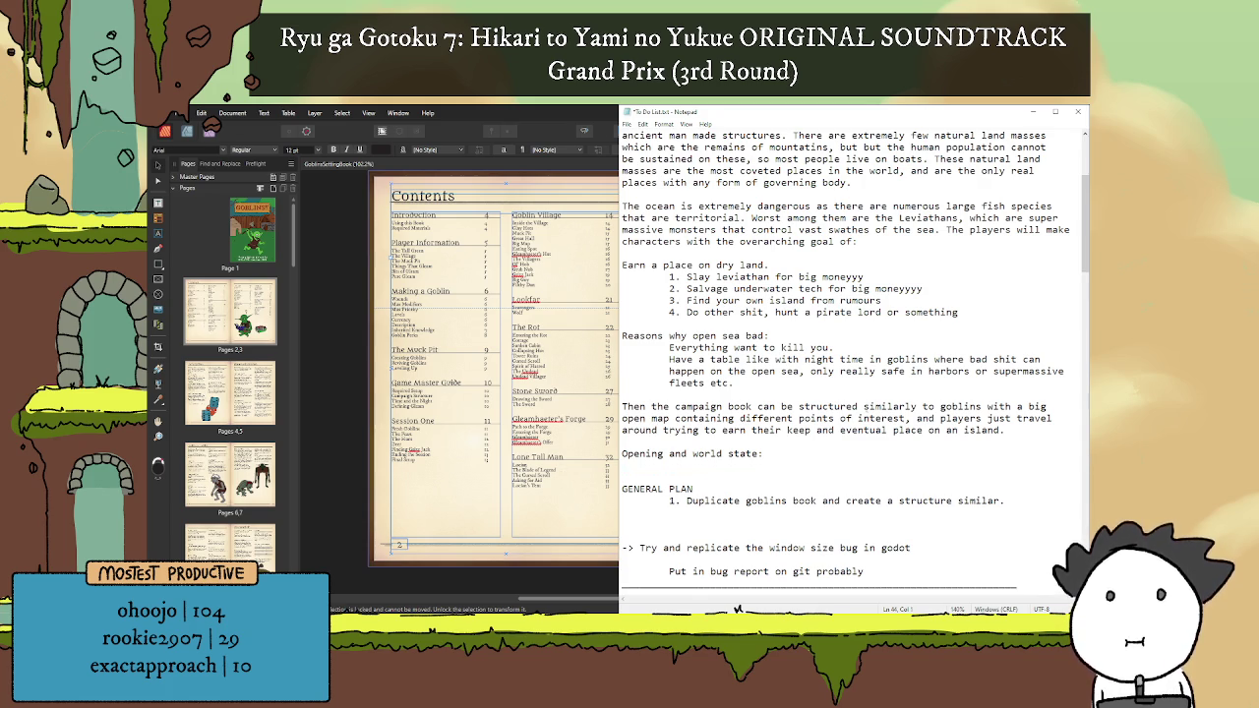
{"action": "key", "text": "Return"}
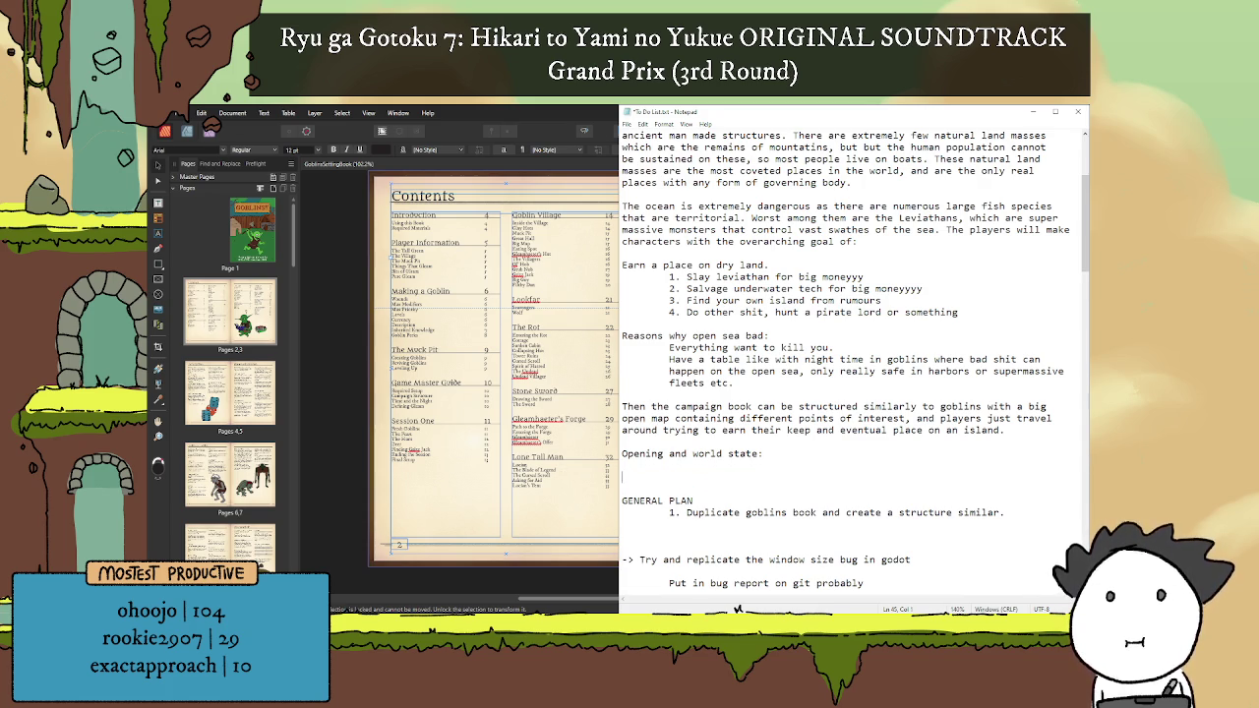
Step: Write that players are on a small fleet getting familiar with the world before a leviathan decimates it
{"action": "type", "text": "Plaer"}
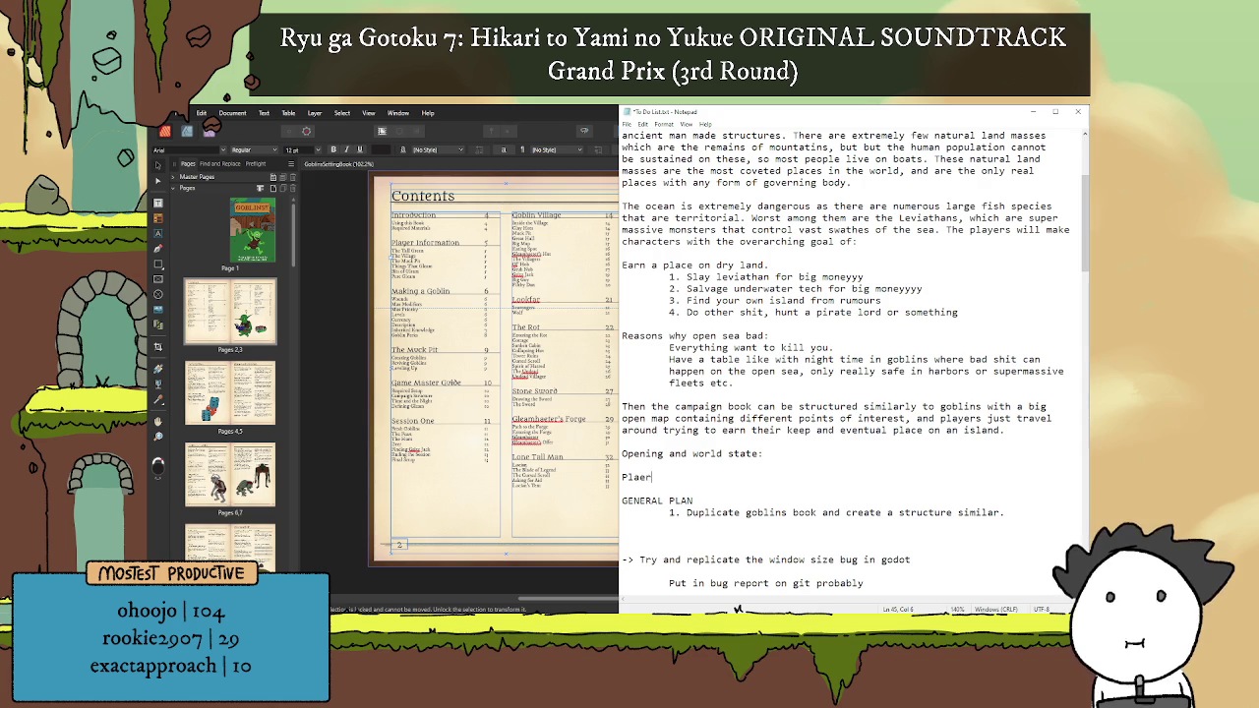
{"action": "key", "text": "BackSpace"}
{"action": "key", "text": "BackSpace"}
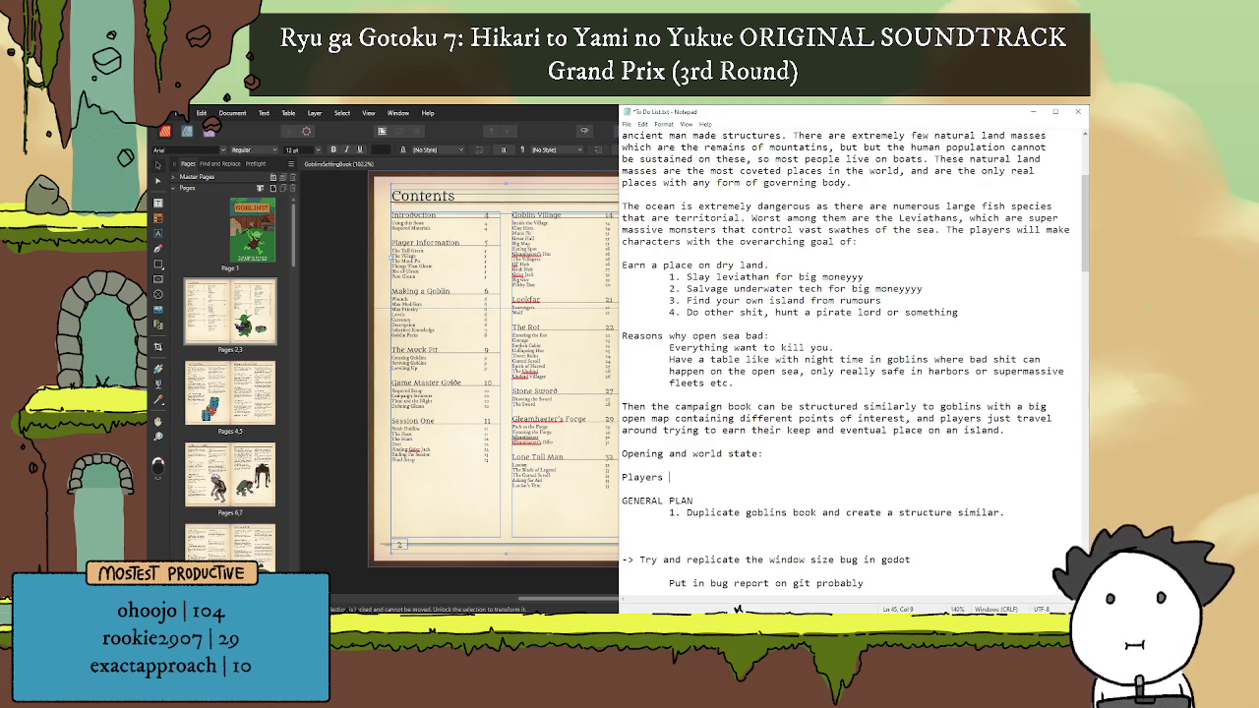
{"action": "type", "text": "are all on a"}
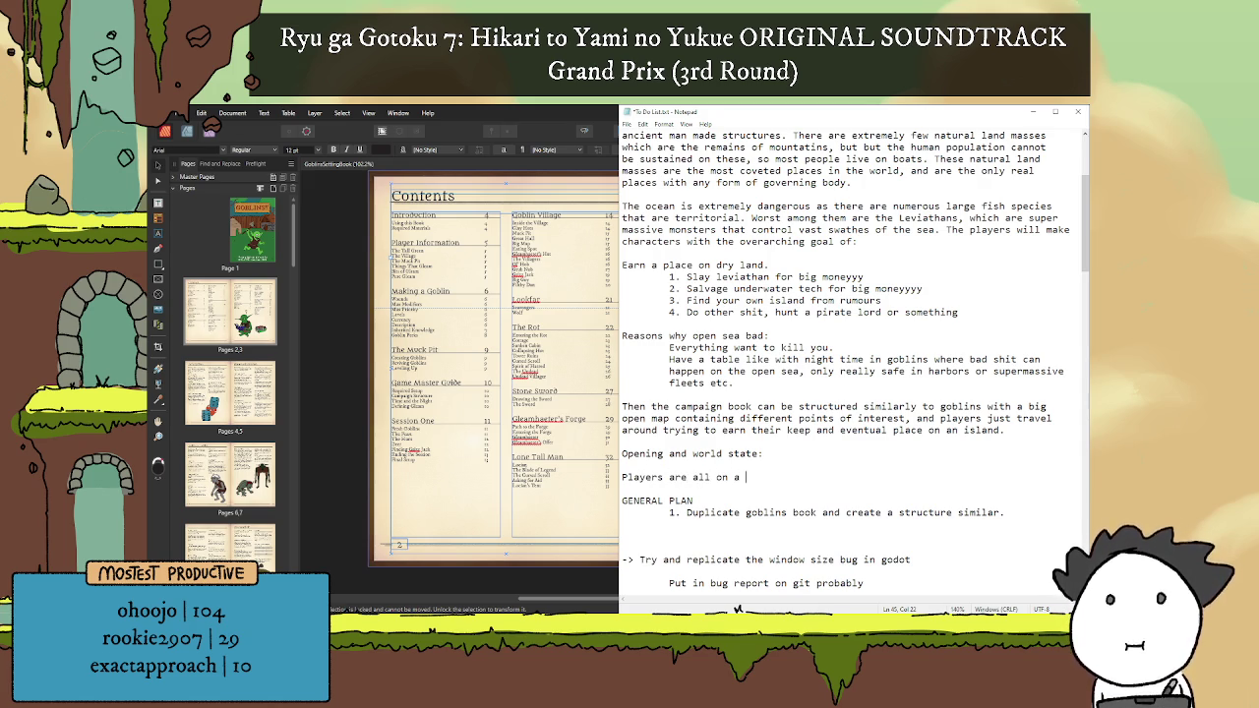
{"action": "type", "text": " small fleet"}
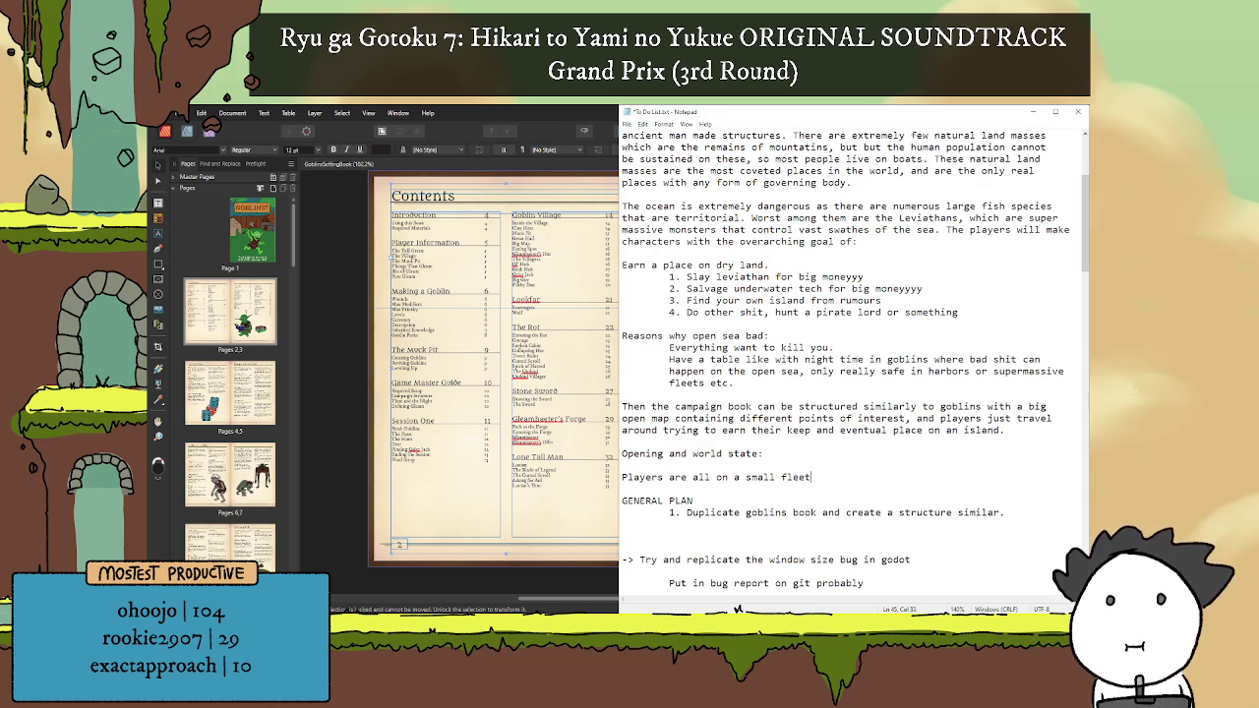
{"action": "type", "text": ","}
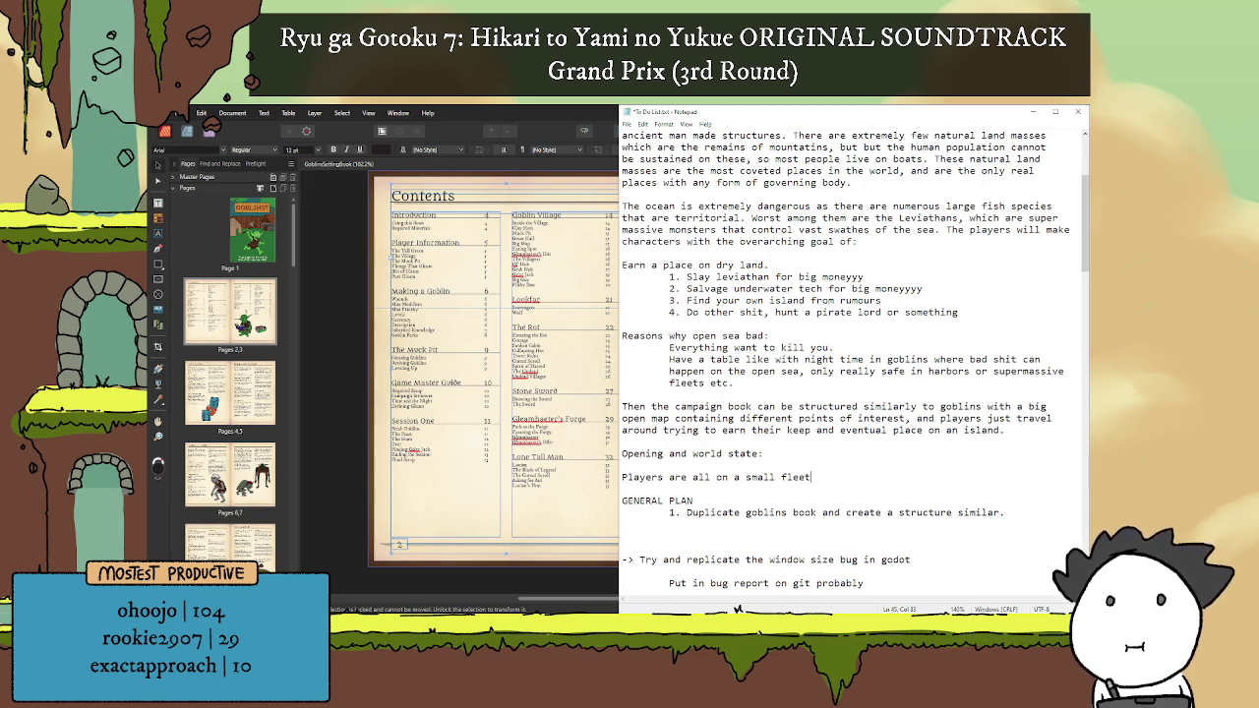
{"action": "key", "text": "BackSpace"}
{"action": "key", "text": "BackSpace"}
{"action": "type", "text": "in v"}
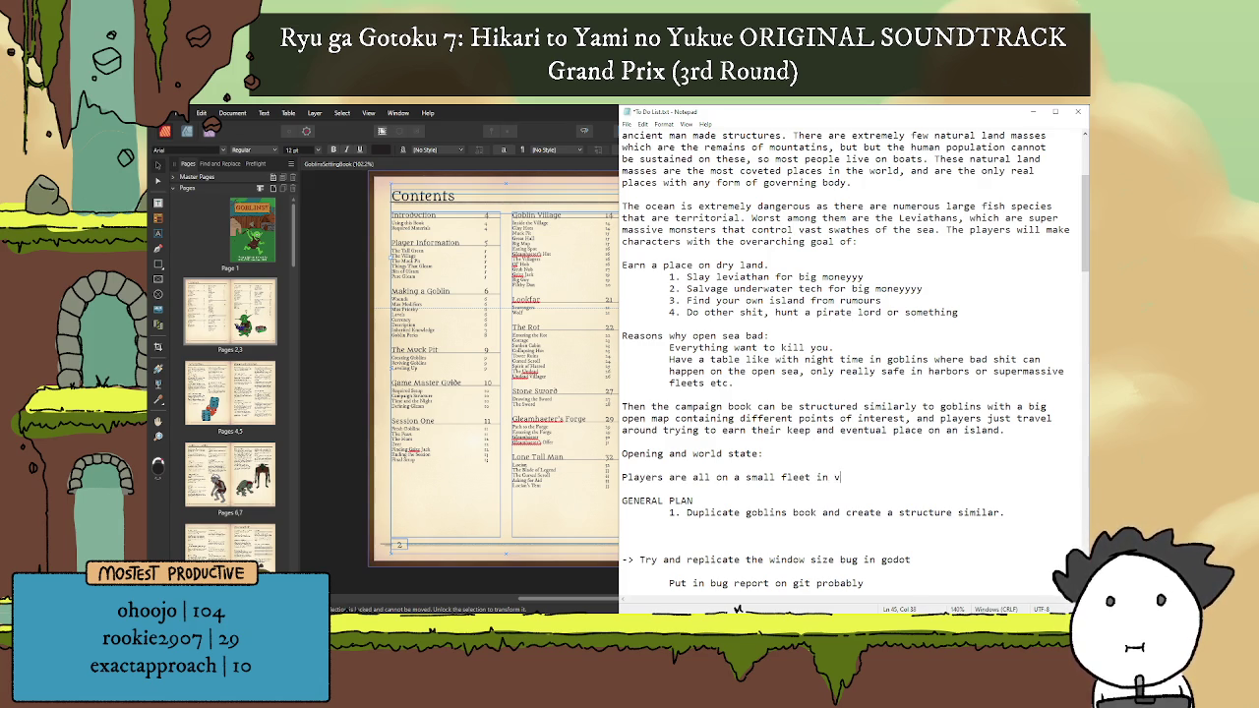
{"action": "type", "text": "arious sec"}
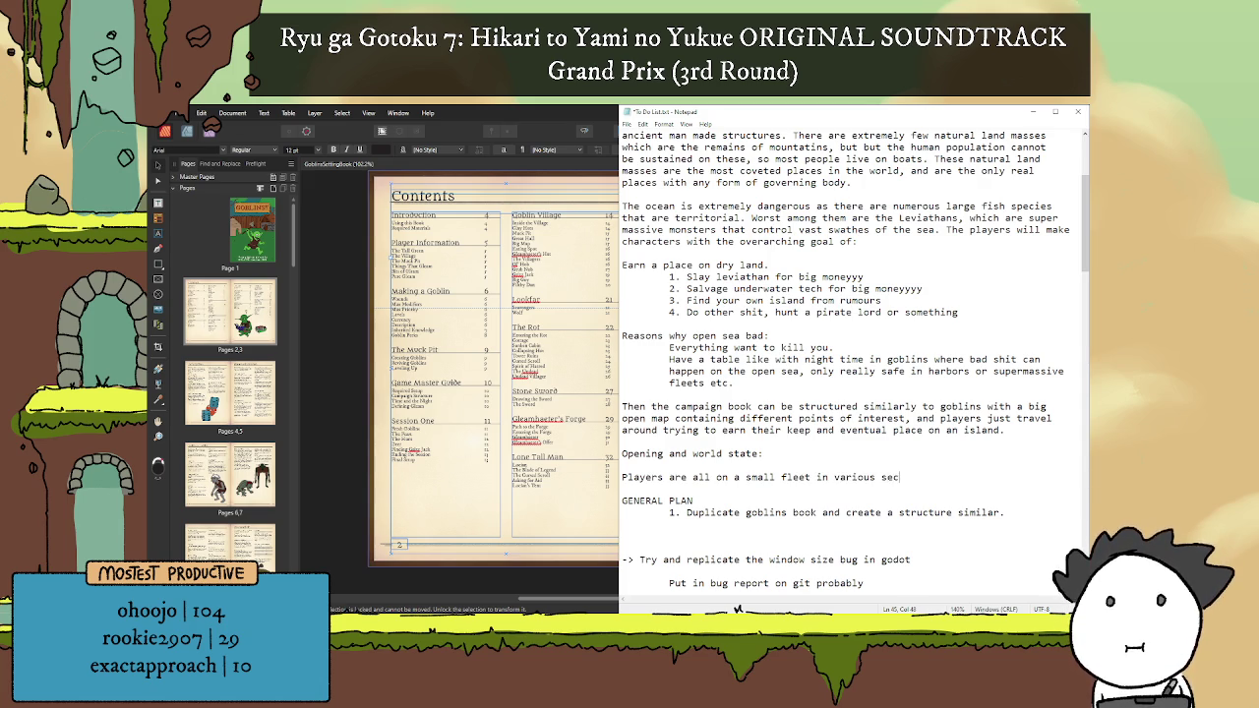
{"action": "type", "text": "tions, "}
{"action": "type", "text": "give them a lit"}
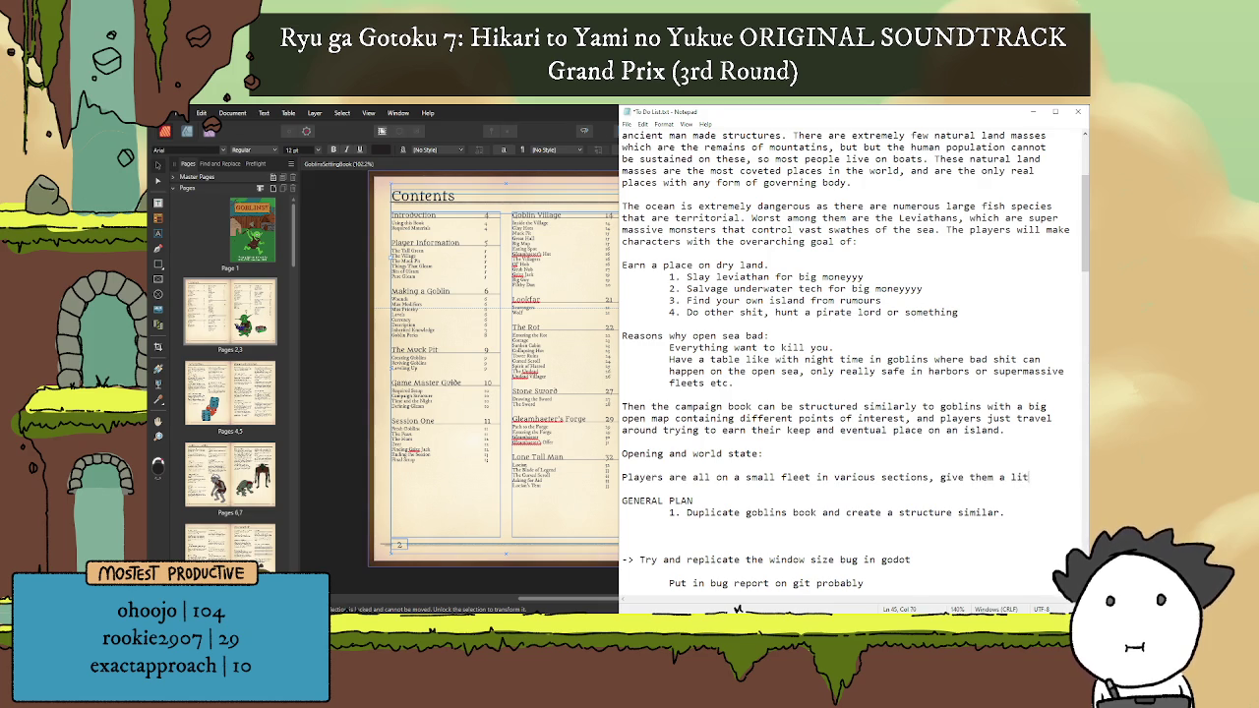
{"action": "type", "text": "tle bit "}
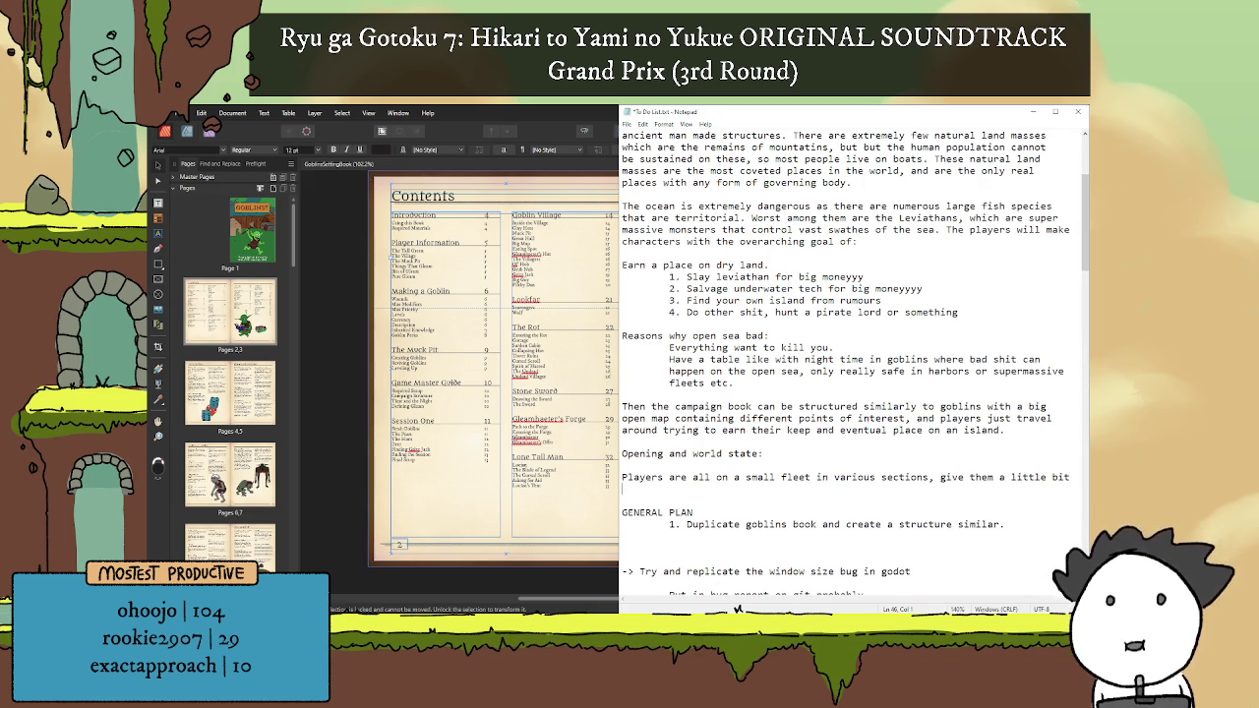
{"action": "type", "text": "of time to "}
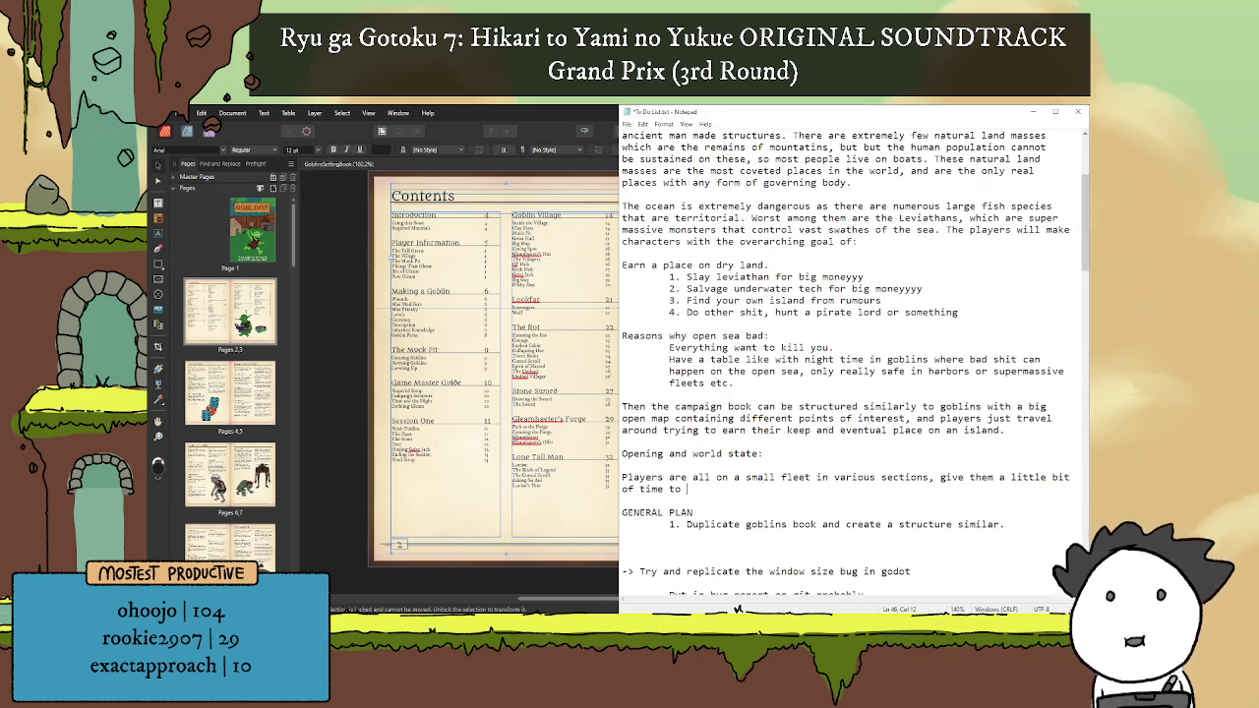
{"action": "type", "text": "g"}
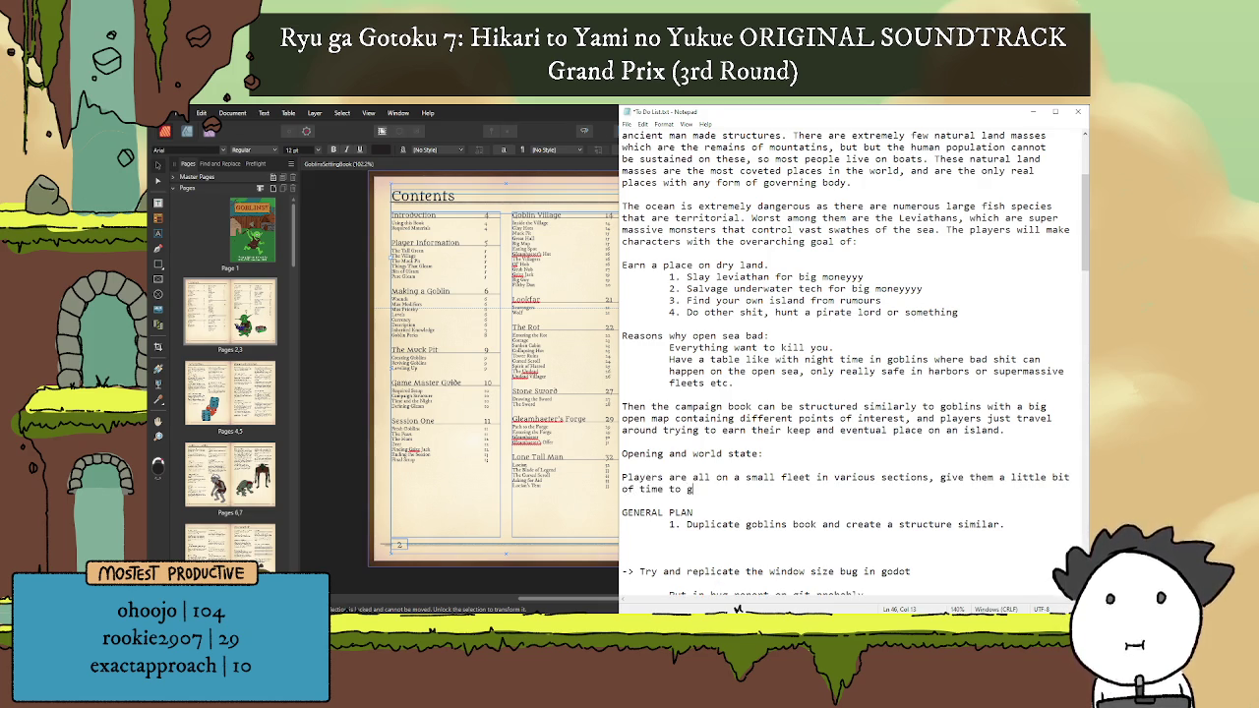
{"action": "type", "text": "et familia"}
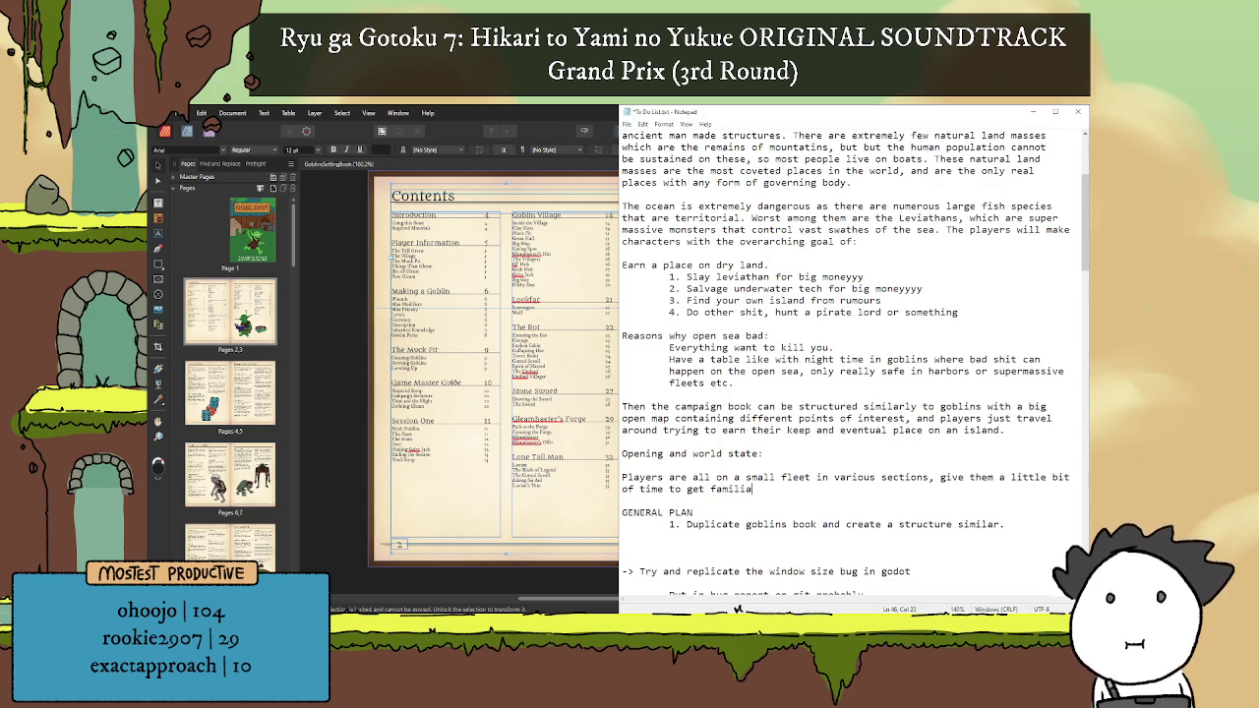
{"action": "type", "text": "r with "}
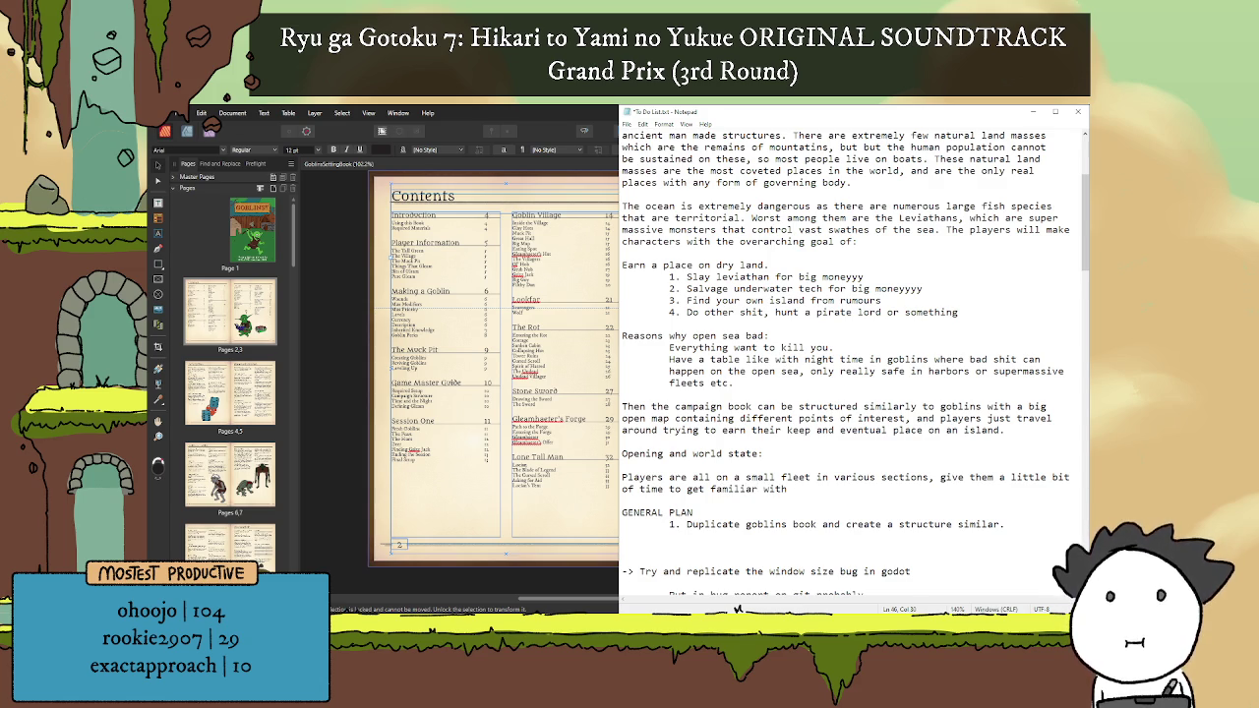
{"action": "type", "text": "the world"}
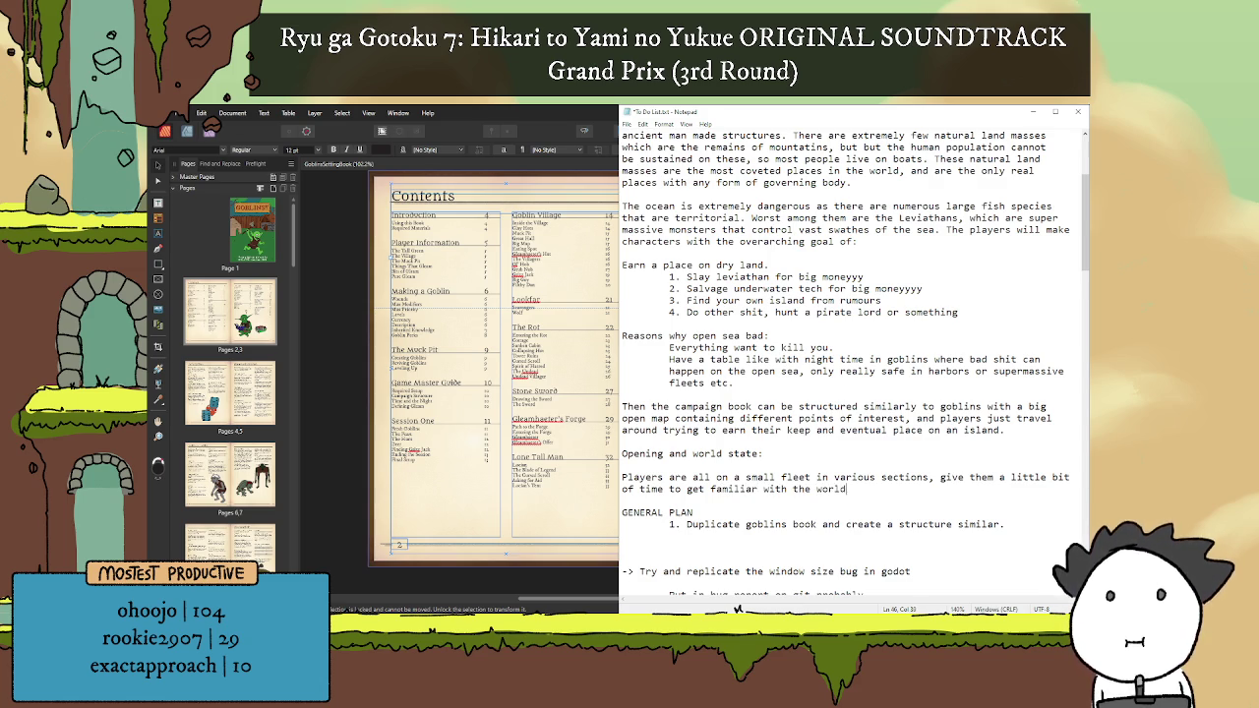
{"action": "type", "text": ", the"}
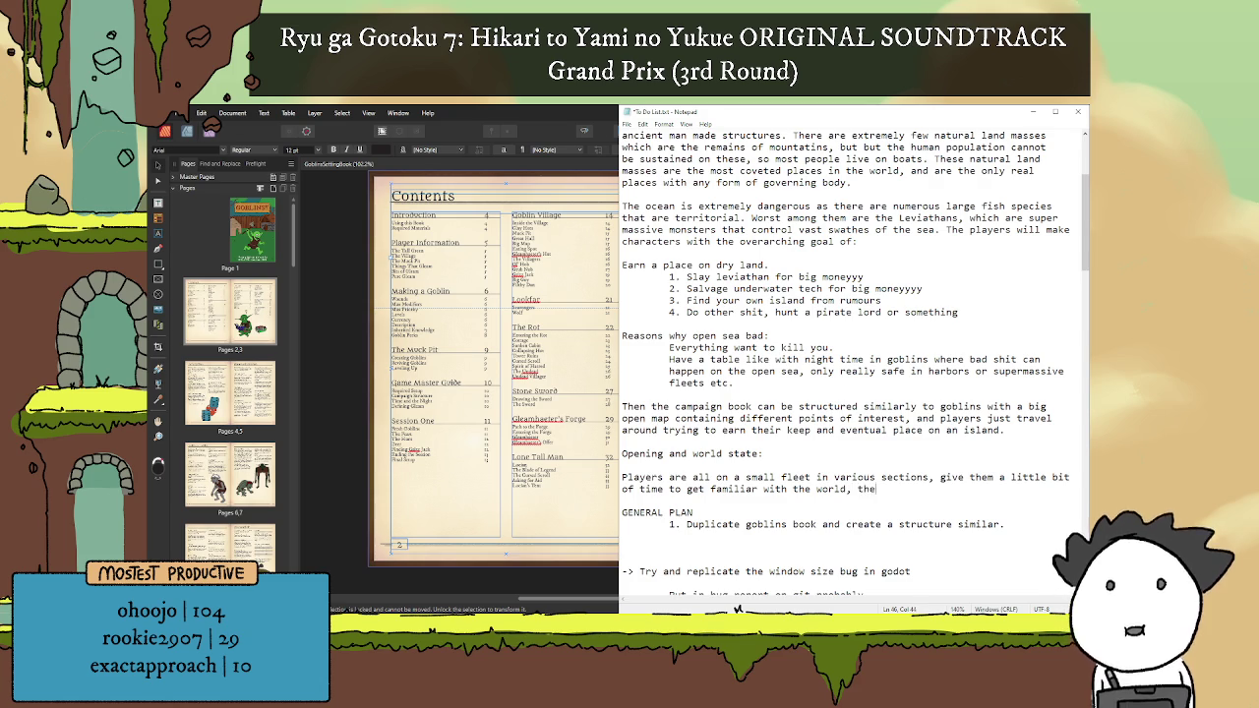
{"action": "type", "text": "n a "}
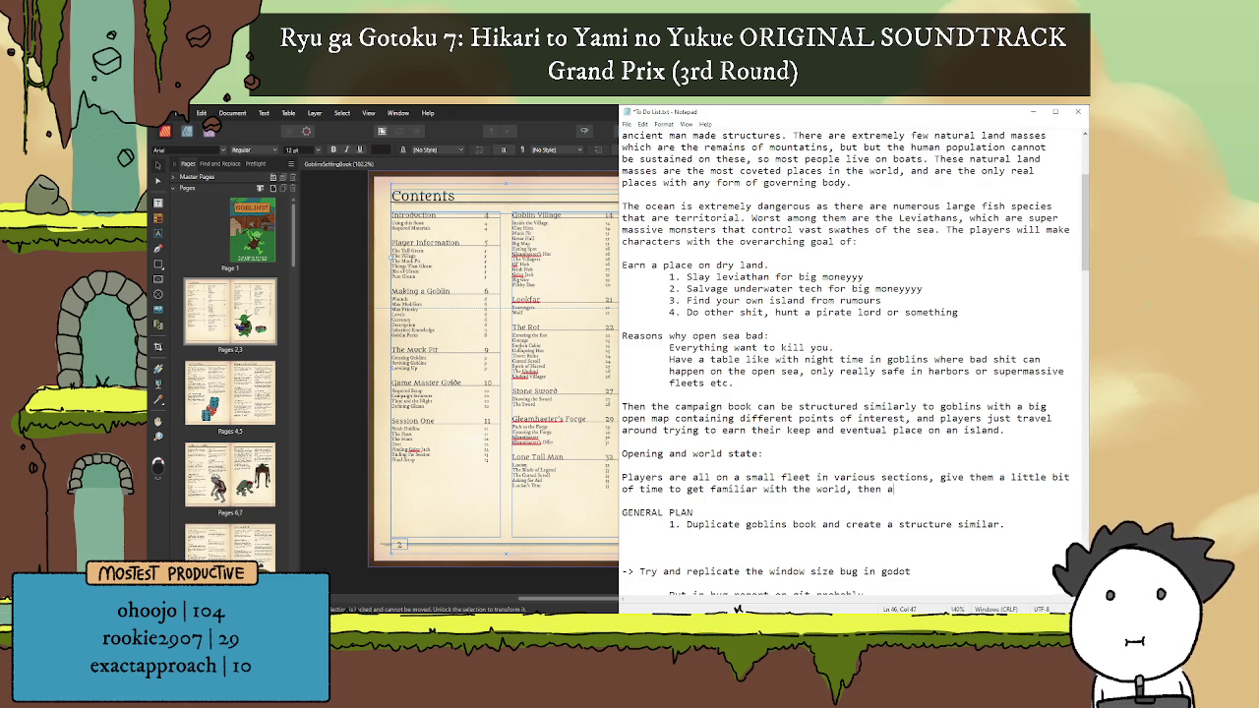
{"action": "type", "text": "leviathan"}
{"action": "type", "text": " atta"}
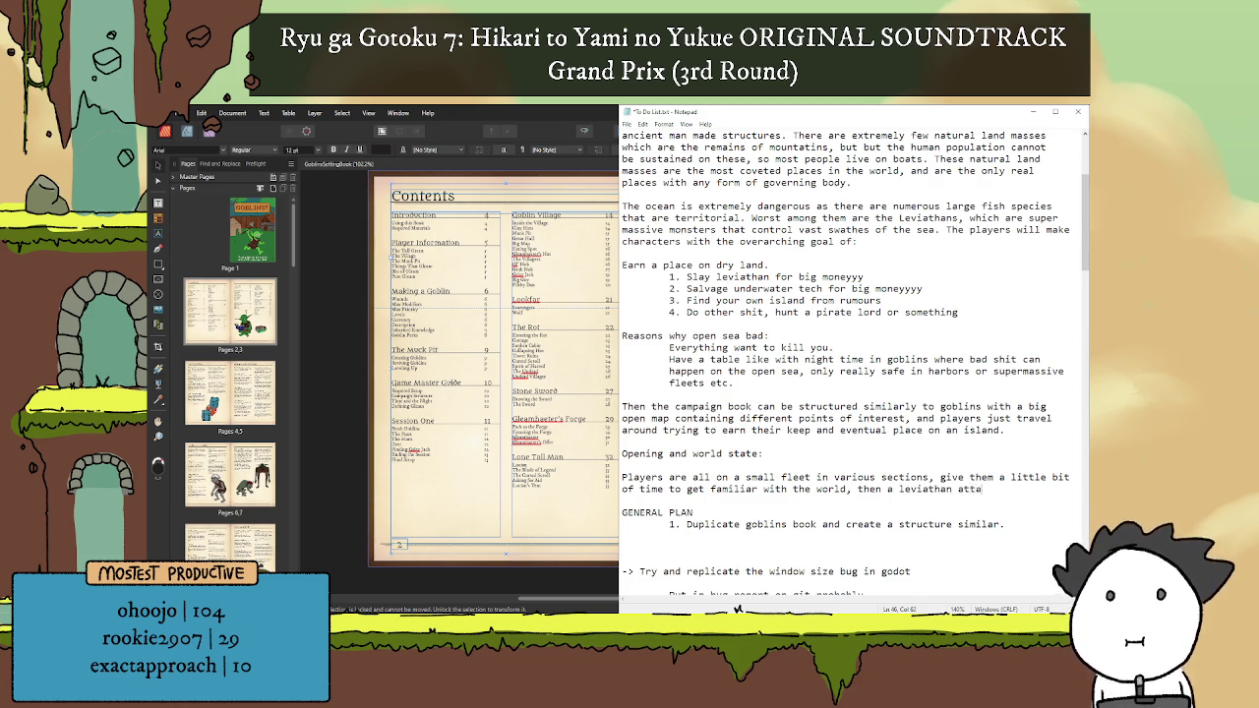
{"action": "type", "text": "cks the"}
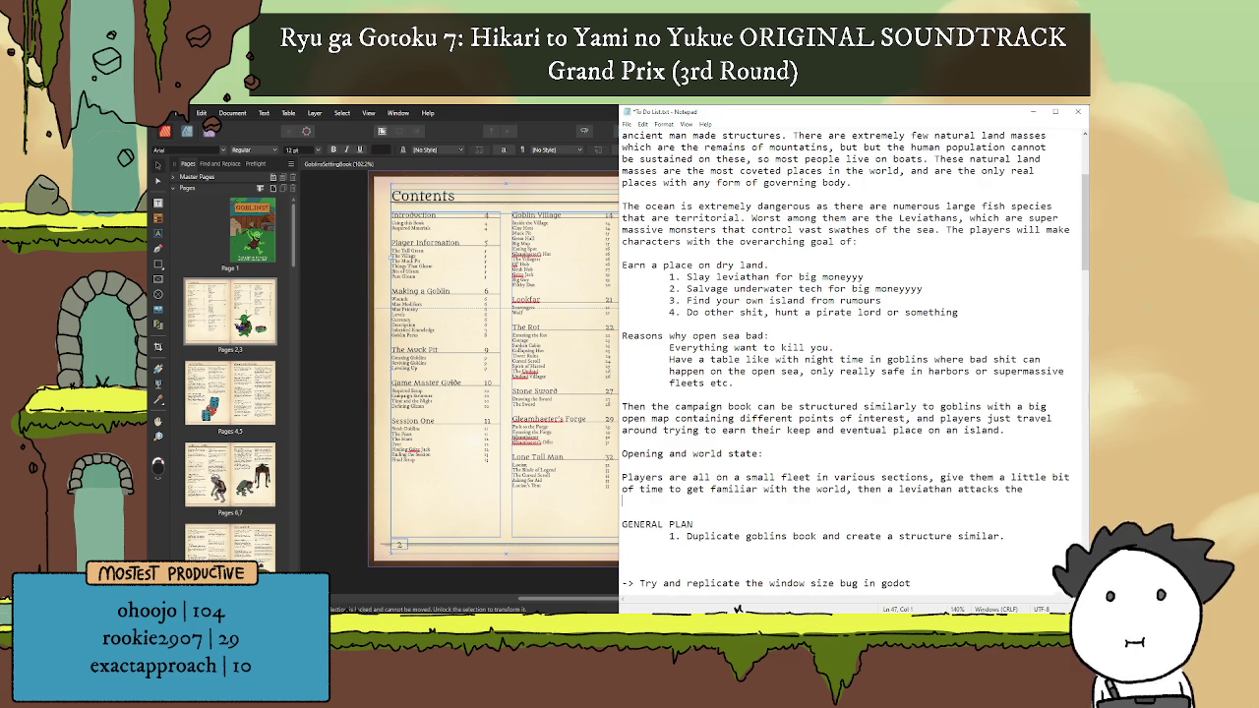
{"action": "type", "text": " fleet "}
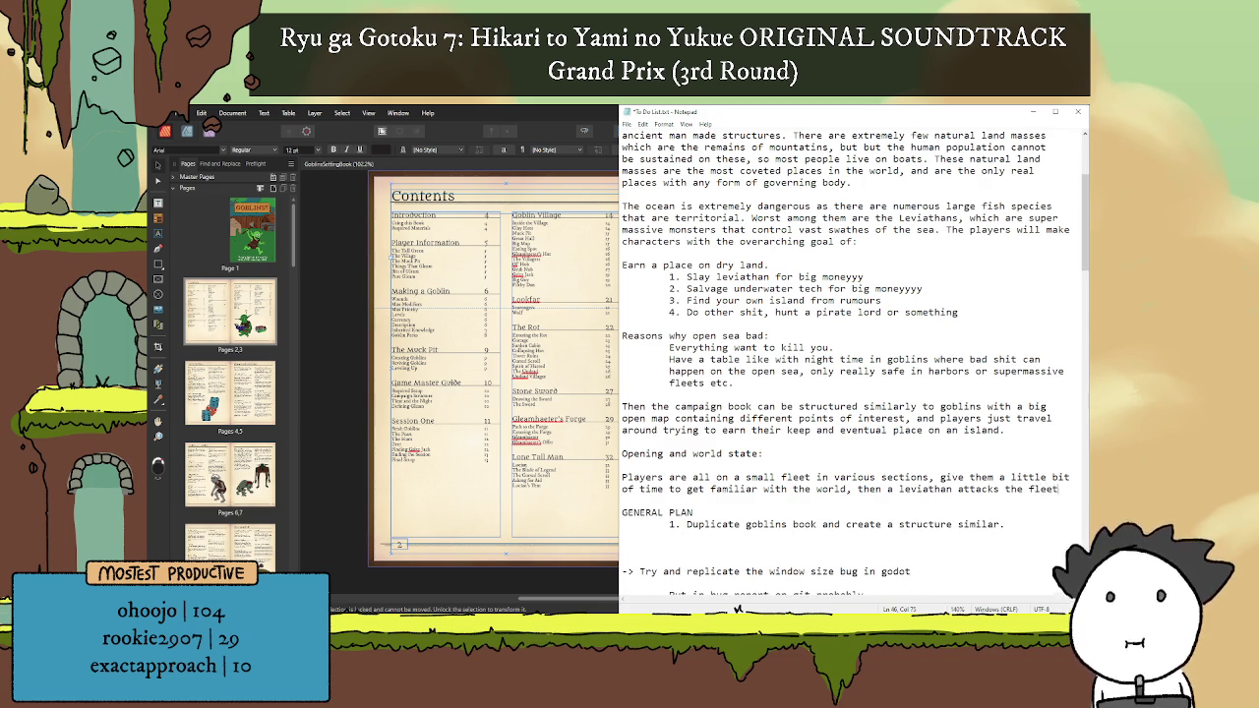
{"action": "type", "text": "and "}
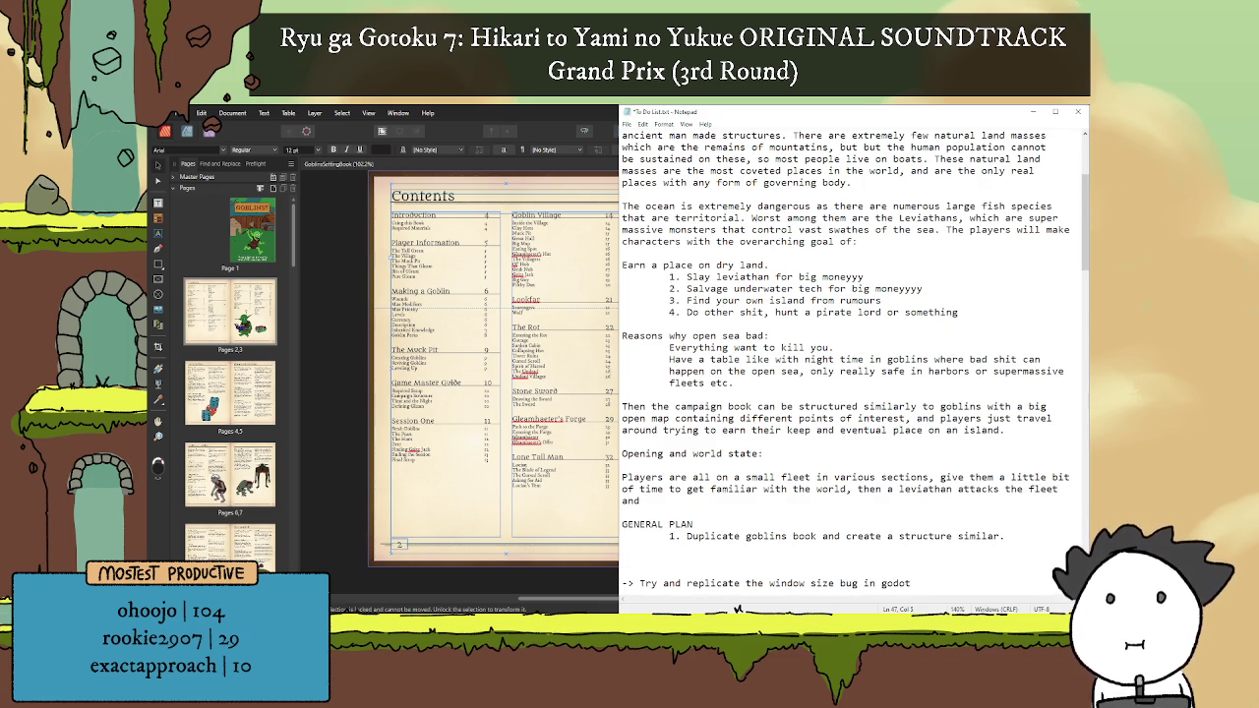
{"action": "type", "text": "decimate"}
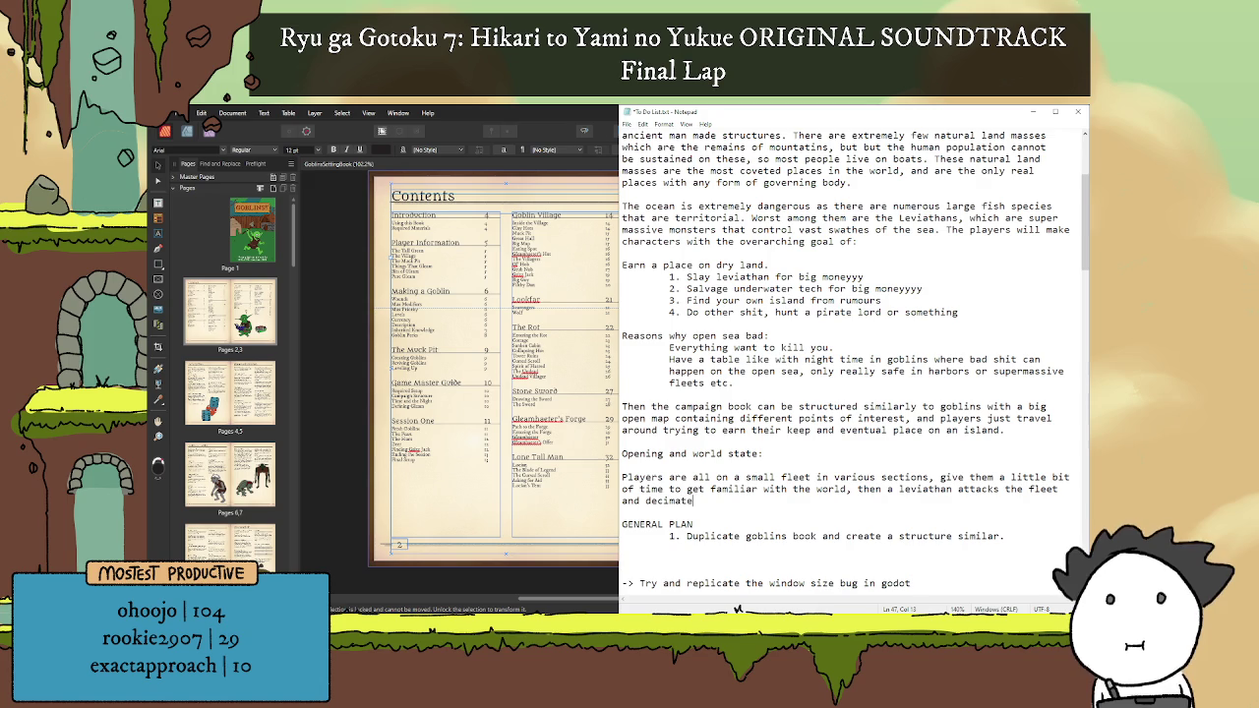
{"action": "type", "text": "s it. "}
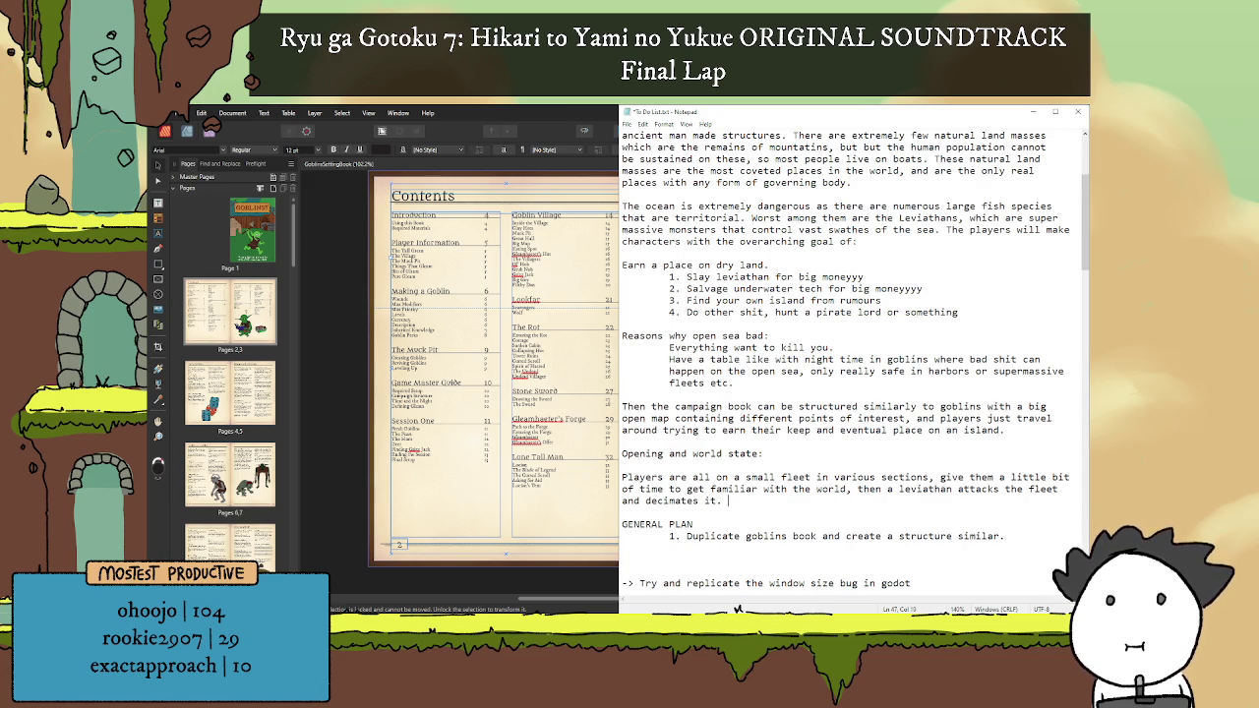
{"action": "type", "text": "The"}
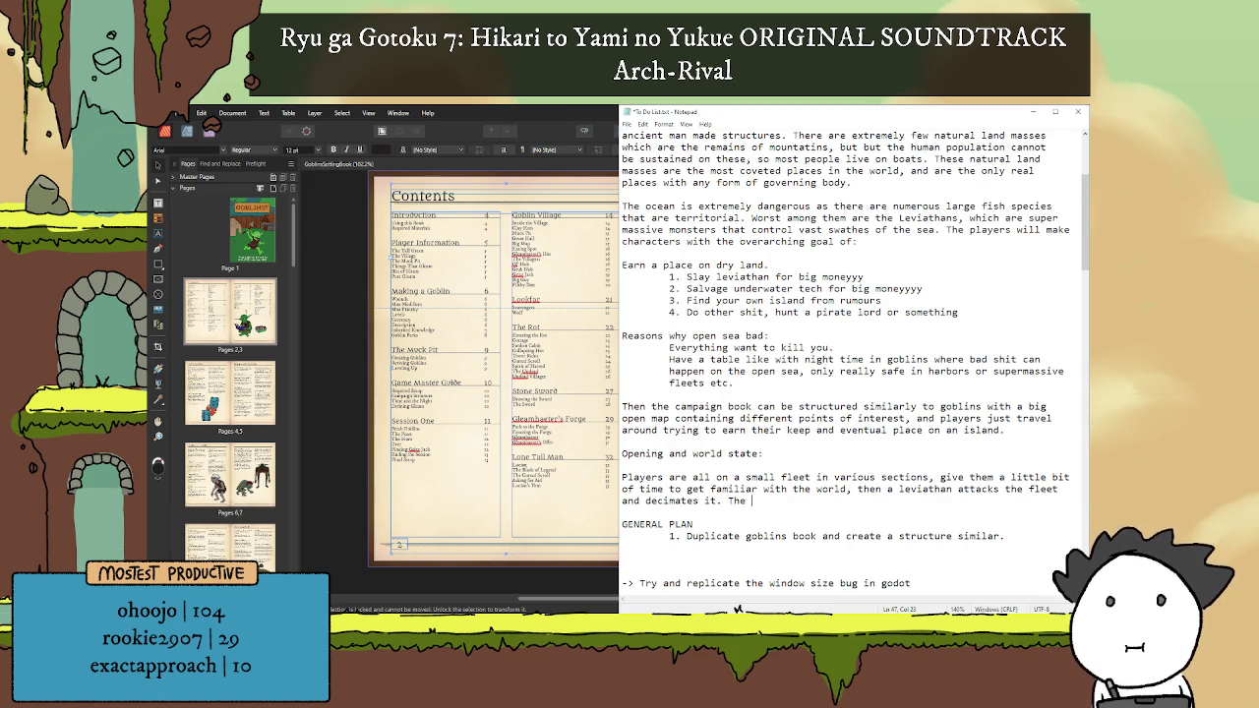
Step: Add 'players flee on one of the remaining boats, and are then all stuck on a boat to figure shit out.'
{"action": "type", "text": "players "}
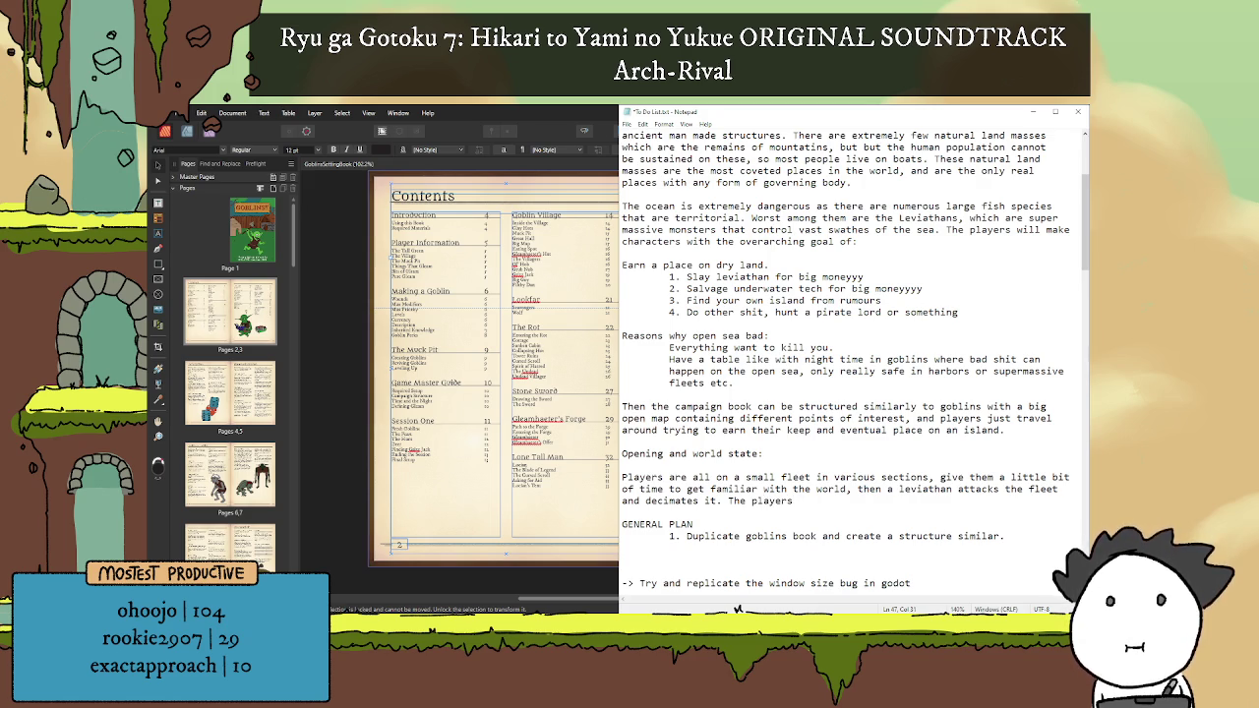
{"action": "type", "text": "fl"}
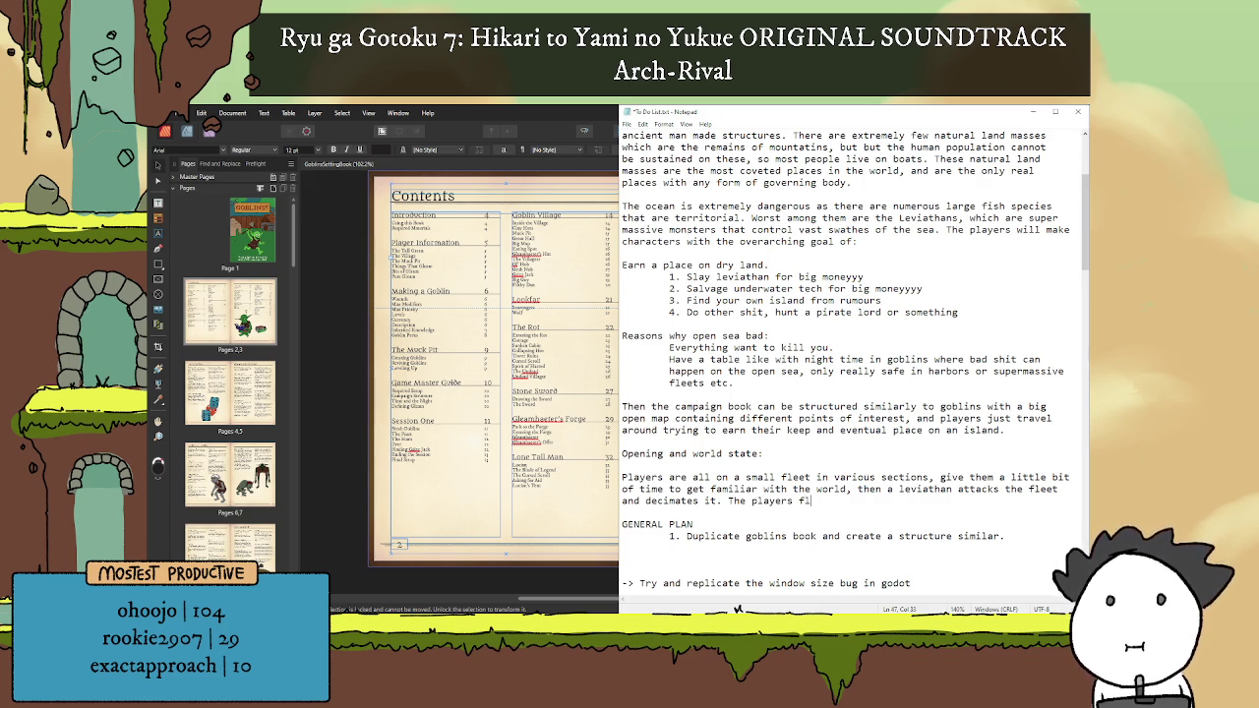
{"action": "type", "text": "ee on on"}
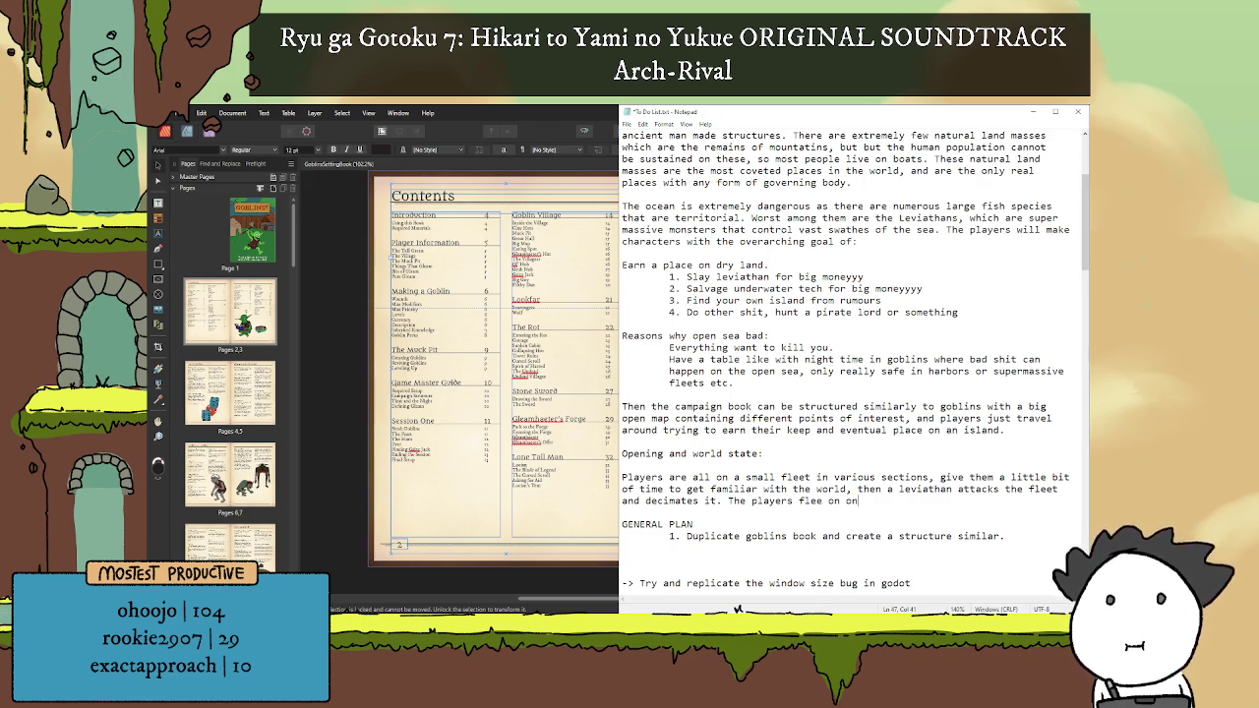
{"action": "type", "text": "e of the remaini"}
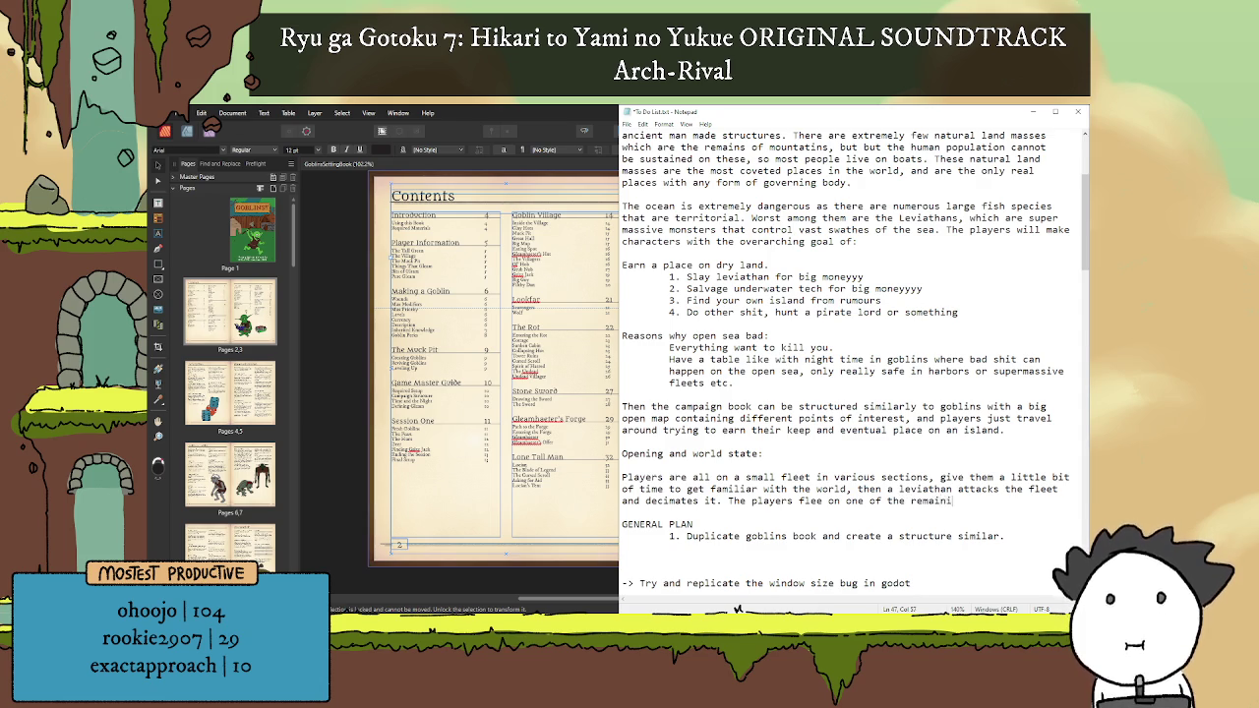
{"action": "type", "text": "ng boats, "}
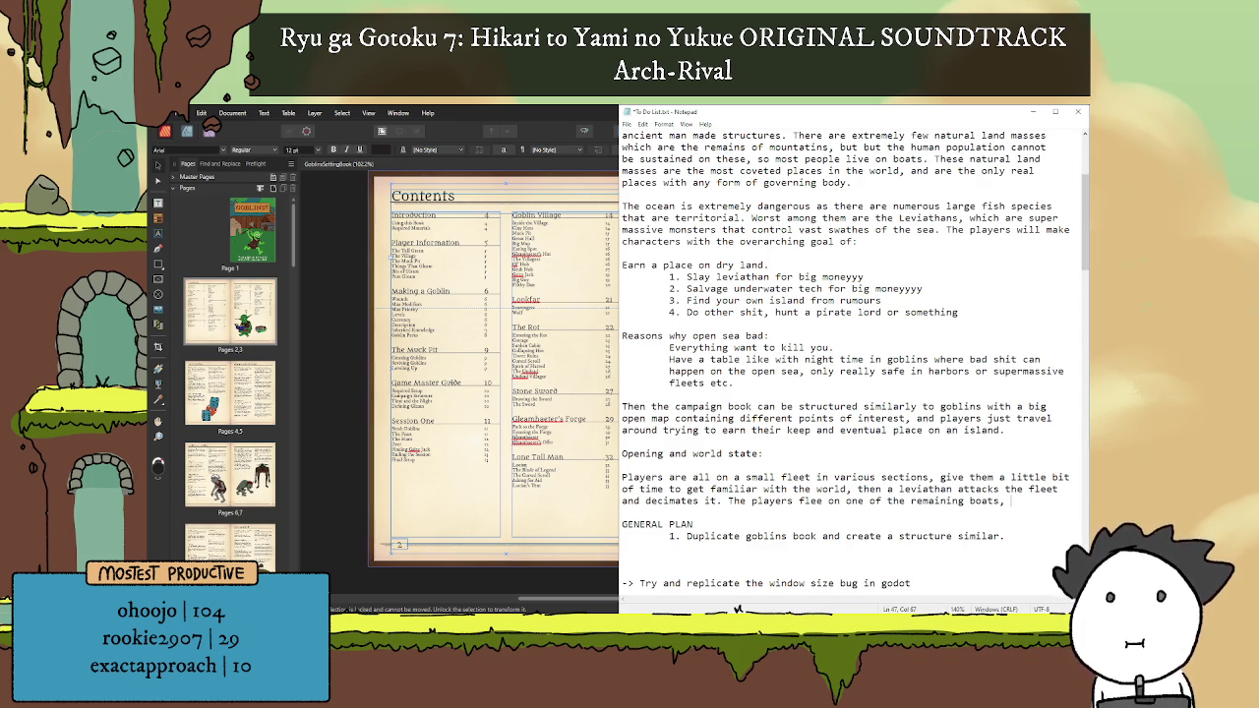
{"action": "type", "text": "and "}
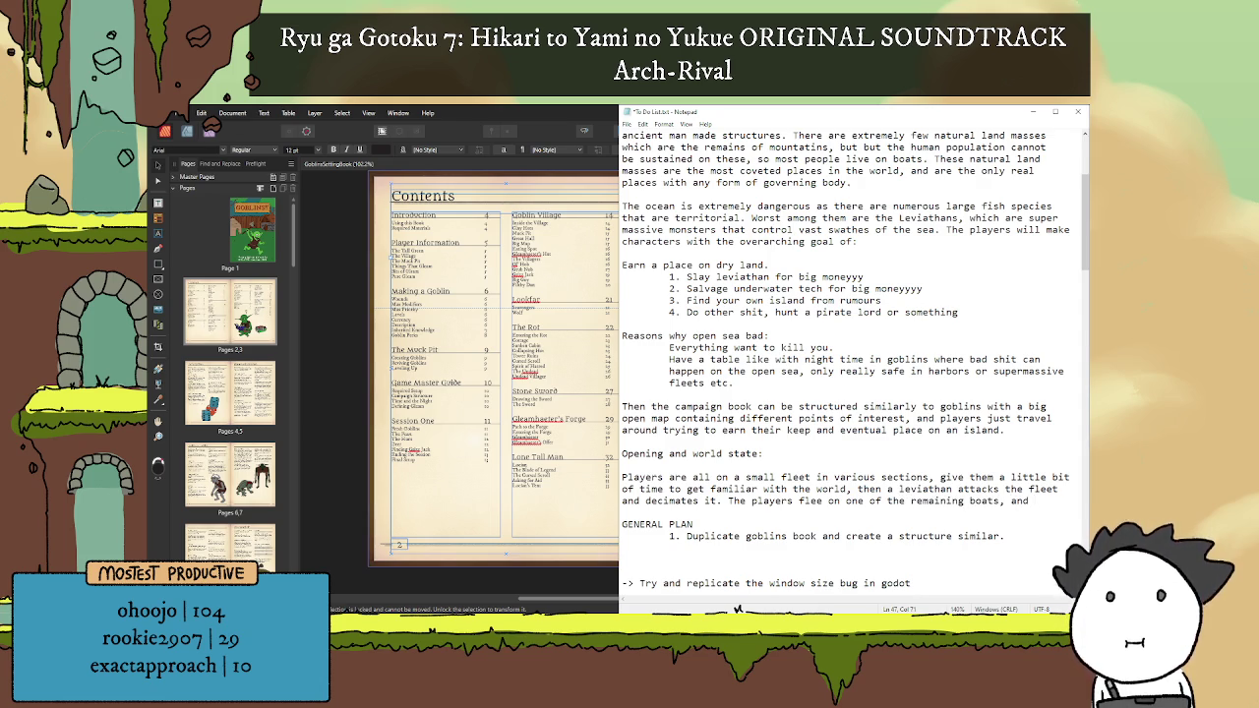
{"action": "type", "text": "are"}
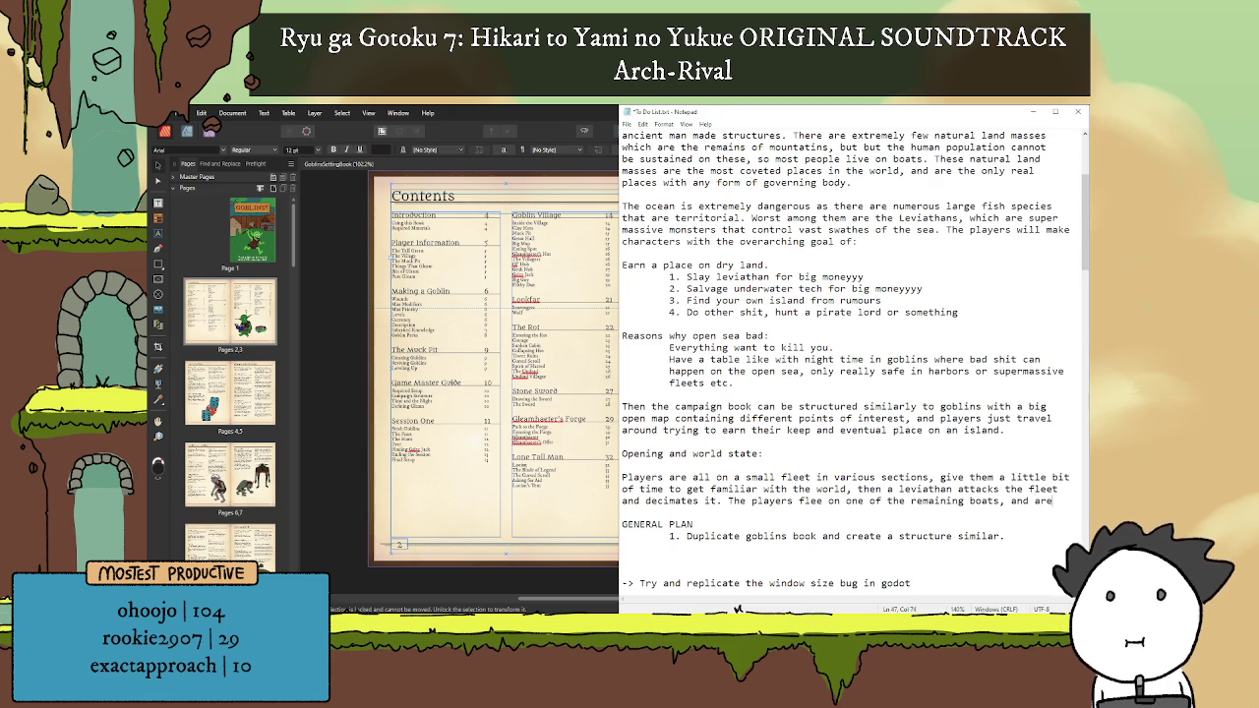
{"action": "key", "text": "Return"}
{"action": "type", "text": "t"}
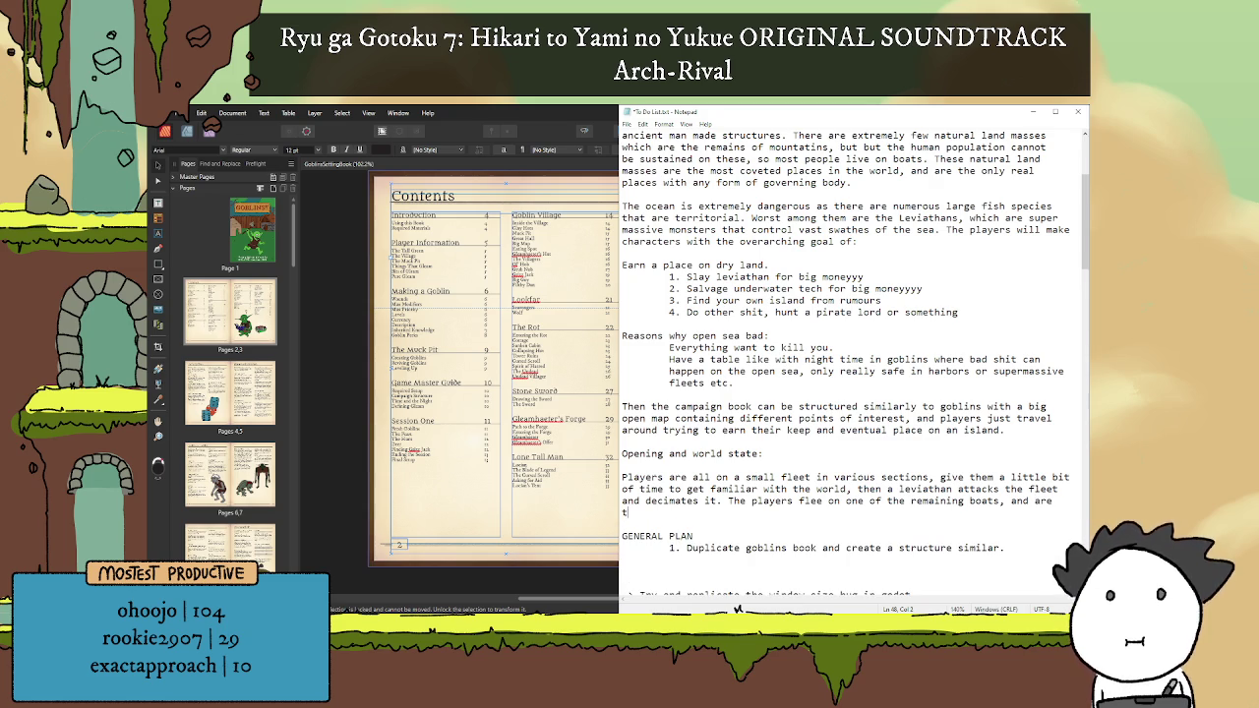
{"action": "type", "text": "hn"}
{"action": "key", "text": "BackSpace"}
{"action": "type", "text": "en "}
{"action": "type", "text": "all stuck o"}
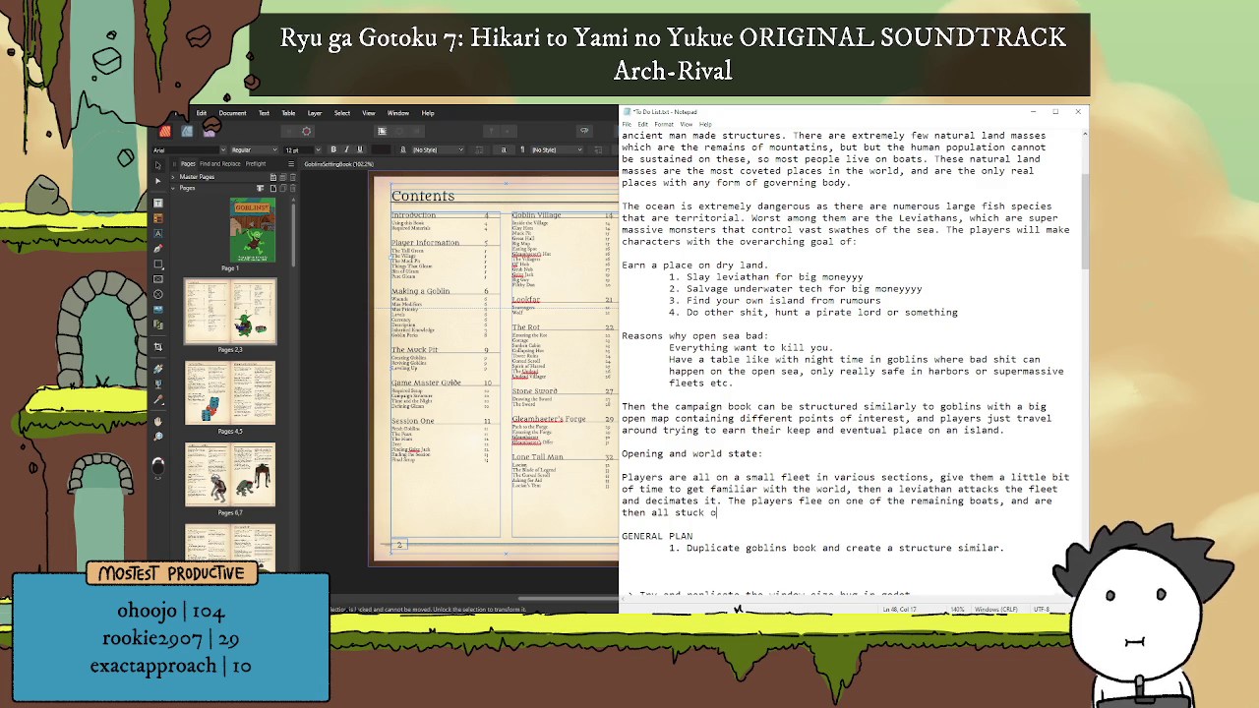
{"action": "type", "text": "n a boat "}
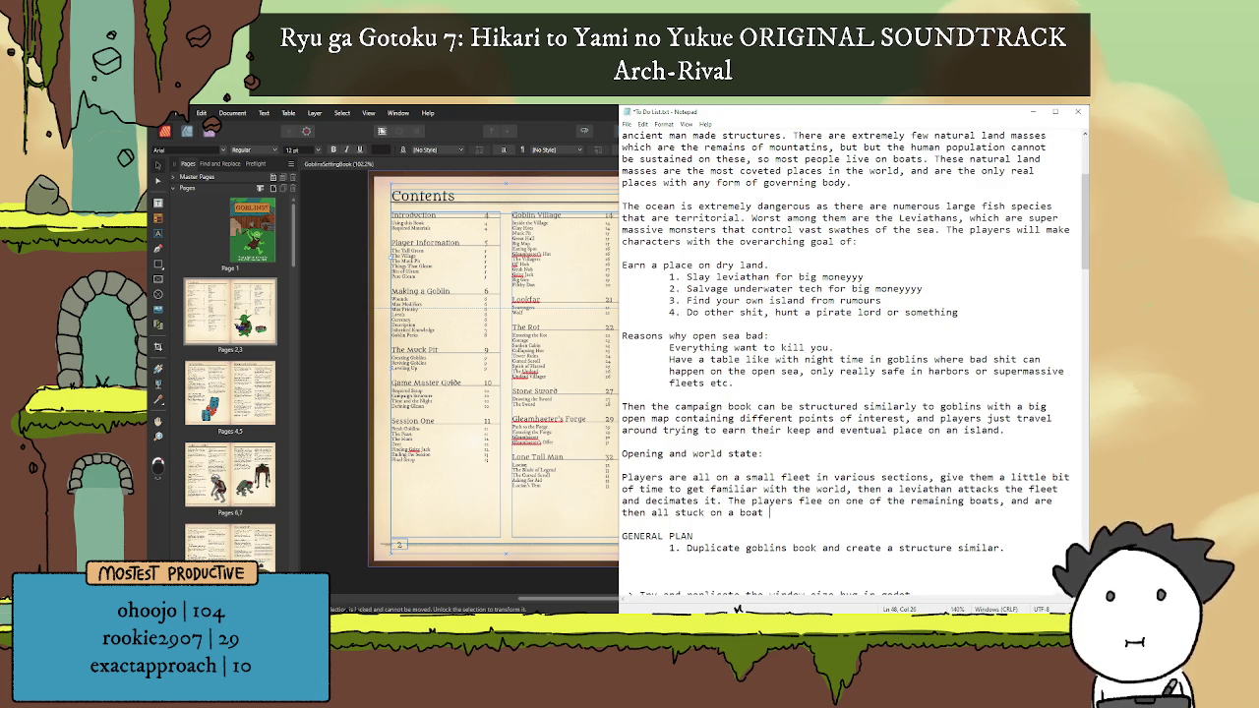
{"action": "type", "text": "to"}
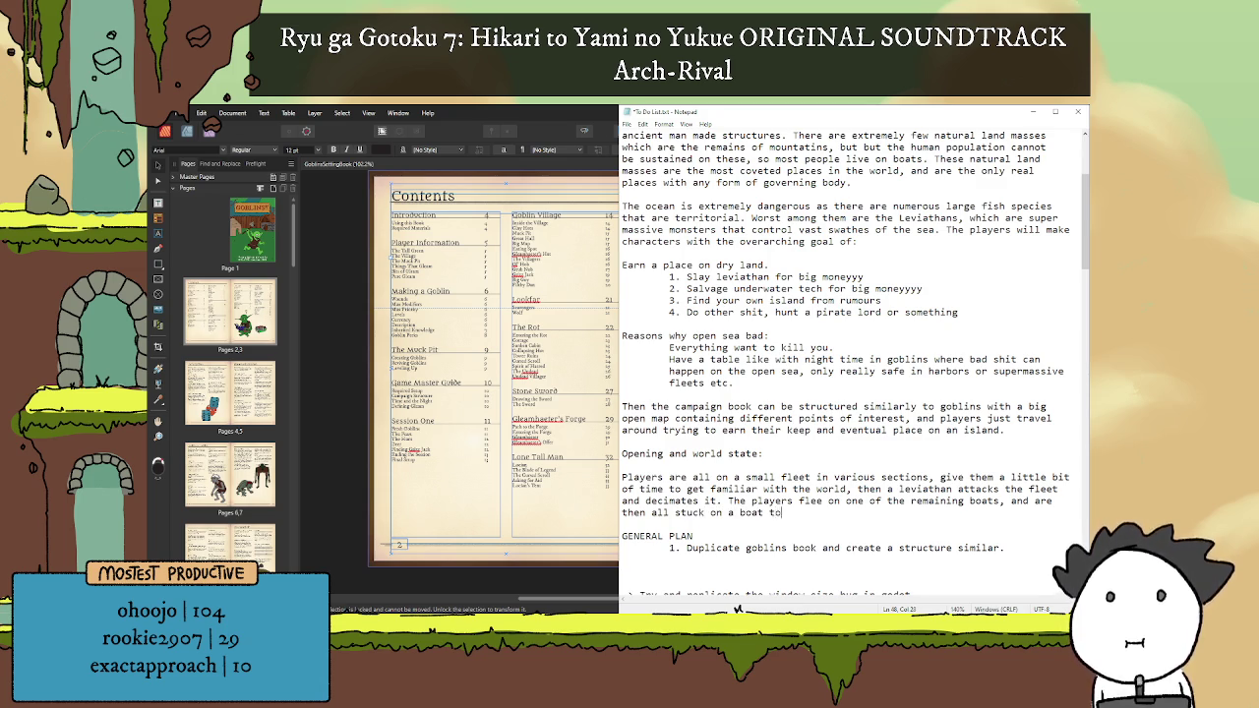
{"action": "type", "text": " figure s"}
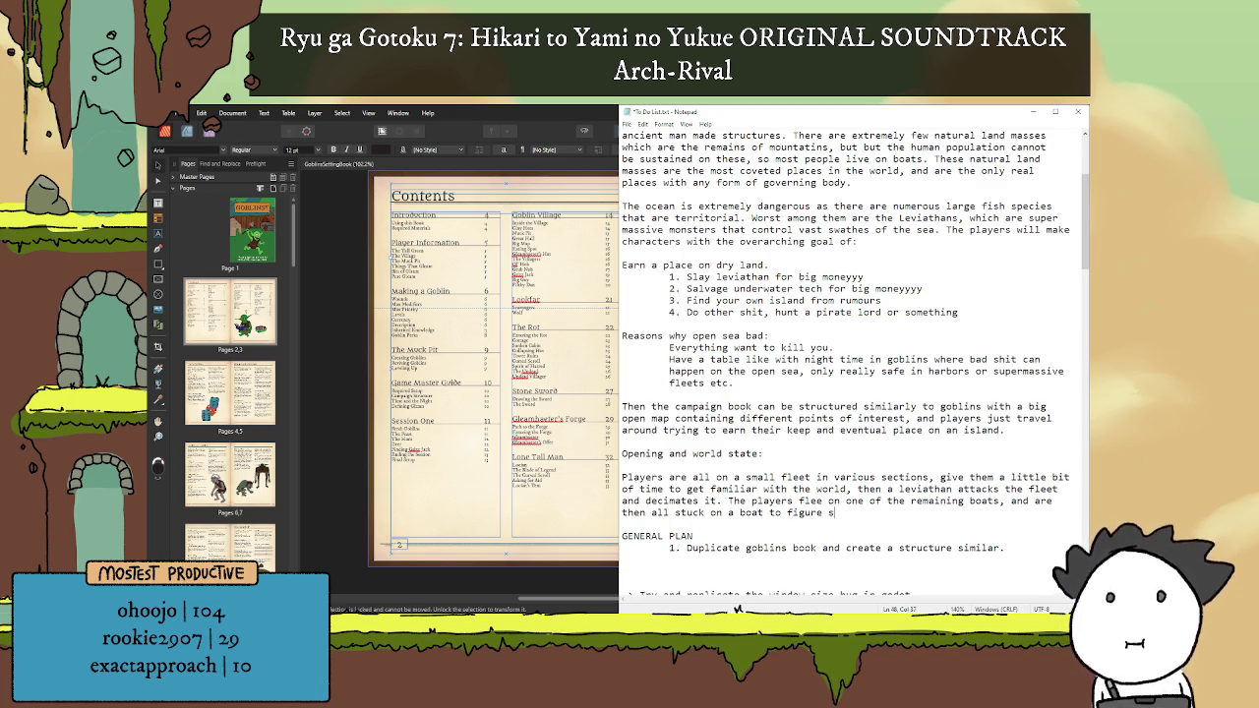
{"action": "type", "text": "hit out."}
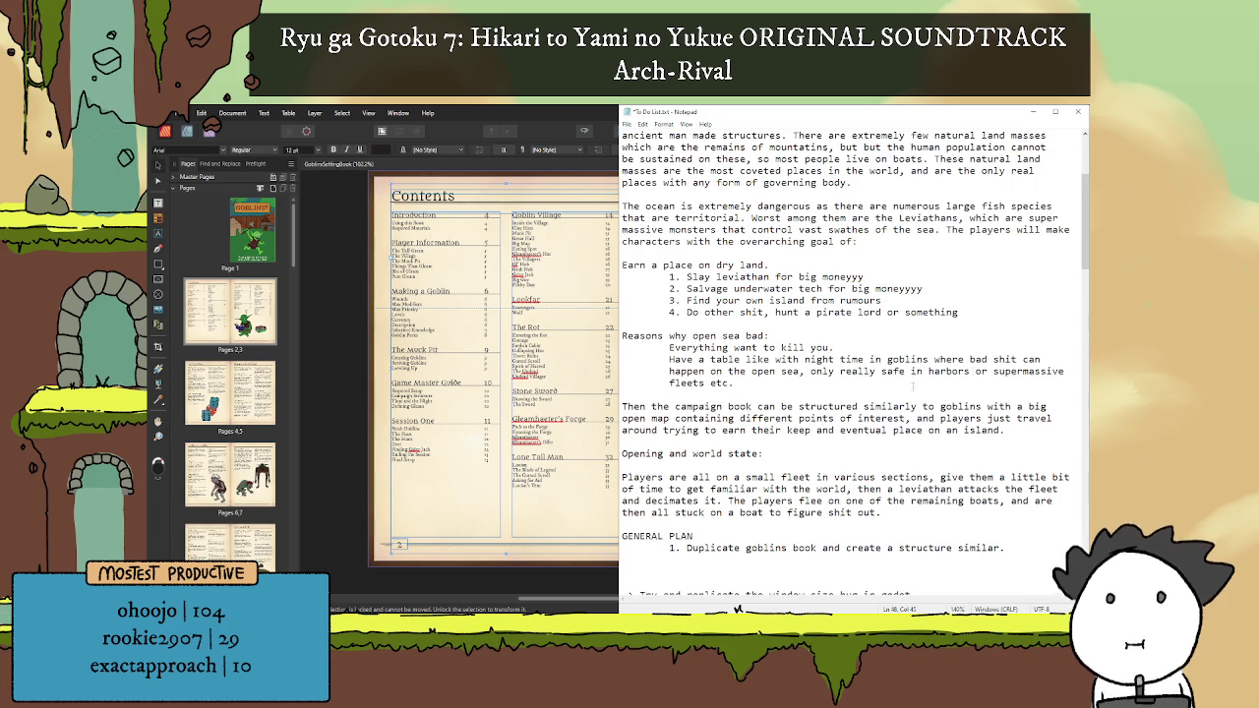
{"action": "scroll", "coordinate": [912, 385], "scroll_direction": "down", "scroll_amount": 2}
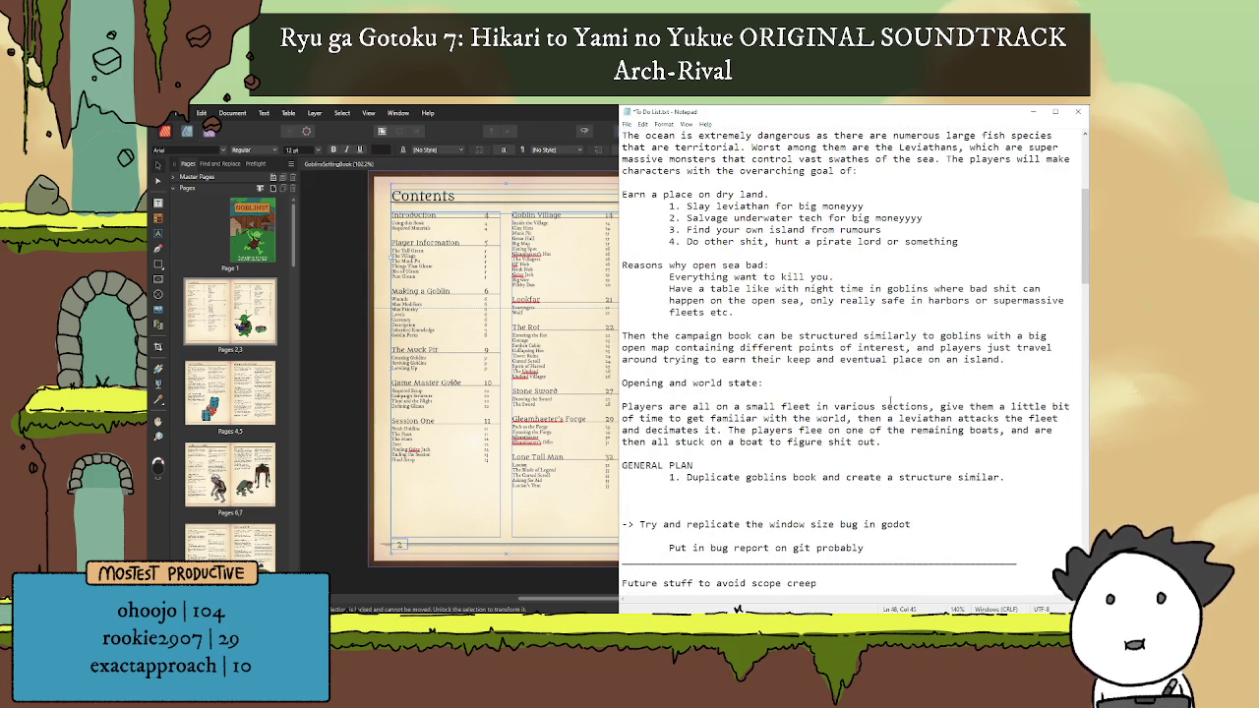
{"action": "left_click_drag", "start_coordinate": [623, 407], "coordinate": [887, 407]}
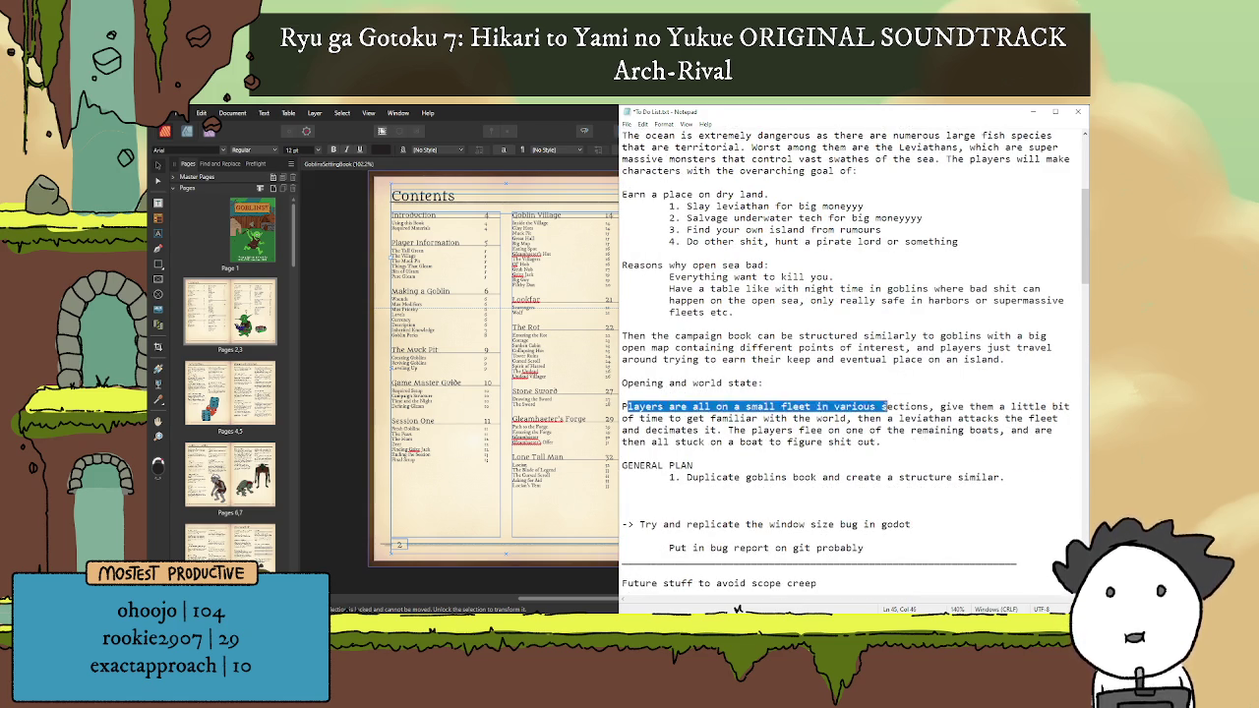
{"action": "left_click", "coordinate": [881, 407]}
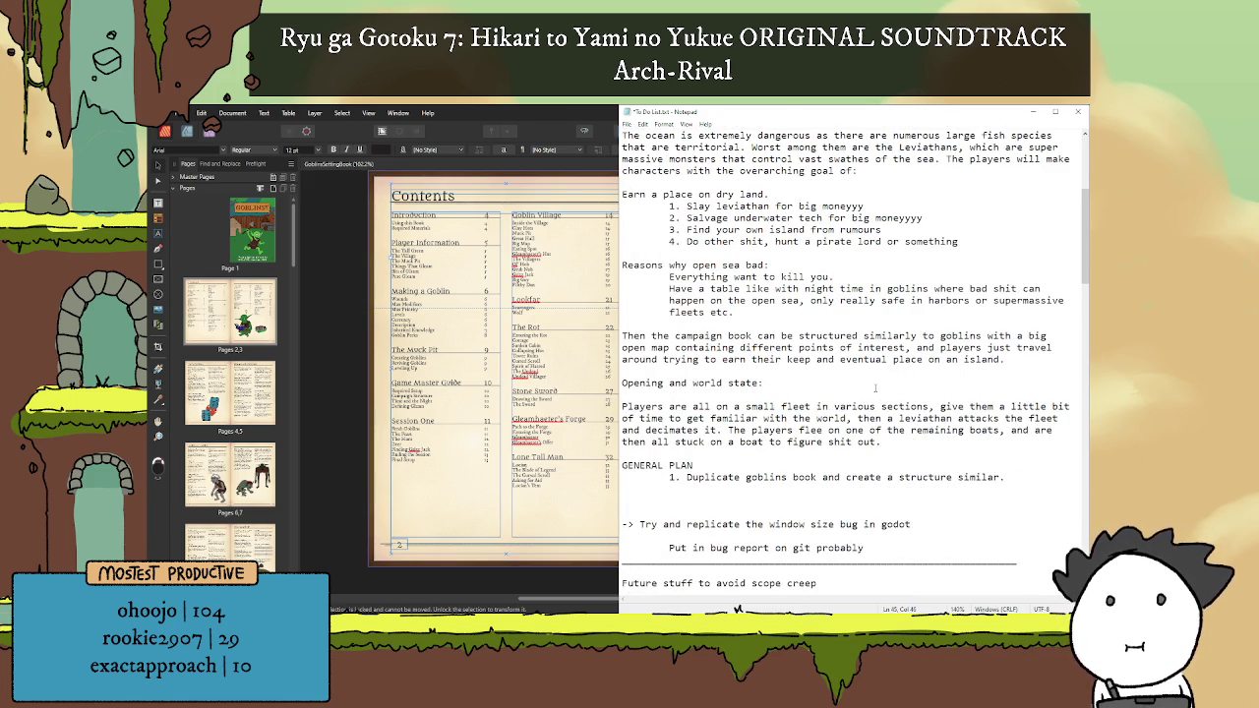